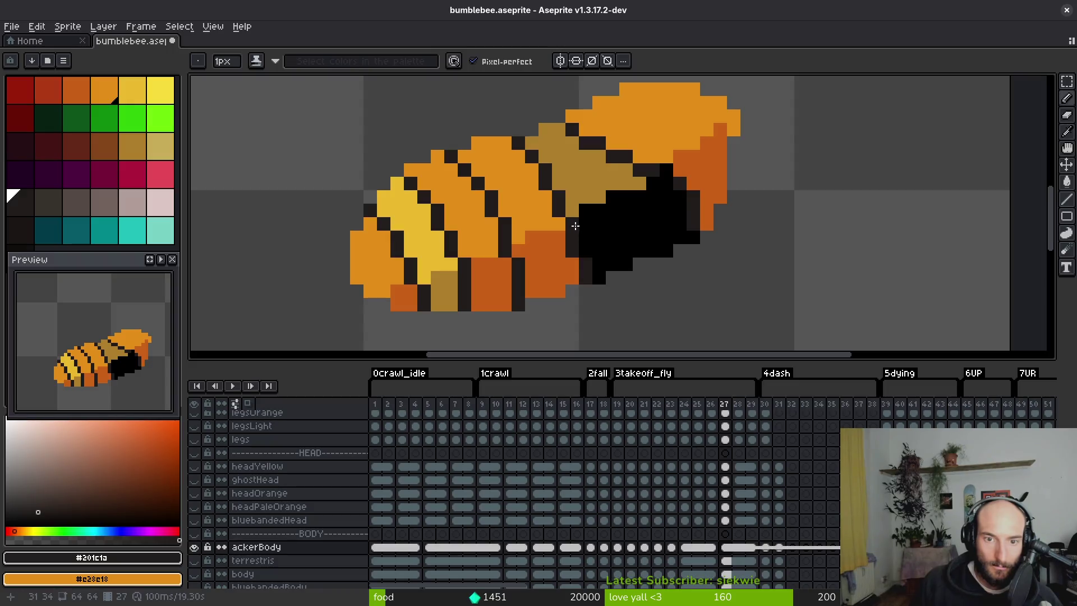
Draw a dark outline along the bee's head on frame 27.
scroll(595, 270, down, 3)
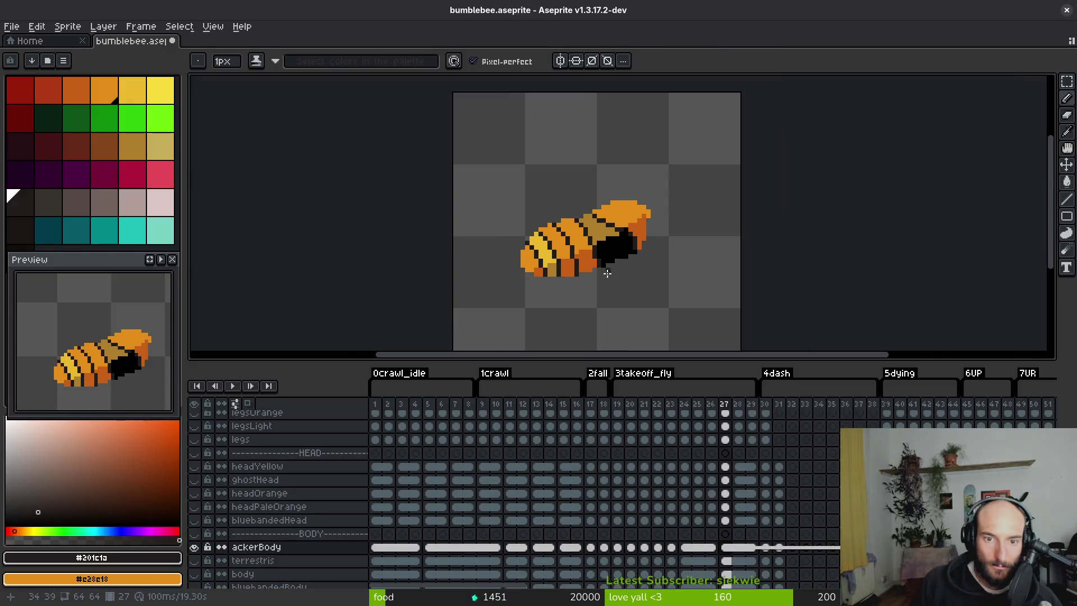
scroll(595, 269, up, 3)
alt+click(590, 228)
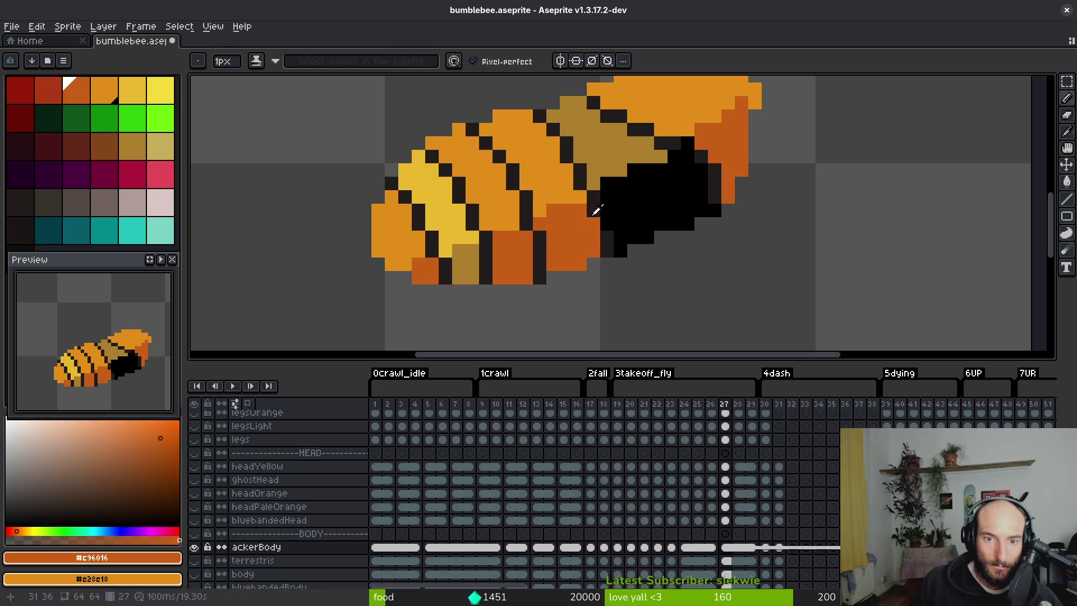
alt+click(606, 224)
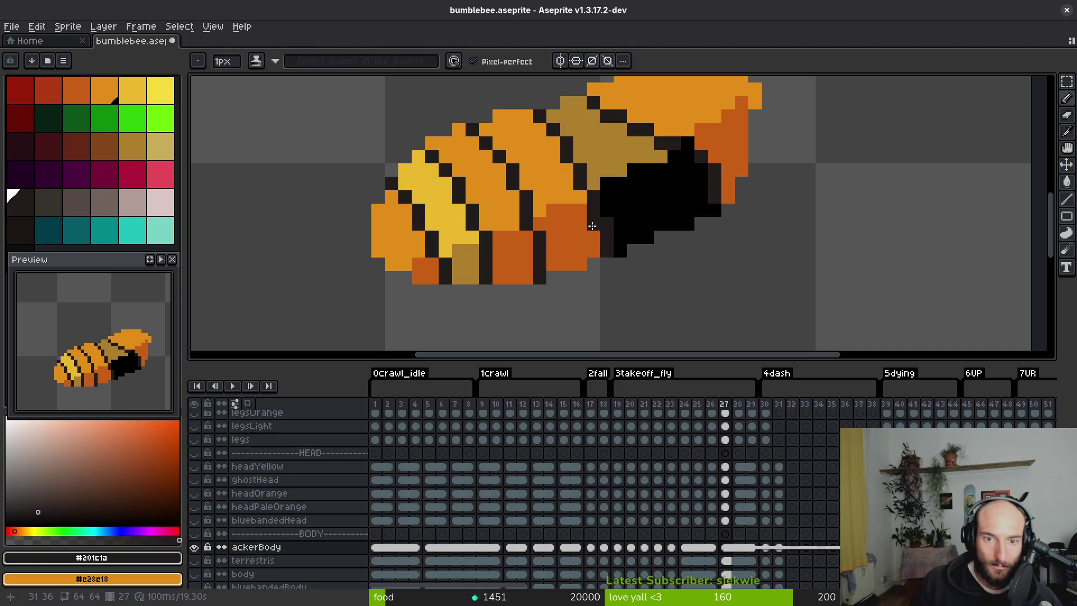
scroll(595, 221, down, 2)
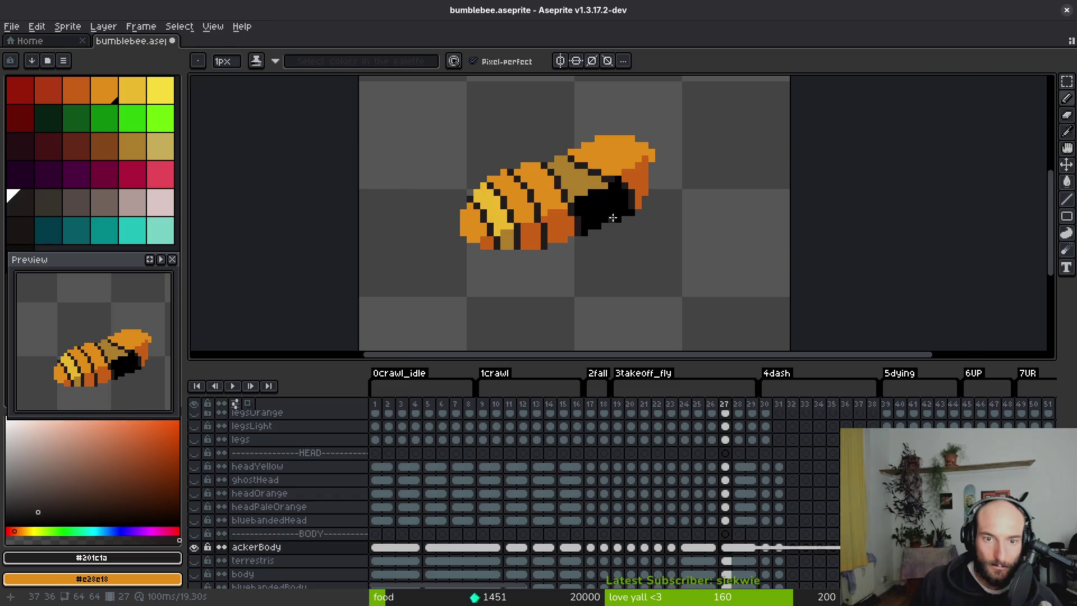
scroll(605, 211, up, 3)
mouse_move(543, 167)
mouse_down()
mouse_move(589, 168)
mouse_move(632, 149)
mouse_up()
Bucket-fill the dark head pixels with orange, then fill the head cap with dark orange.
alt+click(594, 126)
key(g)
click(614, 150)
click(579, 179)
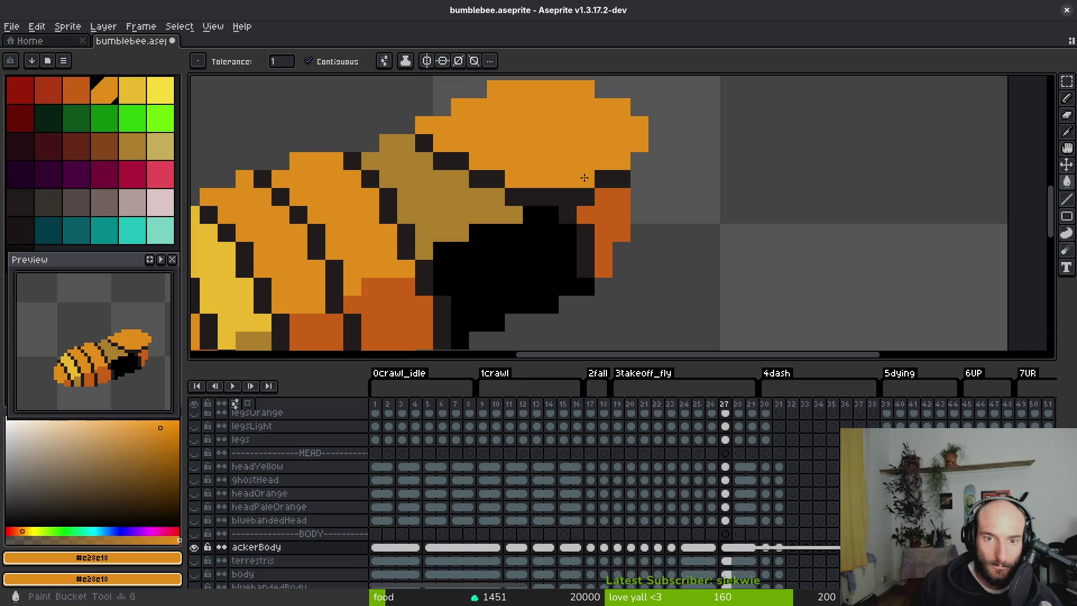
scroll(576, 213, down, 3)
scroll(575, 213, up, 3)
alt+click(616, 176)
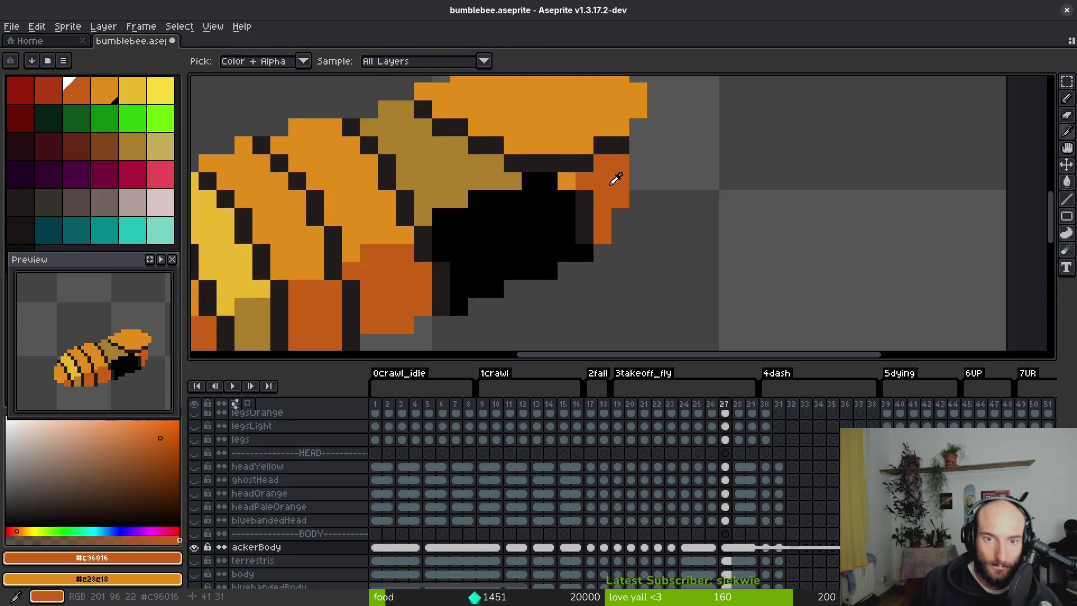
click(540, 225)
Sample frame 26's pale pink and grey, then fill frame 27's wing areas with them.
key(i)
key(Left)
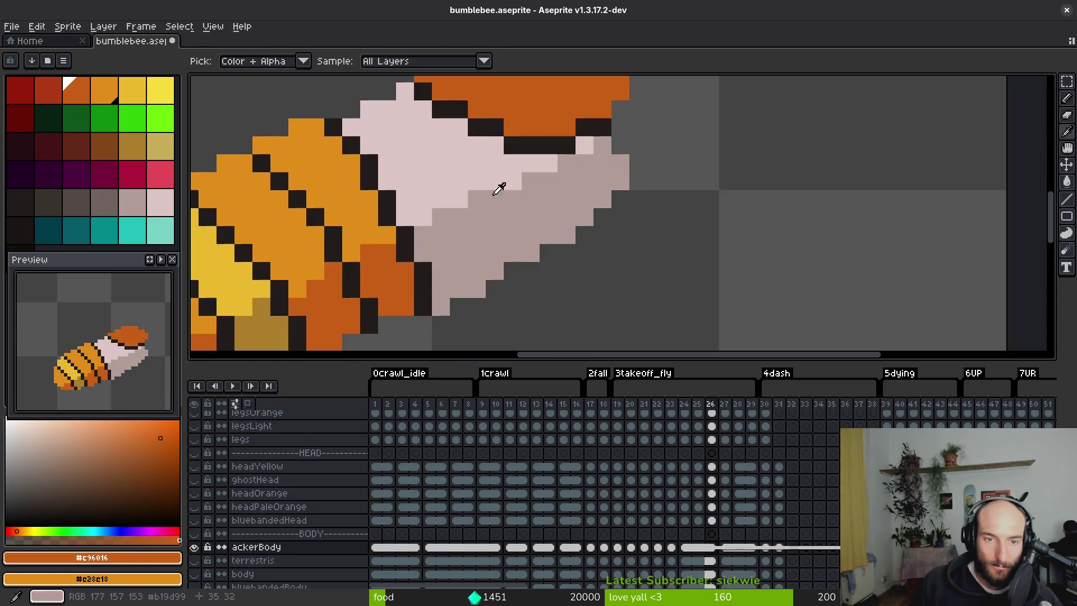
click(505, 188)
right_click(514, 204)
key(Right)
key(g)
click(464, 174)
right_click(548, 185)
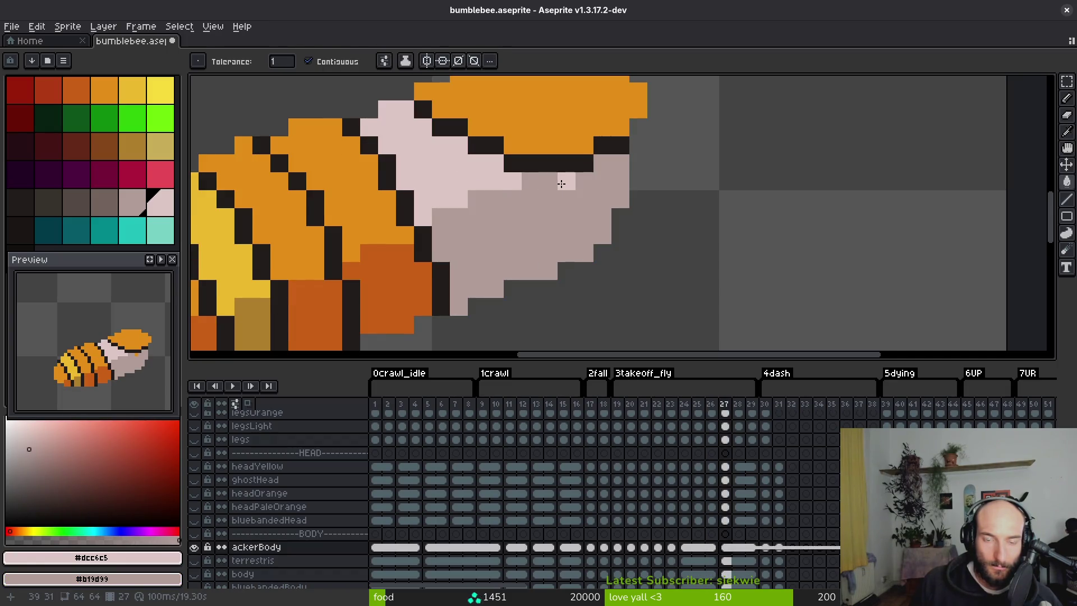
click(619, 219)
scroll(617, 238, down, 3)
scroll(617, 239, up, 3)
Switch to the Pencil and sample the dark outline, pale pink and dark orange colours.
key(b)
scroll(618, 247, down, 4)
scroll(601, 232, up, 4)
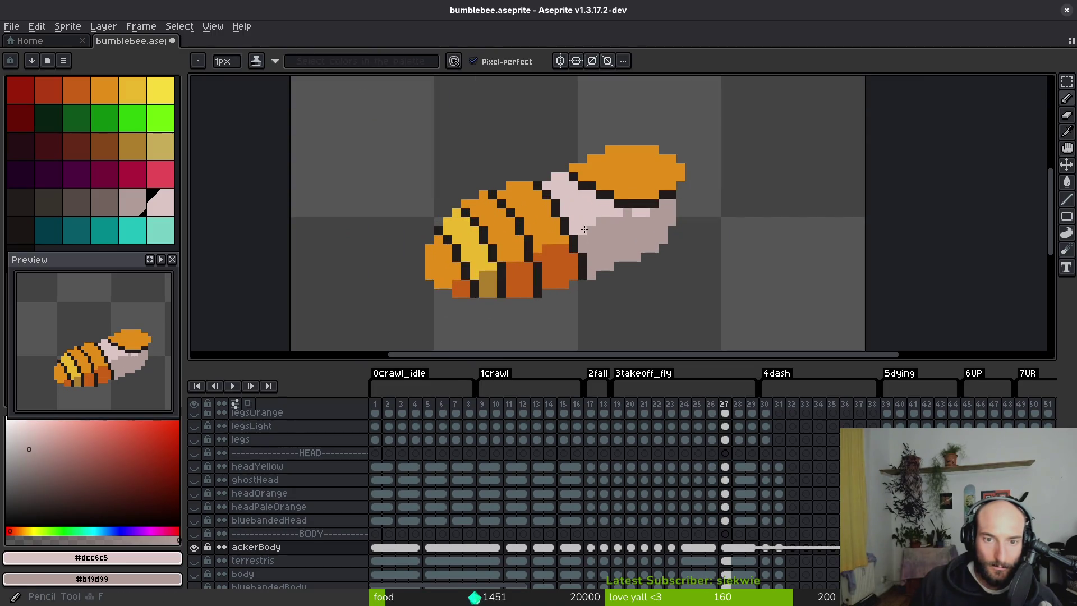
alt+click(650, 203)
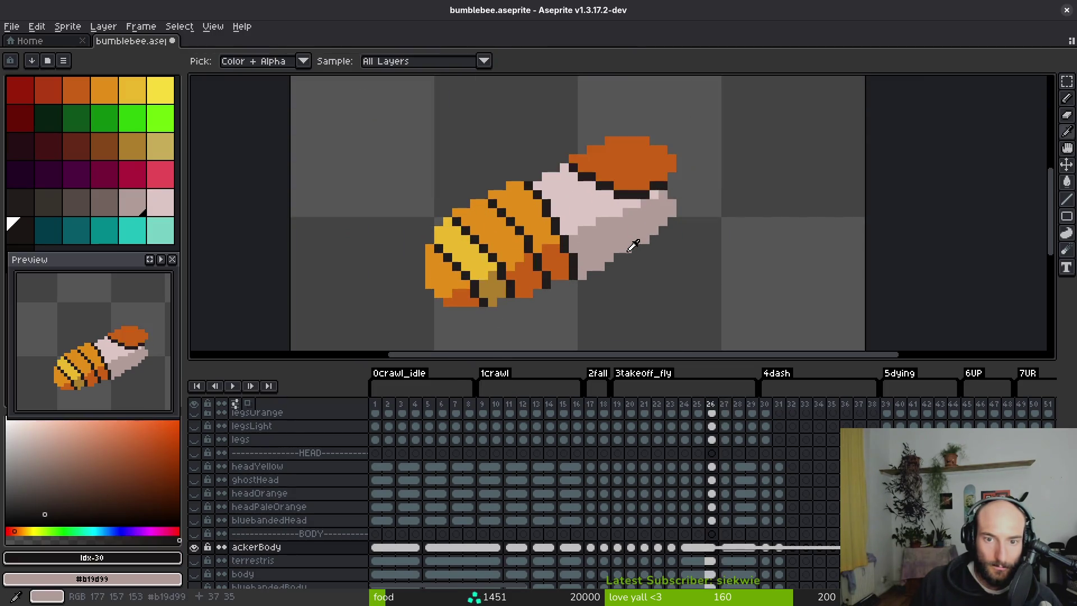
scroll(627, 249, down, 3)
scroll(627, 246, up, 3)
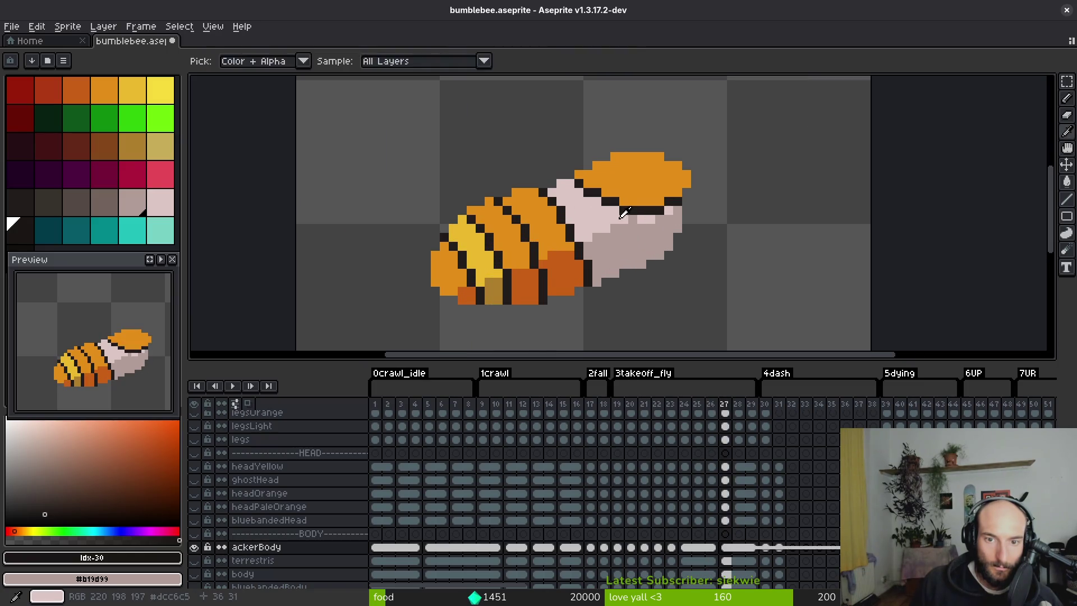
alt+click(629, 221)
key(Left)
scroll(631, 241, down, 2)
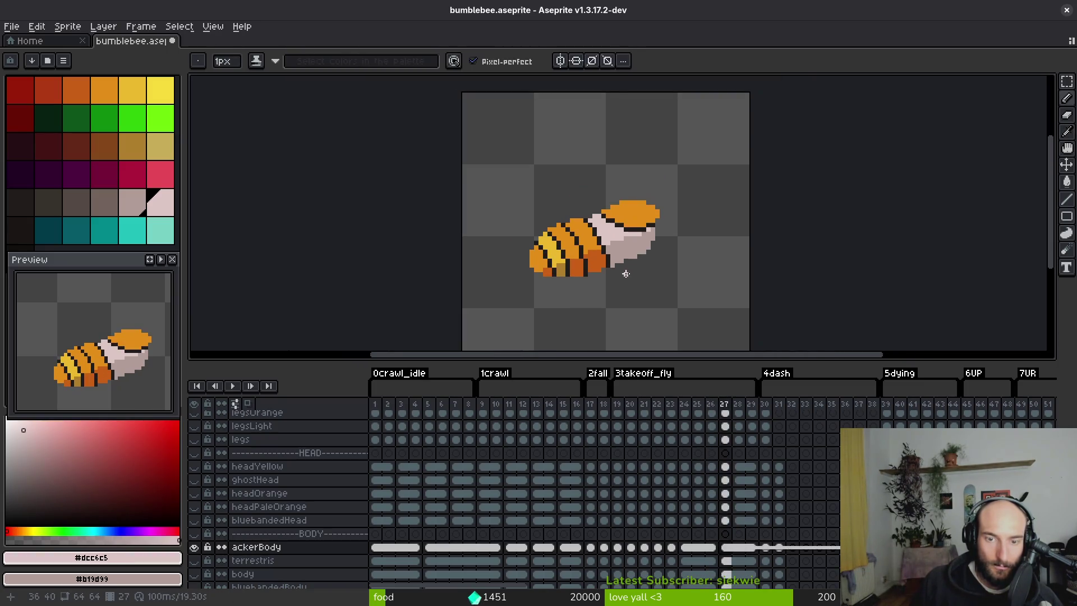
alt+click(631, 212)
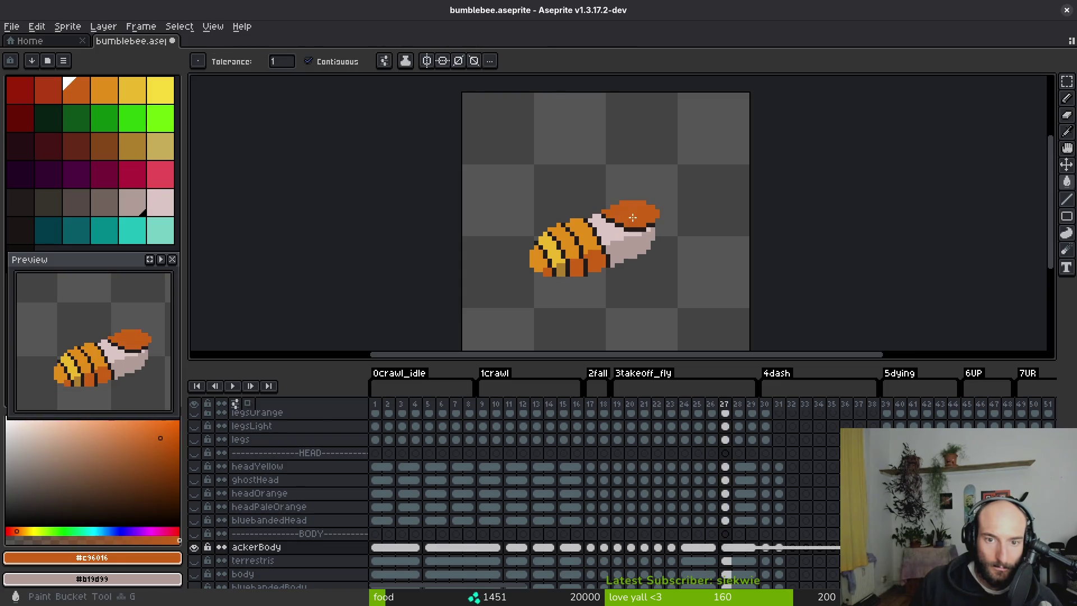
Flip back and forth between frames 26 to 30 to compare the bee's poses.
key(Right)
key(Left)
key(Right)
key(Left)
key(Right)
key(Right)
key(Right)
key(Right)
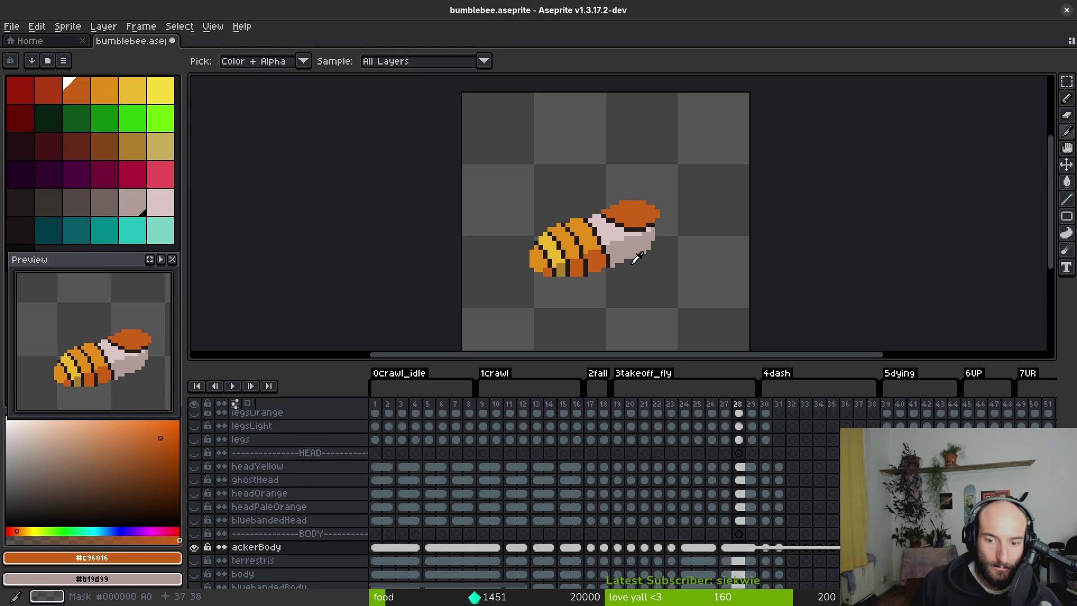
key(Left)
Marquee-select the bee on frame 30 and cancel the selection transform.
key(Right)
key(Left)
key(m)
drag(478, 157, 725, 347)
key(Right)
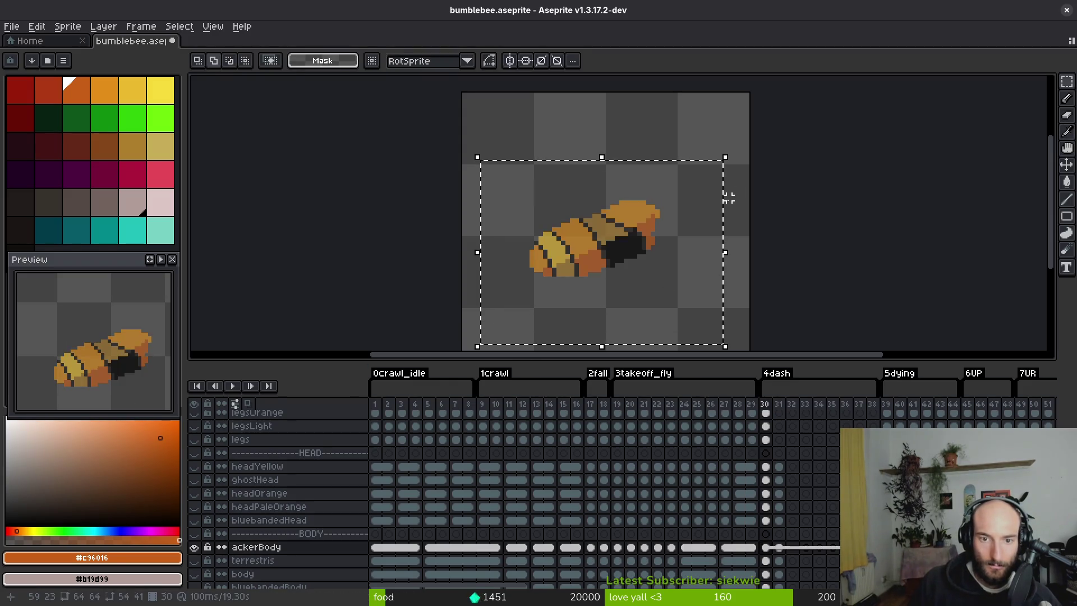
key(ctrl+t)
key(ctrl+d)
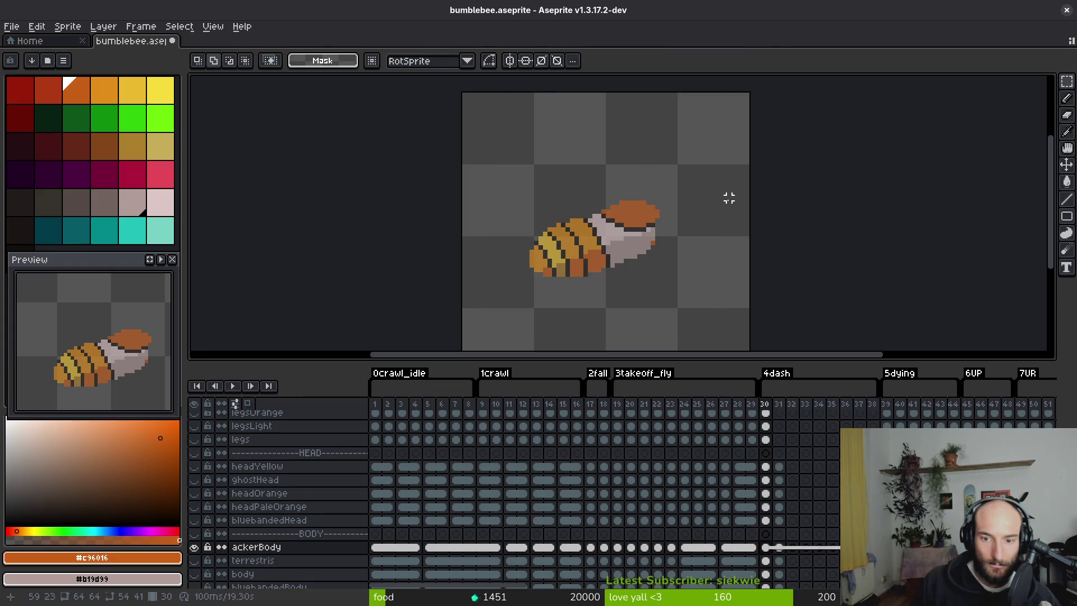
Select the bee area on frame 26, jump to frame 31, and dismiss that selection.
key(Right)
key(Left)
key(Left)
key(Left)
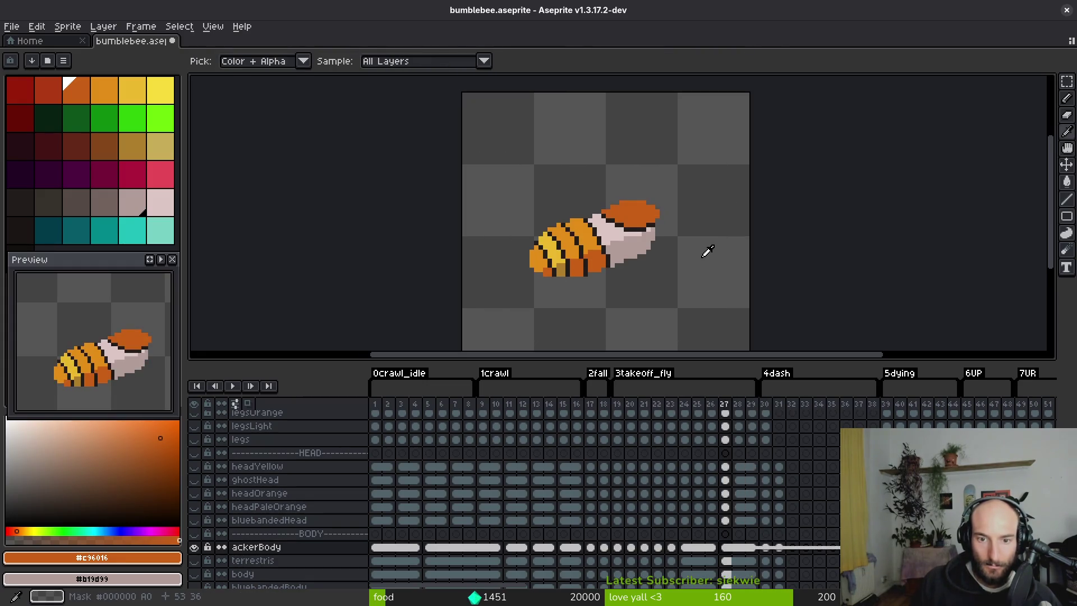
drag(460, 139, 721, 306)
click(778, 548)
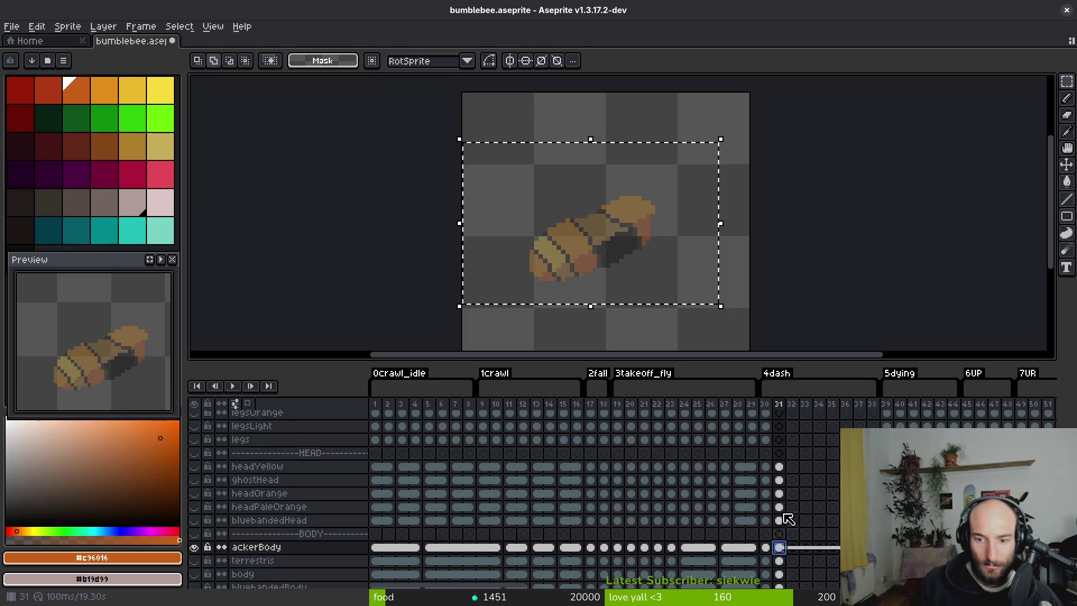
key(ctrl+t)
key(ctrl+d)
Step between frames 31 and 32, then jump ahead to frame 39, the start of 5dying.
key(i)
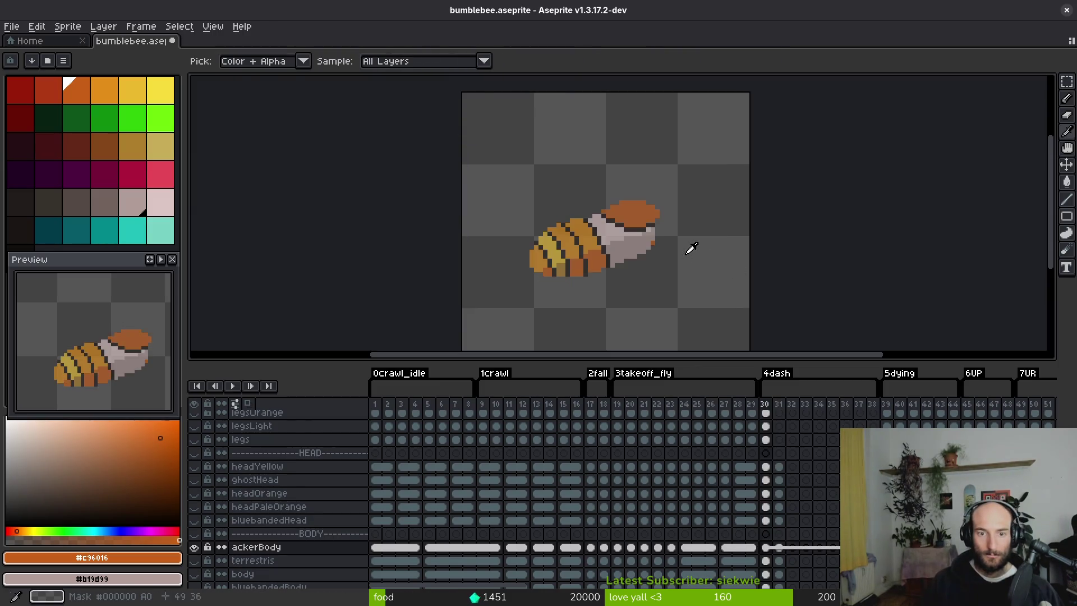
key(Right)
key(Left)
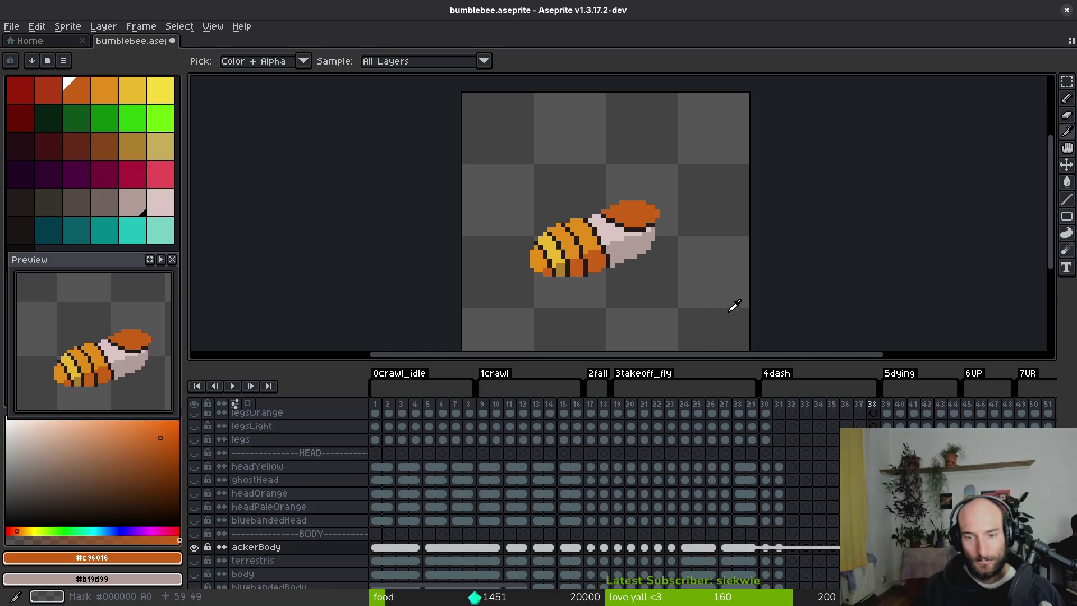
key(m)
scroll(673, 514, right, 5)
key(Right)
key(Right)
key(Right)
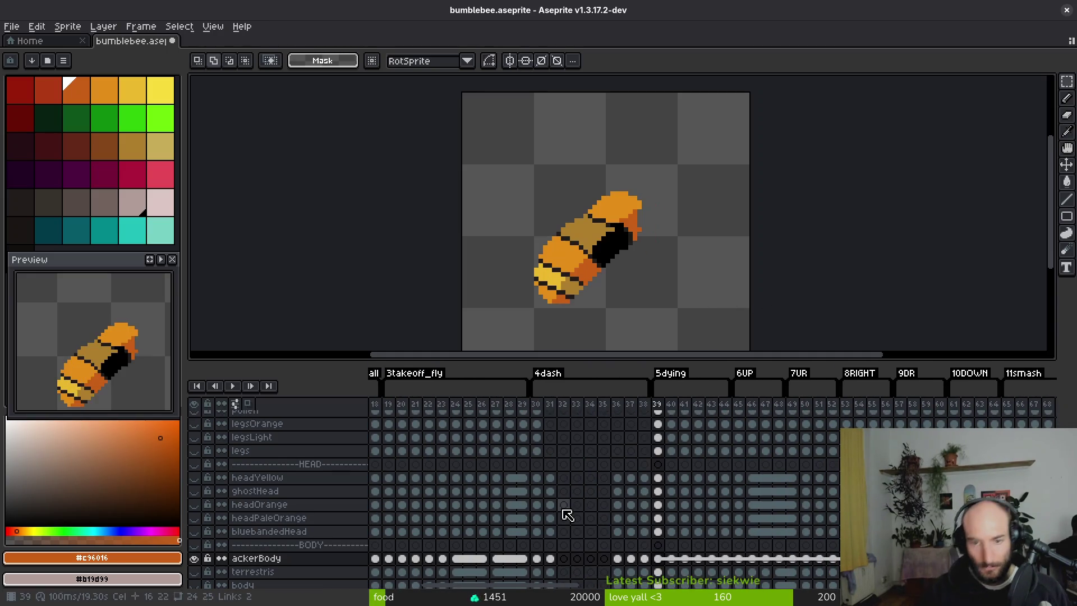
Go back to frame 38 and return the Aseprite window to maximized after briefly shrinking it.
key(Left)
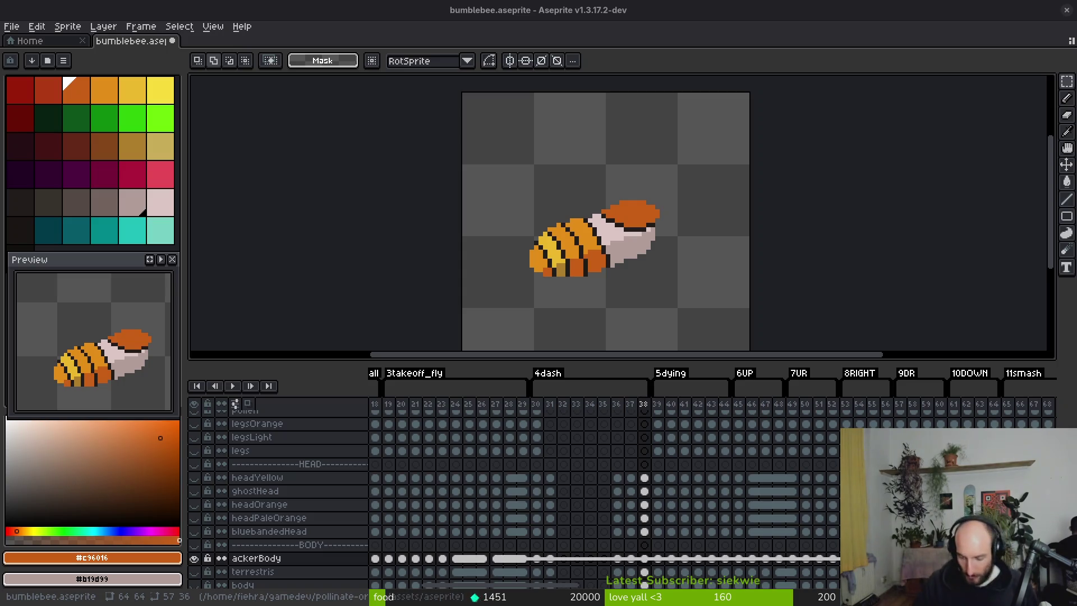
key(super+Down)
key(super+Up)
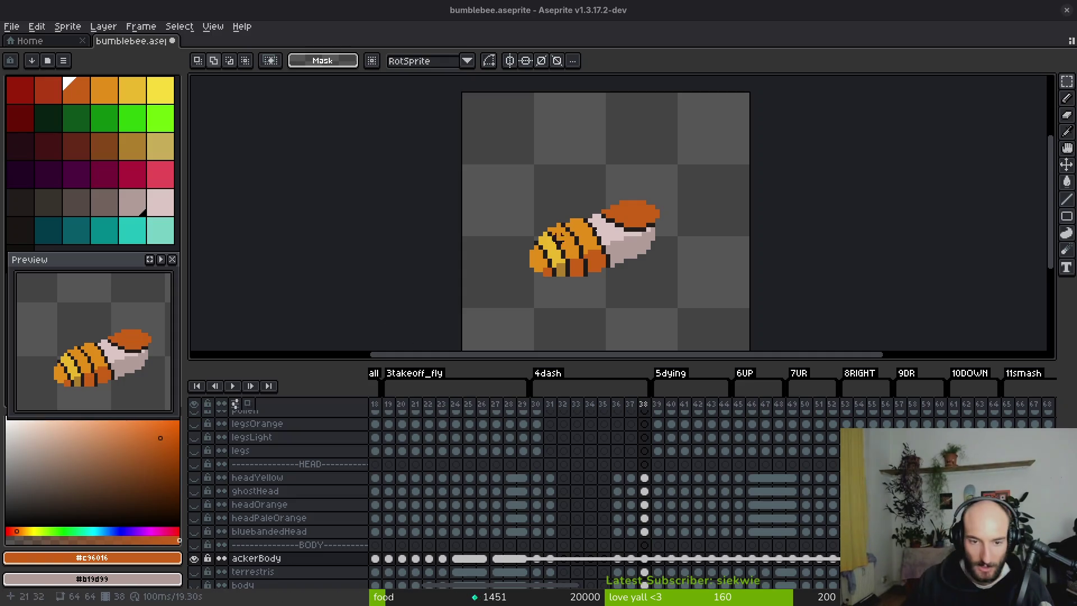
On frame 39, darken a pixel on the bee's upper body edge with the stripe colour.
scroll(608, 260, right, 2)
key(alt)
key(Right)
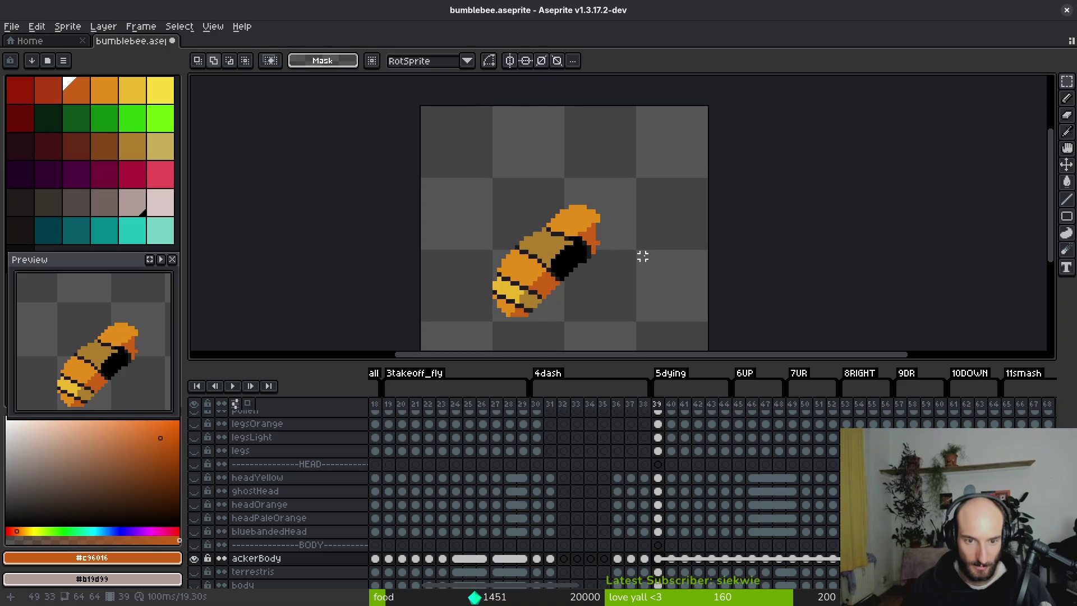
scroll(563, 191, up, 5)
scroll(564, 189, down, 3)
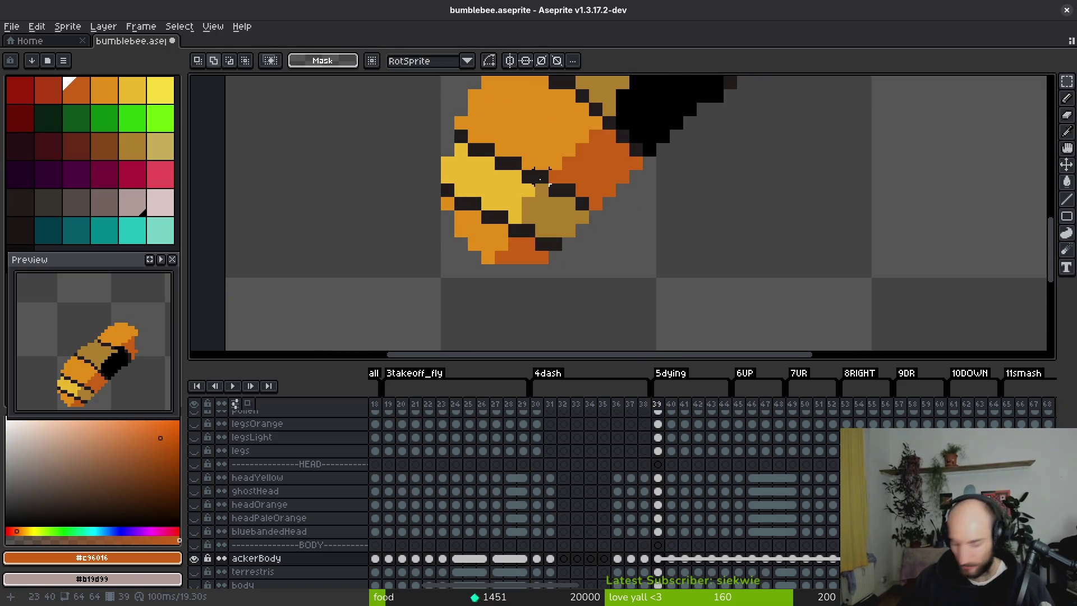
scroll(538, 177, up, 2)
key(b)
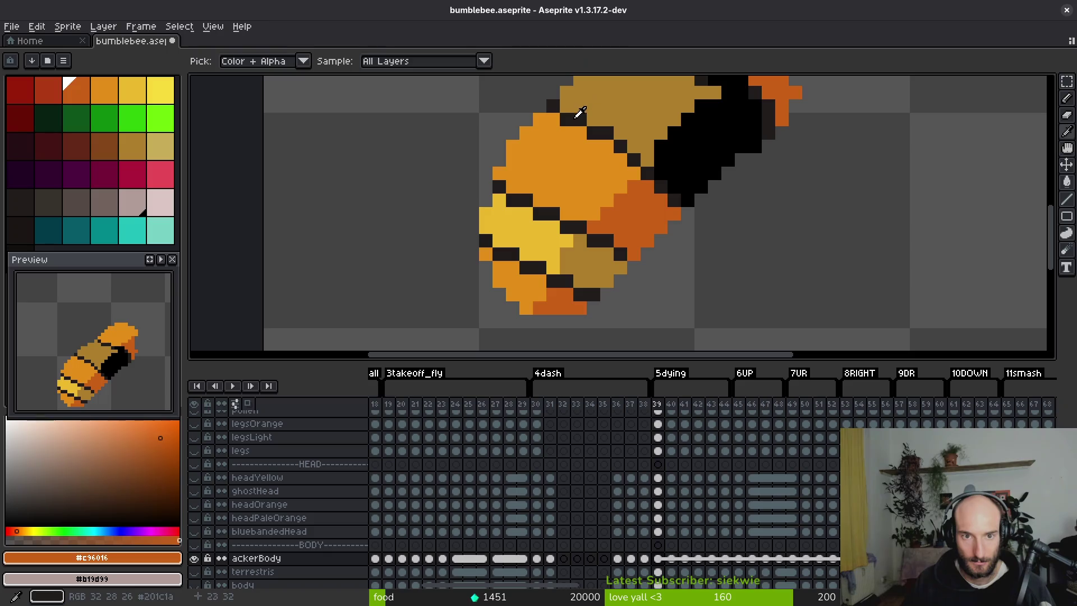
alt+click(577, 115)
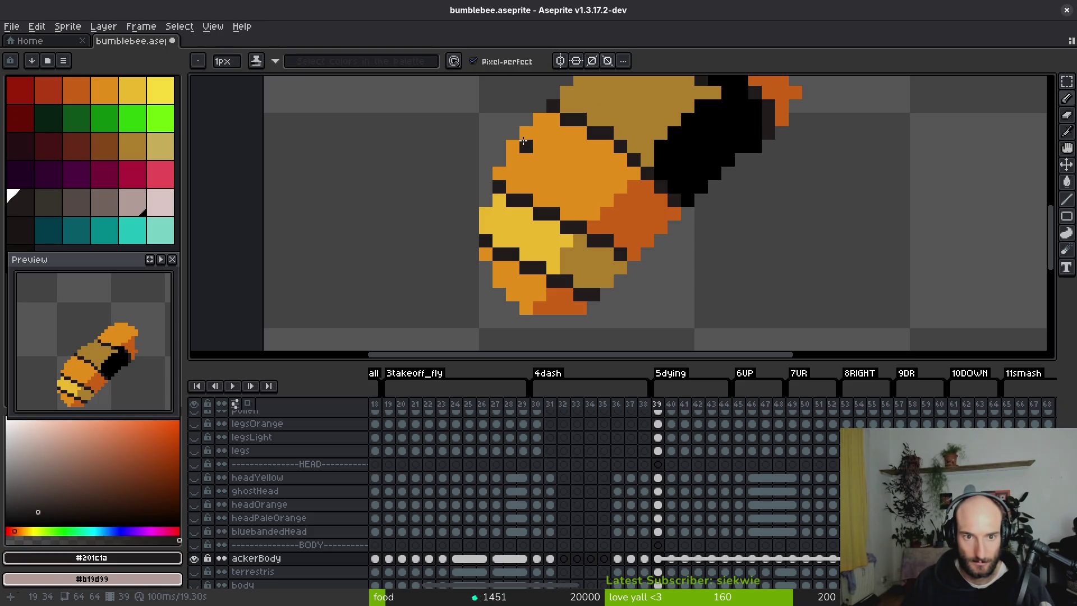
scroll(548, 144, up, 1)
click(486, 257)
alt+click(510, 179)
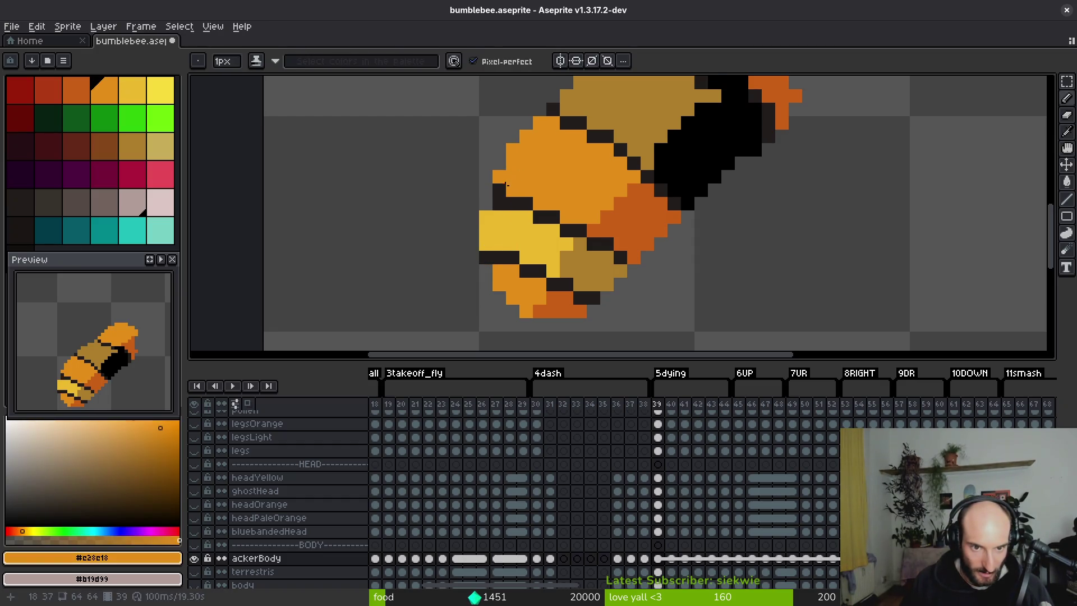
Undo the last three stray pencil pixels.
scroll(505, 186, down, 4)
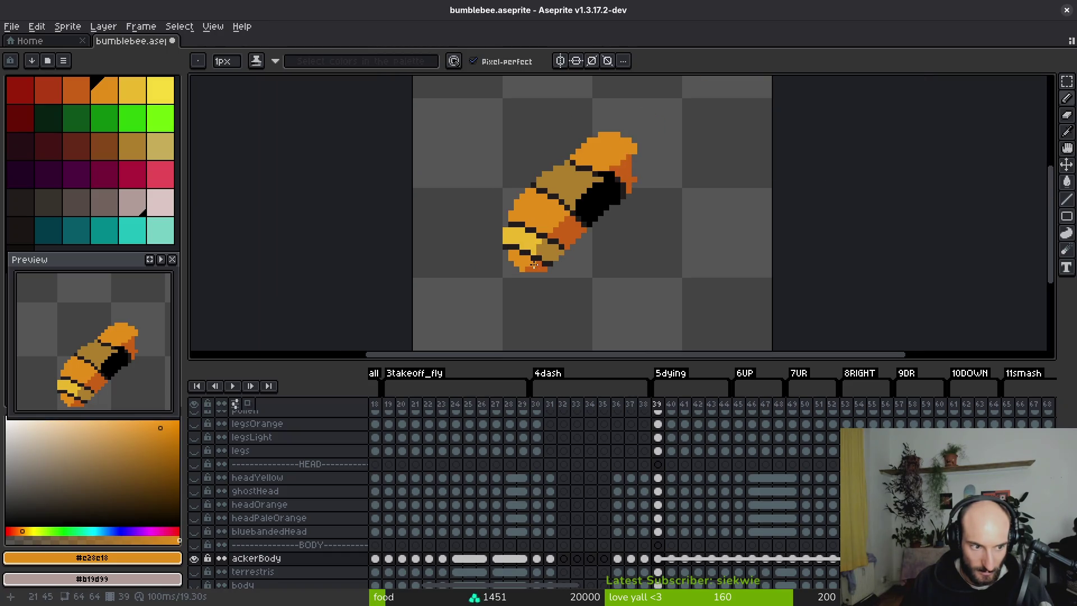
scroll(530, 264, up, 3)
key(ctrl+z)
key(ctrl+z)
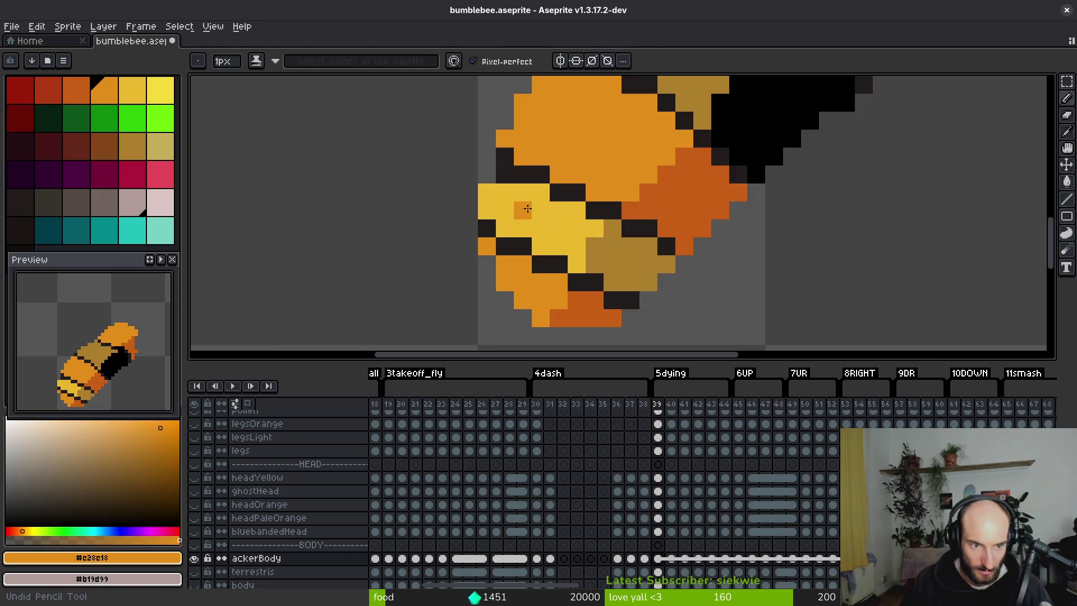
key(ctrl+z)
scroll(531, 215, down, 3)
key(ctrl+z)
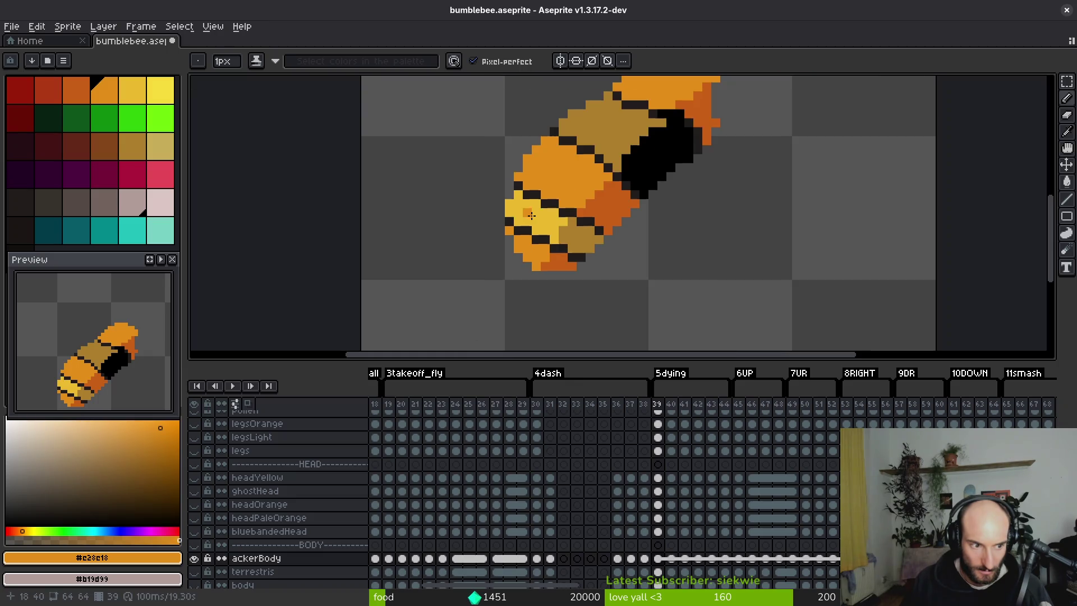
scroll(547, 184, up, 4)
Paint dark pixels at the body's upper edge and draw a dark diagonal stripe across it.
alt+click(542, 202)
click(569, 203)
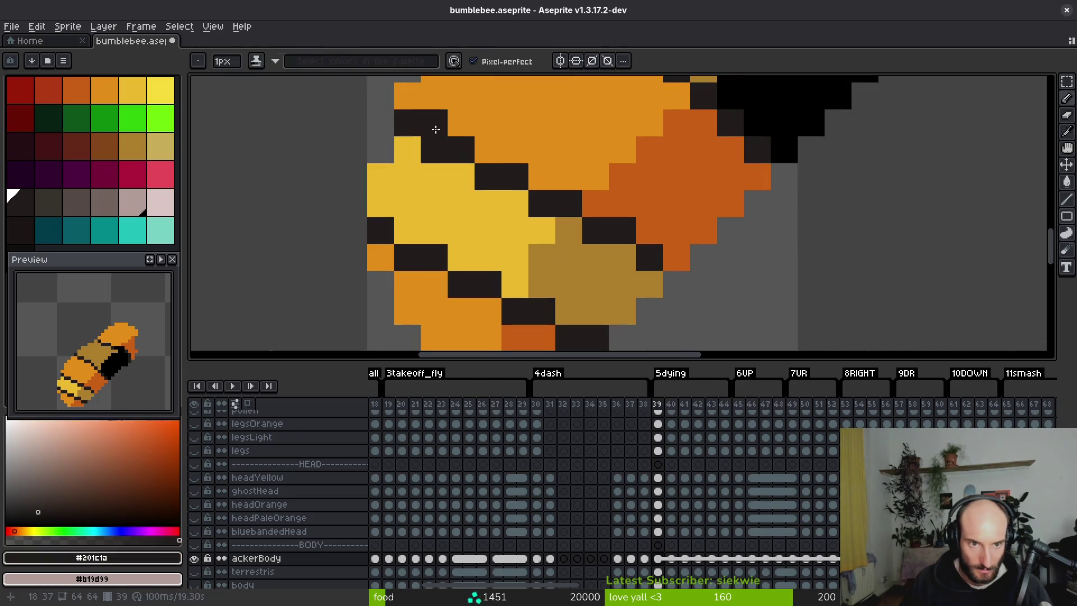
scroll(496, 155, down, 3)
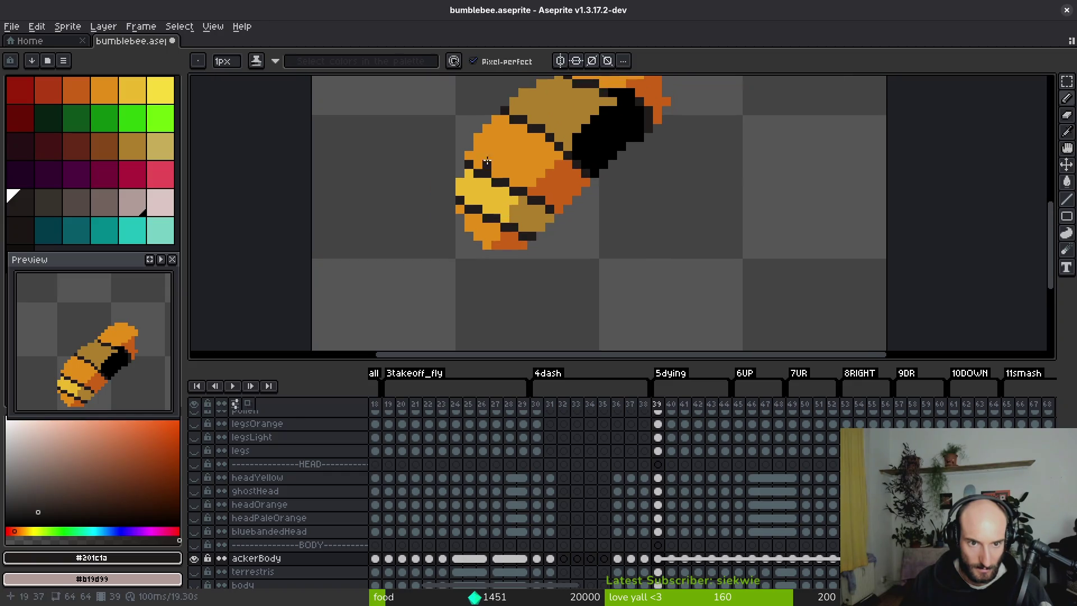
scroll(502, 134, up, 2)
click(490, 138)
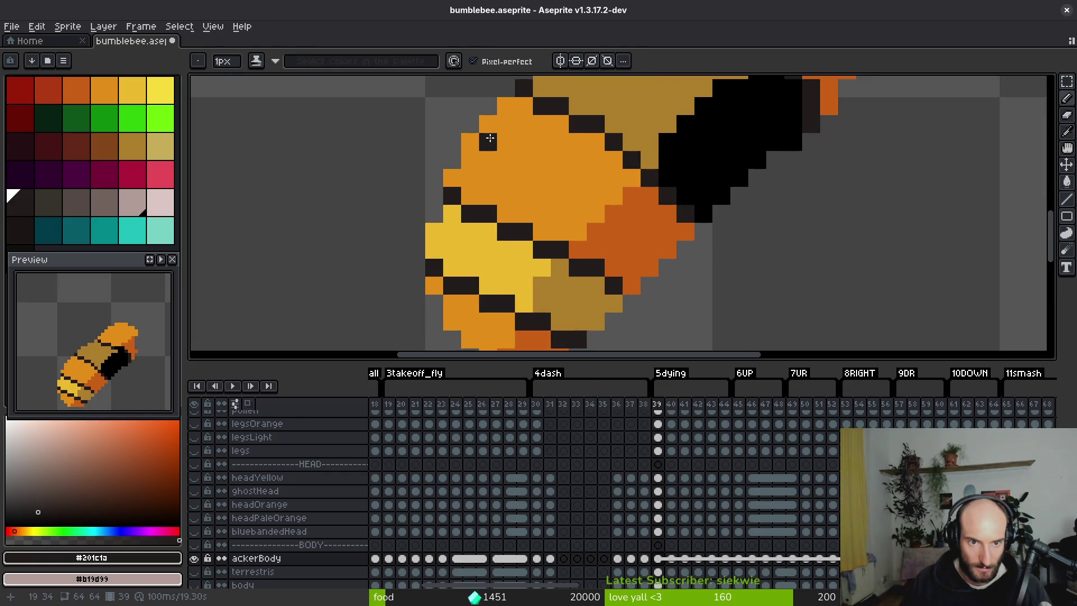
click(482, 139)
mouse_move(483, 139)
mouse_down()
mouse_move(584, 176)
mouse_move(612, 213)
mouse_move(628, 210)
mouse_move(614, 197)
mouse_move(561, 239)
mouse_move(558, 266)
mouse_move(576, 250)
mouse_move(615, 284)
mouse_up()
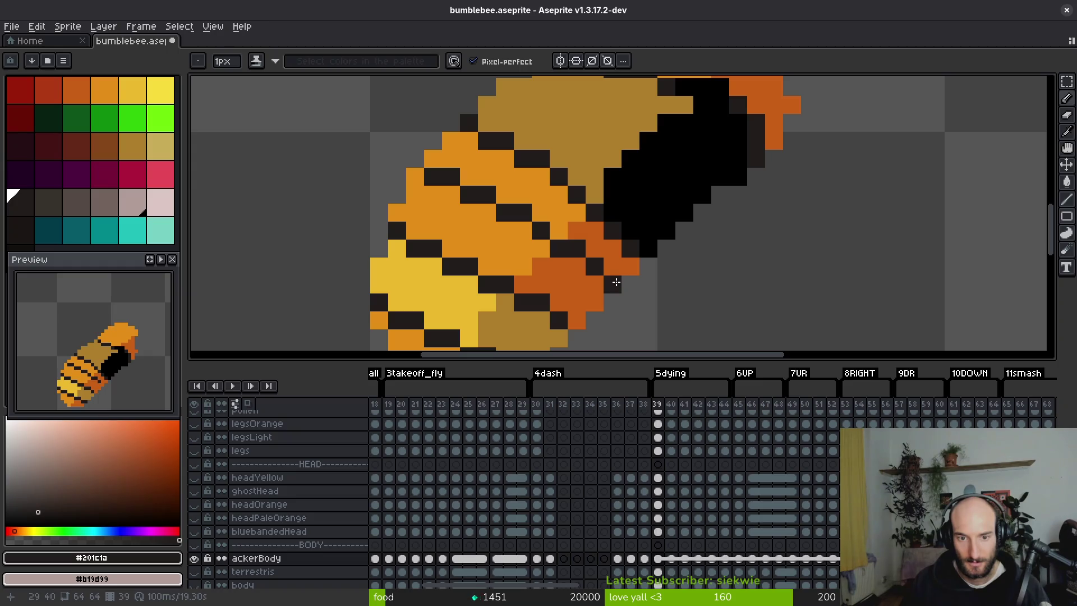
Add a dark pixel on the lower body and undo a misplaced one.
scroll(627, 287, down, 4)
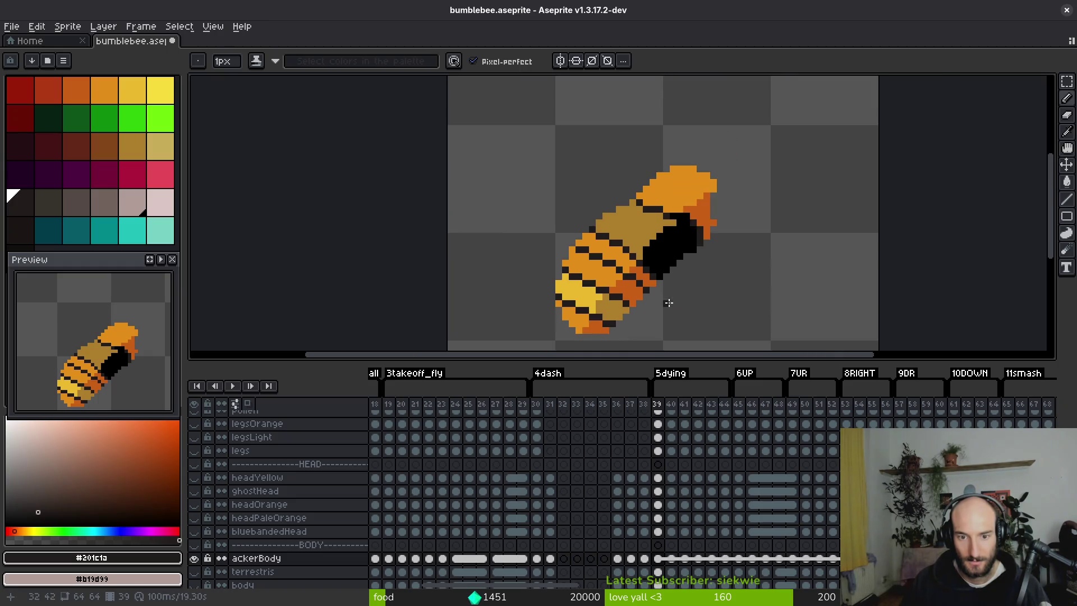
scroll(633, 279, up, 3)
click(608, 267)
alt+click(618, 285)
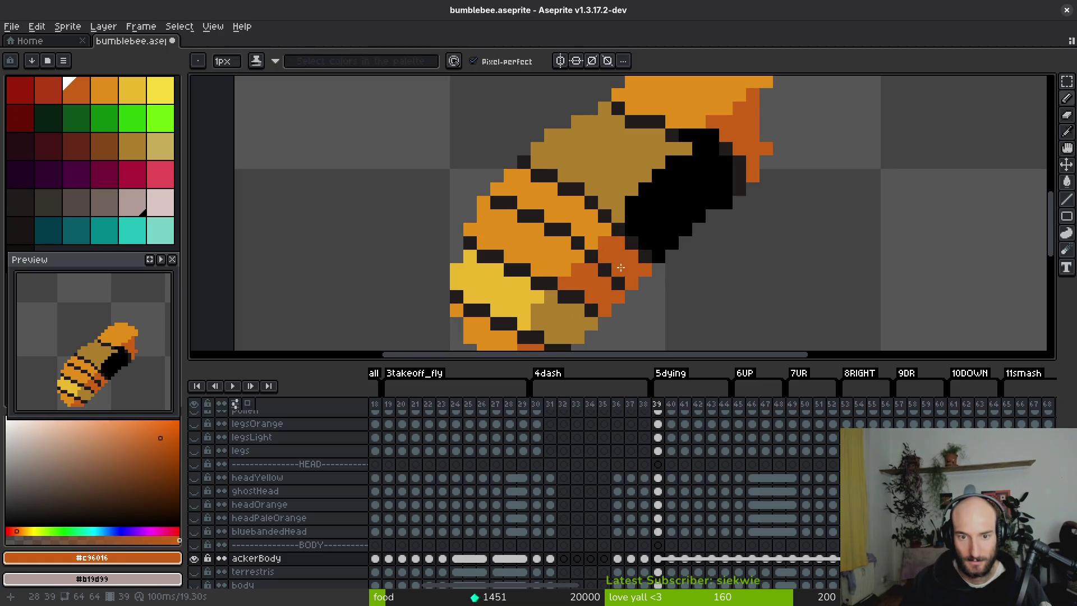
scroll(638, 281, down, 2)
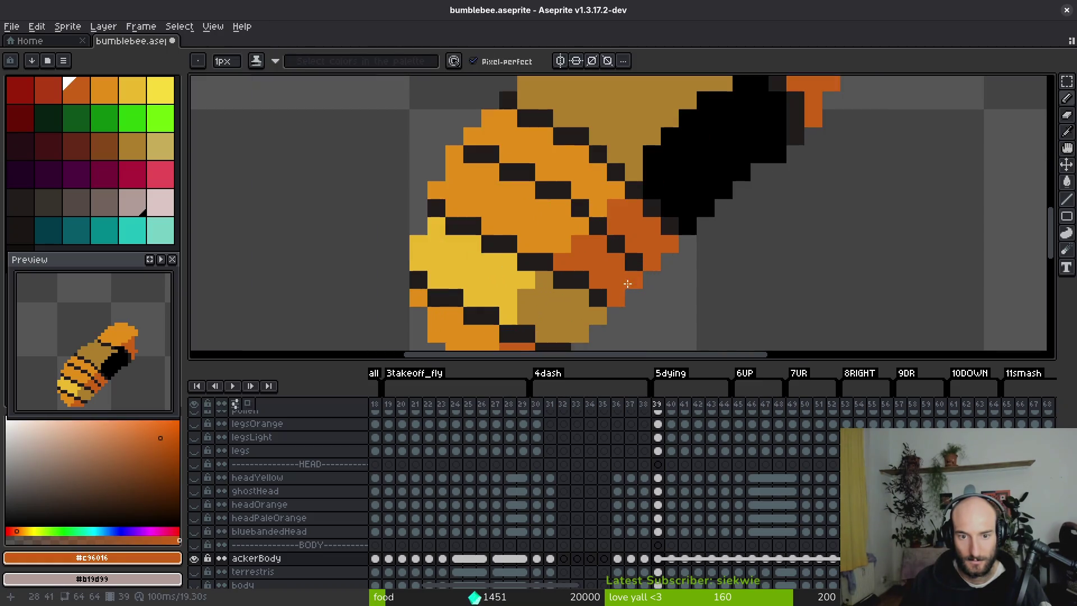
scroll(638, 280, up, 4)
alt+click(600, 290)
alt+click(599, 283)
click(580, 280)
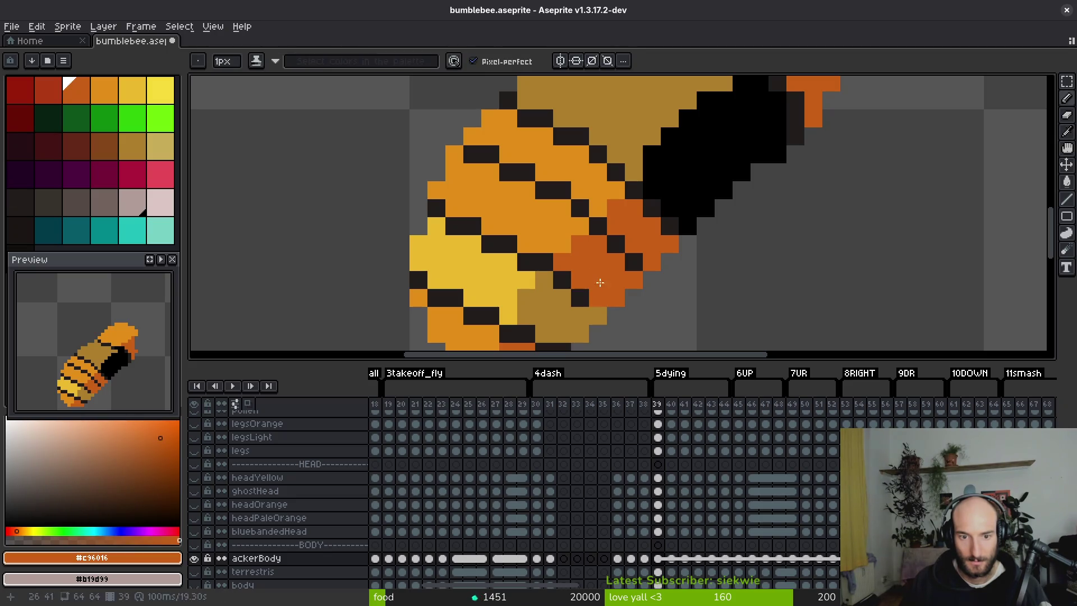
key(ctrl+z)
key(ctrl+z)
Extend the dark diagonal stripe along the body's top, repainting stray dark pixels orange.
scroll(590, 272, down, 3)
scroll(590, 272, up, 4)
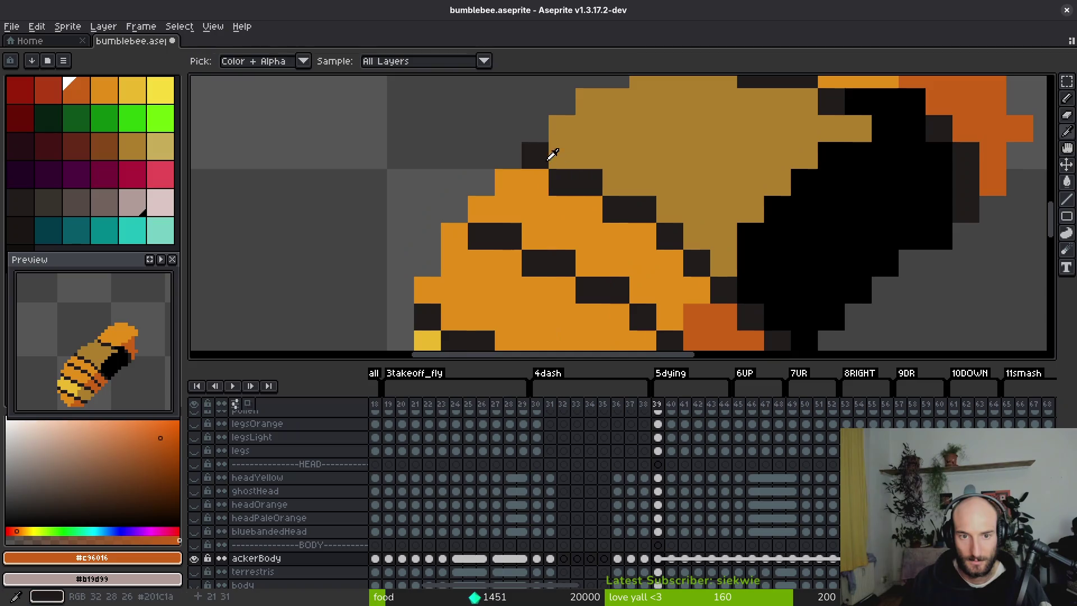
alt+click(565, 133)
click(562, 155)
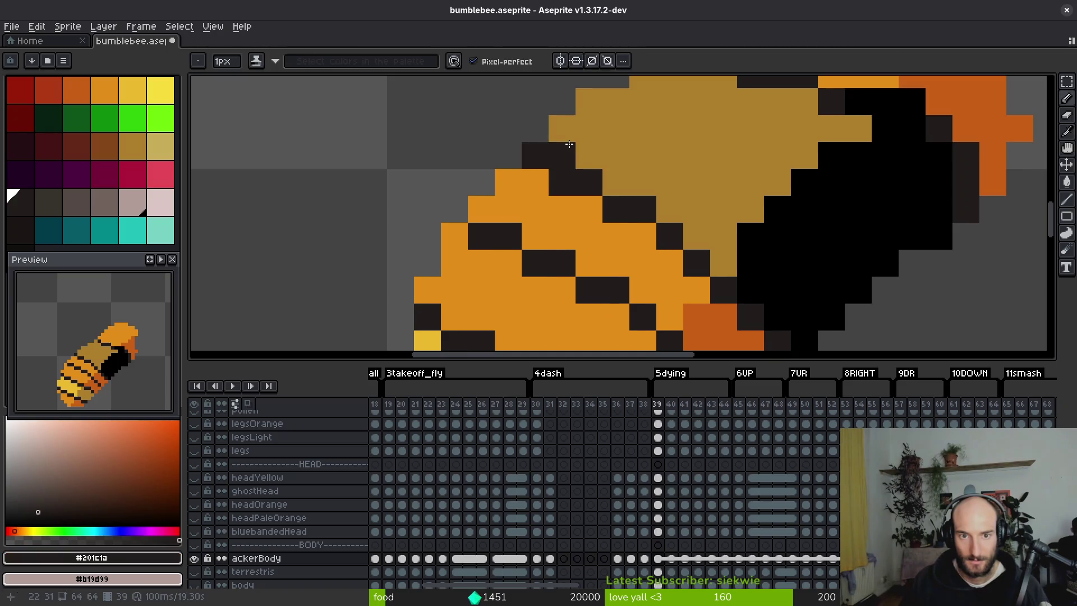
alt+click(542, 181)
click(560, 181)
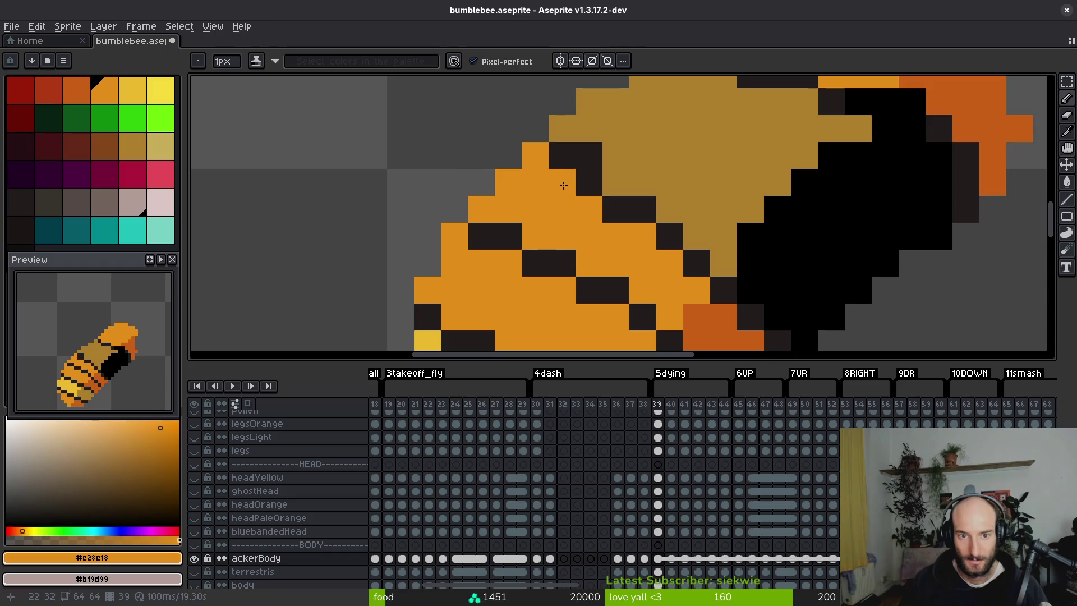
alt+click(583, 162)
drag(721, 176, 492, 147)
click(387, 154)
click(407, 155)
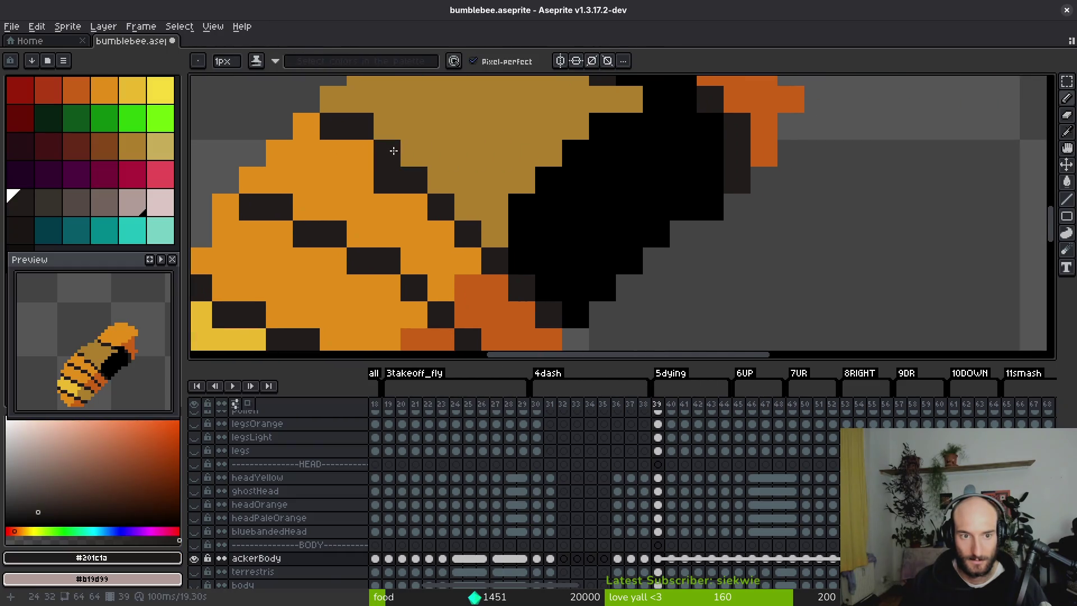
mouse_move(407, 155)
mouse_down()
mouse_move(449, 180)
mouse_move(490, 228)
mouse_up()
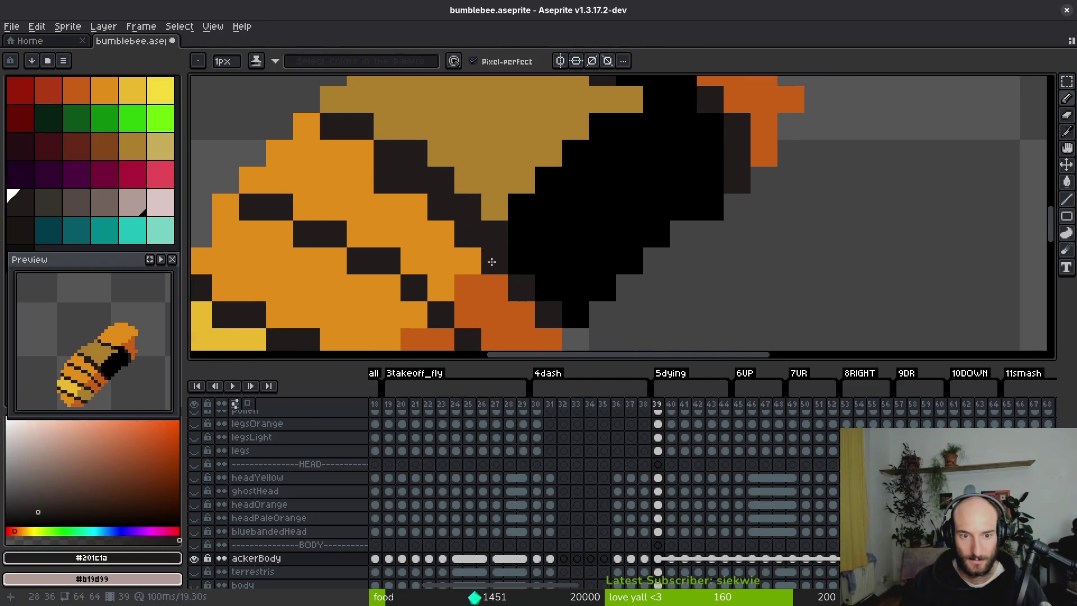
alt+click(464, 236)
drag(414, 180, 438, 203)
Tidy the wing edge with a dark pixel beside it and an orange pixel below.
scroll(394, 180, down, 5)
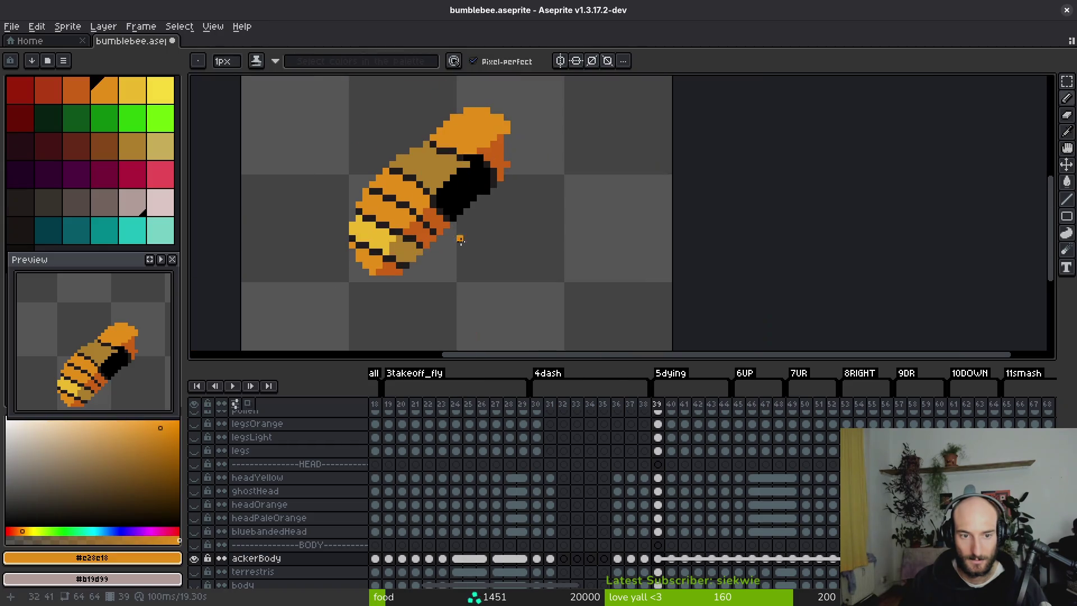
scroll(426, 168, up, 5)
alt+click(431, 155)
click(444, 168)
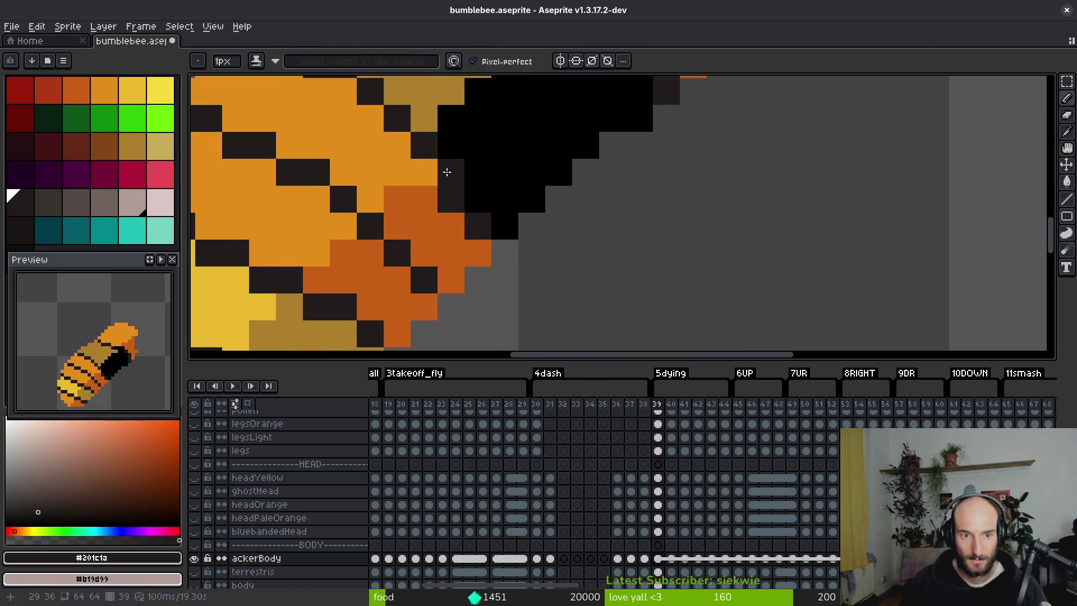
alt+click(430, 226)
click(452, 190)
alt+click(452, 183)
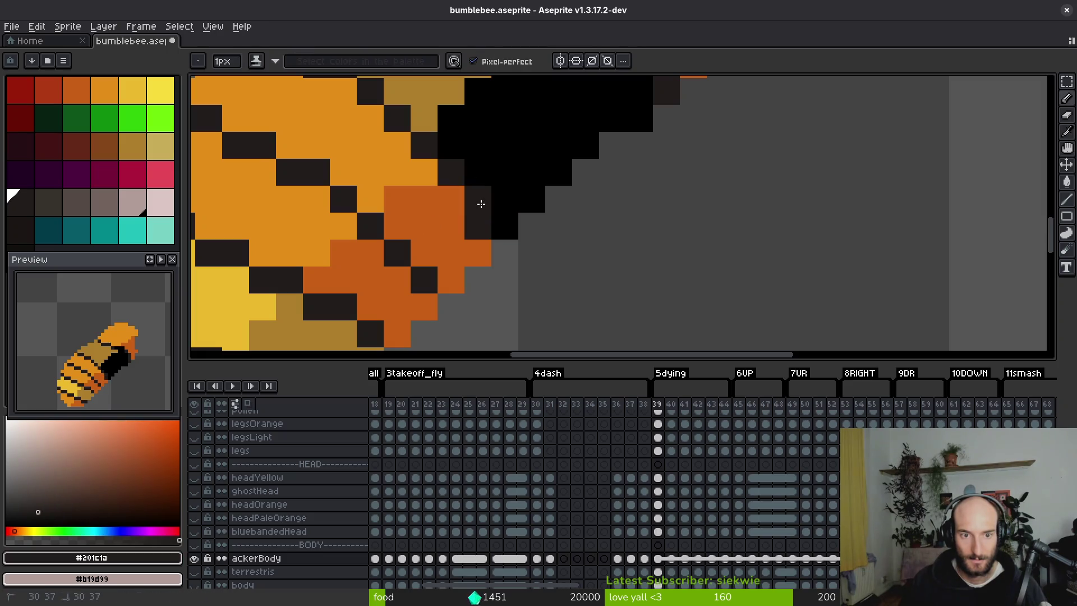
Draw a dark line from the wing to the orange edge, then pick the body orange.
scroll(505, 269, down, 5)
scroll(495, 244, up, 5)
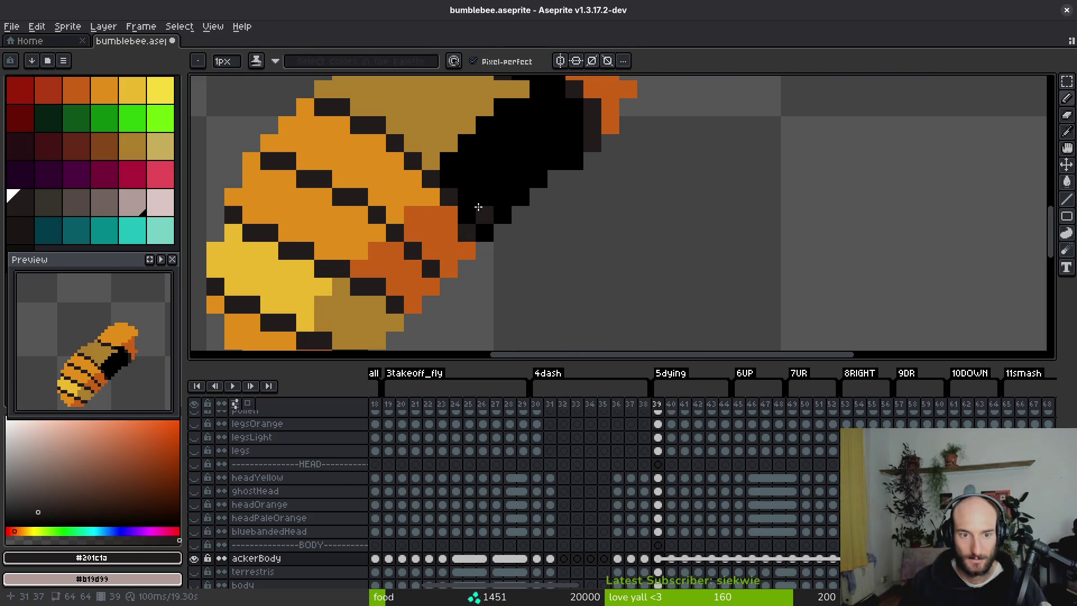
scroll(482, 198, down, 3)
scroll(512, 172, up, 3)
mouse_move(499, 168)
mouse_down()
mouse_move(517, 172)
mouse_move(598, 119)
mouse_up()
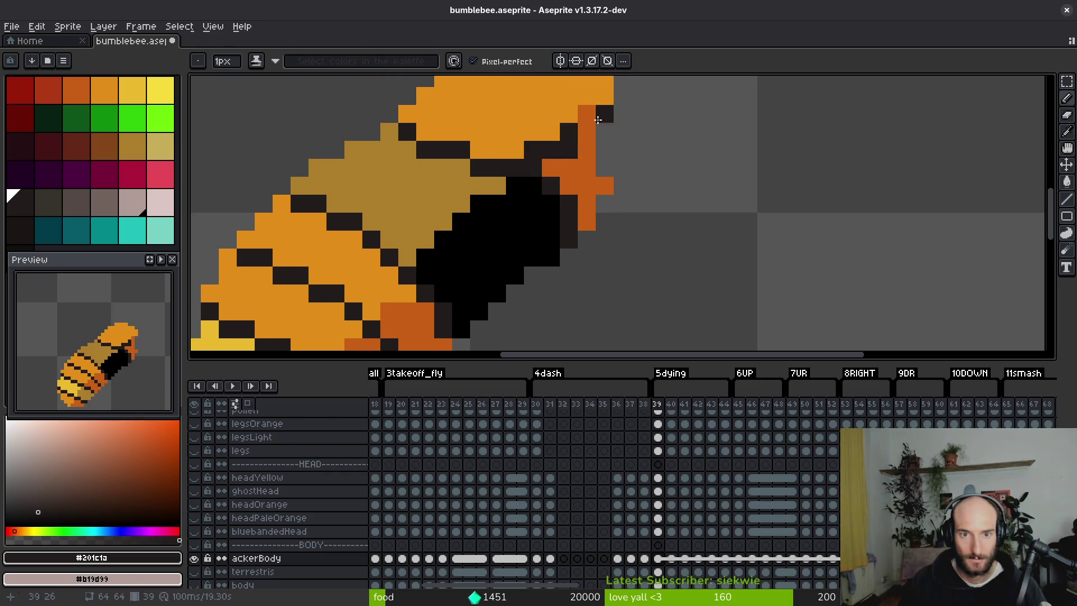
scroll(586, 127, up, 1)
alt+click(557, 176)
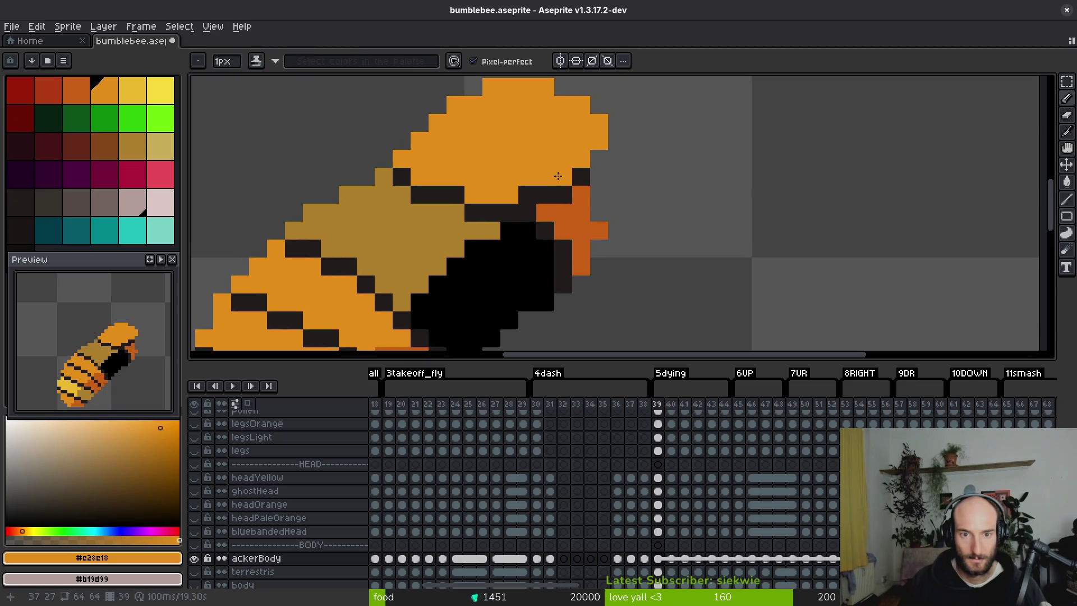
scroll(449, 154, down, 3)
scroll(498, 163, up, 3)
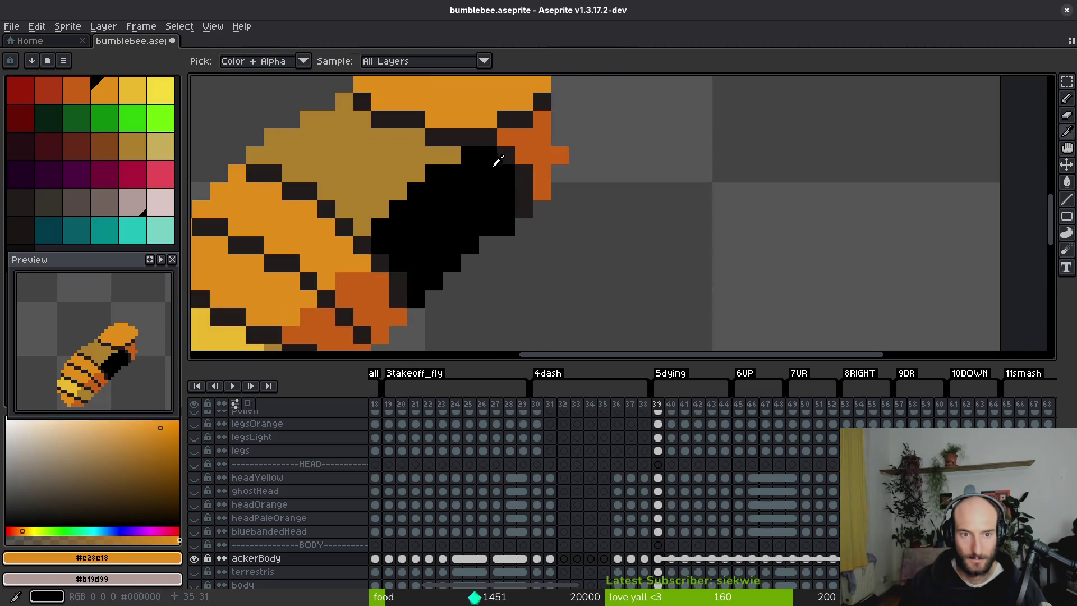
key(ctrl+y)
Fill frame 39's tan, black and dark-orange wing areas with pale pink and mauve.
alt+click(504, 211)
key(ctrl+z)
key(g)
click(397, 170)
right_click(463, 199)
right_click(524, 171)
right_click(532, 156)
scroll(547, 204, down, 3)
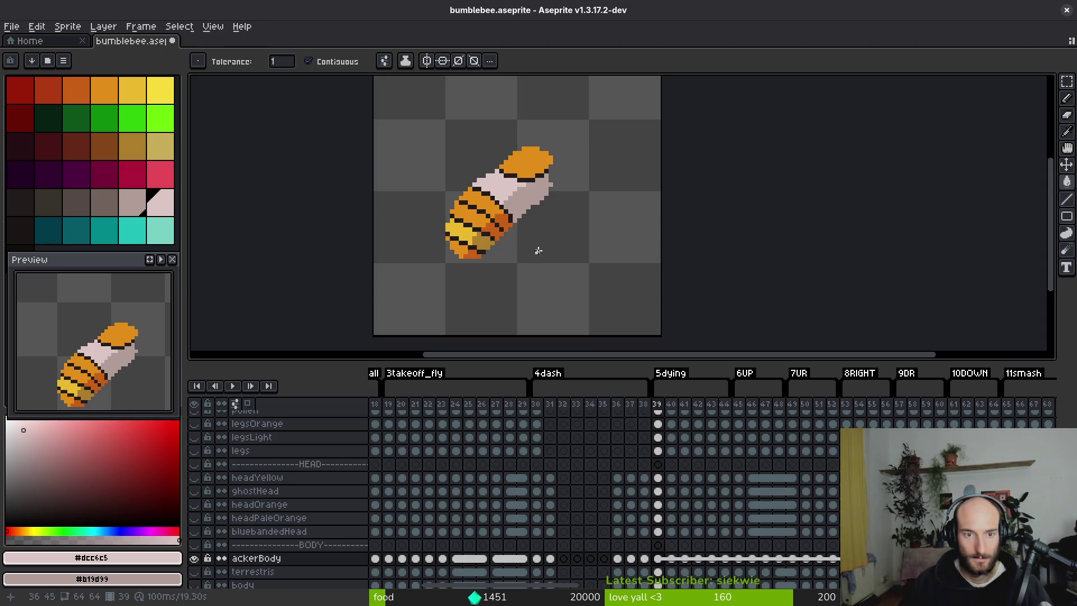
Flick between frame 39 and its neighbour to compare the recoloured wings.
key(Right)
key(Left)
key(Right)
key(Left)
key(alt)
key(Right)
key(Left)
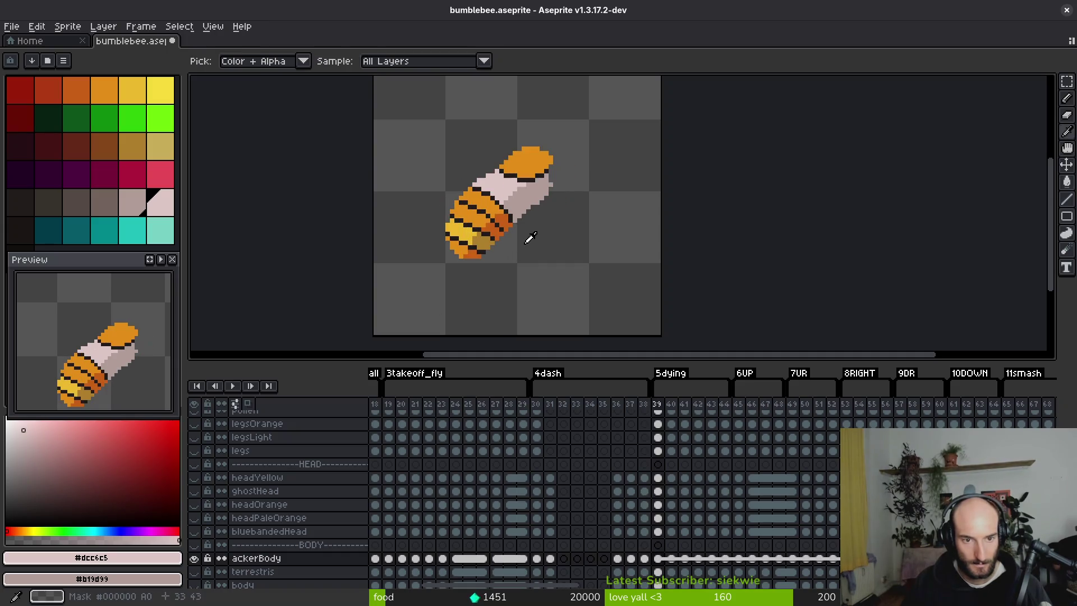
key(Right)
key(Left)
key(Right)
scroll(466, 202, up, 3)
key(Left)
On frame 40, draw a dark stripe across the orange body and add stripe pixels on the tan band.
alt+click(455, 167)
key(Right)
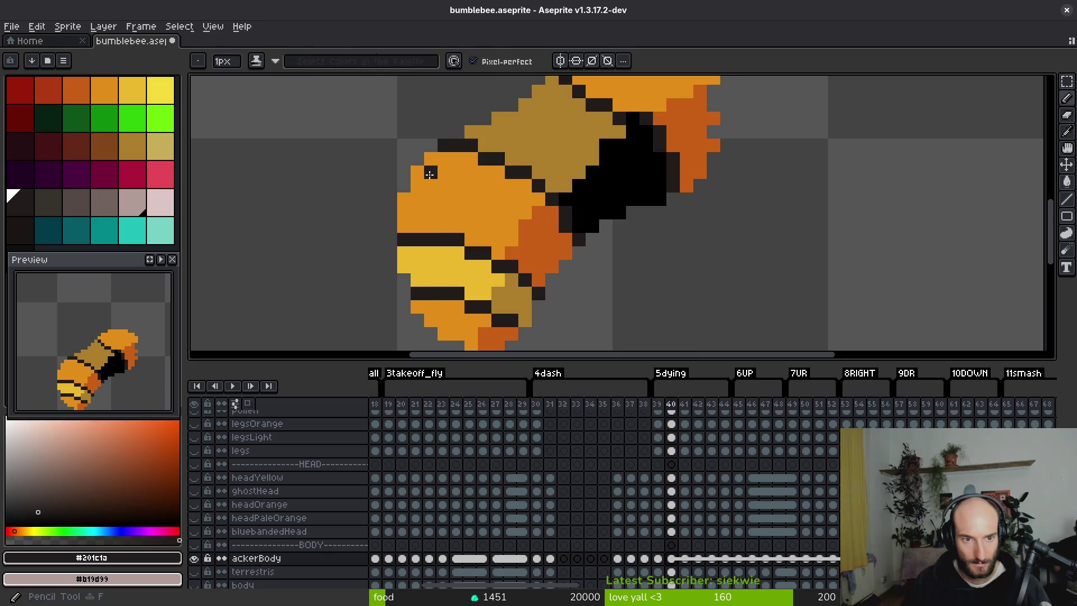
mouse_move(417, 184)
mouse_down()
mouse_move(458, 185)
mouse_move(539, 237)
mouse_up()
click(507, 210)
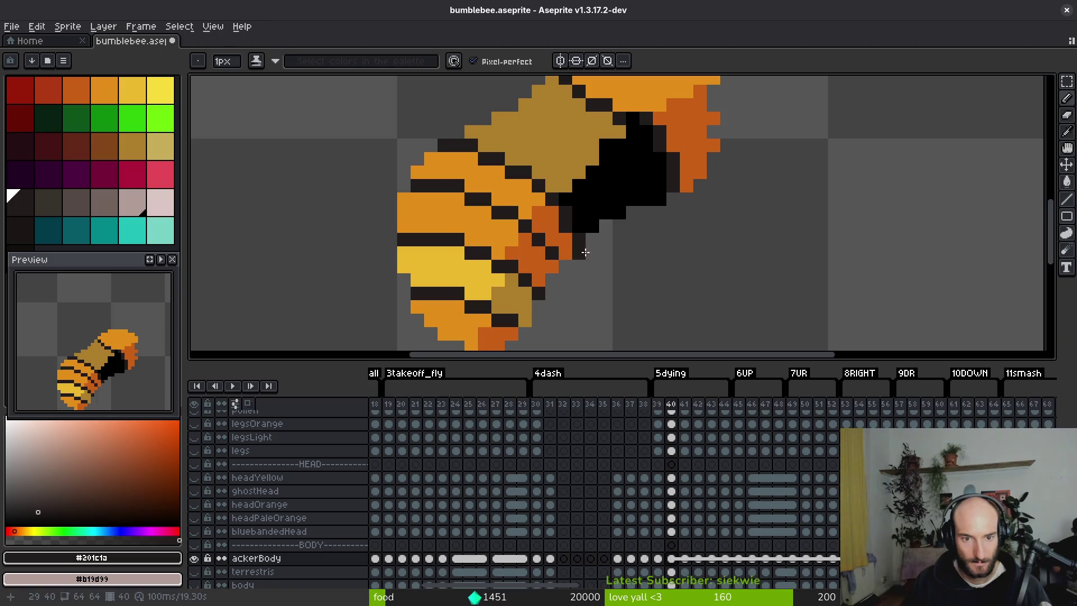
scroll(584, 253, down, 3)
scroll(586, 241, up, 3)
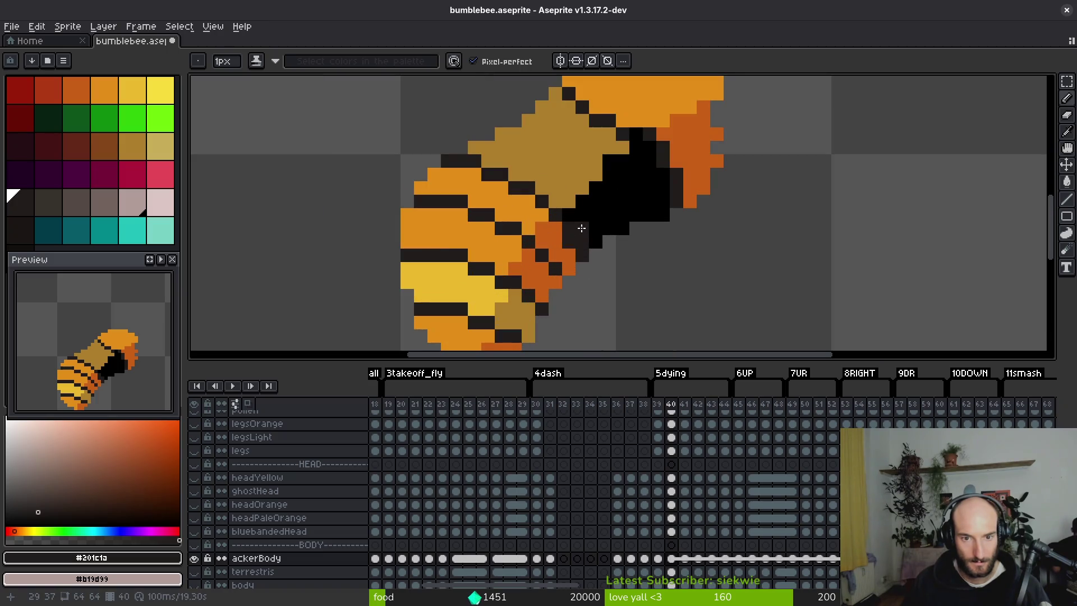
drag(569, 217, 543, 188)
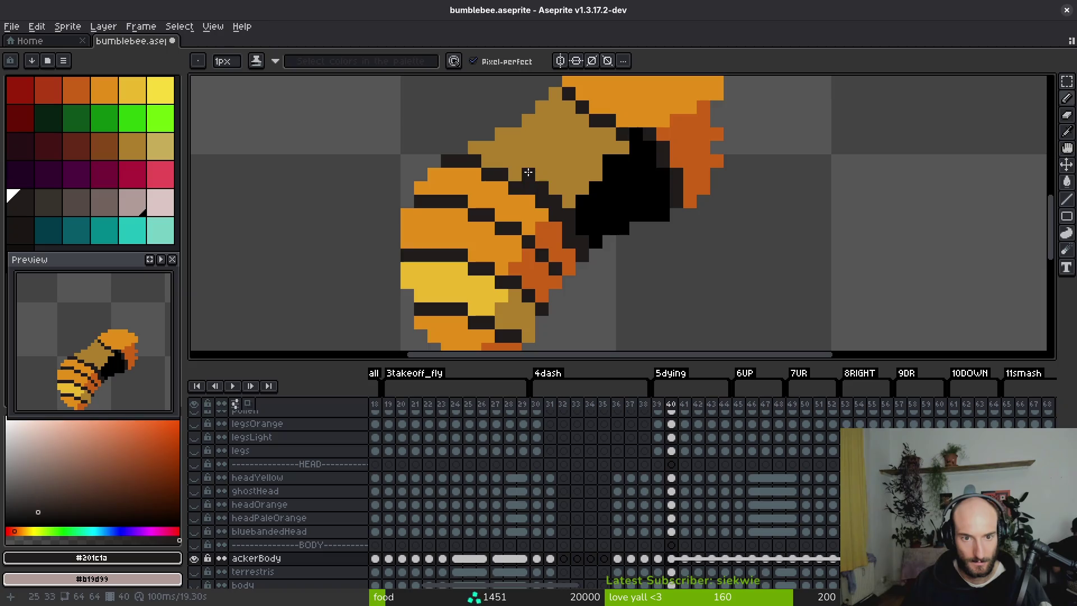
click(476, 145)
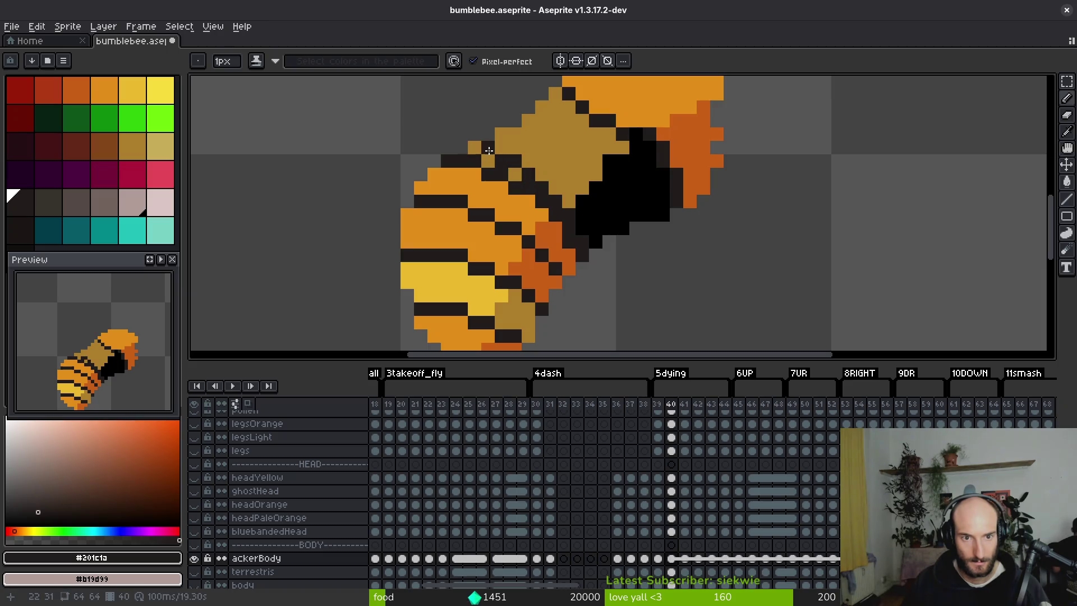
Repaint the dark pixel row and two stray dark pixels orange.
alt+click(457, 183)
mouse_move(443, 161)
mouse_down()
mouse_move(491, 163)
mouse_move(542, 198)
mouse_up()
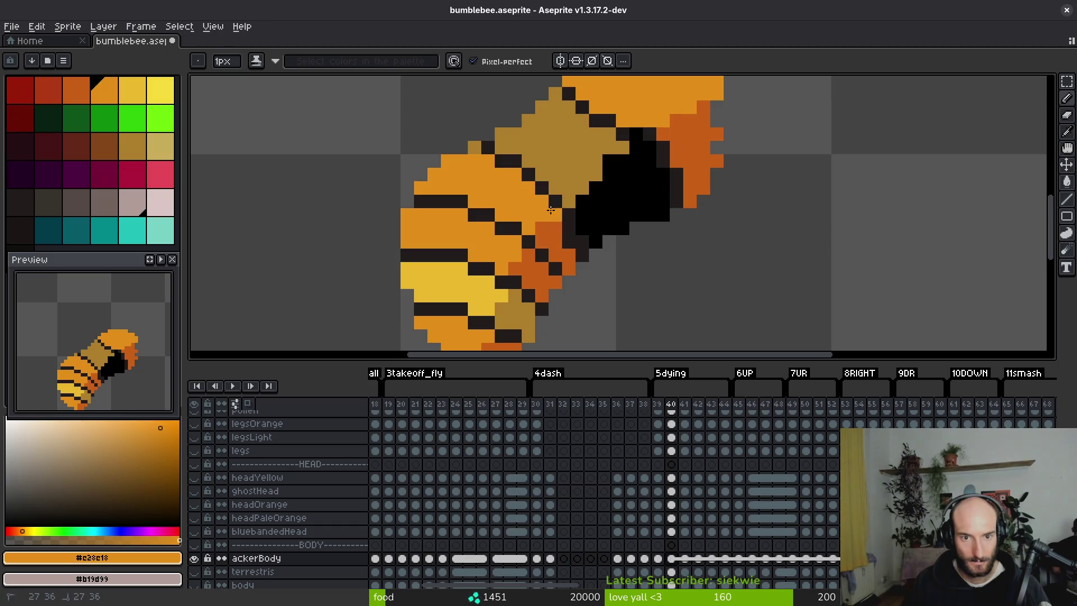
alt+click(567, 230)
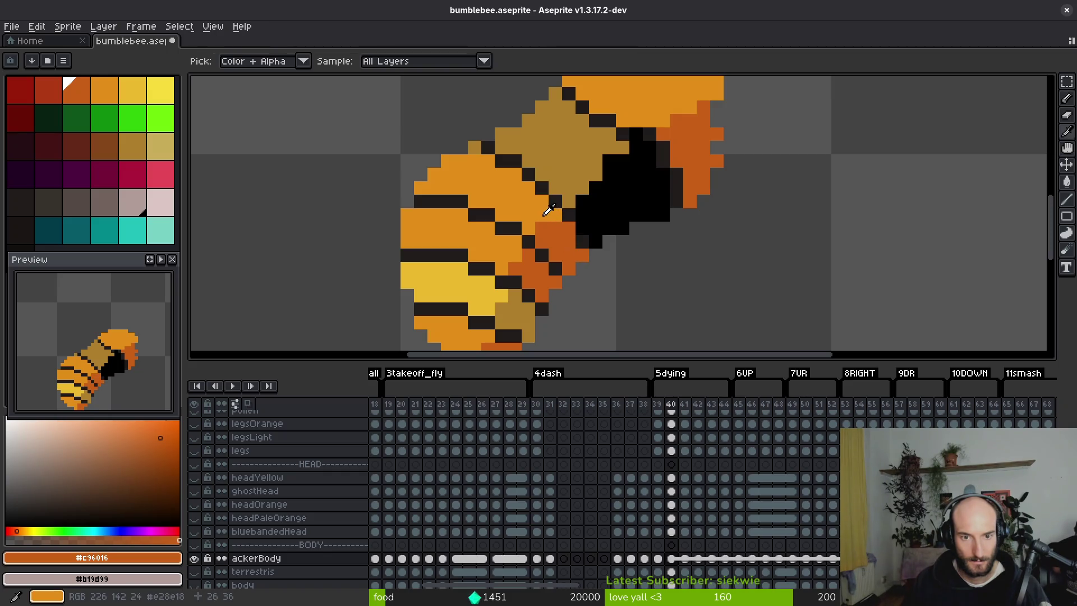
alt+click(575, 222)
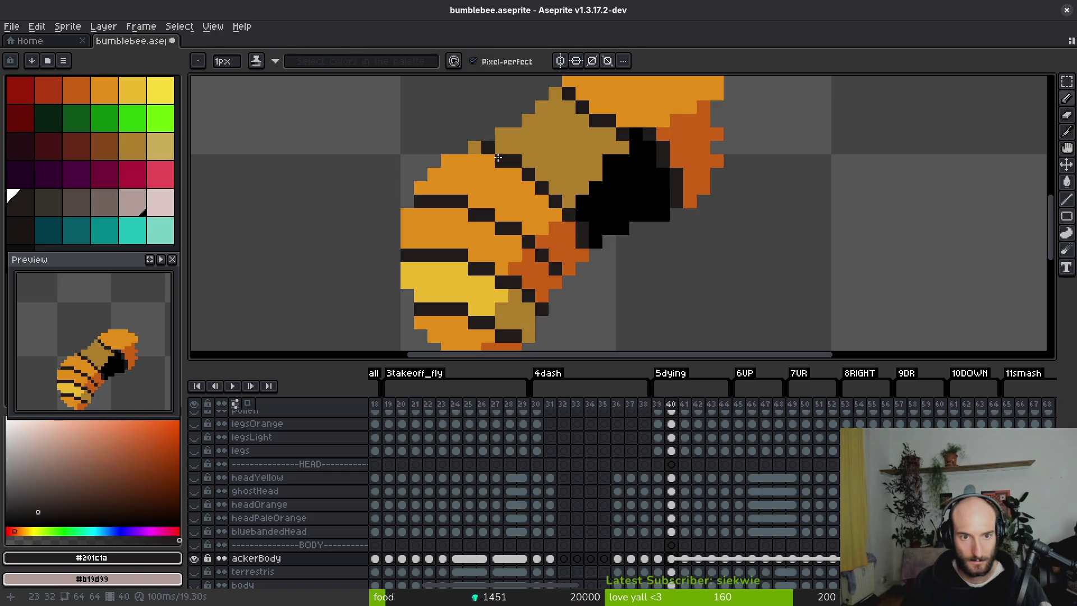
alt+click(504, 178)
click(488, 147)
click(474, 146)
scroll(494, 159, down, 5)
scroll(494, 159, up, 6)
Paint two orange body pixels with the dark stripe colour.
alt+click(494, 104)
click(498, 119)
click(457, 87)
drag(466, 93, 483, 149)
alt+click(523, 132)
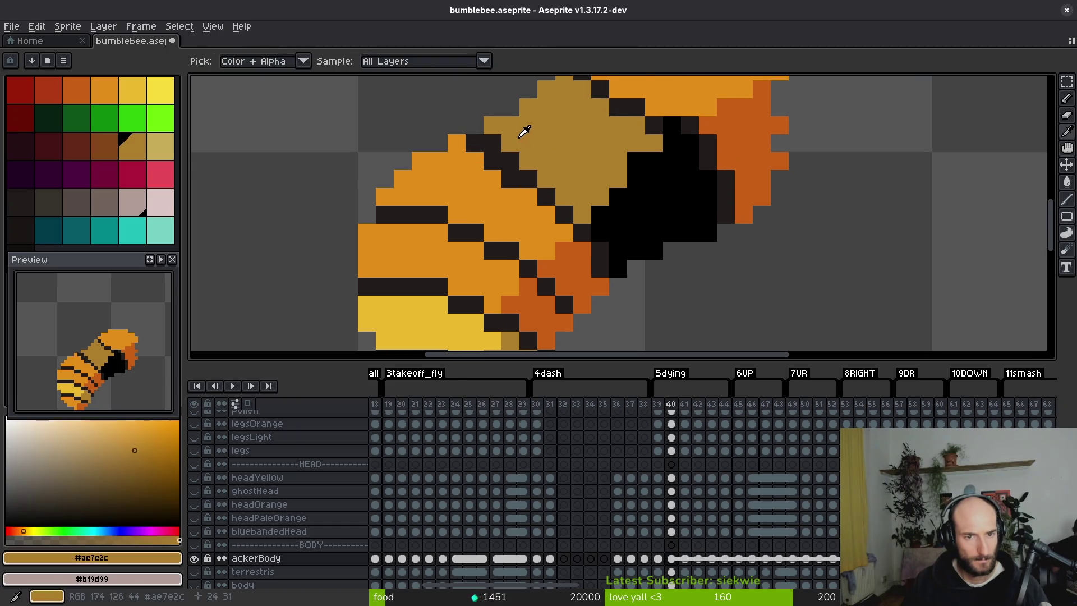
alt+click(474, 143)
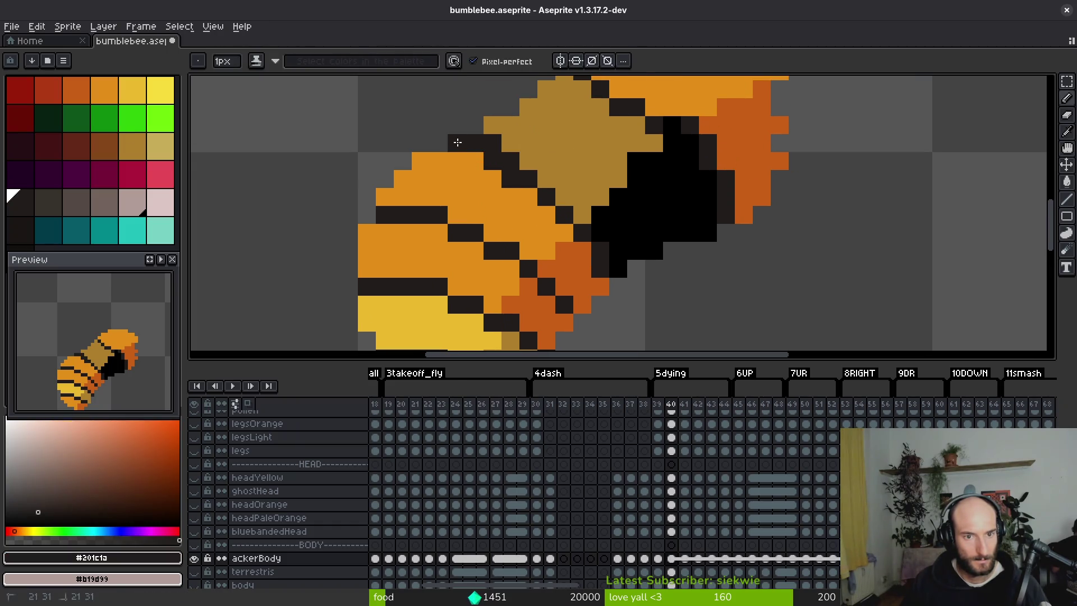
Repaint three dark pixels olive tan and touch up the stripe pixels on the tan band.
alt+click(509, 125)
click(492, 143)
click(474, 143)
click(516, 162)
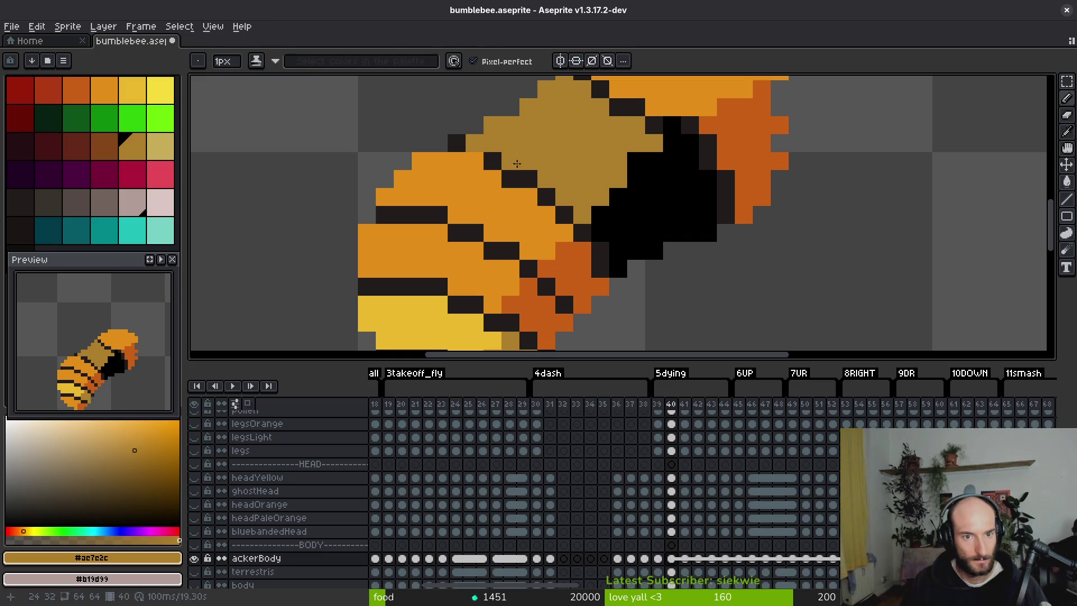
alt+click(492, 161)
click(475, 161)
alt+click(526, 136)
click(512, 161)
Paint one more body pixel dark and restore another pixel to olive tan.
scroll(529, 167, down, 4)
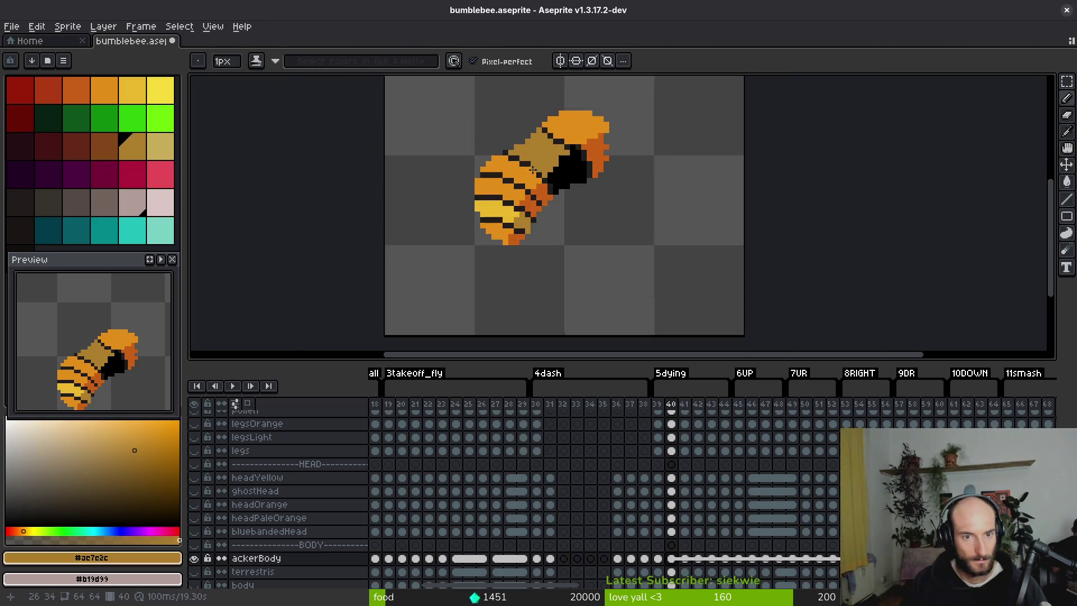
scroll(529, 168, up, 5)
alt+click(437, 94)
click(437, 111)
alt+click(457, 97)
click(437, 93)
scroll(539, 235, down, 5)
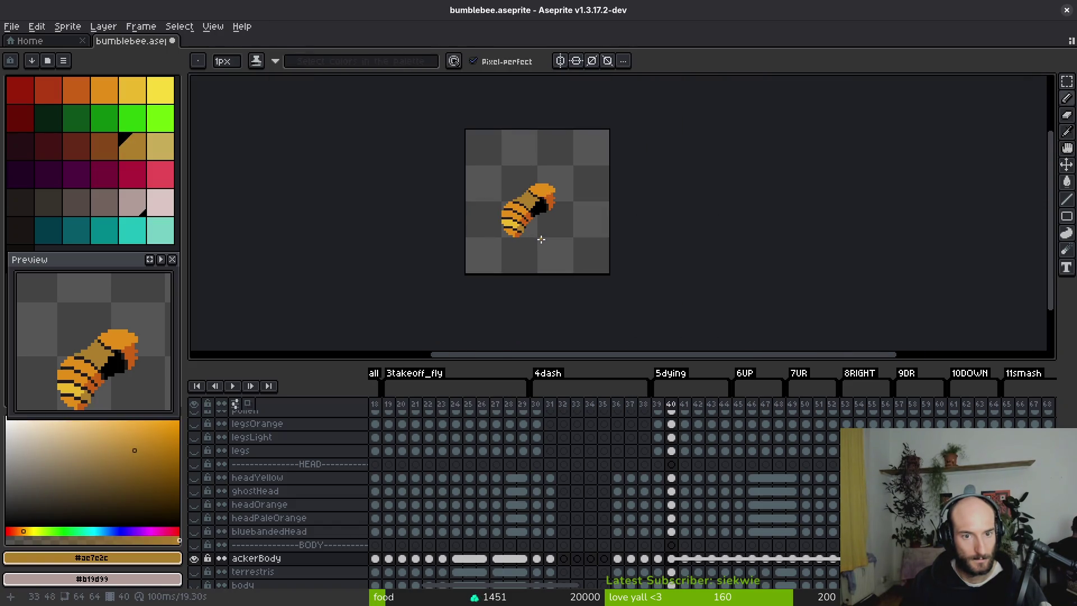
scroll(540, 239, up, 5)
alt+click(503, 152)
Draw a dark stripe across the head and fill the light-orange head cap darker orange.
mouse_move(570, 160)
mouse_down()
mouse_move(529, 233)
mouse_move(510, 228)
mouse_move(606, 209)
mouse_up()
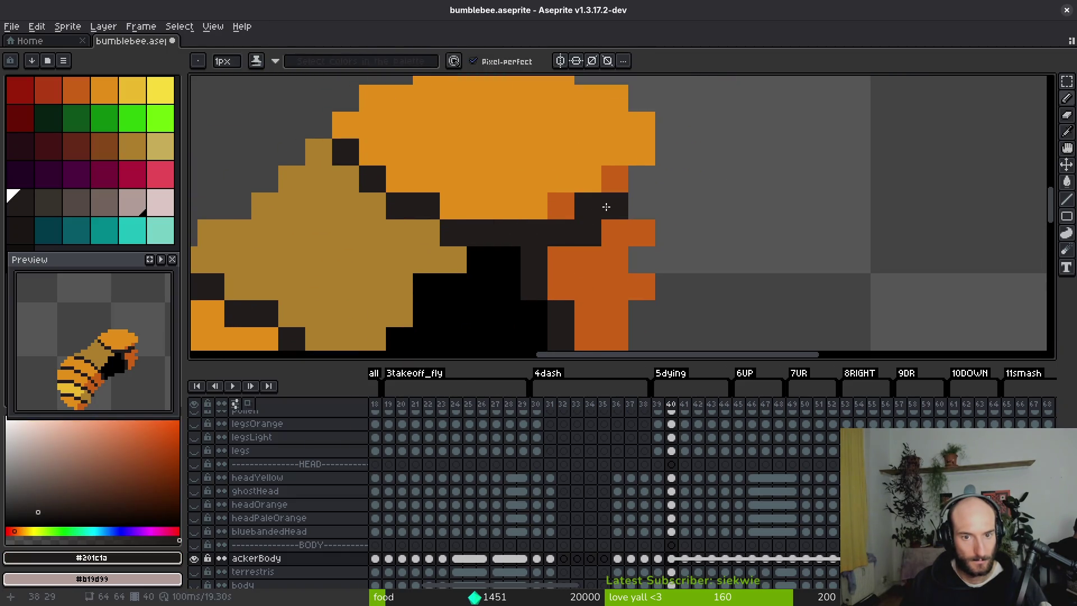
alt+right_click(606, 224)
right_click(589, 232)
alt+right_click(624, 140)
alt+right_click(622, 168)
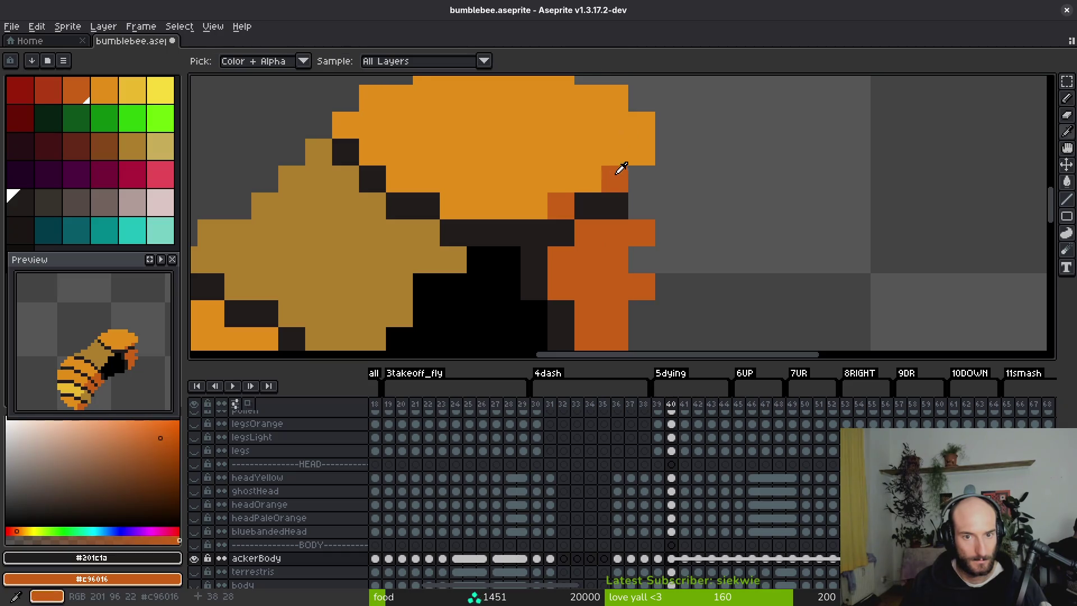
key(g)
right_click(594, 169)
Paint tan pixels into the wing's black area, undoing an unwanted bucket fill.
mouse_move(561, 180)
mouse_down()
mouse_move(501, 223)
mouse_move(501, 179)
mouse_up()
alt+click(456, 133)
click(510, 168)
key(ctrl+z)
key(b)
mouse_move(535, 138)
mouse_down()
mouse_move(448, 166)
mouse_move(481, 191)
mouse_up()
Sample the light and darker wing pinks from frame 39 as the two colours.
scroll(528, 245, down, 3)
key(Left)
key(Right)
key(Left)
click(469, 185)
right_click(507, 194)
key(g)
key(Right)
Bucket-fill frame 40's tan wing area light pink and its black areas darker pink.
click(482, 189)
right_click(497, 210)
scroll(444, 173, up, 3)
right_click(494, 160)
right_click(443, 176)
right_click(462, 214)
scroll(507, 220, down, 3)
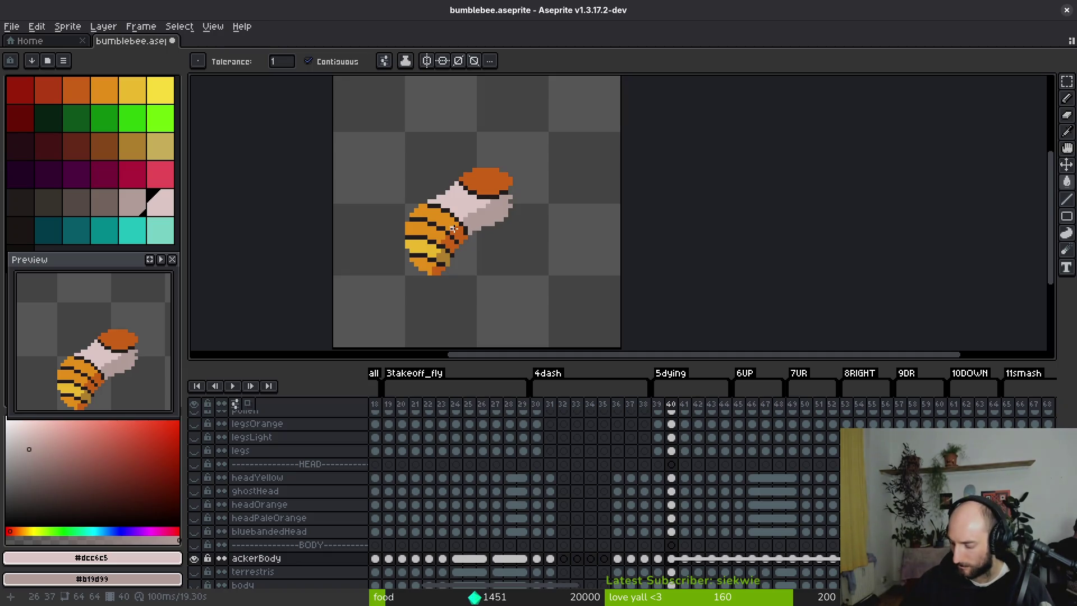
On frame 41, draw a dark diagonal outline across the bee's face.
scroll(472, 196, up, 2)
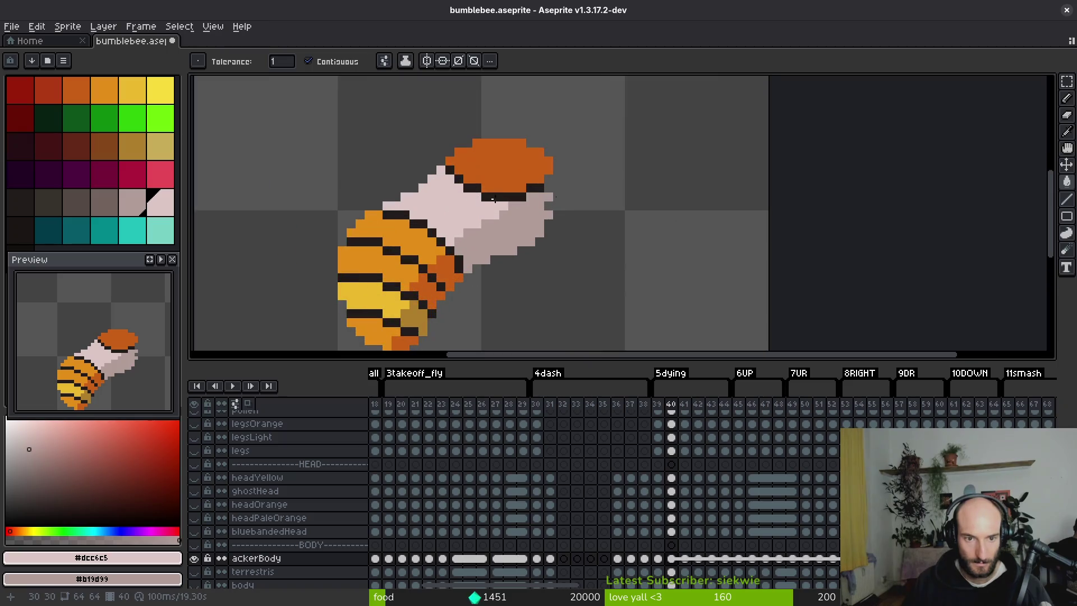
scroll(448, 236, up, 1)
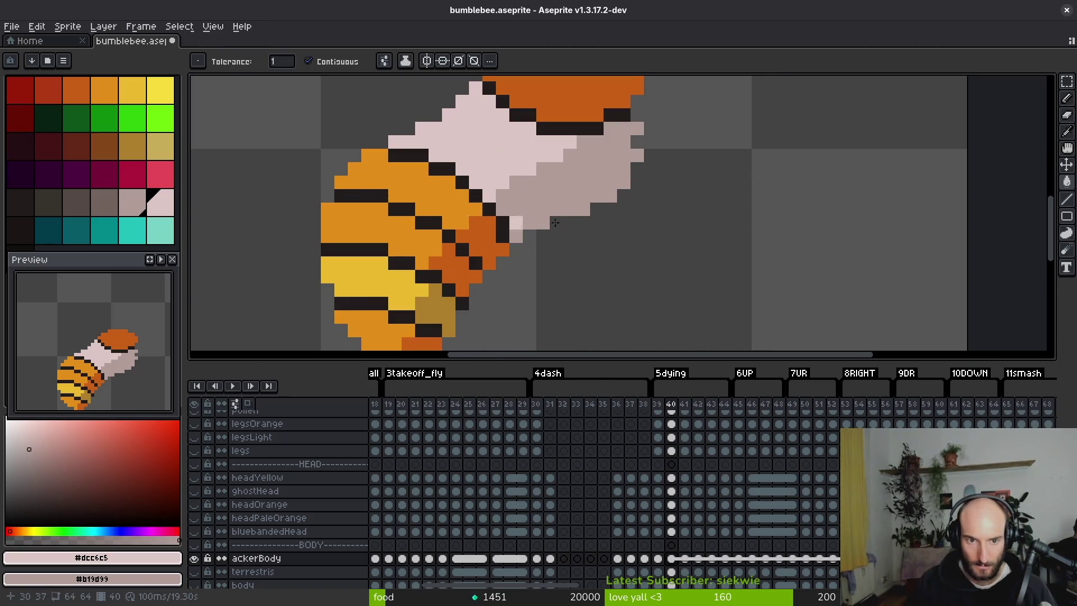
key(f)
scroll(634, 168, down, 2)
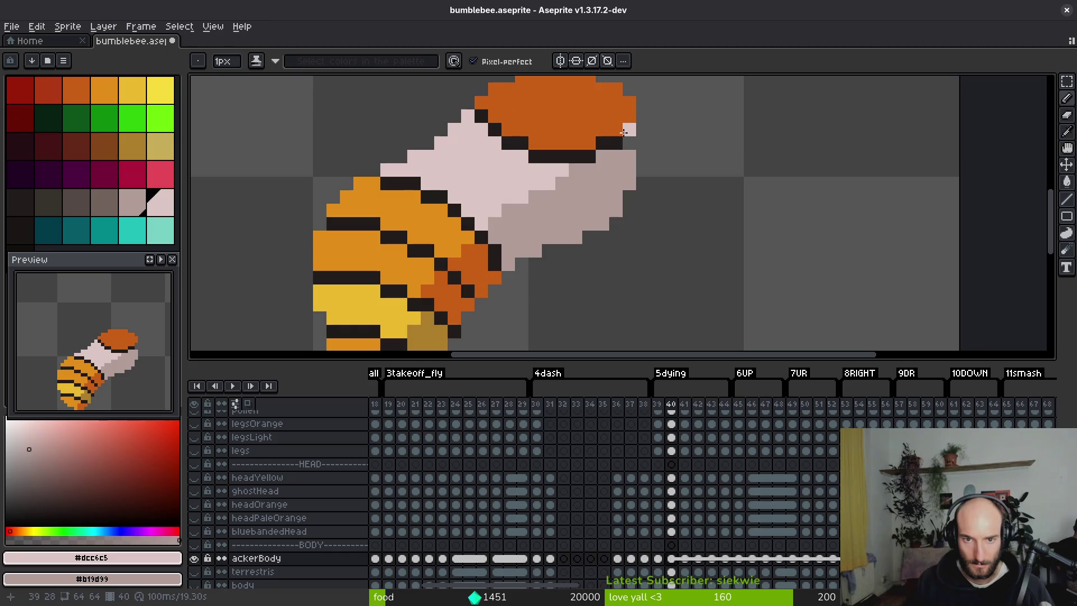
key(i)
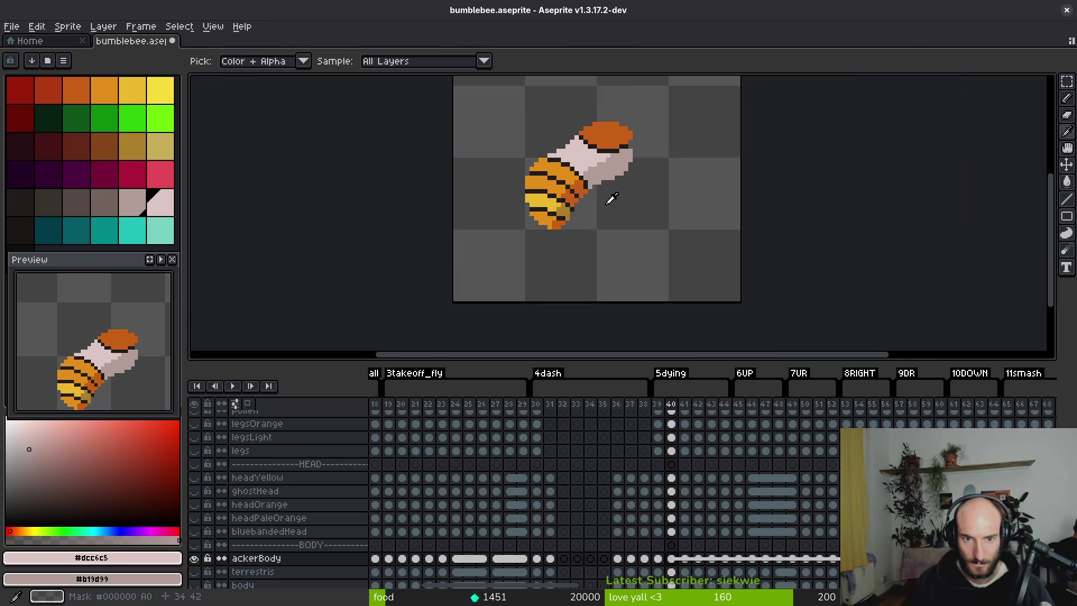
key(Right)
key(f)
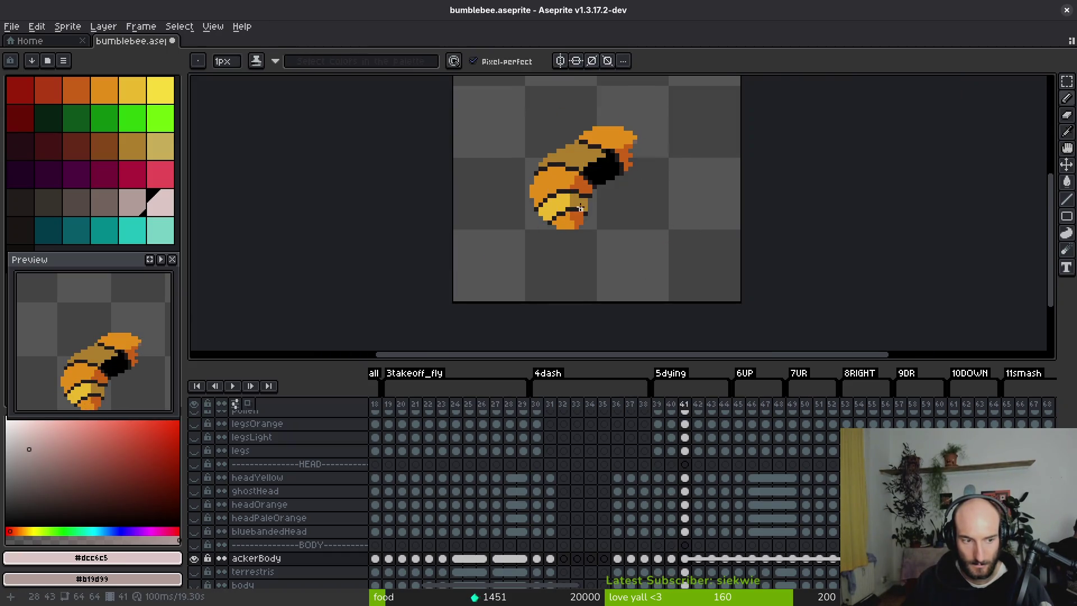
scroll(547, 191, up, 3)
alt+click(471, 224)
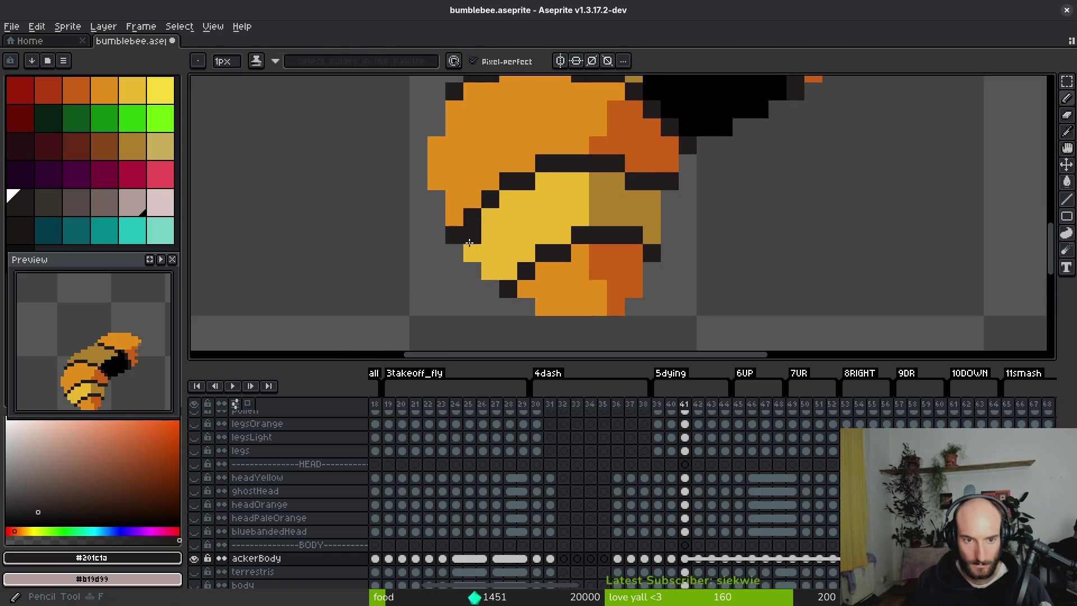
mouse_move(470, 241)
mouse_down()
mouse_move(513, 198)
mouse_move(618, 180)
mouse_move(595, 163)
mouse_move(524, 180)
mouse_up()
Repaint the dark band on the head darker orange.
alt+click(663, 178)
alt+click(583, 140)
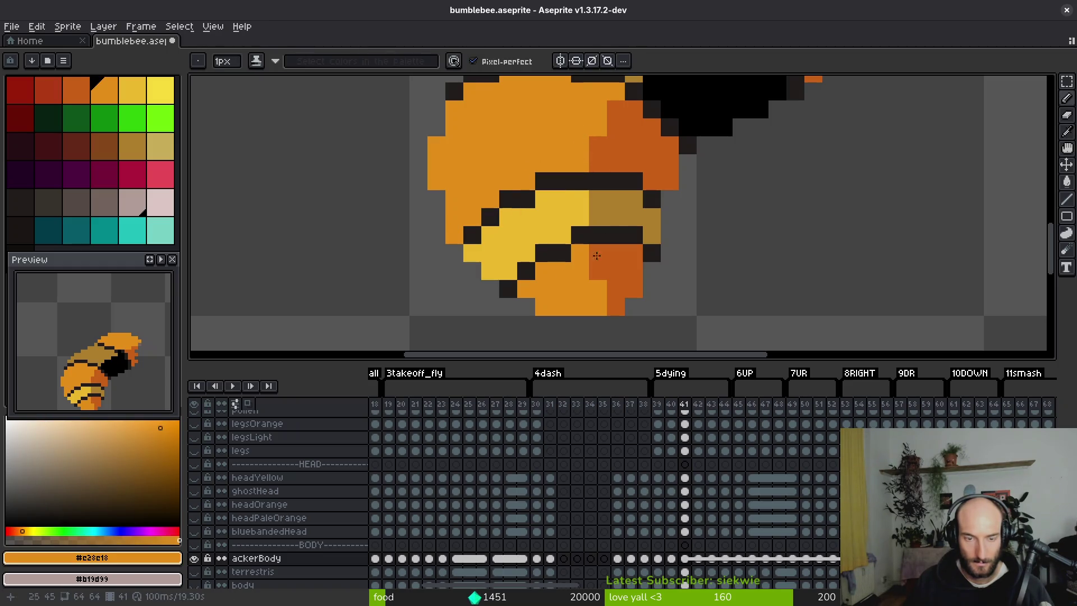
scroll(628, 274, down, 4)
scroll(625, 272, up, 3)
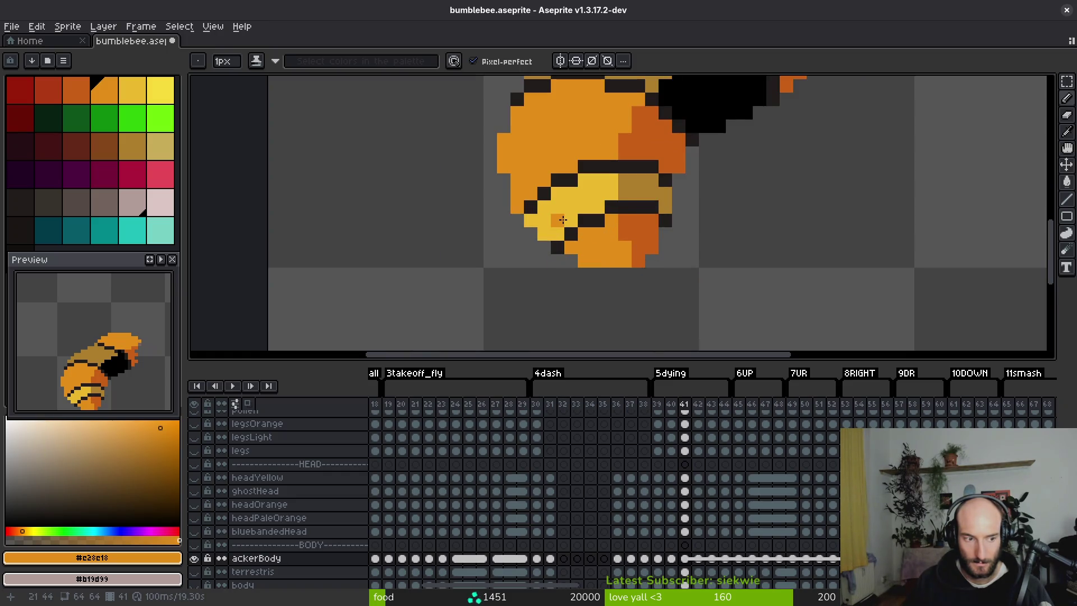
drag(577, 177, 537, 223)
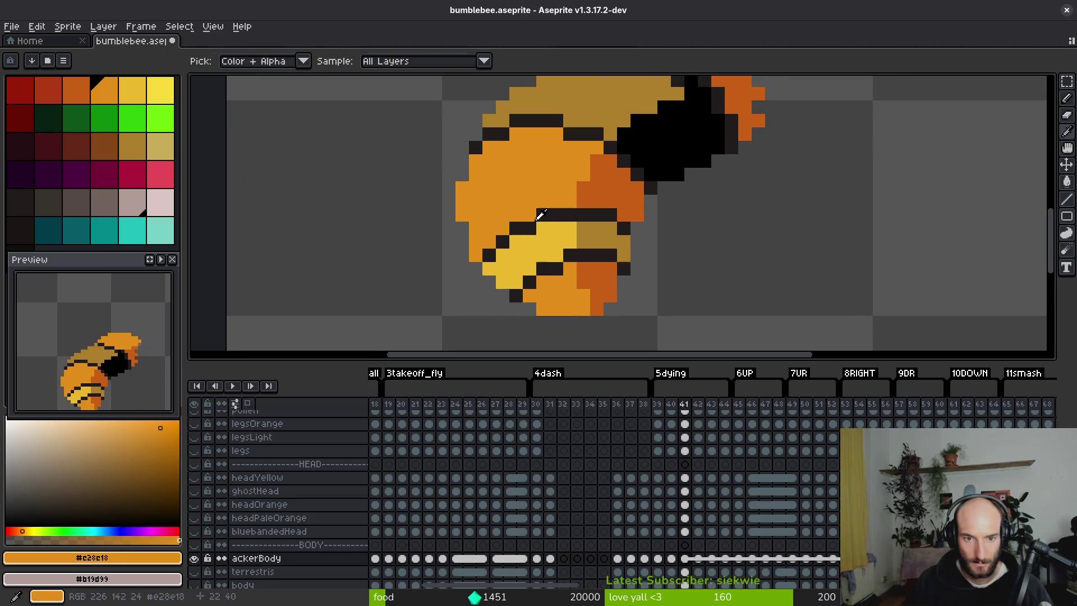
Draw a new dark stripe across the orange body, extending it two pixels right.
alt+click(540, 214)
click(463, 201)
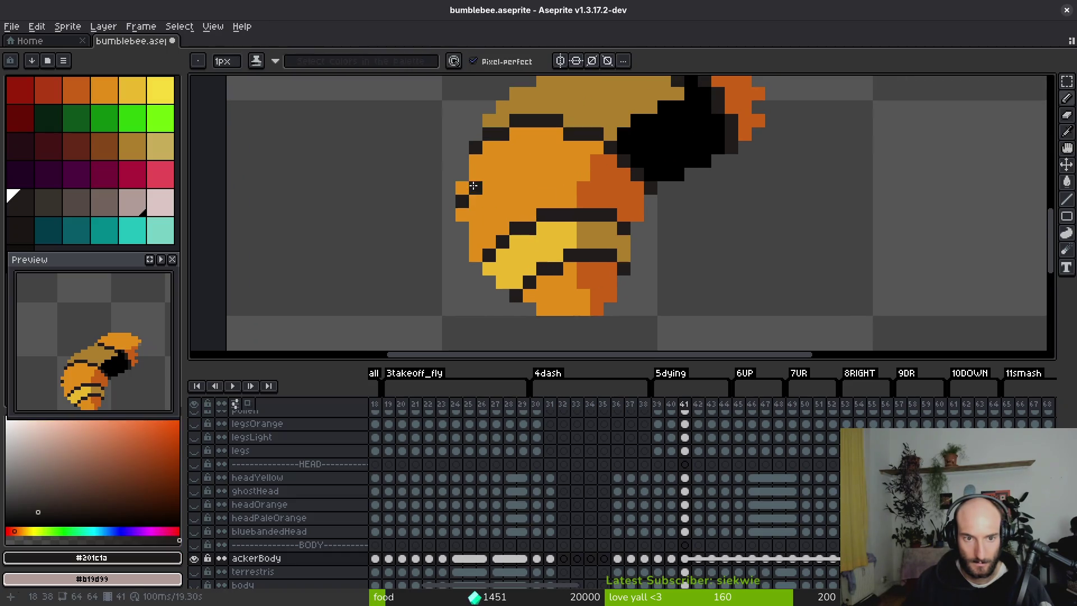
drag(488, 174, 548, 158)
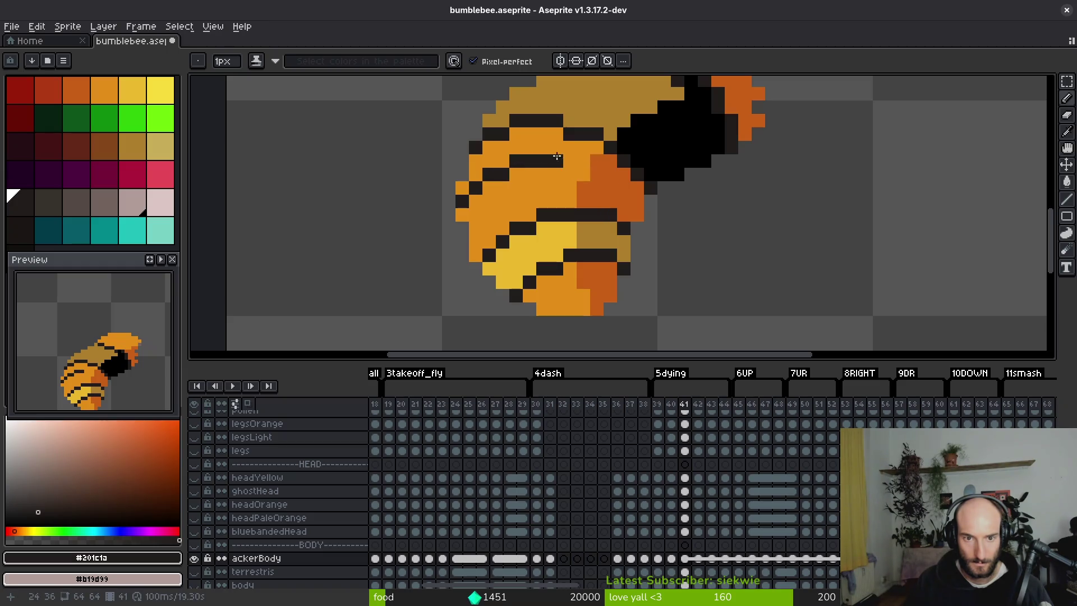
mouse_move(570, 158)
mouse_down()
mouse_move(631, 168)
mouse_move(611, 150)
mouse_up()
alt+click(645, 177)
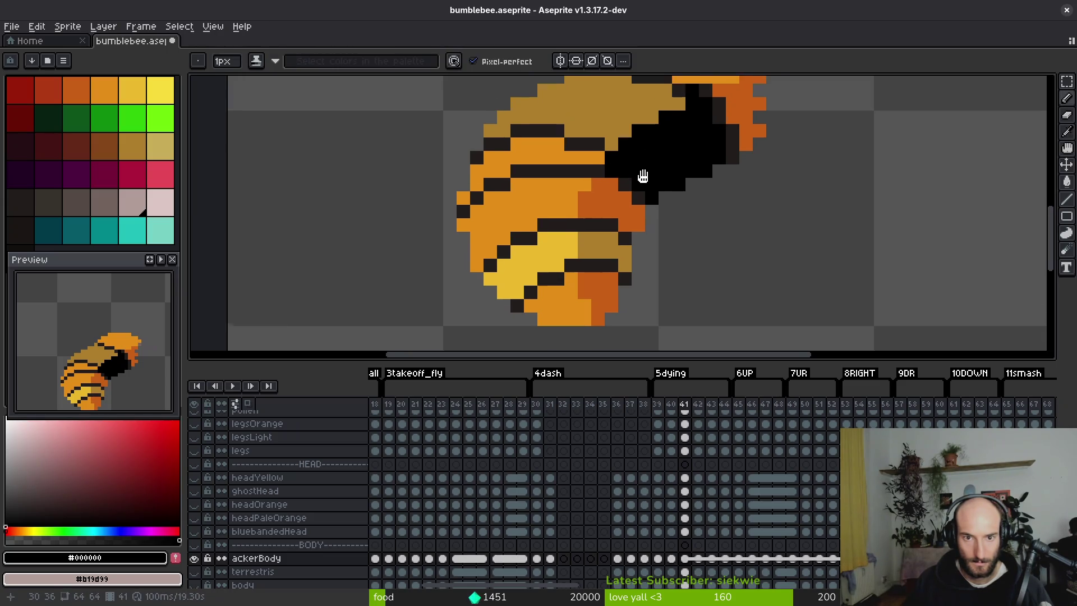
scroll(587, 161, up, 2)
alt+click(585, 164)
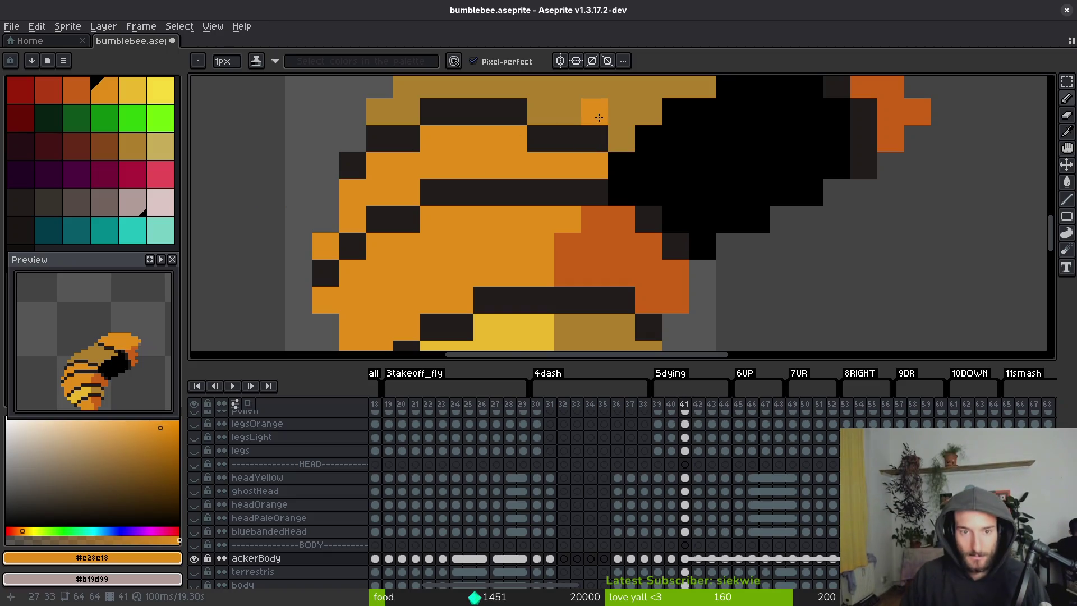
Paint a dark stripe across the upper back and turn stray dark edge pixels tan and orange.
scroll(521, 243, down, 3)
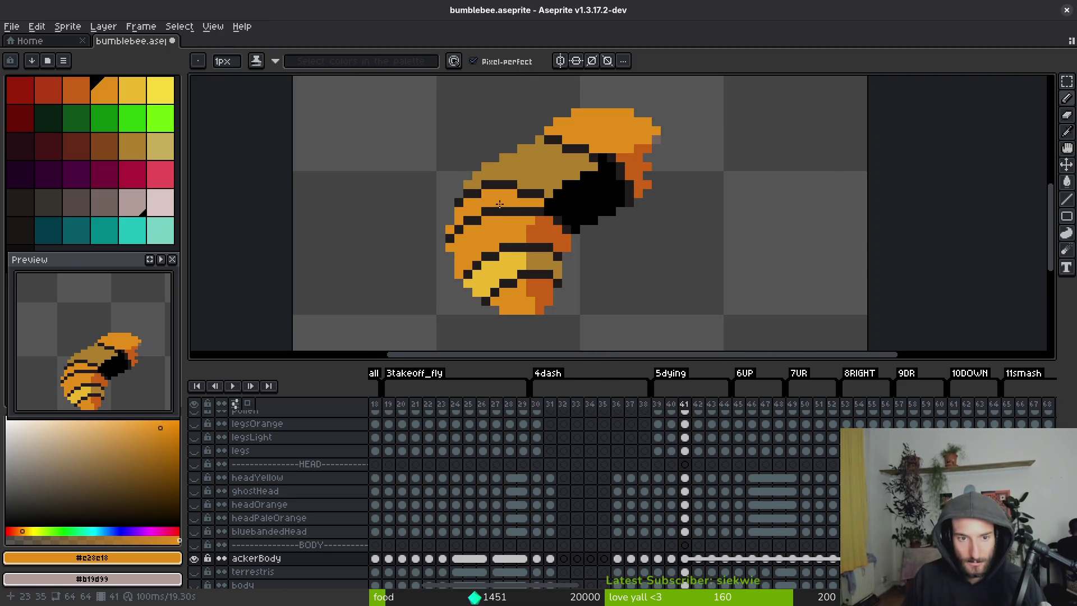
scroll(500, 204, up, 2)
alt+click(425, 183)
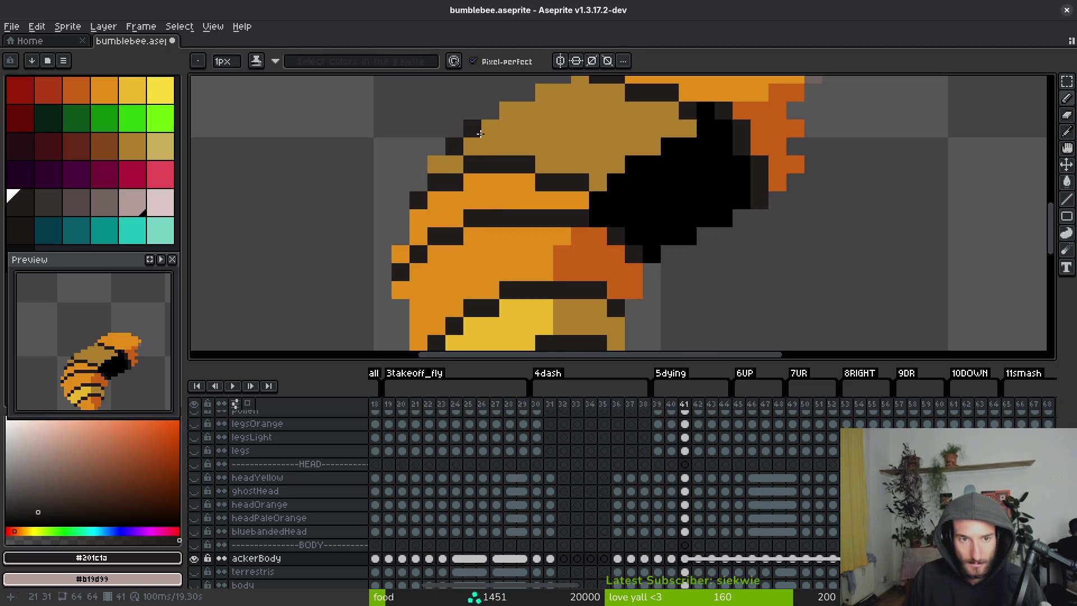
drag(472, 129, 516, 125)
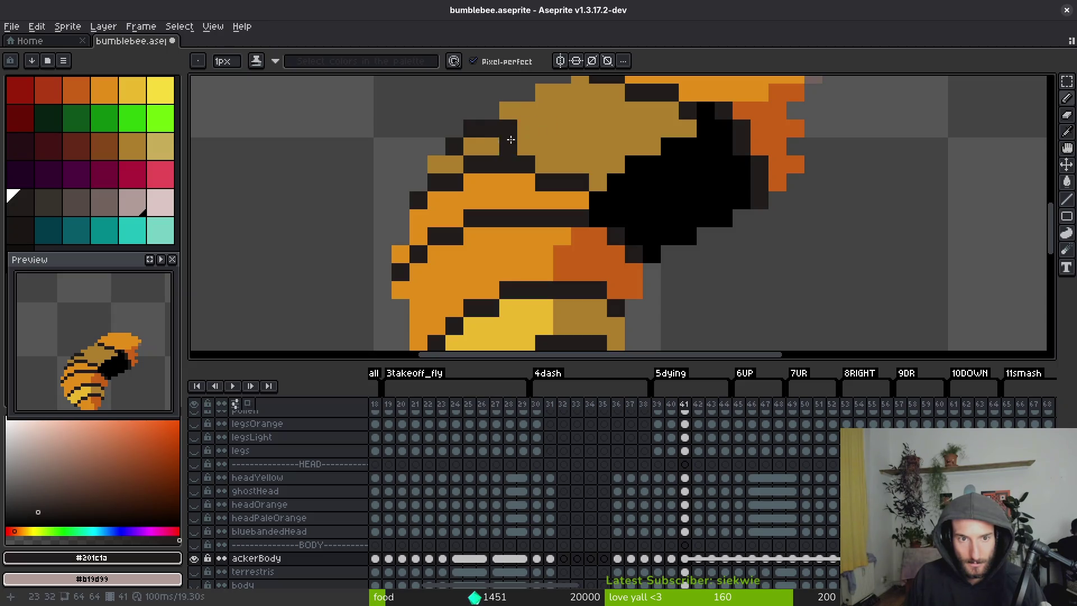
key(ctrl+z)
key(ctrl+z)
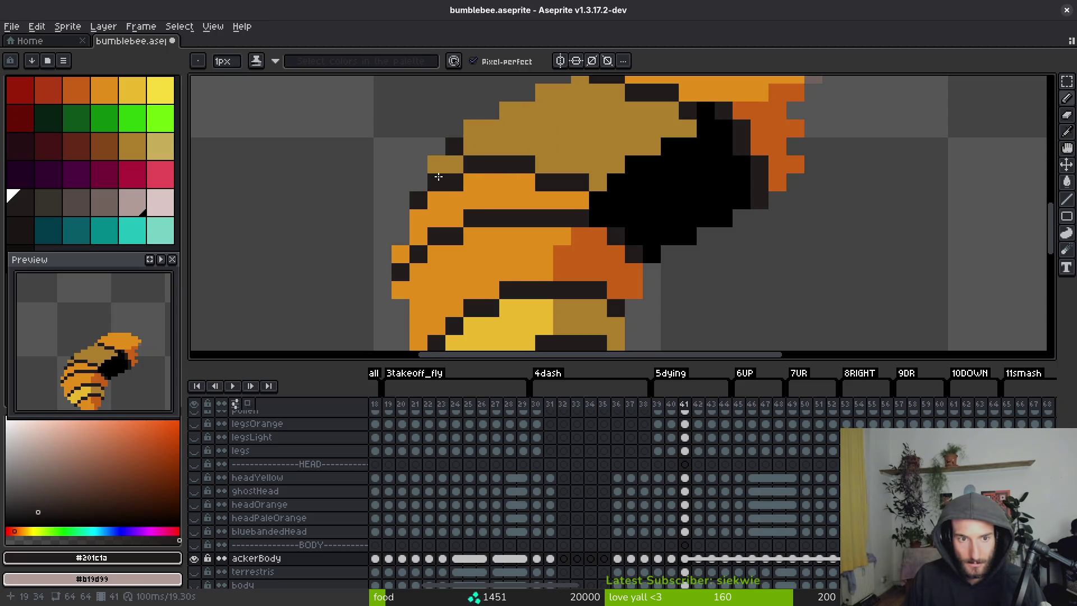
drag(483, 146, 527, 147)
alt+click(485, 124)
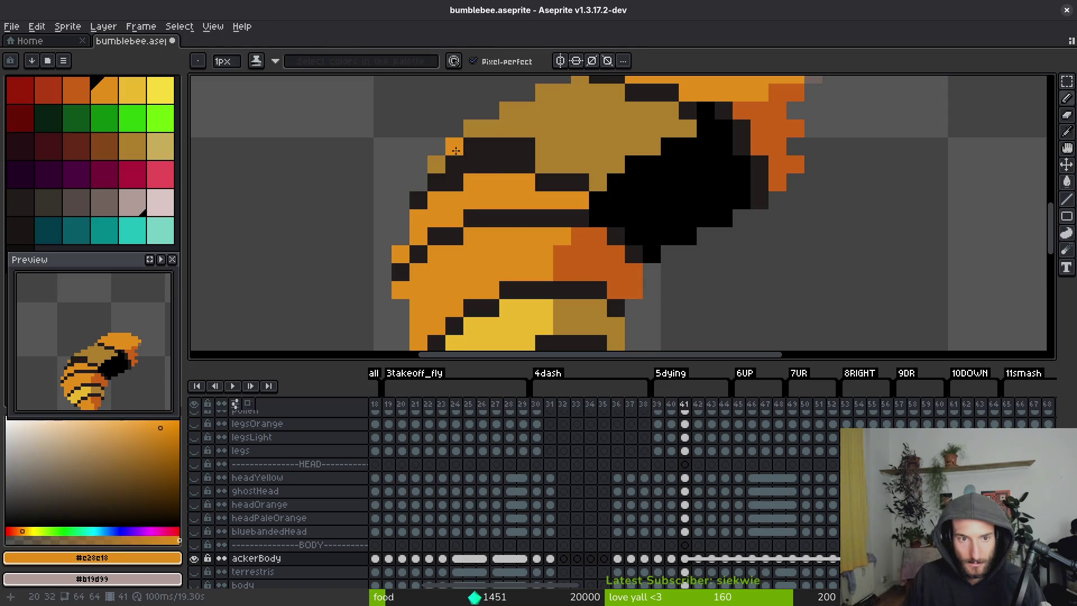
click(454, 147)
alt+click(471, 180)
click(446, 181)
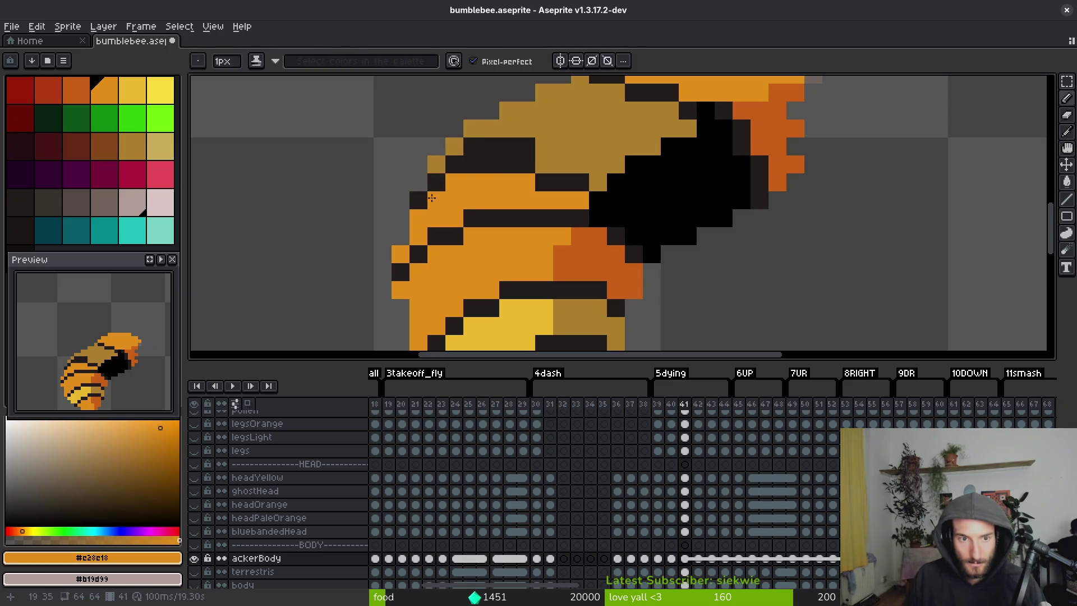
scroll(454, 235, down, 6)
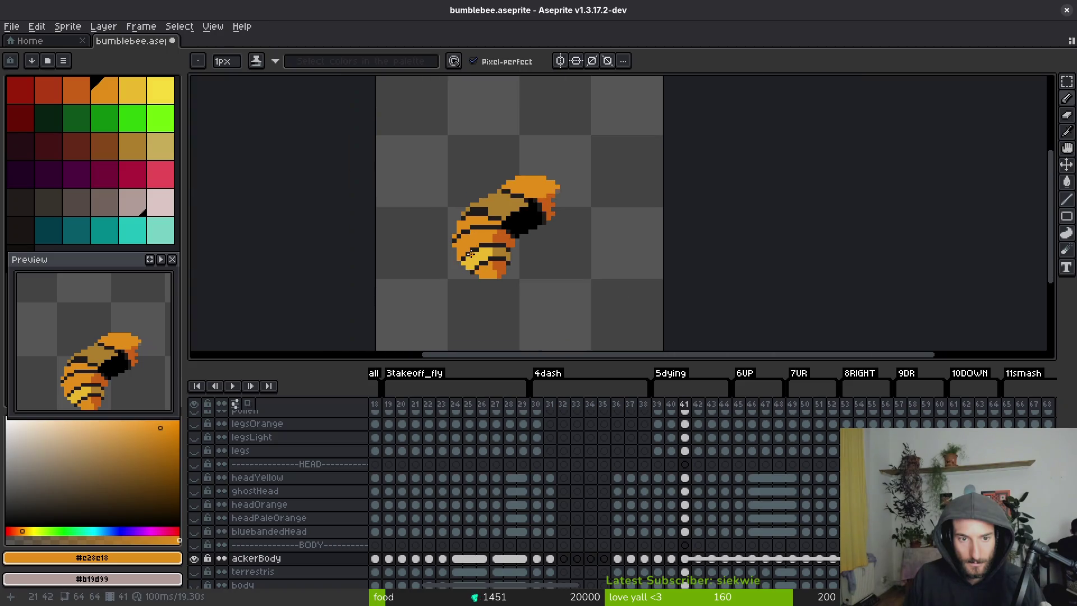
Undo the last pixel and add an orange pixel at the bee's left edge, discarding a trial dark pixel.
scroll(455, 235, up, 5)
key(ctrl+z)
scroll(561, 196, down, 5)
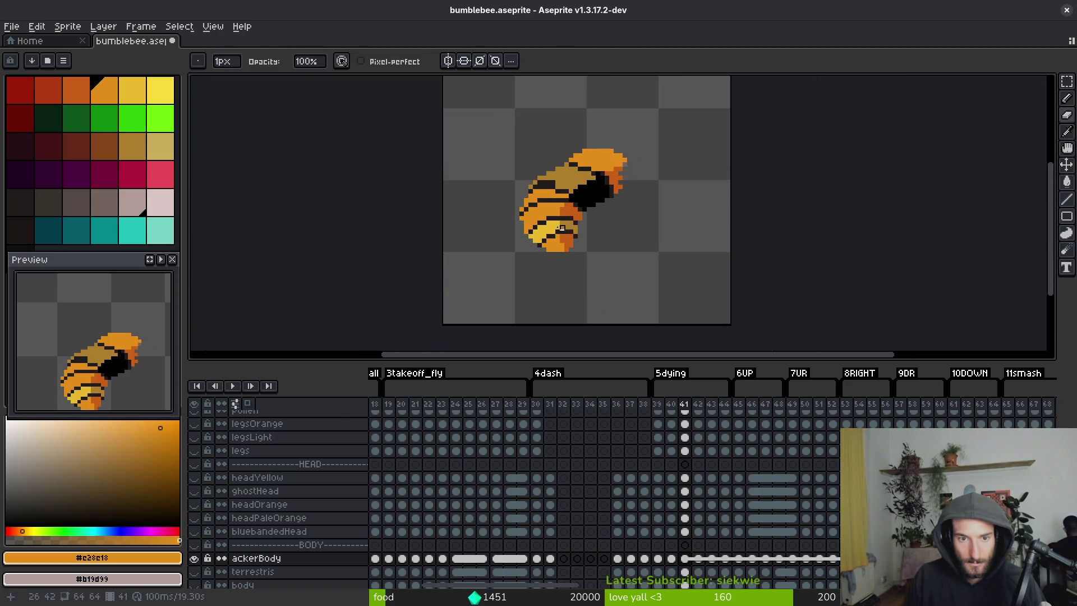
scroll(509, 180, up, 5)
key(b)
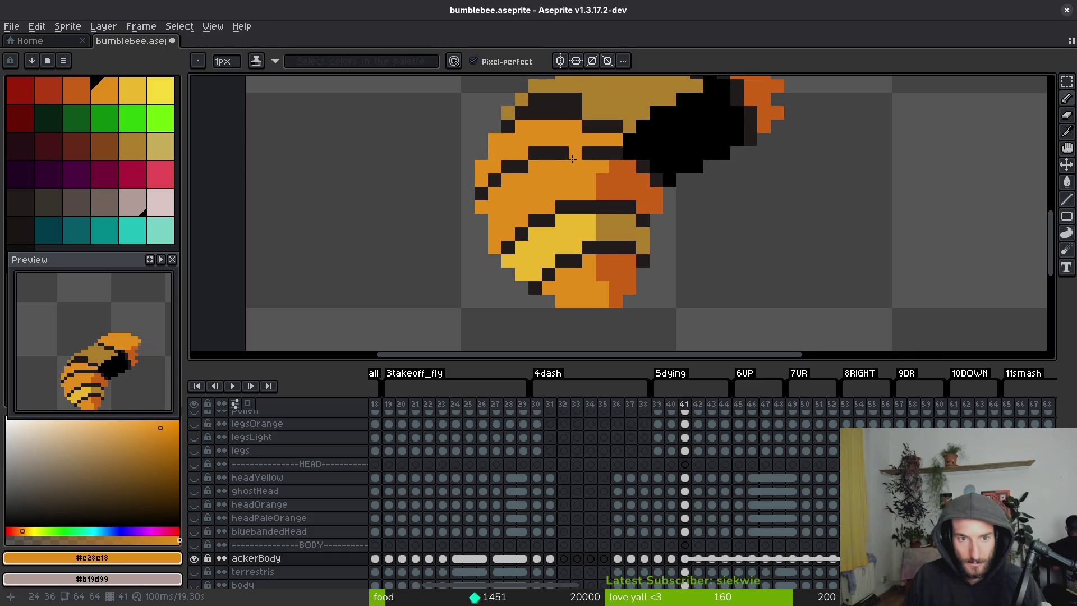
scroll(564, 246, down, 2)
scroll(547, 237, up, 3)
click(496, 214)
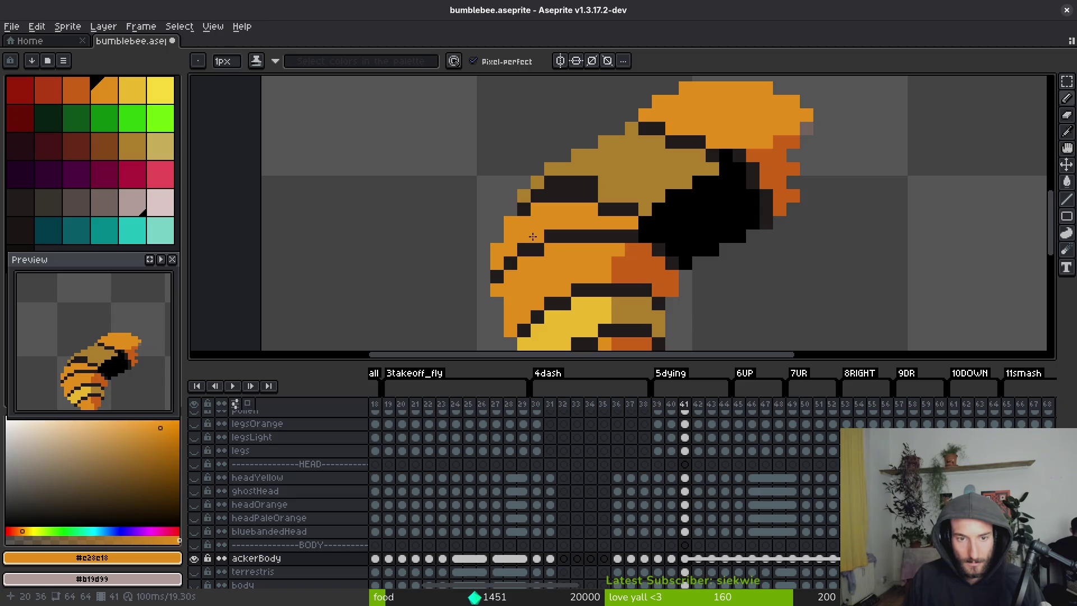
alt+click(524, 207)
click(522, 225)
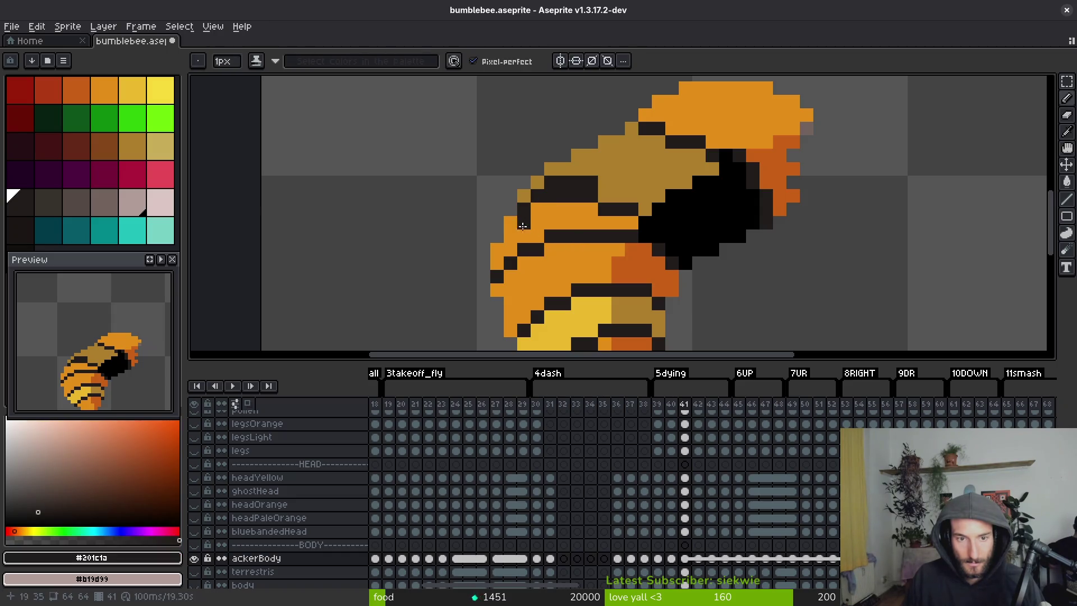
key(ctrl+z)
Paint two tan stripe pixels #201c1a and add a black pixel beside the wing patch.
key(alt)
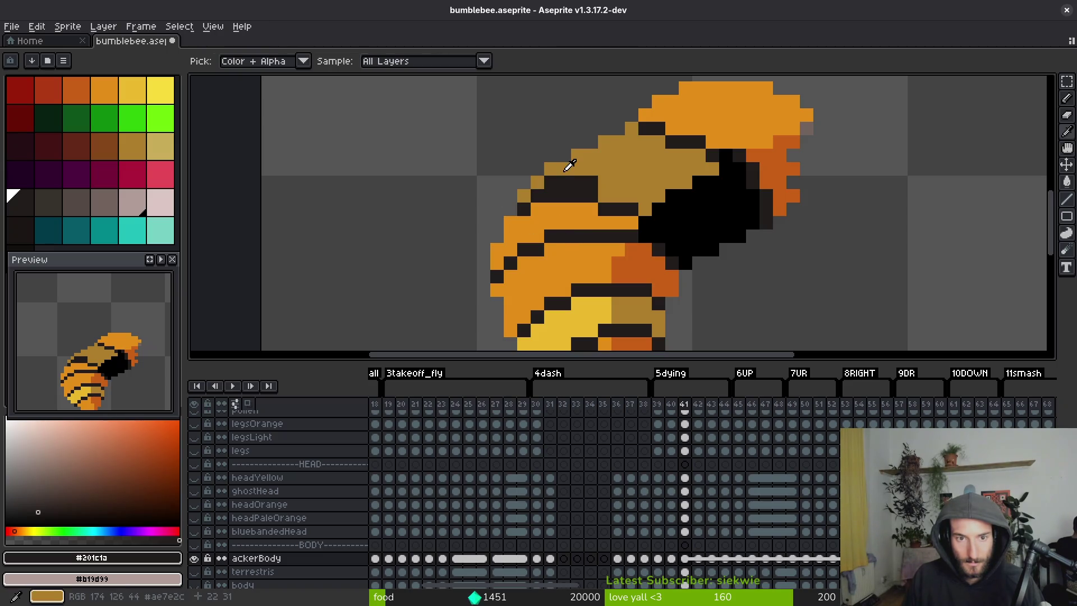
alt+click(552, 213)
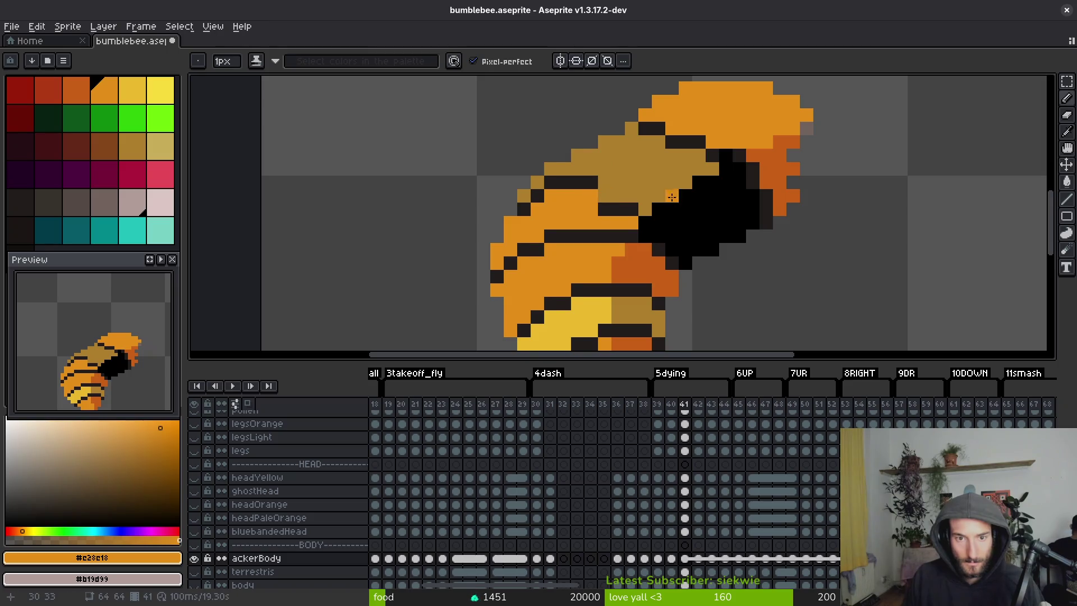
drag(581, 180, 488, 164)
scroll(488, 164, up, 3)
alt+click(500, 161)
mouse_move(548, 187)
mouse_down()
mouse_move(592, 199)
mouse_move(670, 246)
mouse_move(717, 277)
mouse_move(700, 278)
mouse_move(721, 299)
mouse_move(670, 225)
mouse_up()
alt+click(642, 269)
click(697, 272)
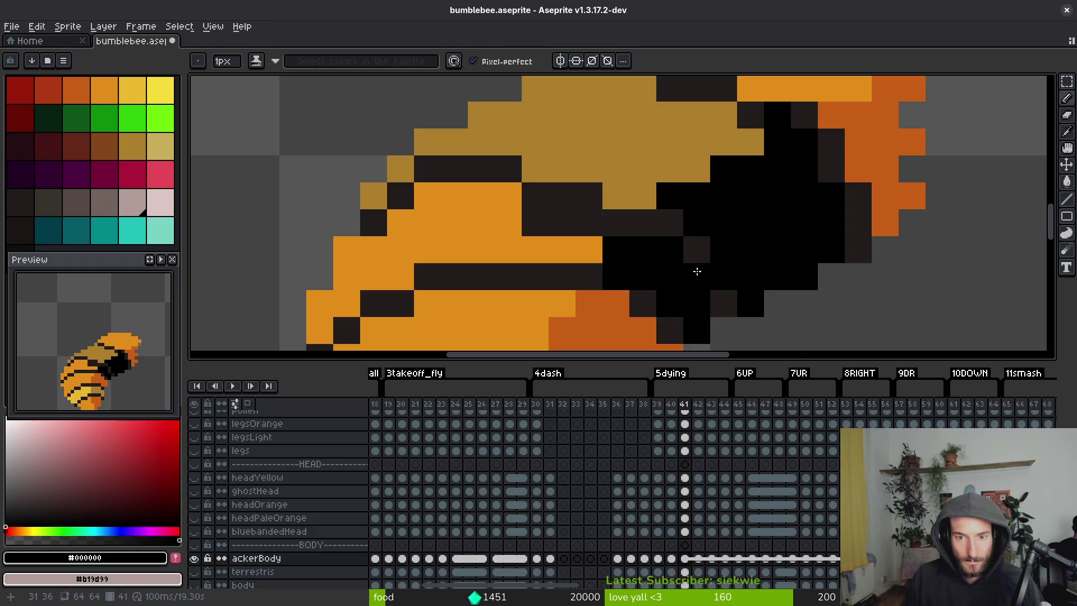
Darken the stripe-end pixels and repaint three upper-stripe pixels orange to thin the stripe.
alt+click(698, 246)
scroll(727, 272, down, 3)
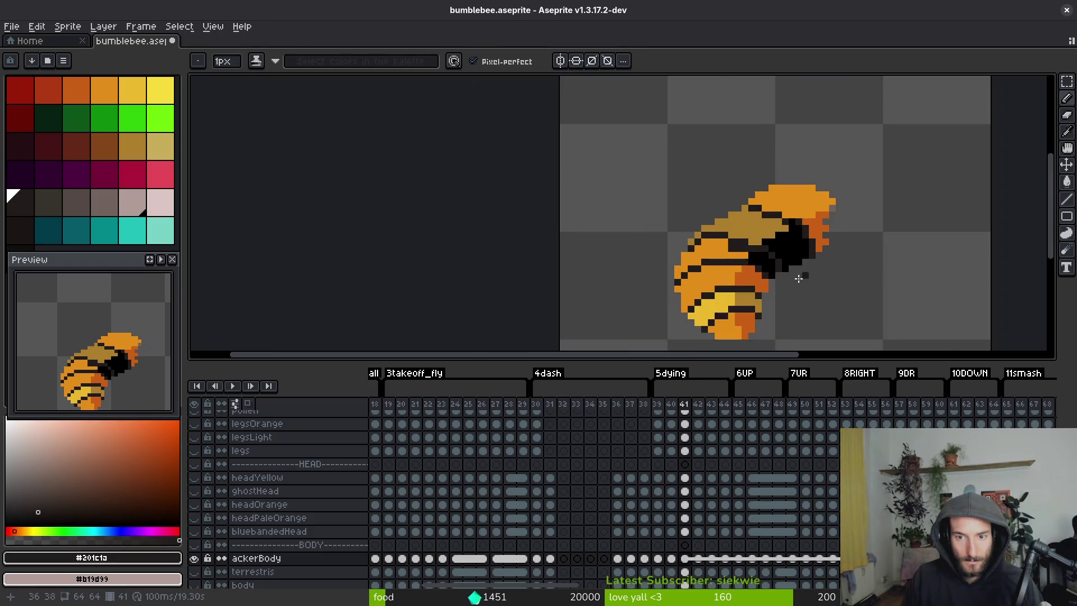
scroll(722, 224, up, 4)
click(670, 160)
click(566, 127)
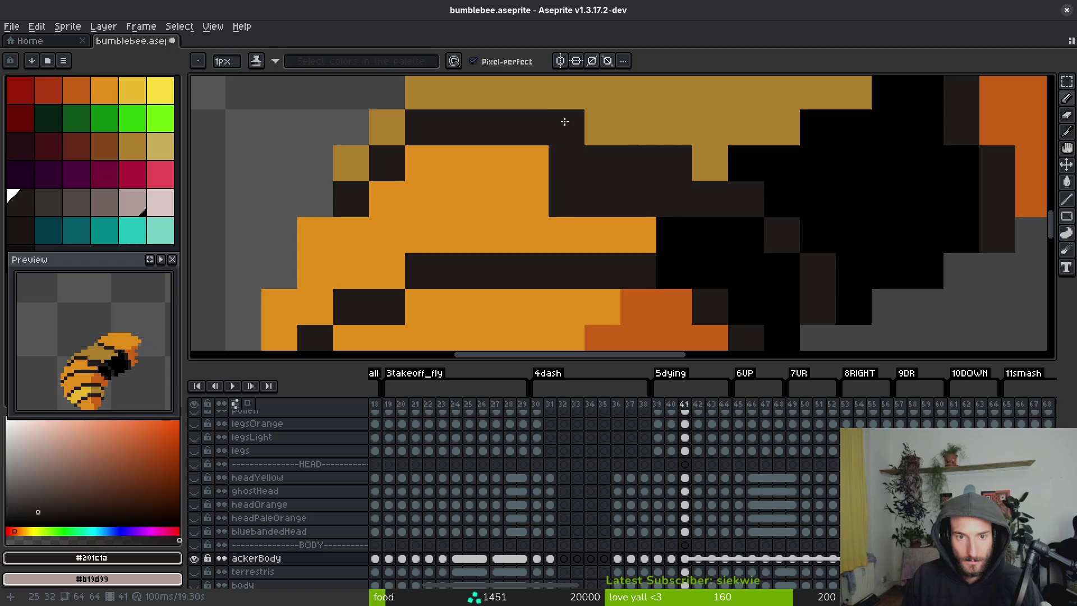
alt+click(533, 168)
click(566, 163)
drag(664, 202, 560, 199)
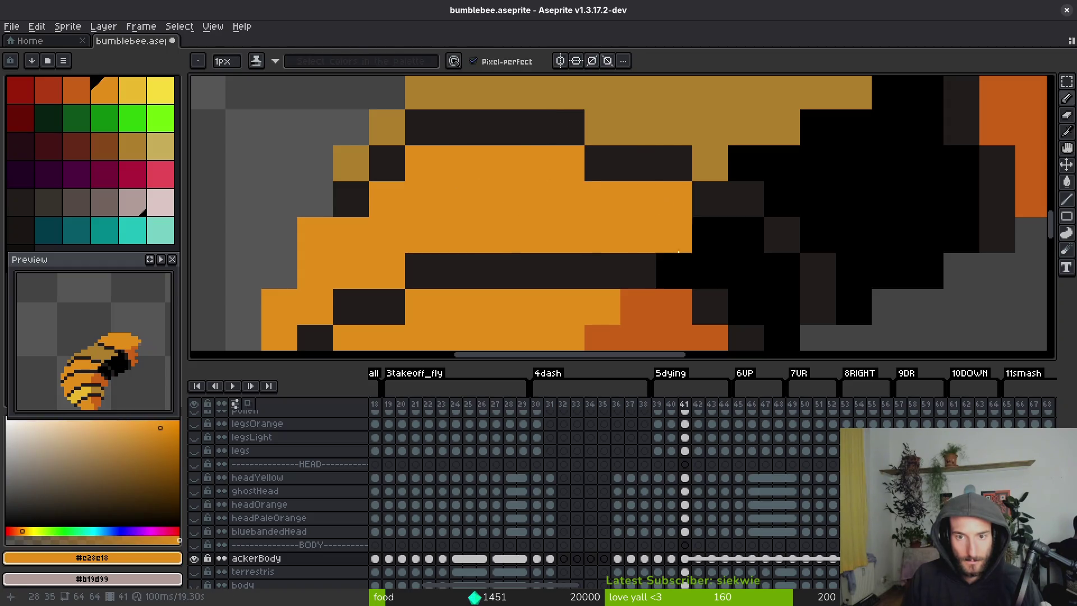
Re-pick the dark stripe and orange body colours from the sprite.
scroll(740, 264, down, 7)
scroll(697, 238, up, 5)
scroll(673, 238, down, 3)
scroll(729, 230, up, 4)
alt+click(791, 196)
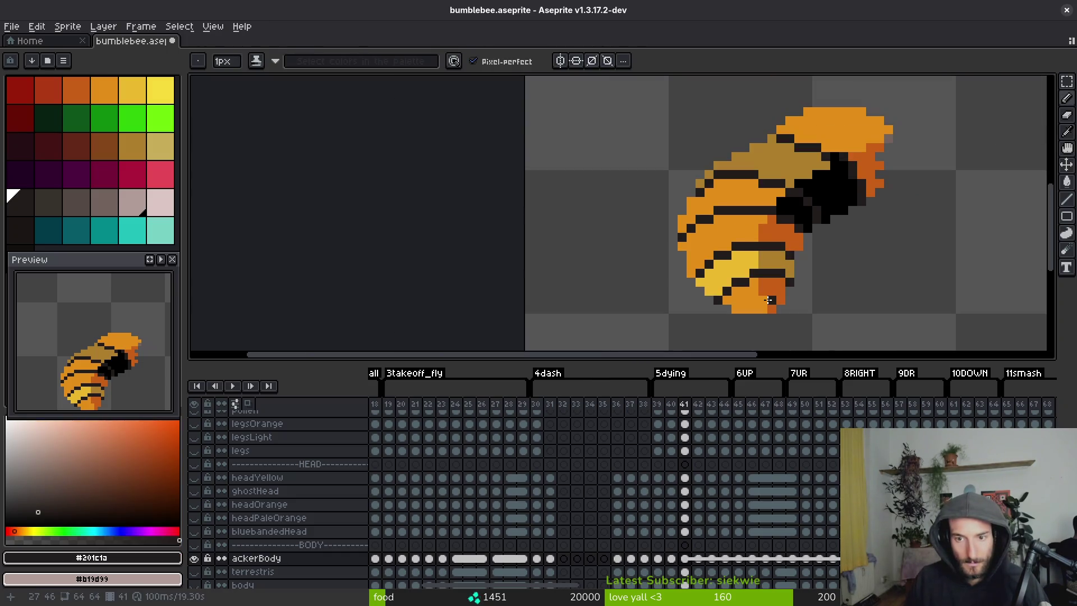
scroll(730, 265, up, 2)
alt+click(681, 230)
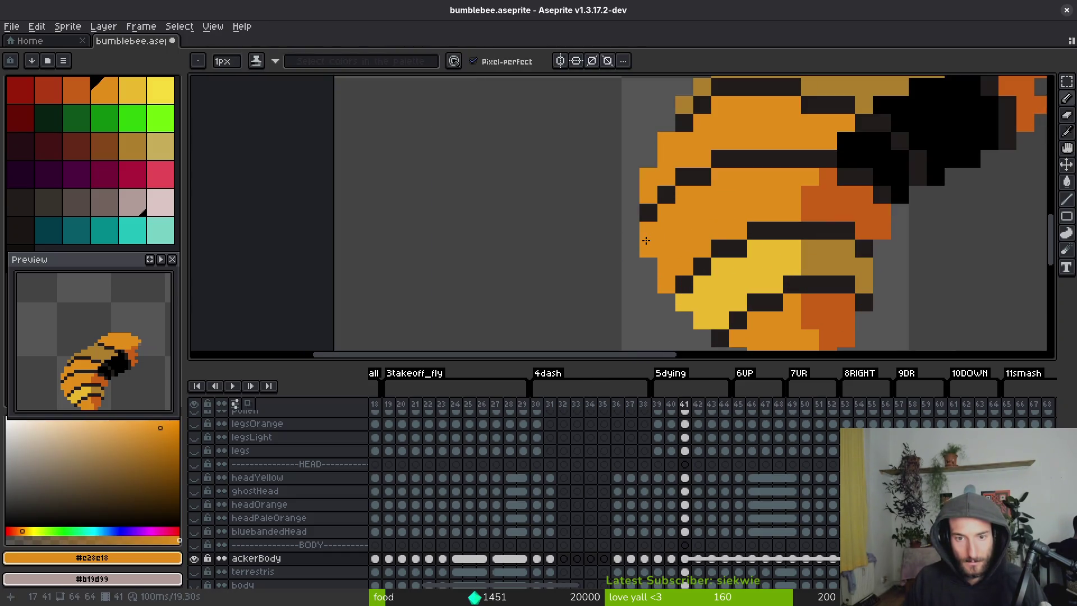
scroll(646, 240, down, 5)
Undo an accidental body fill and touch up two orange pixels beside the stripe.
key(g)
right_click(721, 263)
key(ctrl+z)
key(b)
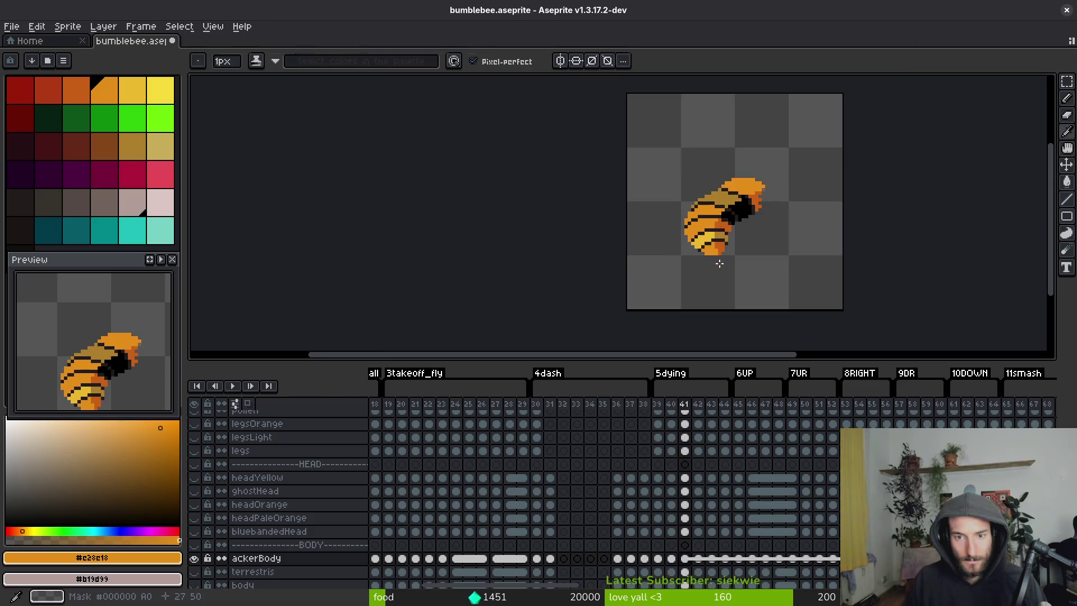
key(e)
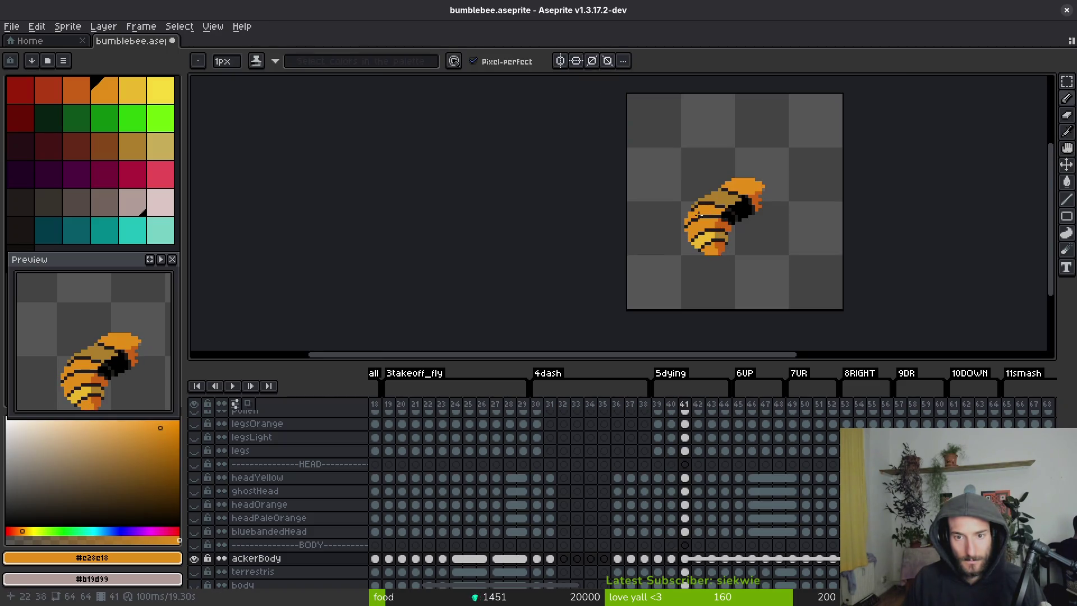
scroll(695, 216, up, 3)
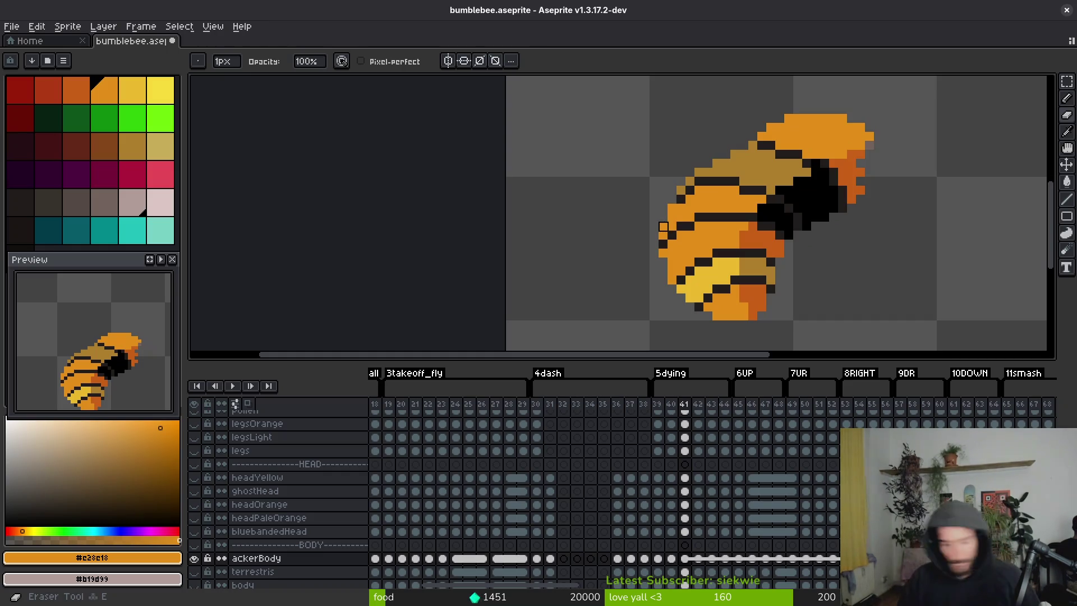
scroll(774, 223, up, 2)
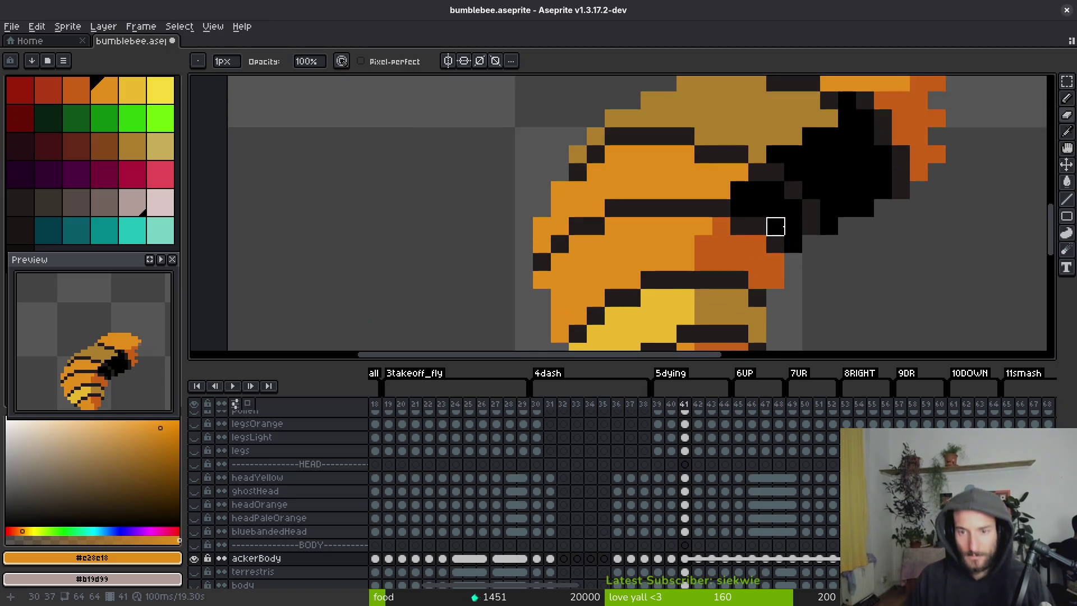
key(i)
click(732, 214)
key(b)
click(665, 179)
alt+click(644, 221)
click(710, 214)
Paint a black pixel near the wing patch, re-pick stripe and orange colours, and save the sprite.
alt+click(736, 216)
click(716, 216)
scroll(782, 316, down, 3)
scroll(782, 317, up, 3)
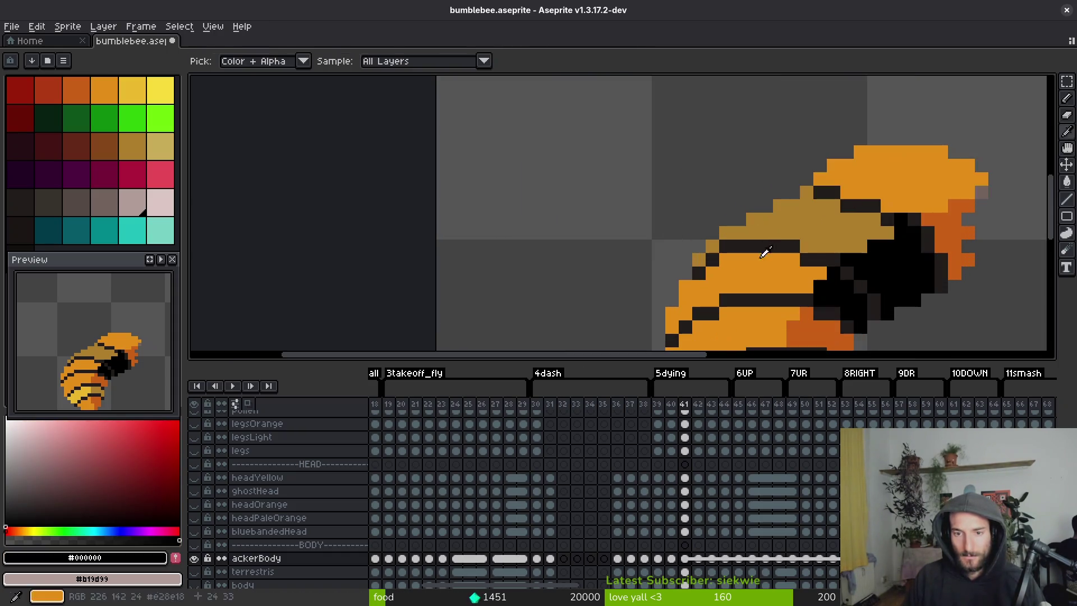
alt+click(807, 268)
scroll(804, 274, down, 2)
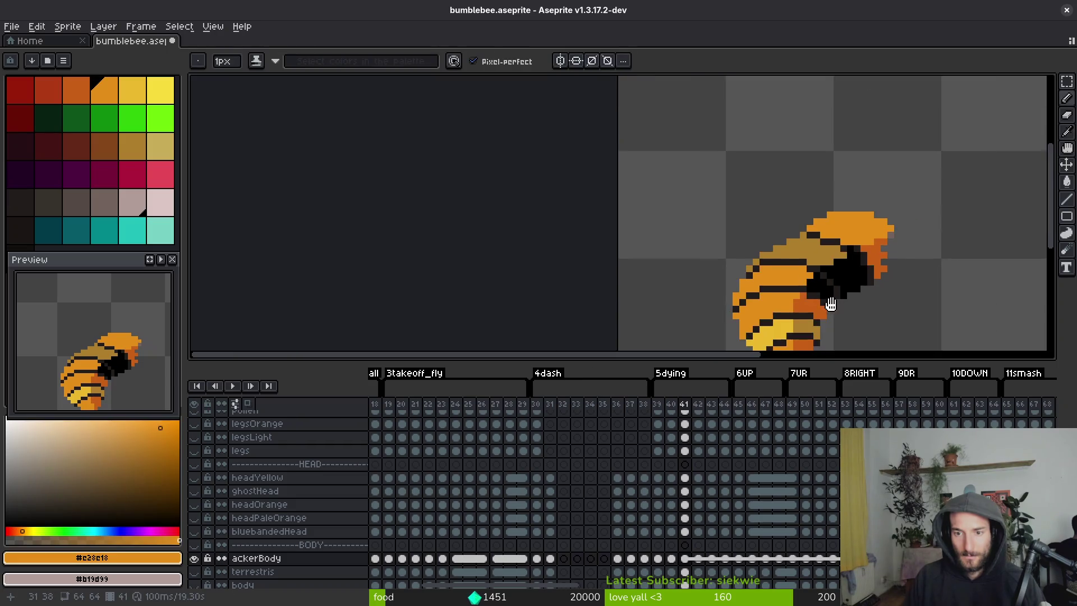
scroll(714, 224, up, 3)
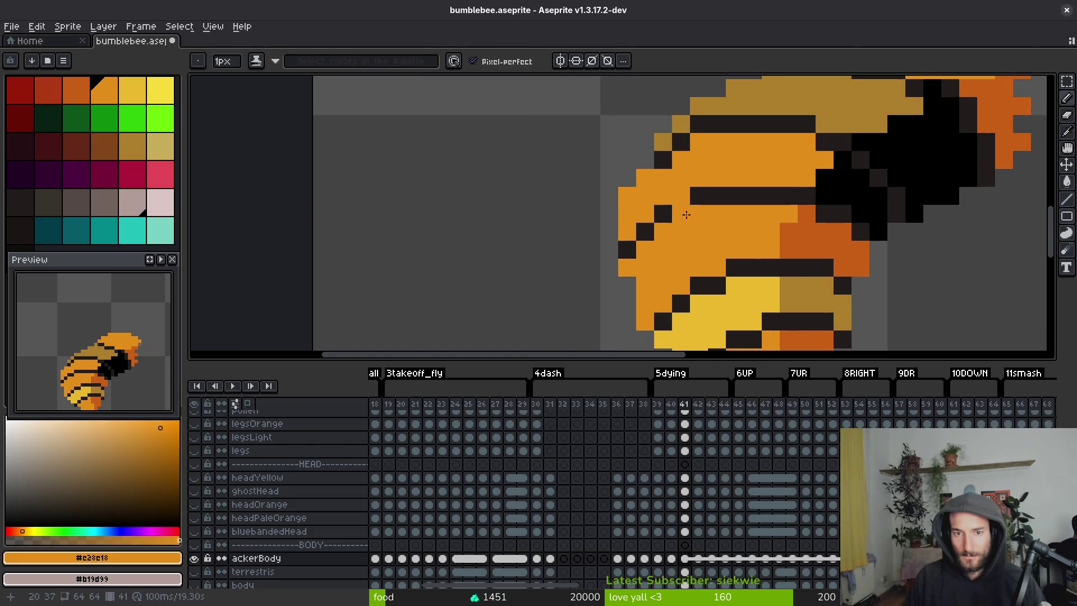
scroll(681, 215, down, 4)
scroll(726, 270, up, 5)
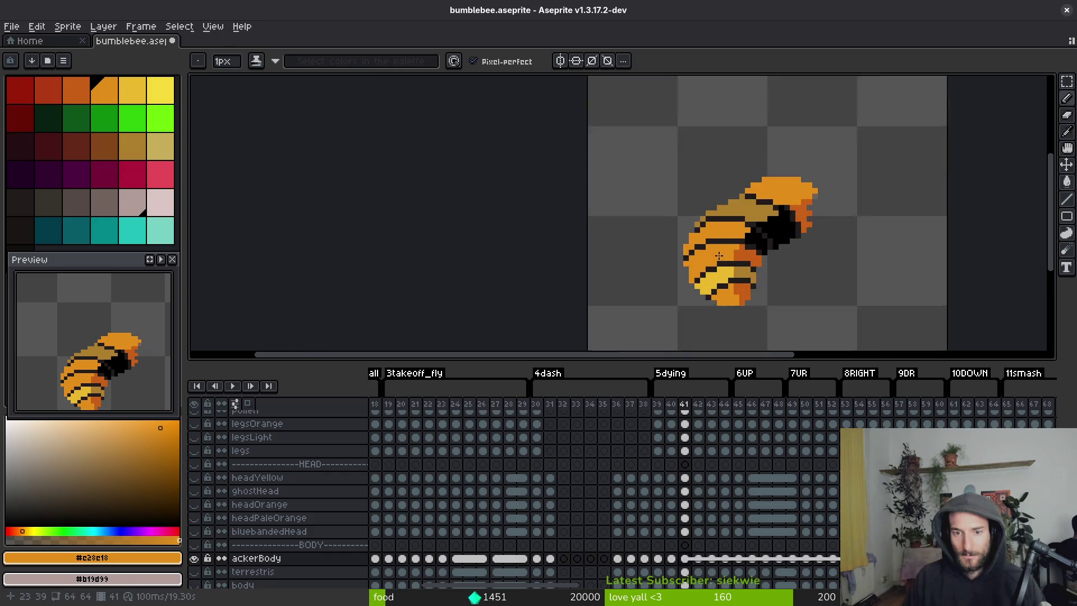
alt+click(653, 200)
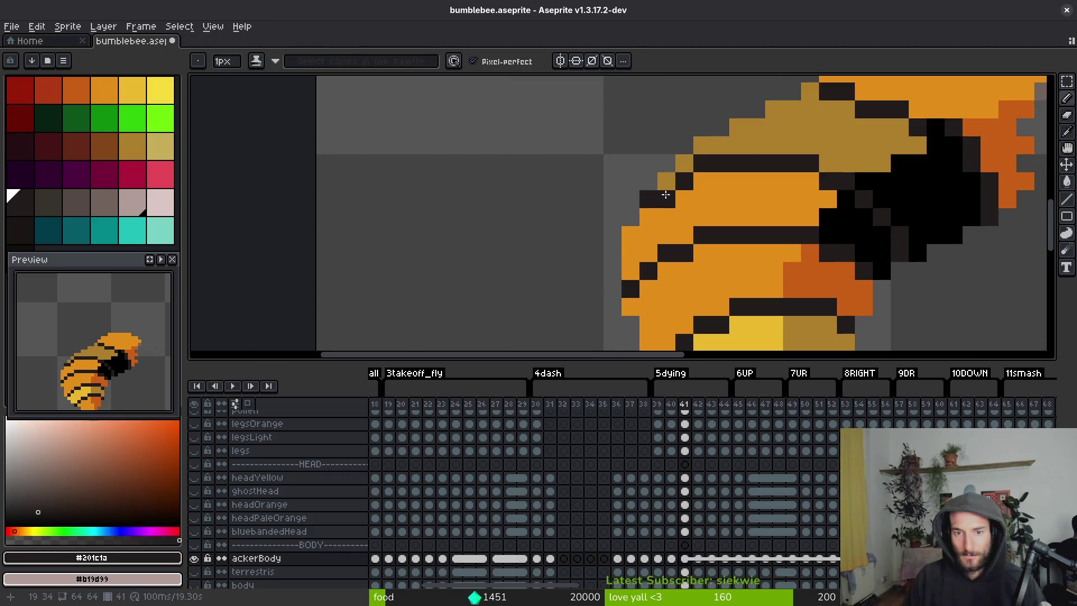
alt+click(672, 182)
scroll(736, 250, down, 3)
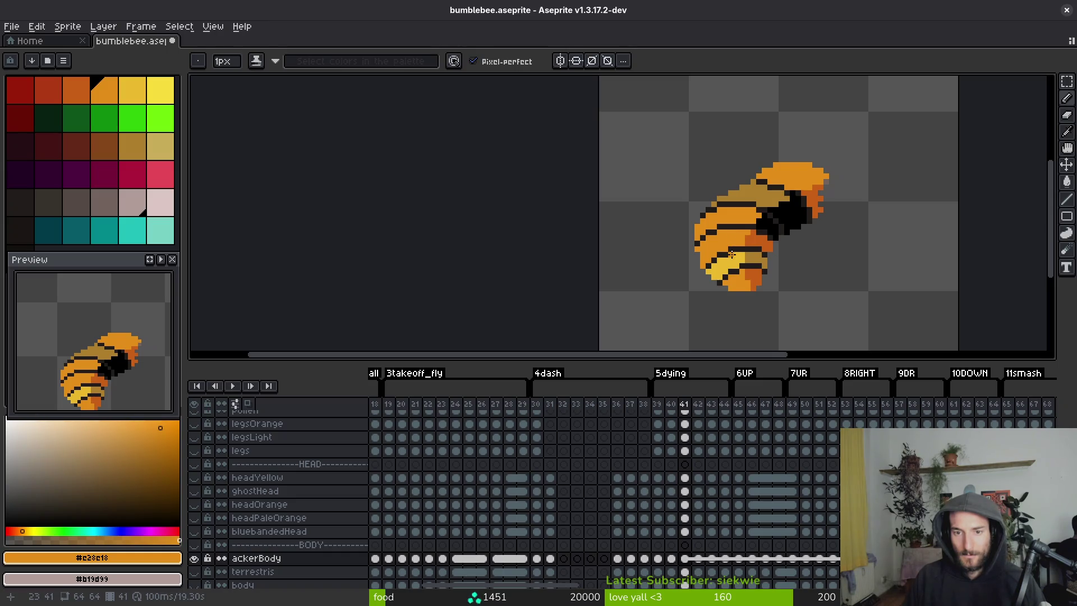
key(ctrl+s)
Paint a #201c1a stripe along the wing's upper edge and add #c96016 pixels at the right edge.
drag(732, 254, 647, 256)
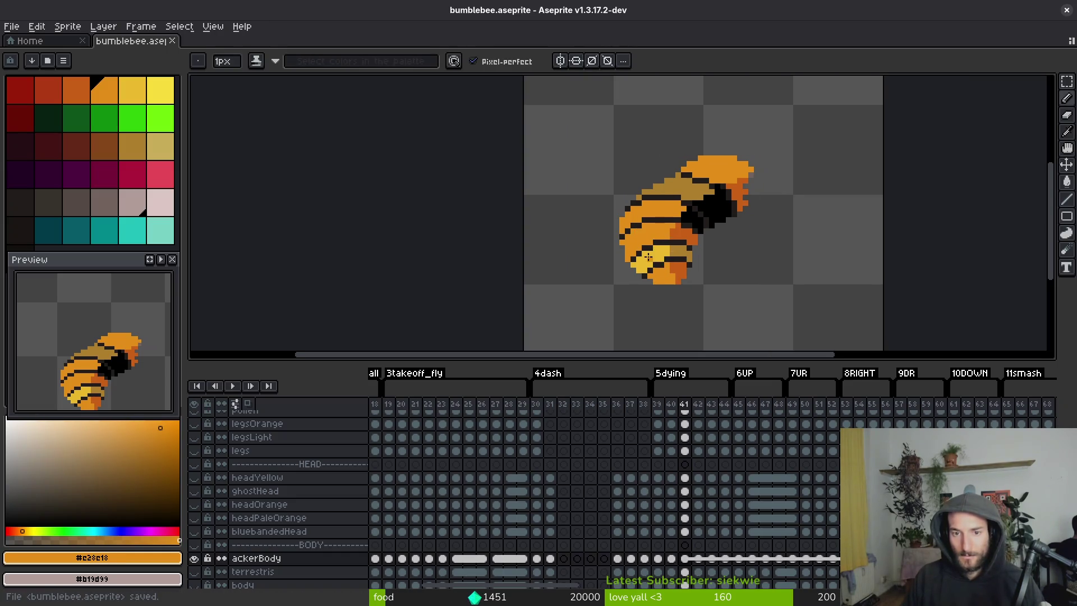
scroll(648, 257, up, 5)
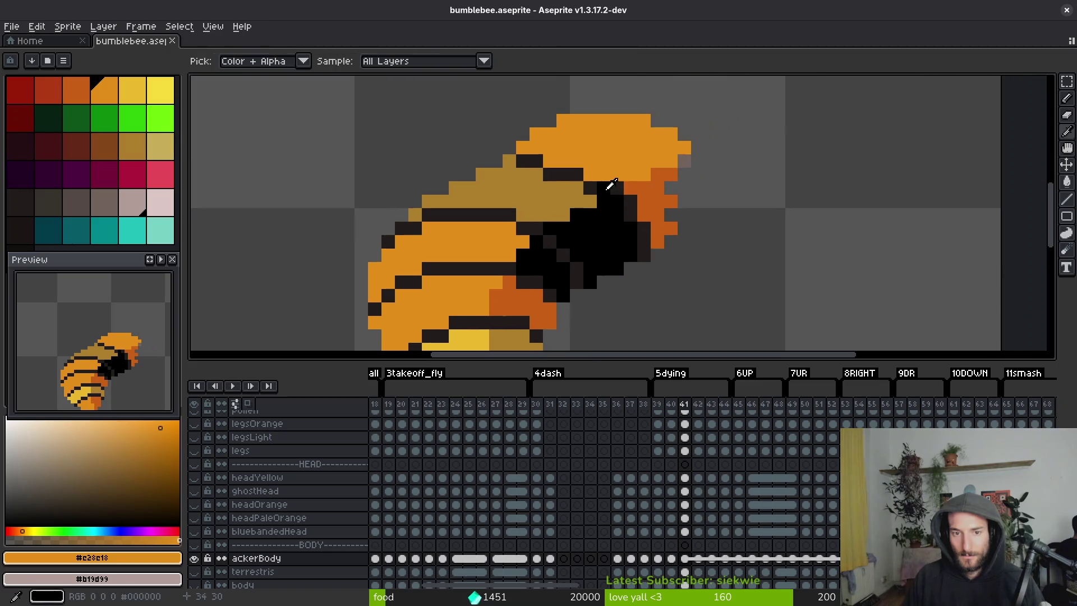
alt+click(606, 193)
drag(606, 192, 725, 159)
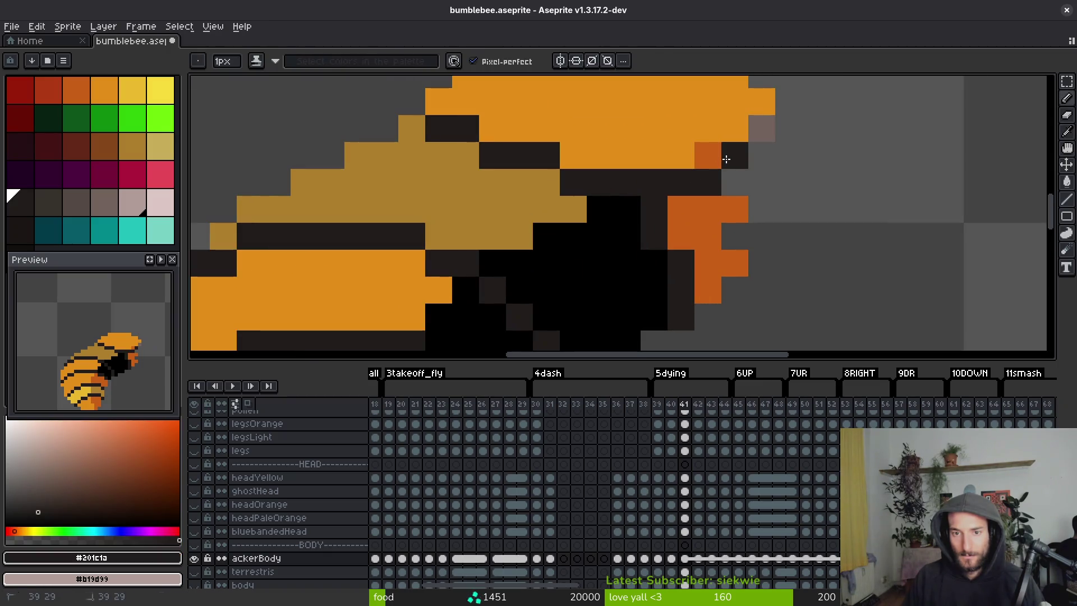
click(752, 155)
alt+click(738, 115)
click(758, 130)
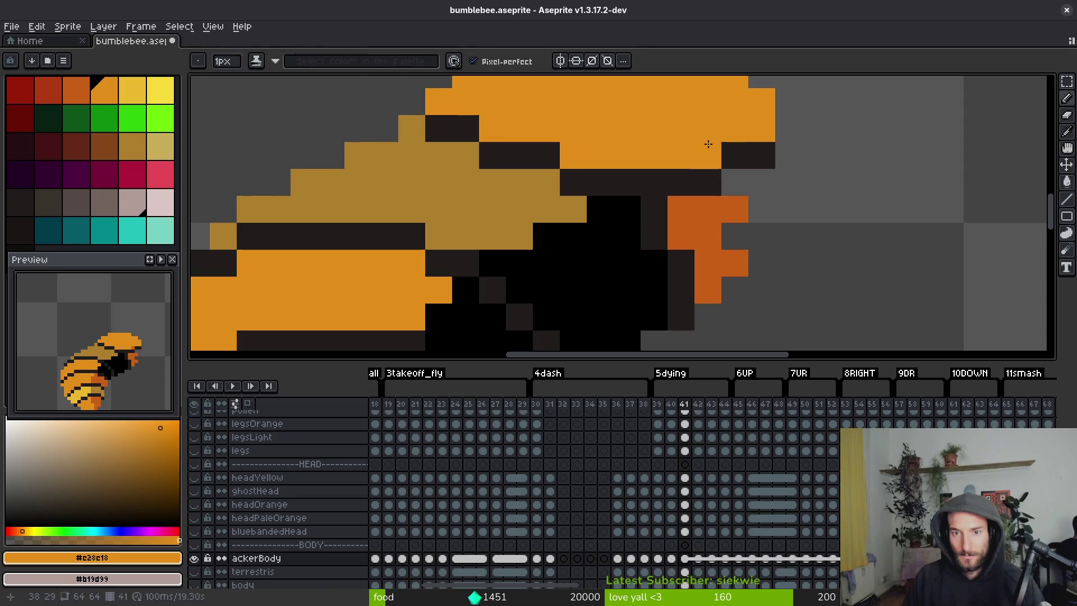
alt+click(705, 213)
click(741, 184)
click(758, 192)
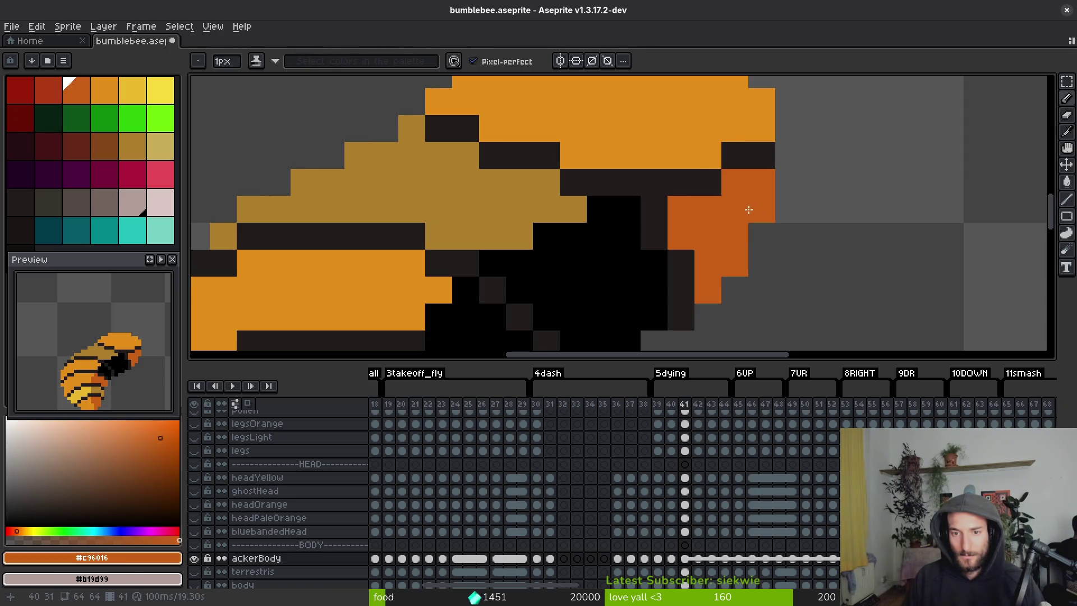
Step back to frame 40 to use its wing colours as reference.
scroll(777, 216, down, 4)
scroll(741, 235, up, 4)
scroll(701, 202, down, 2)
scroll(677, 255, down, 3)
scroll(606, 190, right, 3)
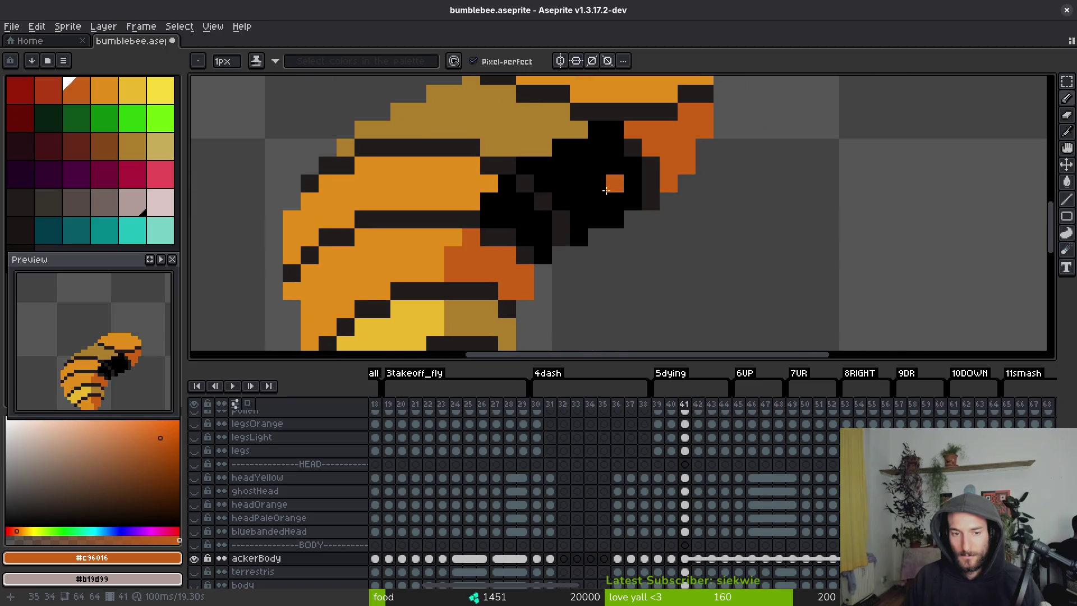
scroll(585, 207, down, 2)
key(i)
key(comma)
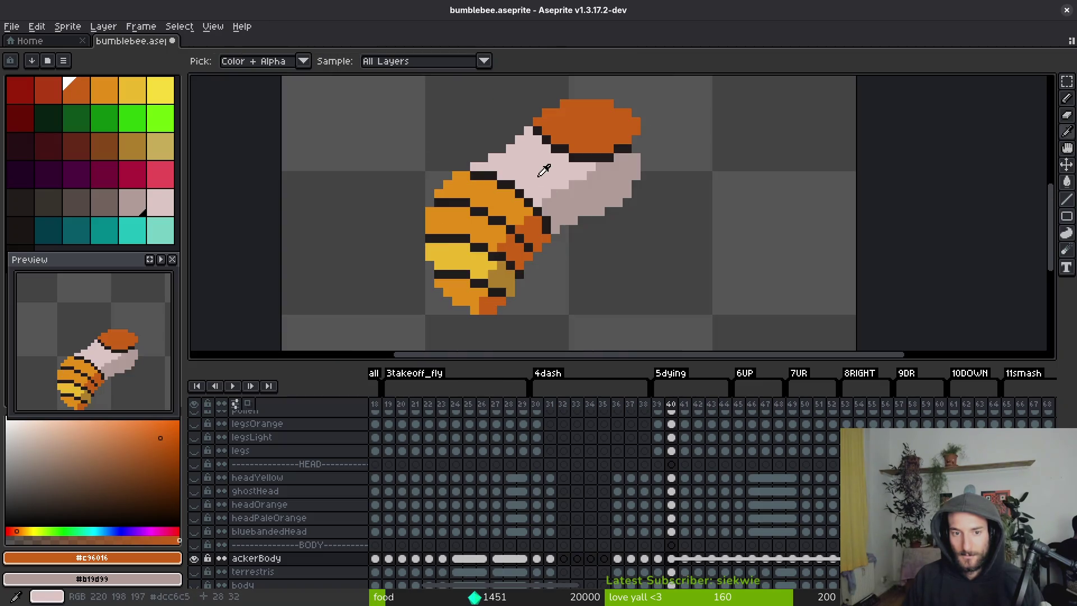
Take #dcc6c5 from frame 40, then bucket-fill frame 41's wing pale pink on top, greyish pink below.
click(583, 168)
key(period)
key(g)
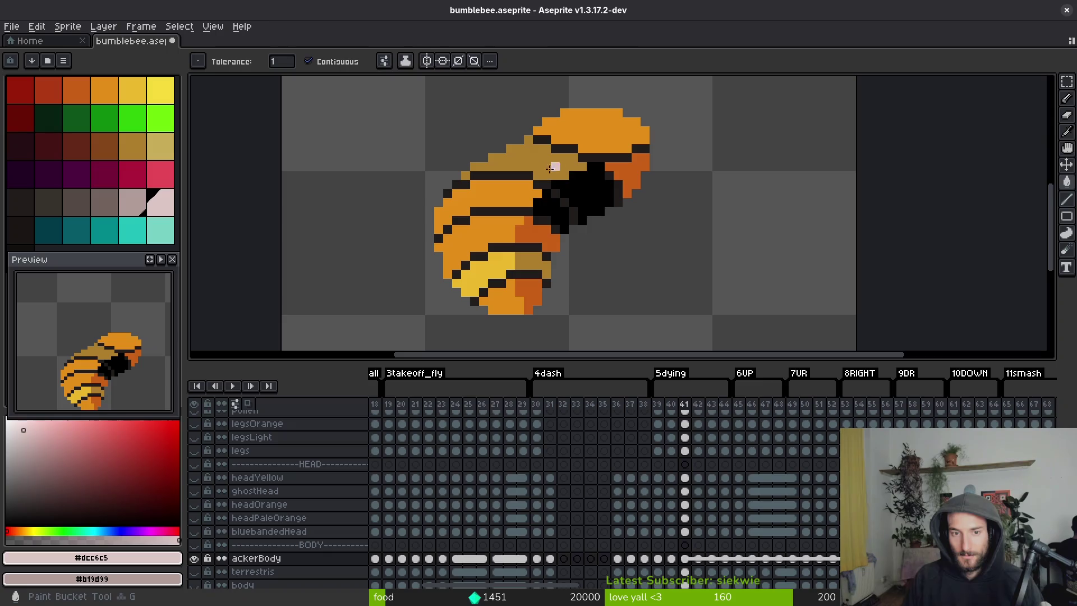
click(547, 167)
right_click(588, 185)
right_click(609, 180)
right_click(617, 194)
right_click(623, 190)
right_click(634, 168)
right_click(617, 212)
Fix wing pixels near the top edge and stripe in pale pink and greyish pink.
scroll(588, 181, up, 4)
key(b)
click(571, 137)
click(517, 165)
right_click(529, 152)
click(632, 133)
right_click(618, 134)
click(705, 111)
Touch up the lower-left wing pixels, settling stray ones to greyish pink.
click(624, 137)
click(542, 164)
right_click(533, 171)
click(533, 171)
right_click(534, 171)
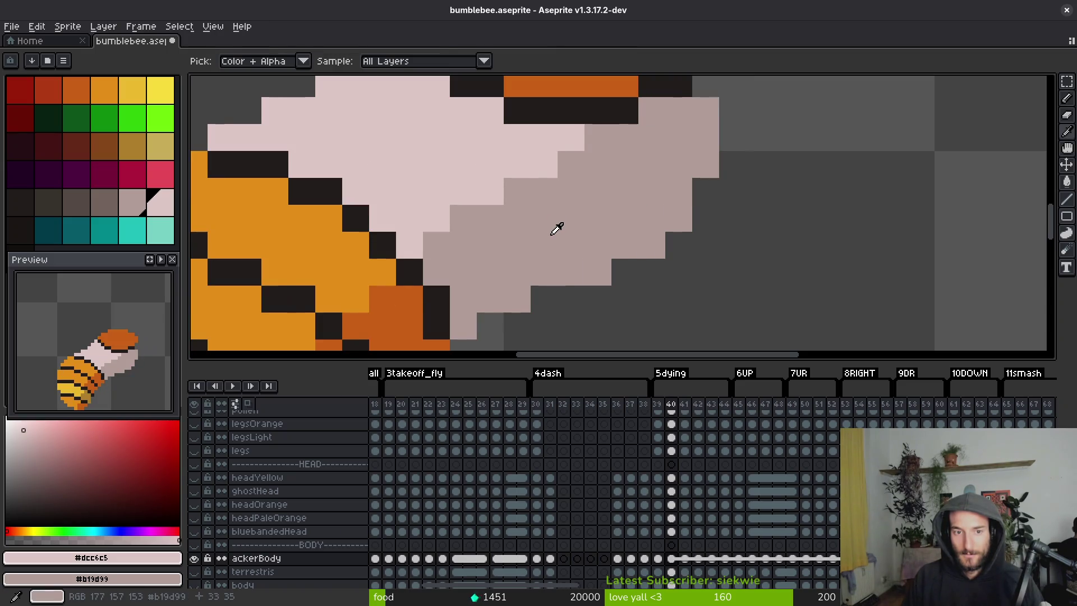
scroll(555, 228, down, 5)
scroll(528, 210, up, 5)
click(528, 210)
right_click(527, 210)
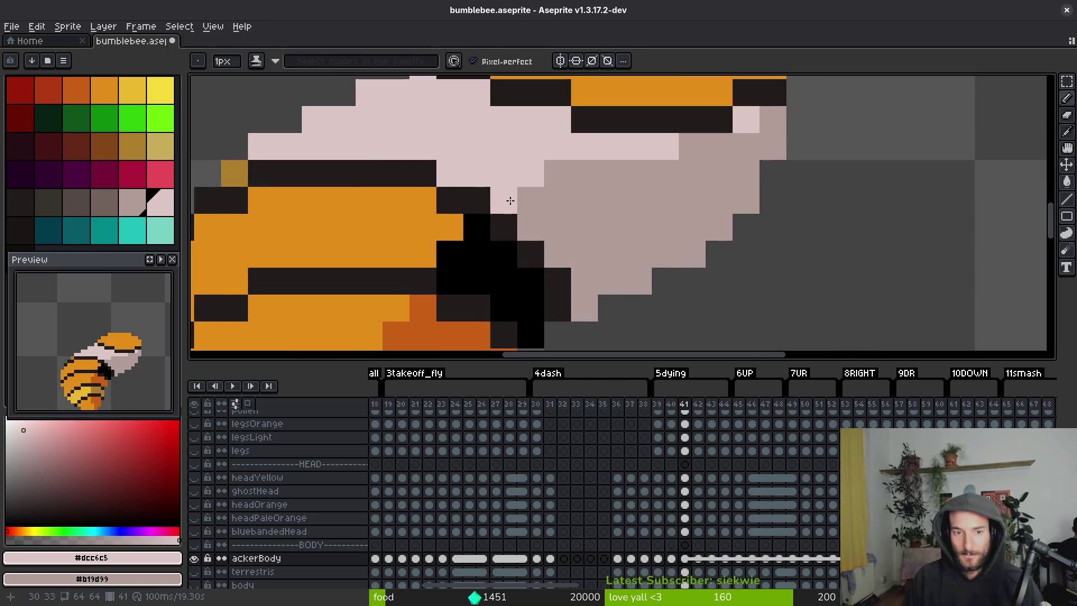
Paint three remaining wing edge pixels pale pink on frame 41.
click(558, 173)
click(503, 196)
click(630, 166)
scroll(606, 202, down, 5)
scroll(589, 234, up, 5)
Compare with frame 40, then refill frame 41's head dark orange and re-pick the pale pink.
key(comma)
key(i)
key(b)
scroll(583, 257, down, 5)
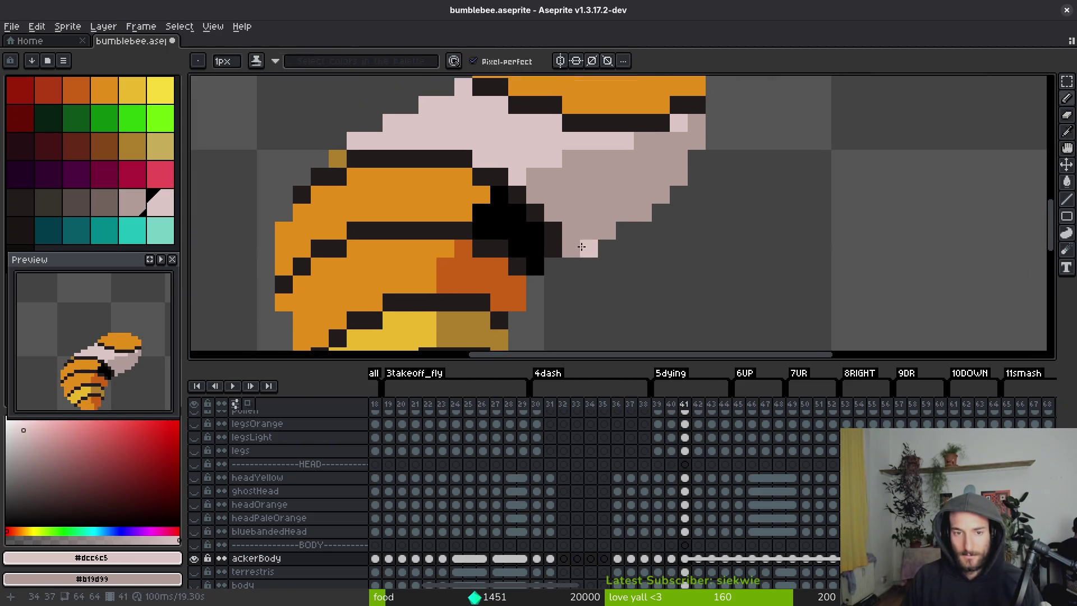
key(period)
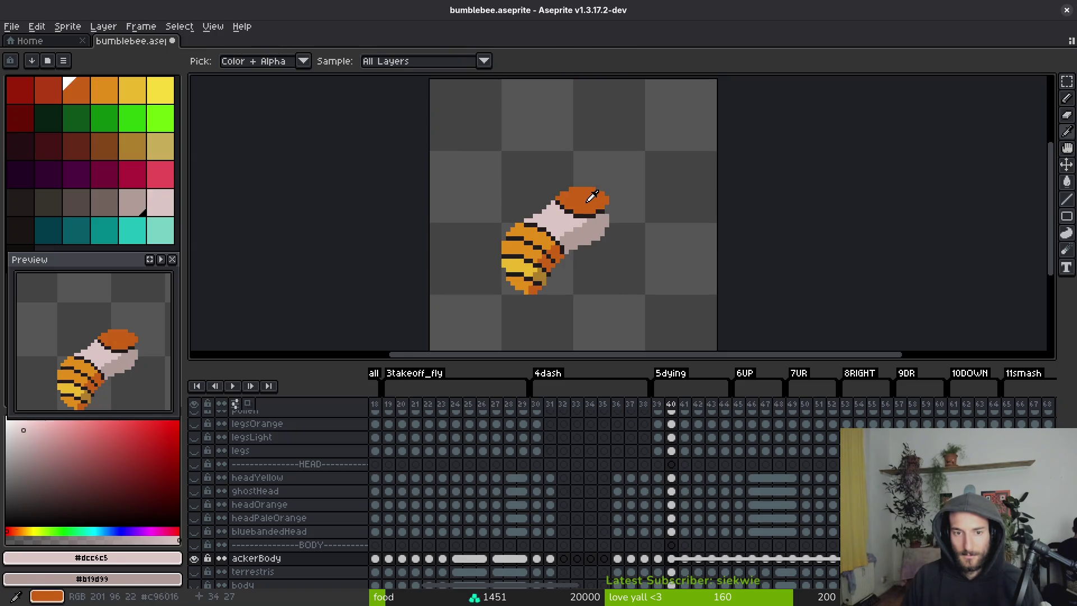
alt+click(555, 257)
key(g)
click(595, 201)
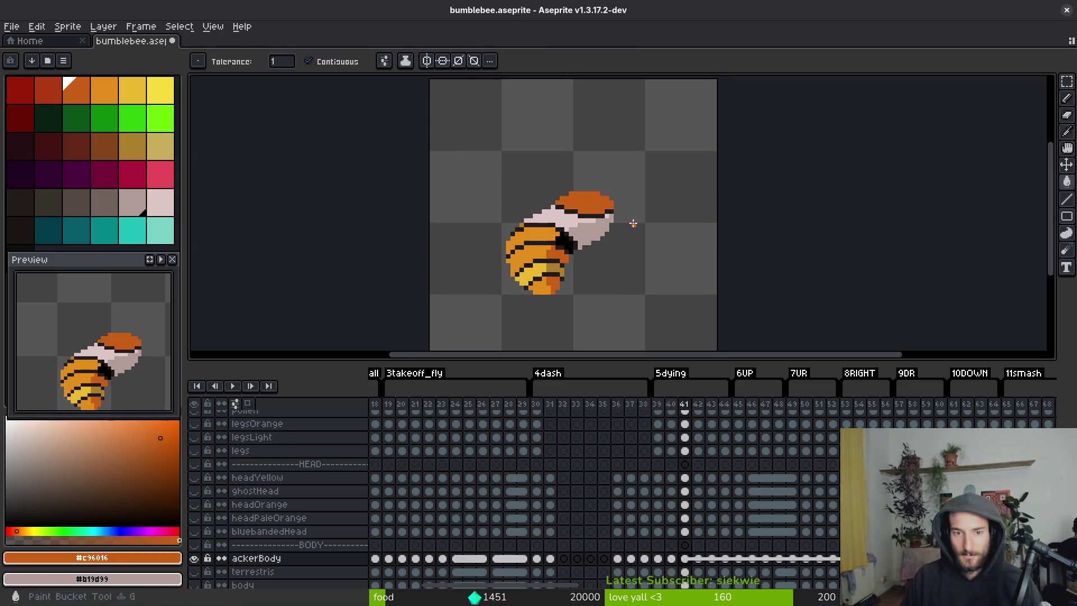
alt+click(564, 221)
Move to frame 42 and pick its dark stripe colour.
key(period)
scroll(561, 225, up, 5)
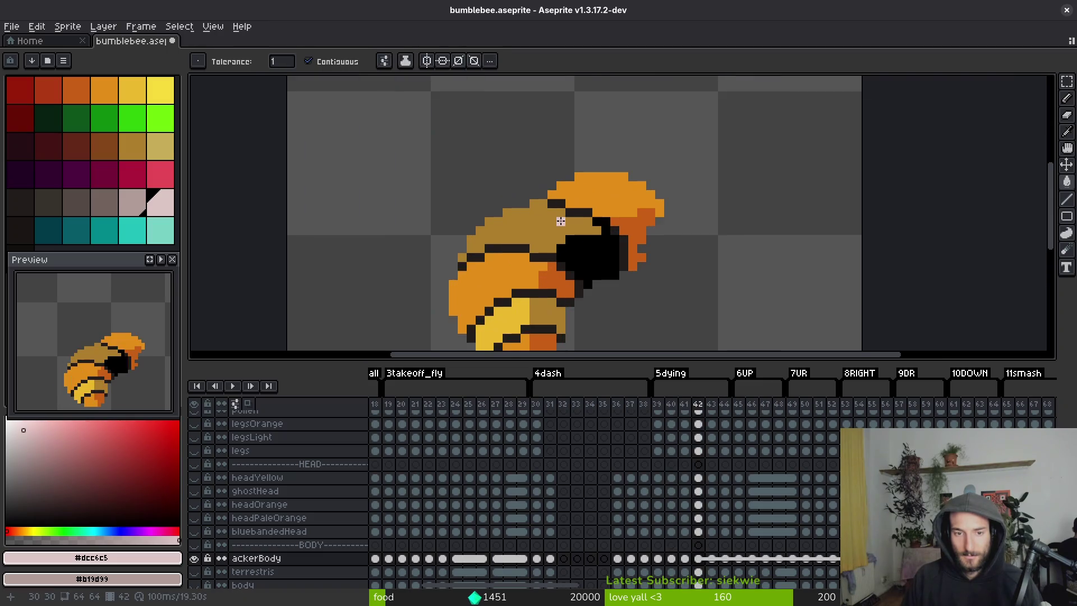
scroll(448, 234, down, 3)
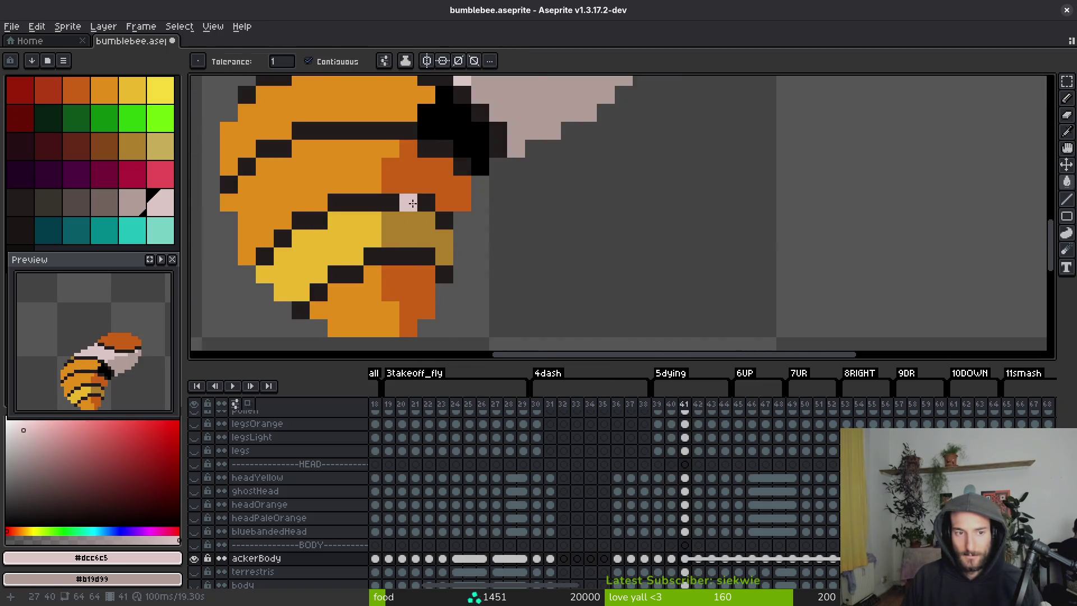
alt+click(361, 207)
scroll(359, 209, up, 3)
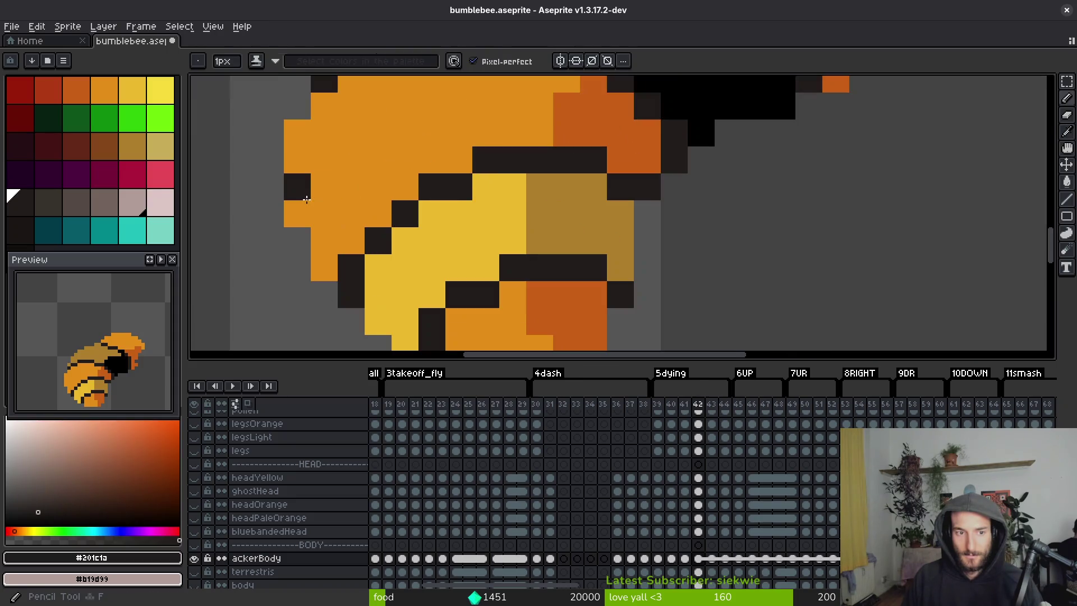
Paint a dark stripe across the bee's head in frame 42, extending it left.
click(351, 133)
click(377, 133)
scroll(376, 133, up, 2)
click(425, 136)
key(ctrl+z)
click(399, 150)
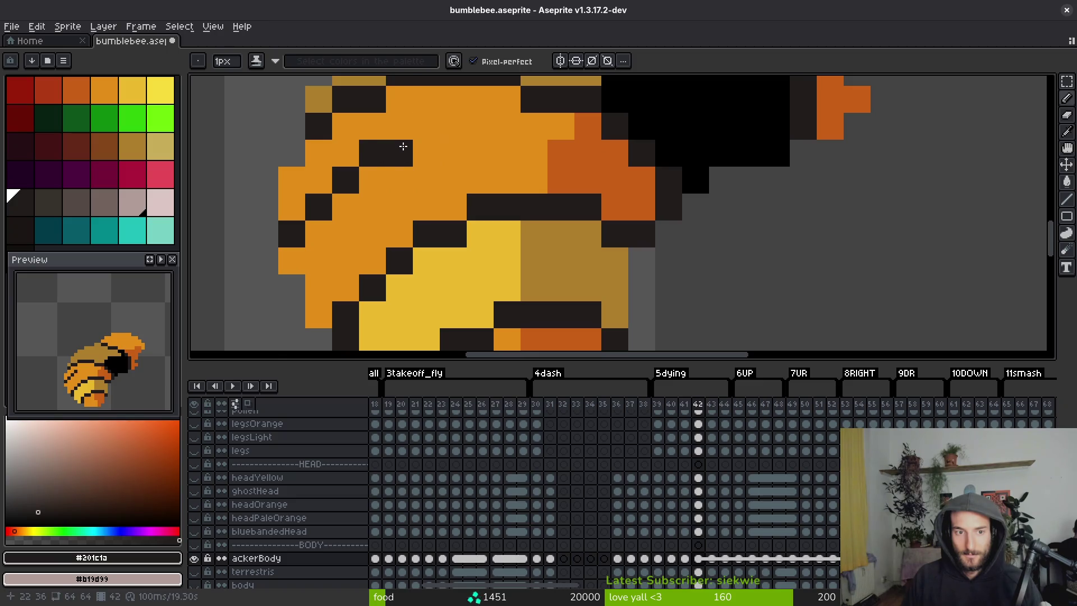
drag(429, 124, 474, 120)
scroll(502, 162, up, 2)
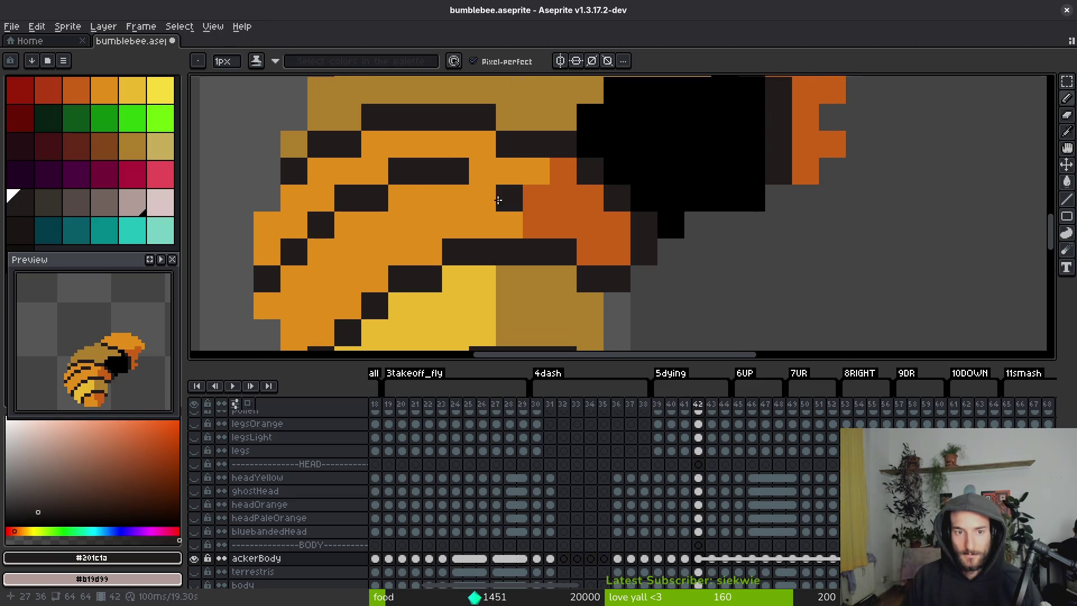
click(483, 162)
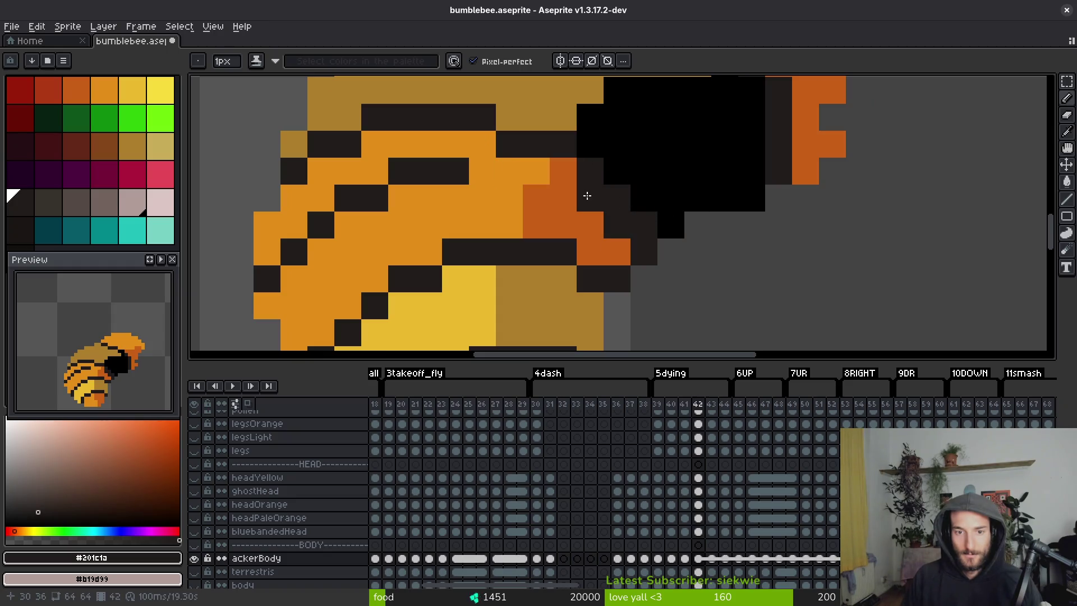
drag(569, 175, 474, 171)
Paint and fill the upper stripe rows and dark head pixels olive-brown.
alt+click(522, 128)
mouse_move(549, 145)
mouse_down()
mouse_move(474, 144)
mouse_move(382, 113)
mouse_up()
mouse_move(469, 145)
mouse_down()
mouse_move(399, 139)
mouse_move(331, 172)
mouse_up()
key(g)
click(322, 191)
click(321, 144)
click(293, 171)
Add dark stripe-coloured outline pixels on the left of the bee's head.
scroll(303, 168, down, 4)
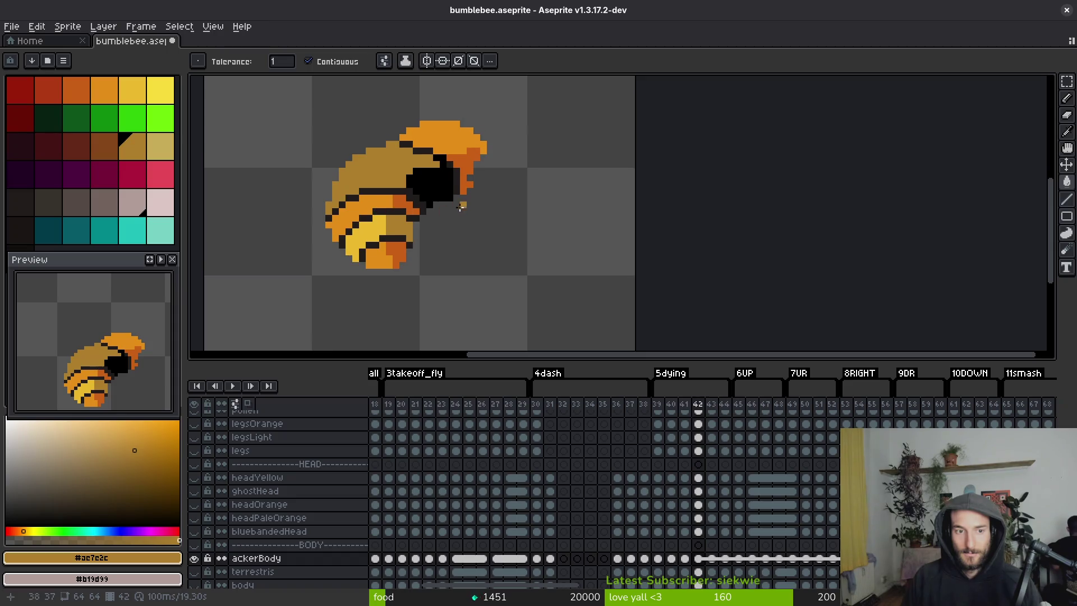
scroll(386, 192, up, 2)
scroll(386, 193, up, 1)
alt+click(356, 197)
scroll(305, 159, up, 1)
key(b)
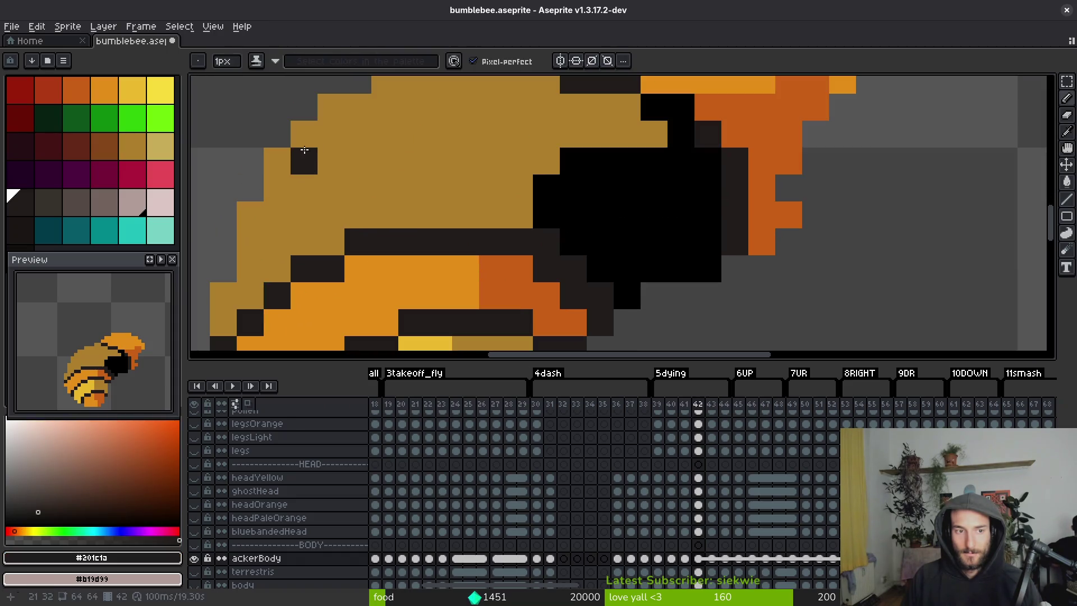
click(303, 140)
click(277, 161)
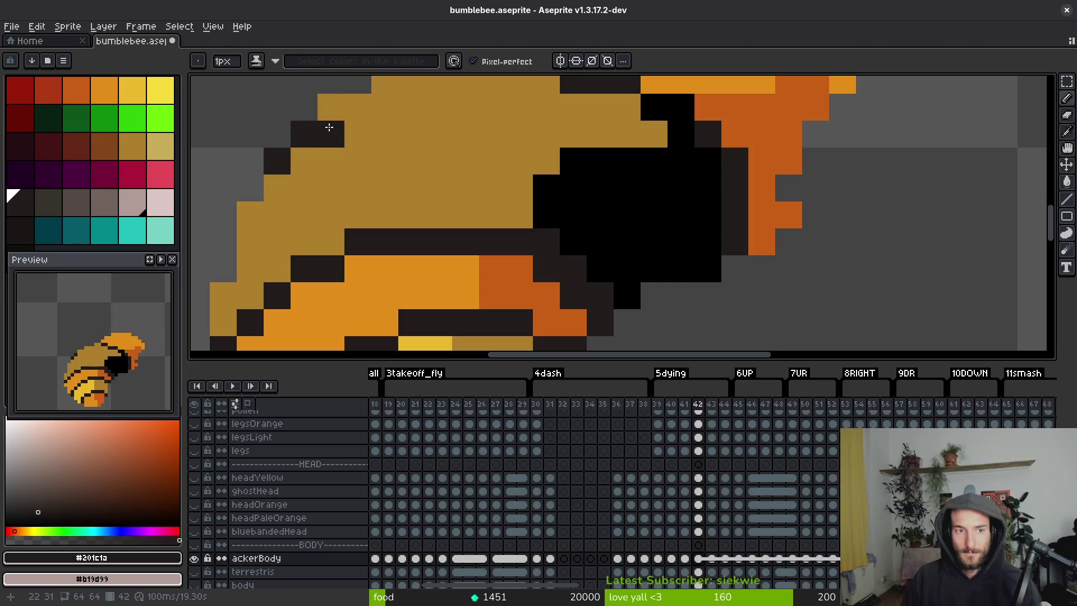
Continue the dark outline along the top of the head and upper left.
drag(356, 111, 412, 111)
drag(518, 134, 496, 159)
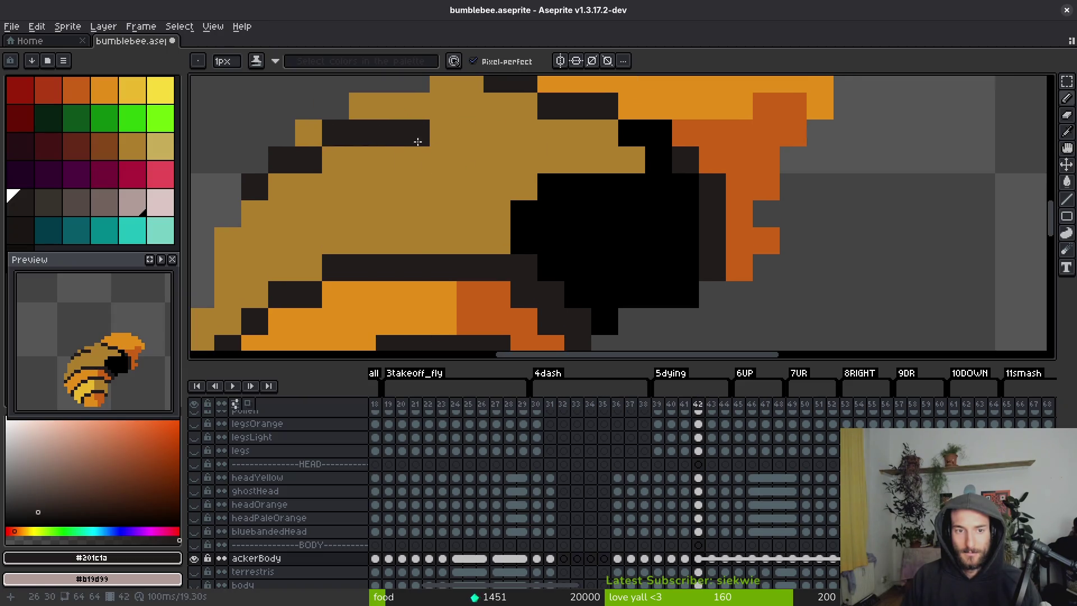
scroll(442, 159, down, 5)
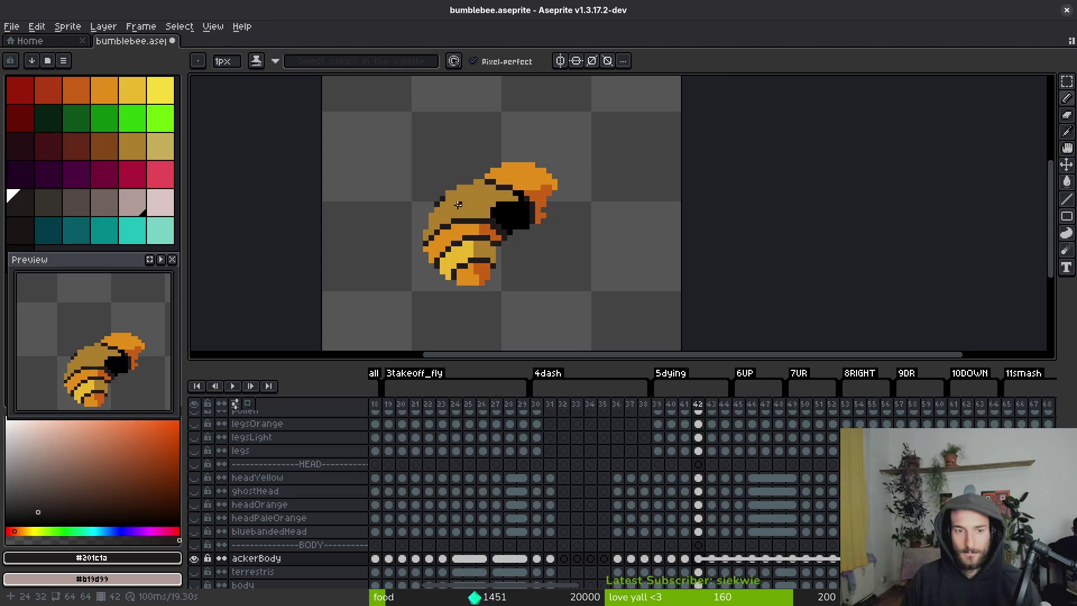
scroll(459, 205, up, 5)
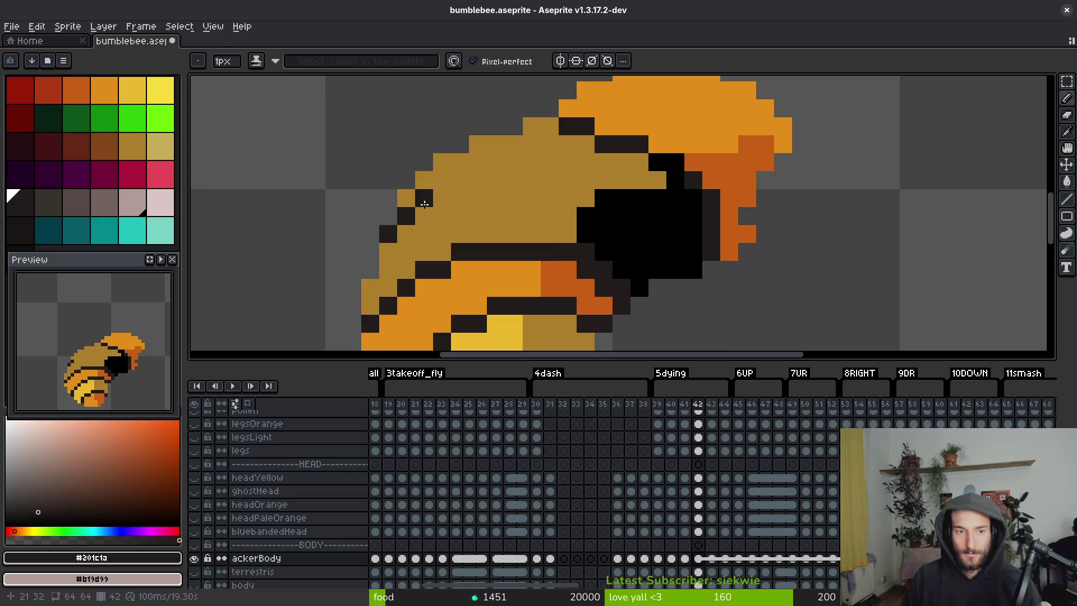
drag(442, 198, 465, 201)
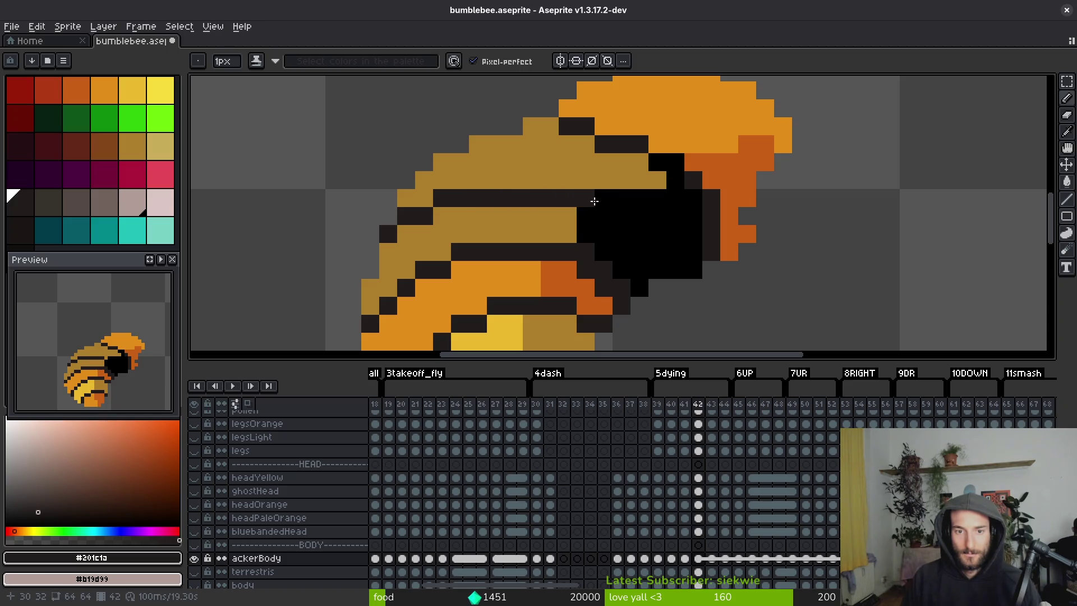
Sample black, olive-brown and the dark stripe colour from the sprite near the head.
alt+click(610, 247)
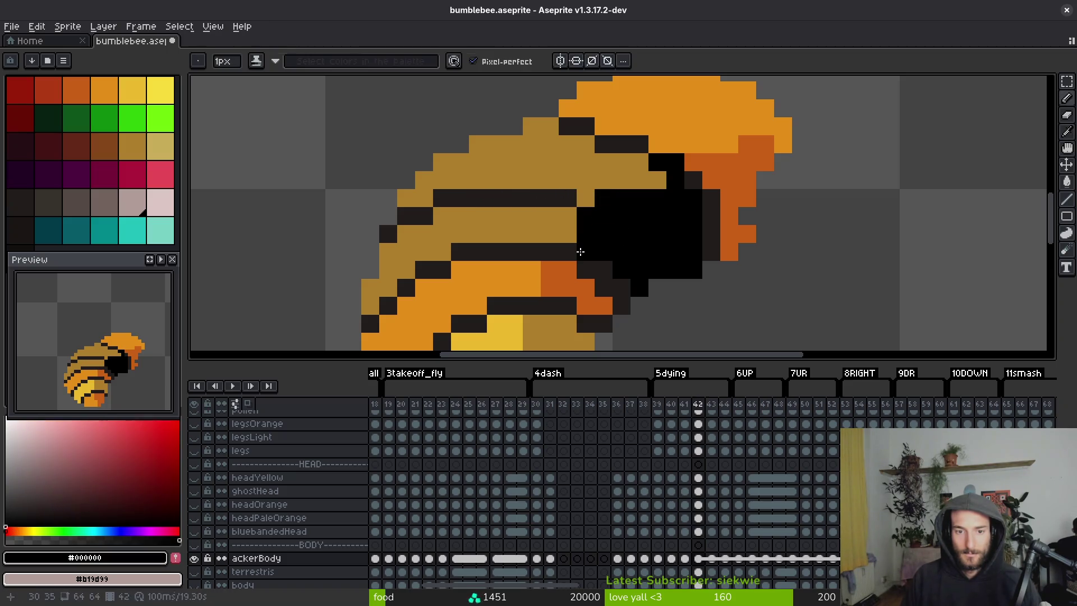
alt+click(583, 211)
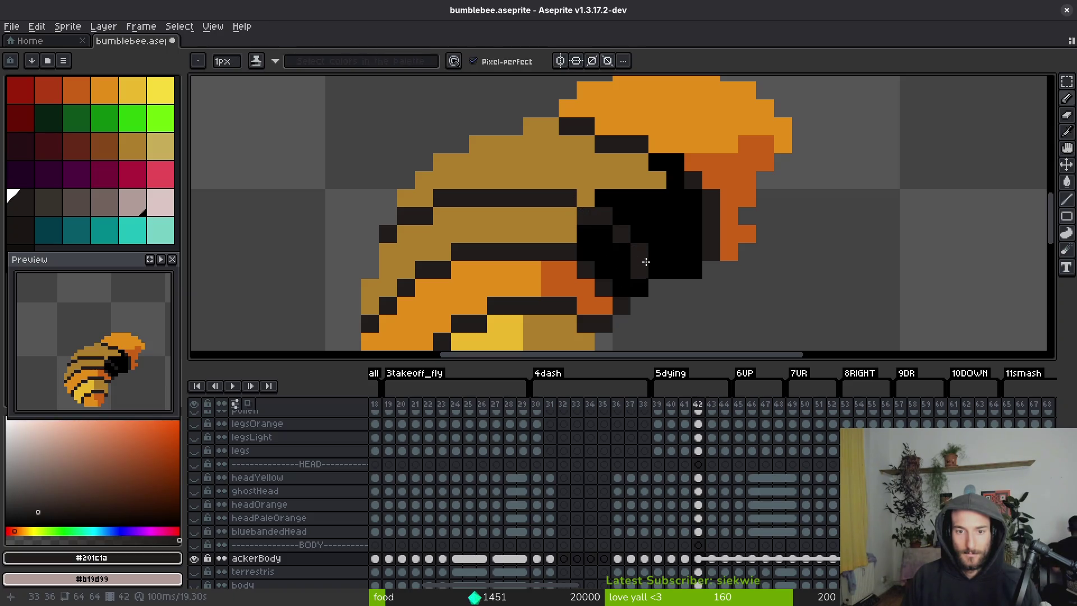
scroll(646, 268, down, 2)
scroll(634, 252, up, 2)
alt+click(623, 243)
mouse_move(625, 239)
mouse_down()
mouse_move(482, 198)
mouse_move(566, 173)
mouse_up()
alt+click(503, 174)
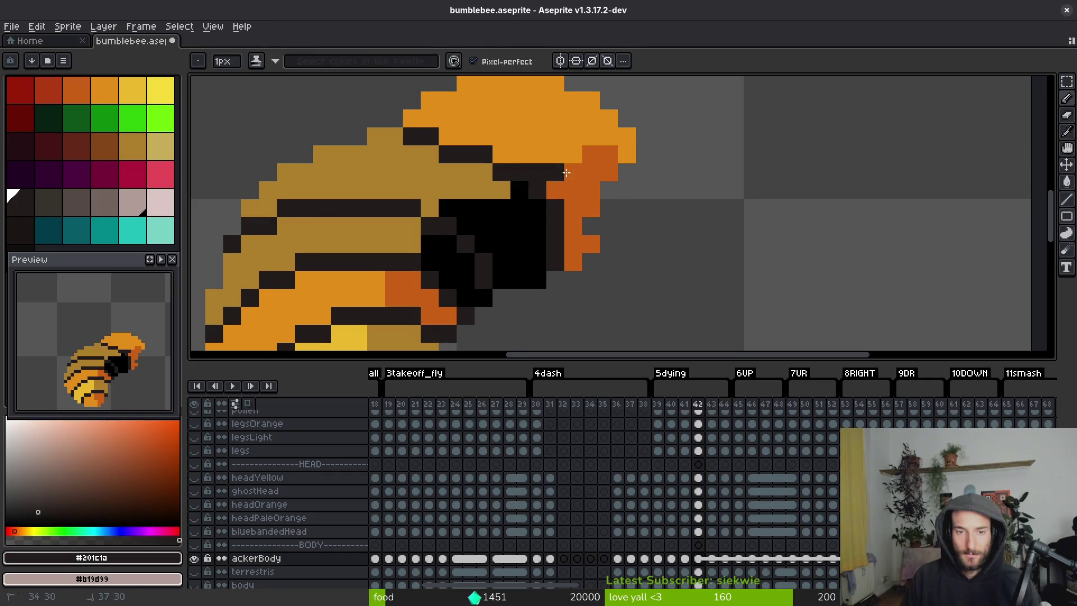
Fill the dark strip and black face area with the face's dark orange.
alt+click(589, 115)
click(600, 154)
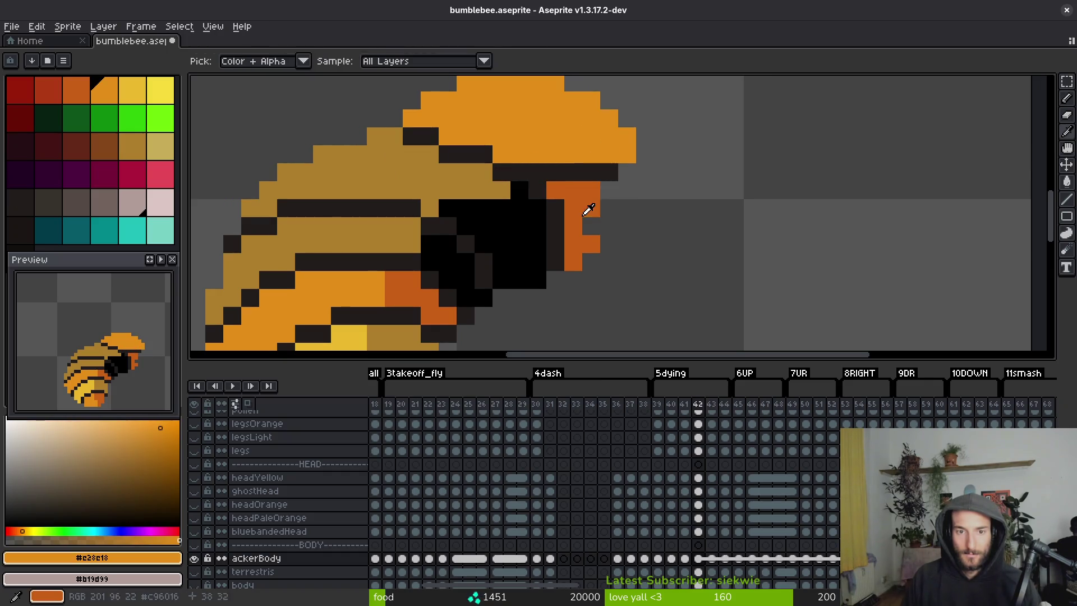
alt+click(568, 206)
key(g)
click(555, 235)
click(541, 232)
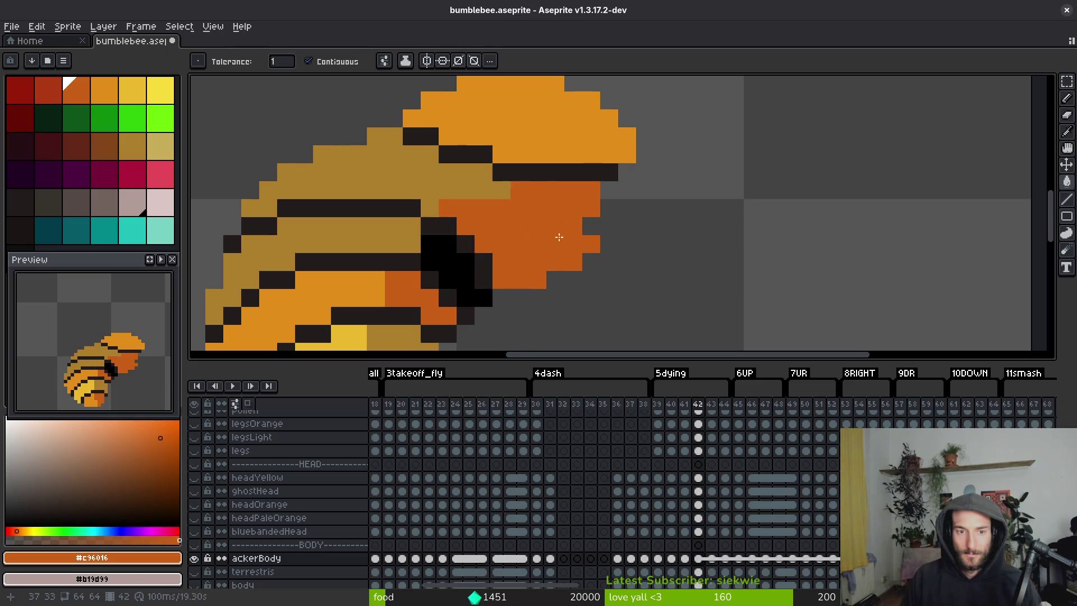
Bucket-fill the upper wing strip and wing area pale pink.
scroll(543, 234, down, 2)
key(ctrl+z)
alt+click(528, 239)
key(ctrl+y)
click(521, 222)
click(534, 236)
Touch up black pixels near the face, save bumblebee.aseprite, and advance to frame 43.
key(b)
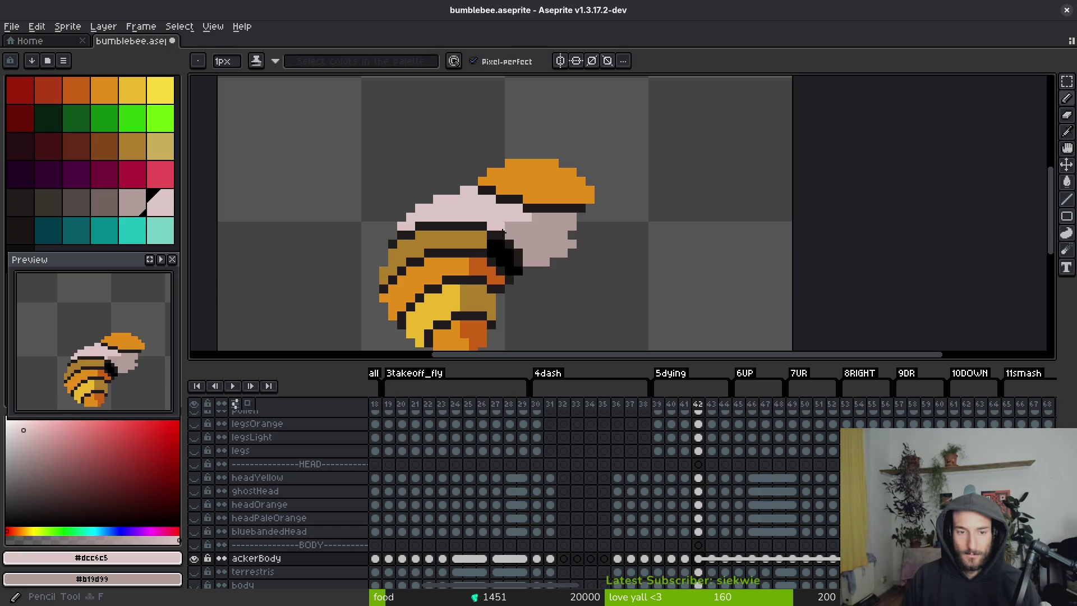
scroll(503, 231, up, 2)
alt+click(507, 224)
click(477, 202)
scroll(531, 236, down, 3)
scroll(530, 236, down, 1)
scroll(522, 247, up, 2)
alt+click(516, 246)
scroll(520, 272, down, 2)
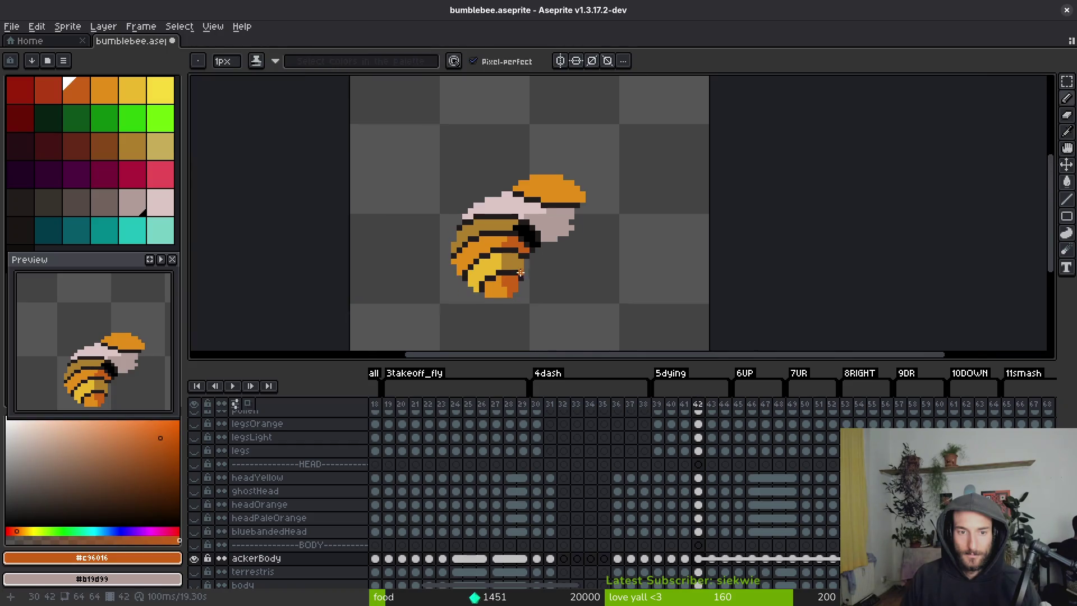
key(ctrl+s)
key(Right)
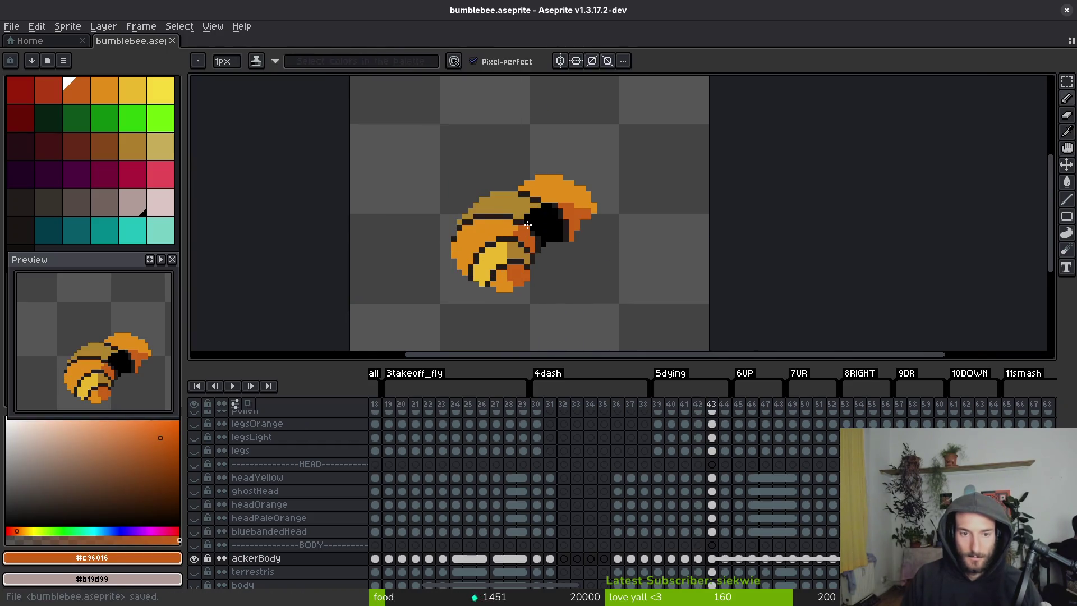
Flip between frames 41, 42 and 43 to compare the bee's wings.
scroll(514, 237, up, 2)
scroll(494, 247, down, 3)
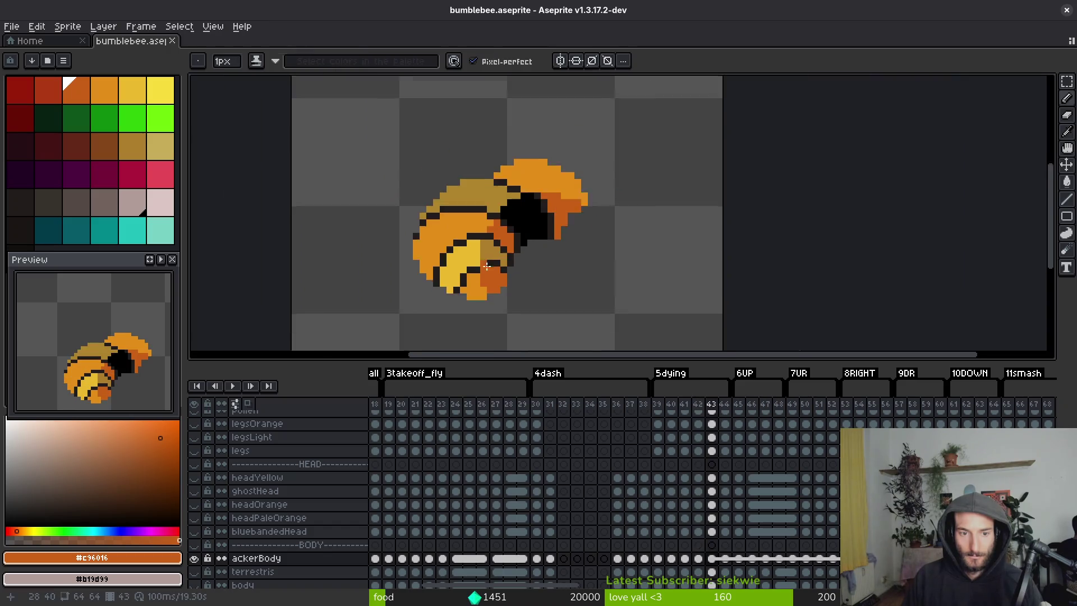
key(Left)
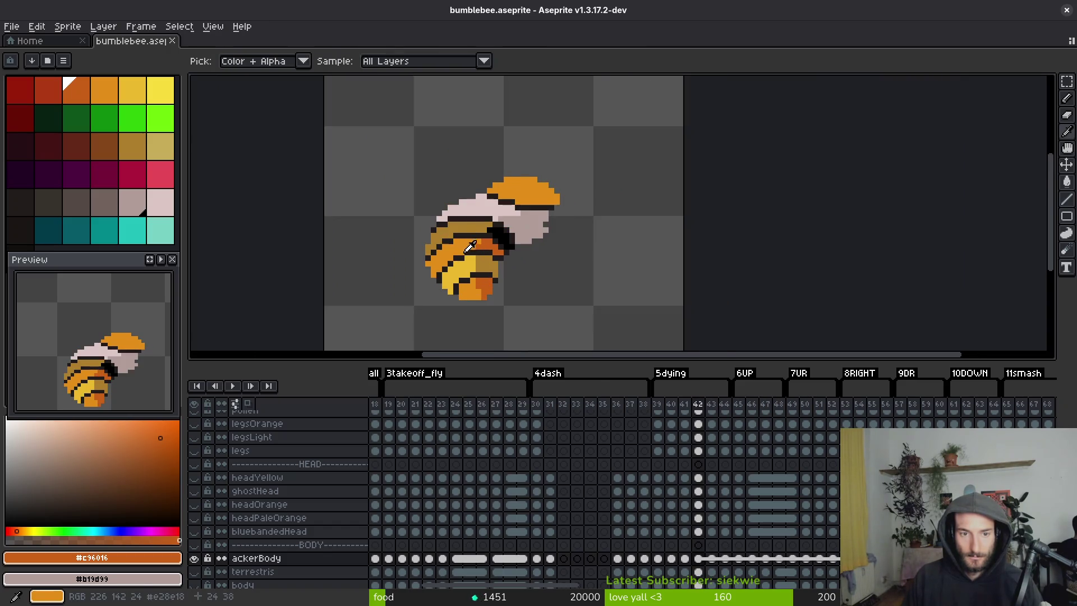
key(Left)
key(Right)
key(Left)
key(Right)
key(Left)
key(Right)
key(Right)
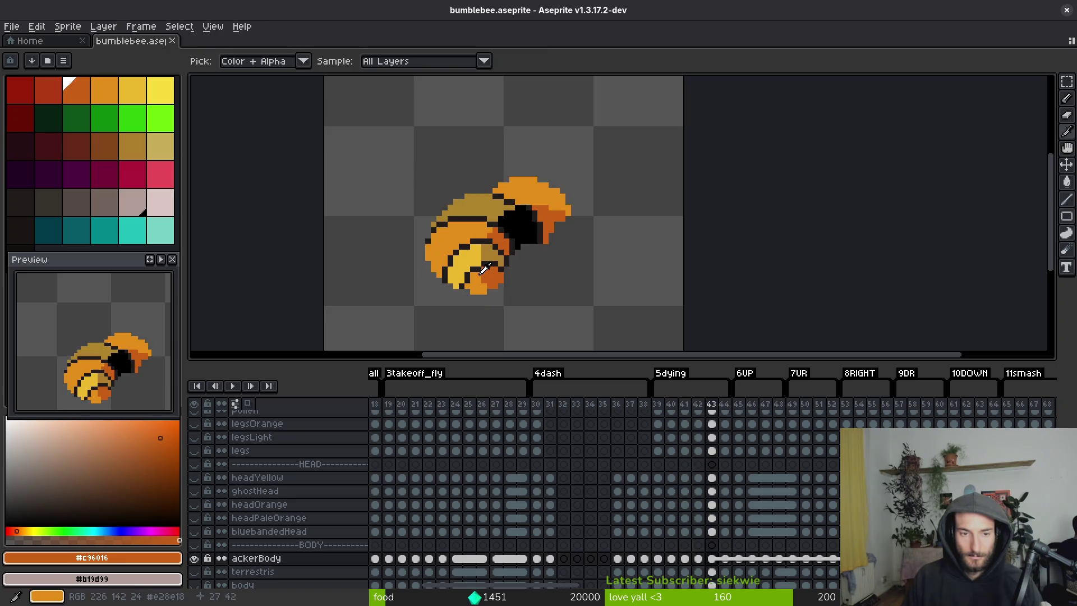
key(Left)
key(Right)
scroll(504, 235, up, 1)
key(Left)
key(Right)
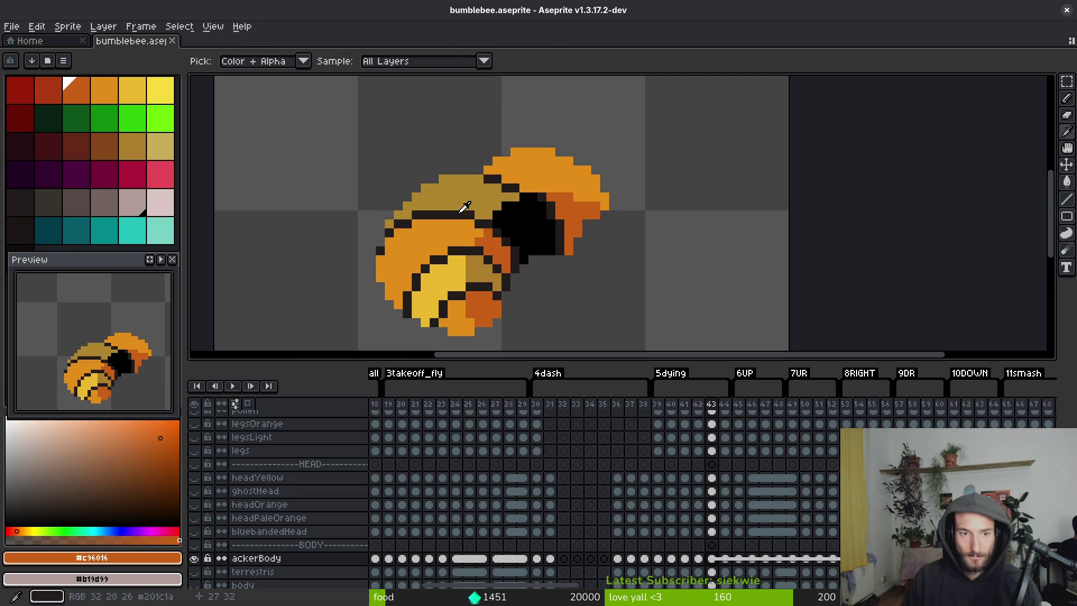
With the pencil, add a dark body pixel and rework outline pixels in orange and dark.
key(b)
alt+click(423, 286)
scroll(423, 286, up, 3)
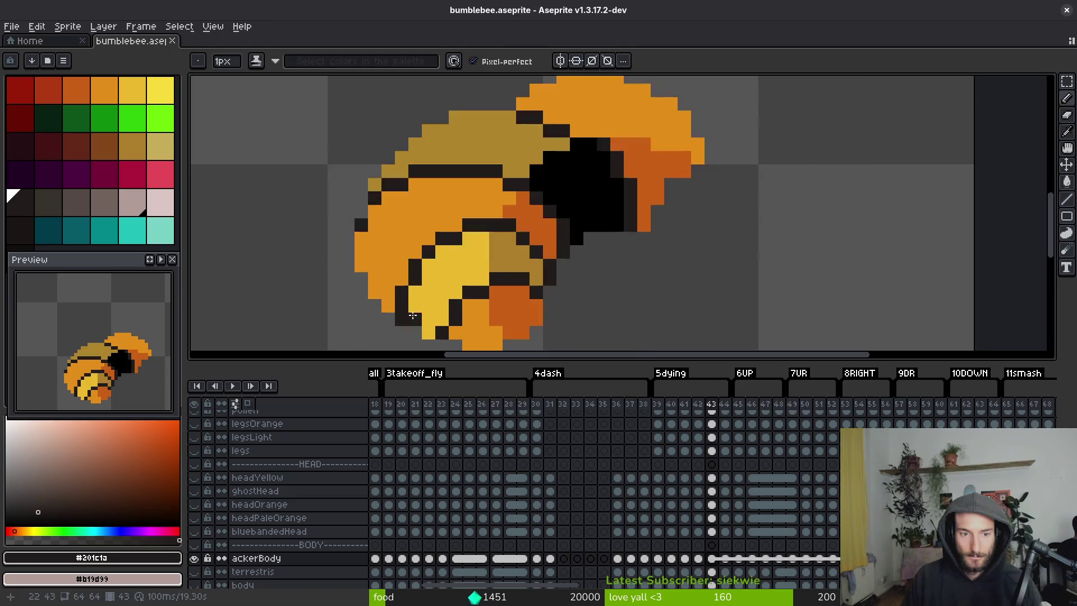
click(430, 252)
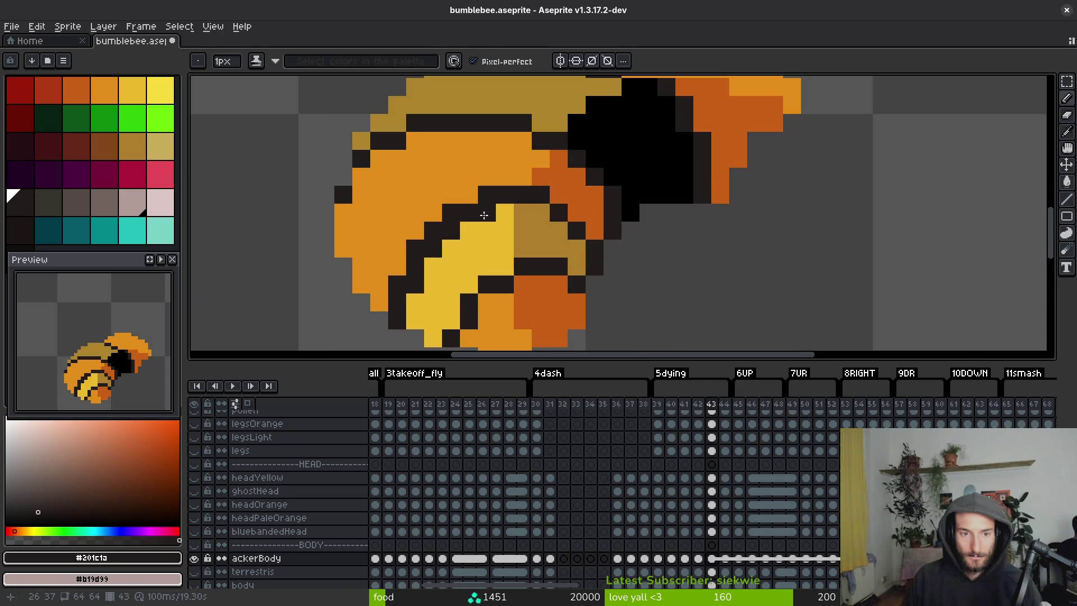
alt+click(469, 194)
drag(487, 194, 459, 208)
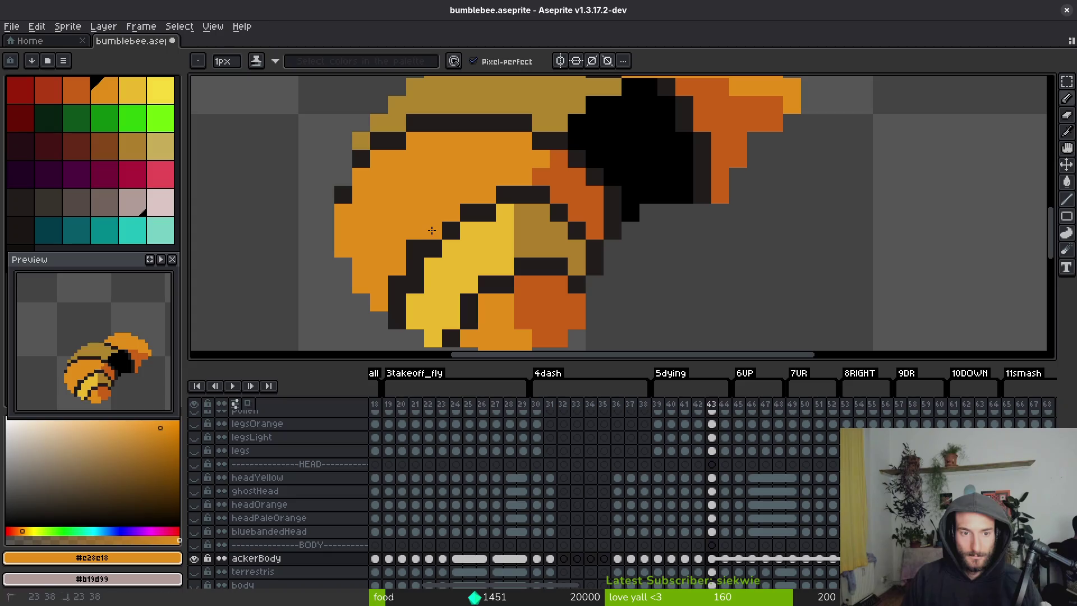
scroll(523, 145, down, 4)
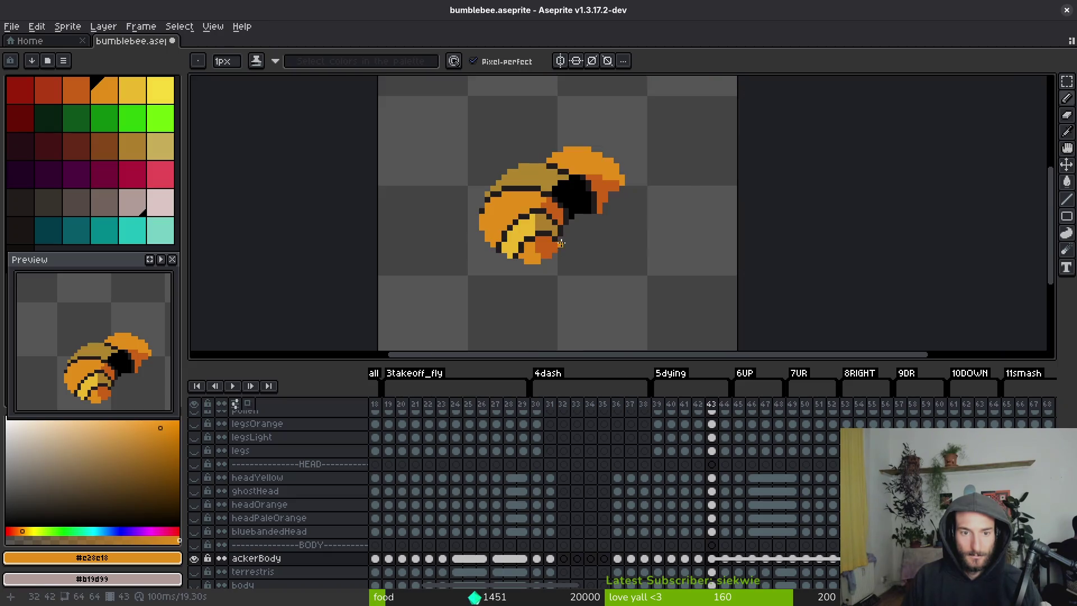
scroll(492, 195, up, 4)
alt+click(493, 195)
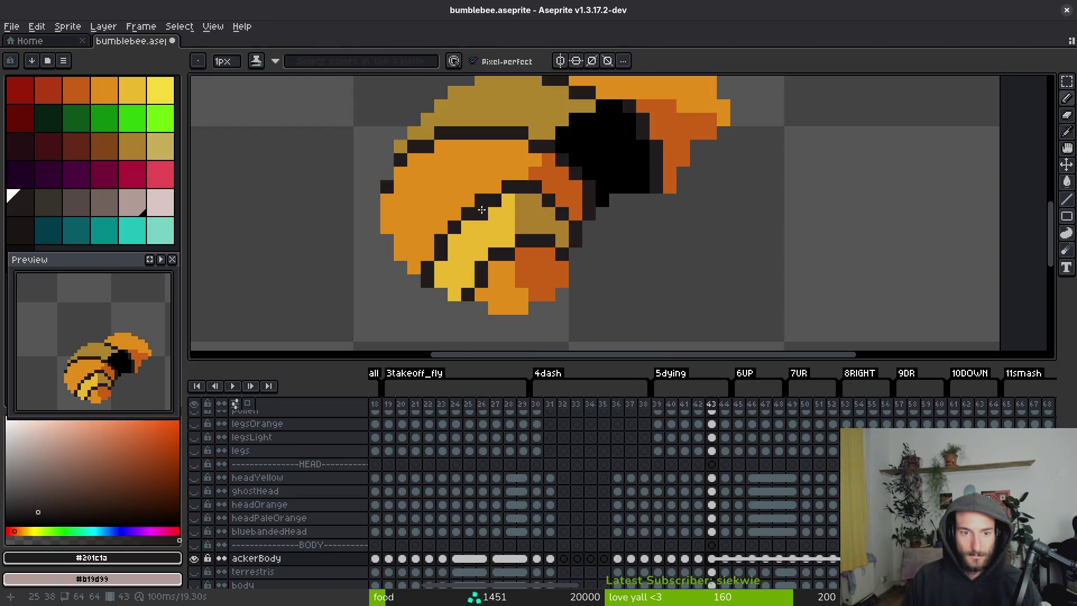
drag(532, 200, 521, 200)
Repaint black outline pixels in dark orange and light orange, then sample the khaki.
alt+click(540, 184)
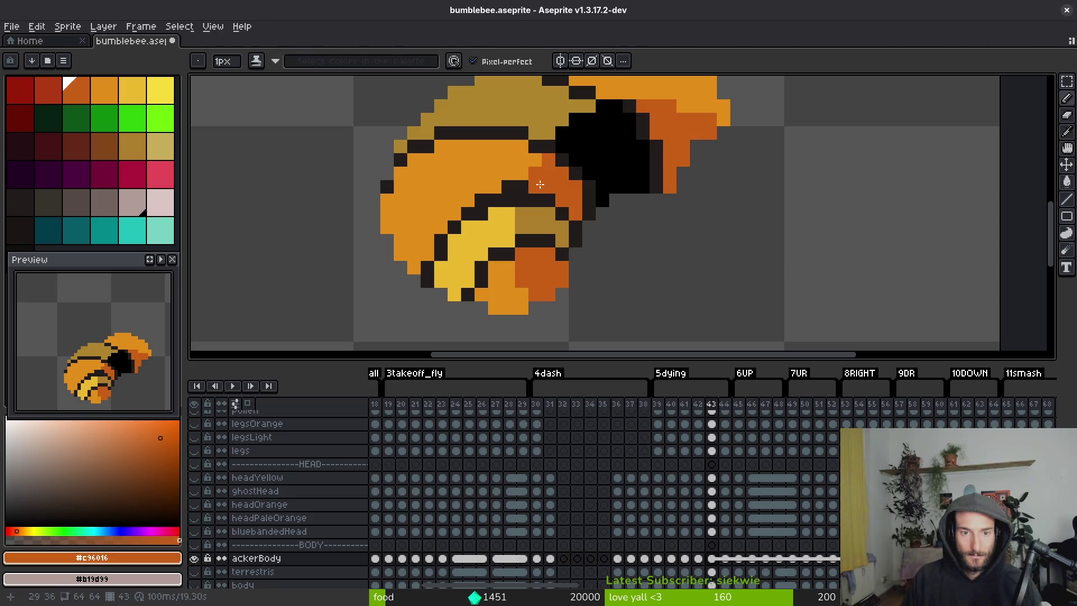
click(522, 186)
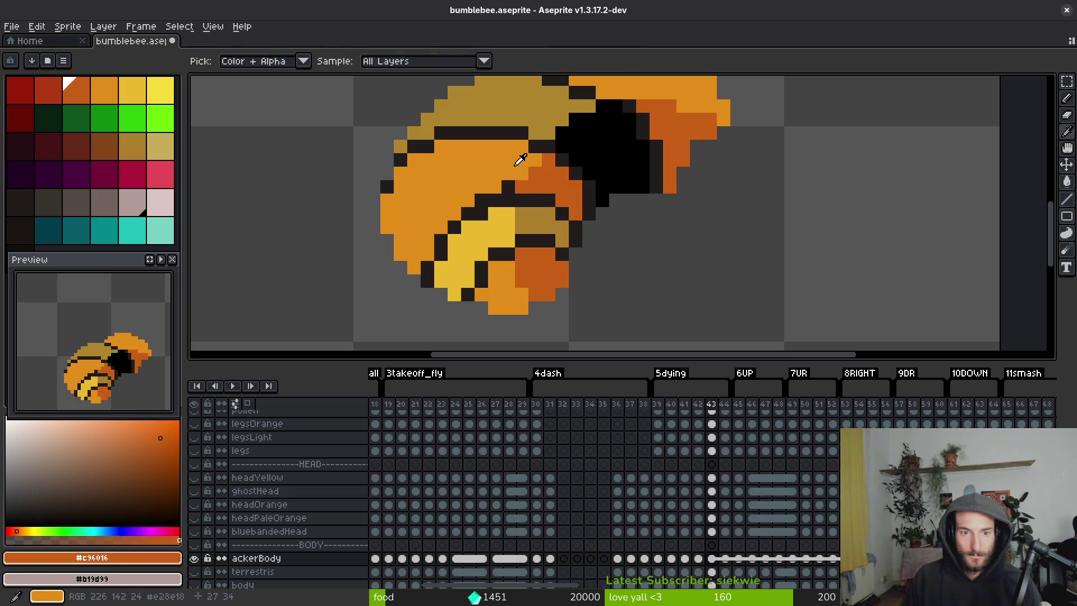
alt+click(517, 161)
click(510, 189)
scroll(549, 255, down, 4)
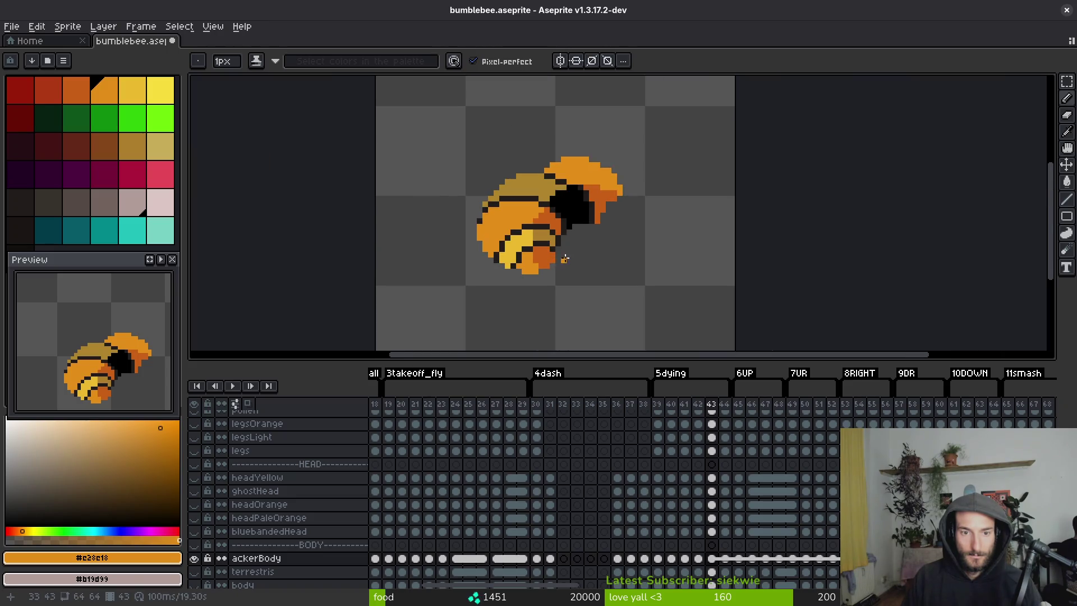
scroll(564, 259, up, 4)
alt+click(546, 222)
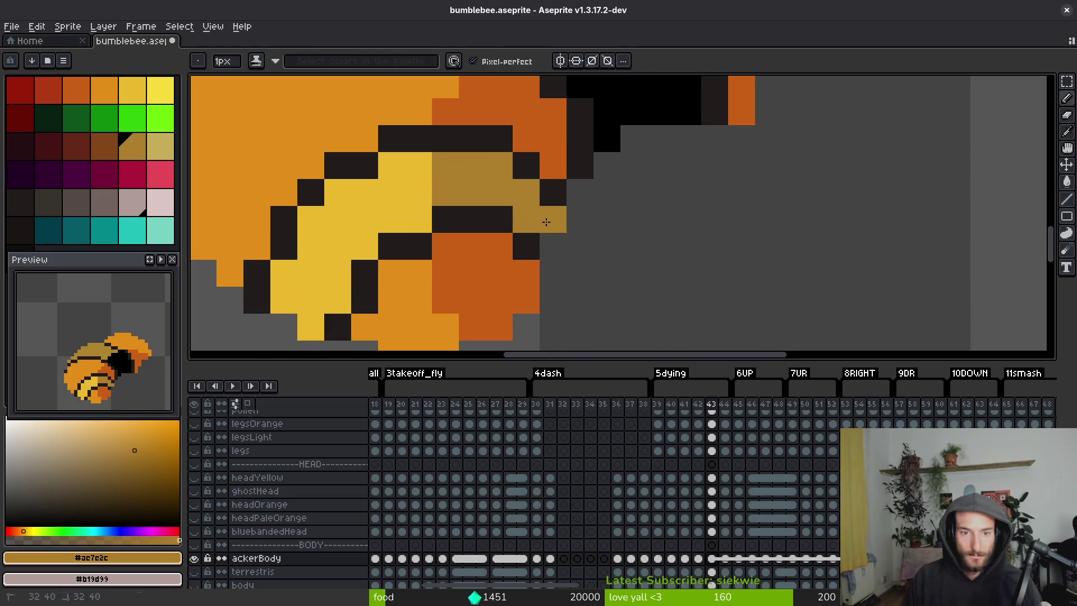
scroll(573, 270, down, 4)
scroll(578, 264, up, 2)
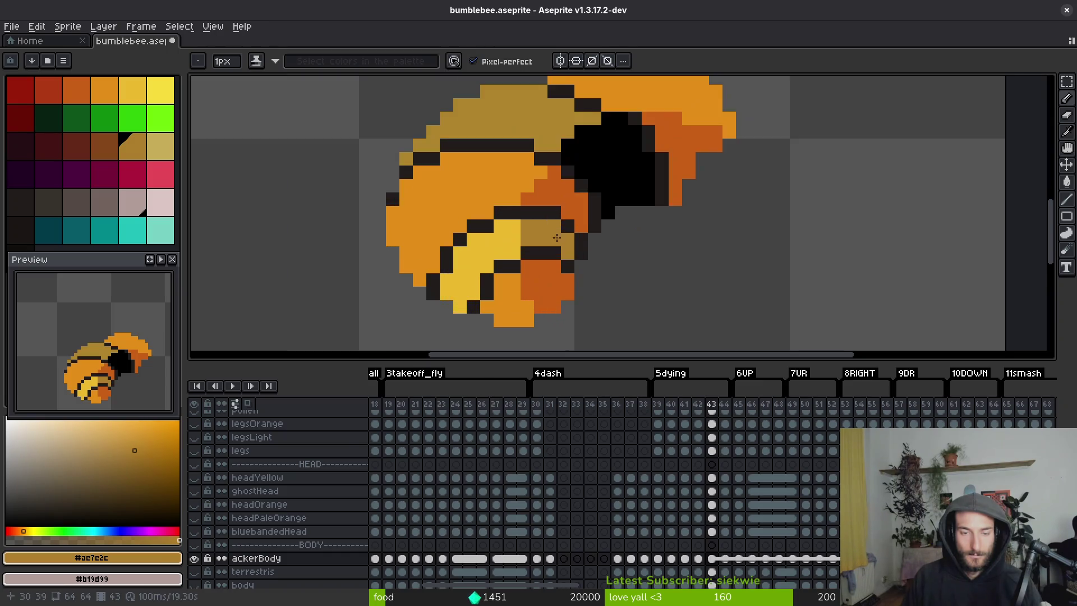
Draw a diagonal dark stripe across the orange body, up toward the head.
alt+click(585, 226)
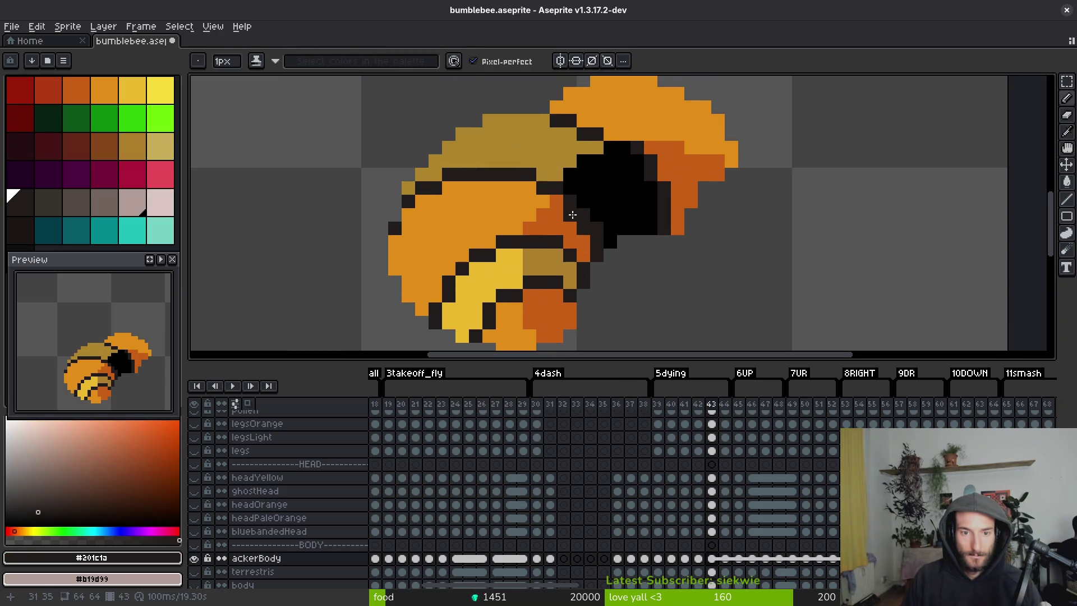
key(ctrl+z)
click(599, 226)
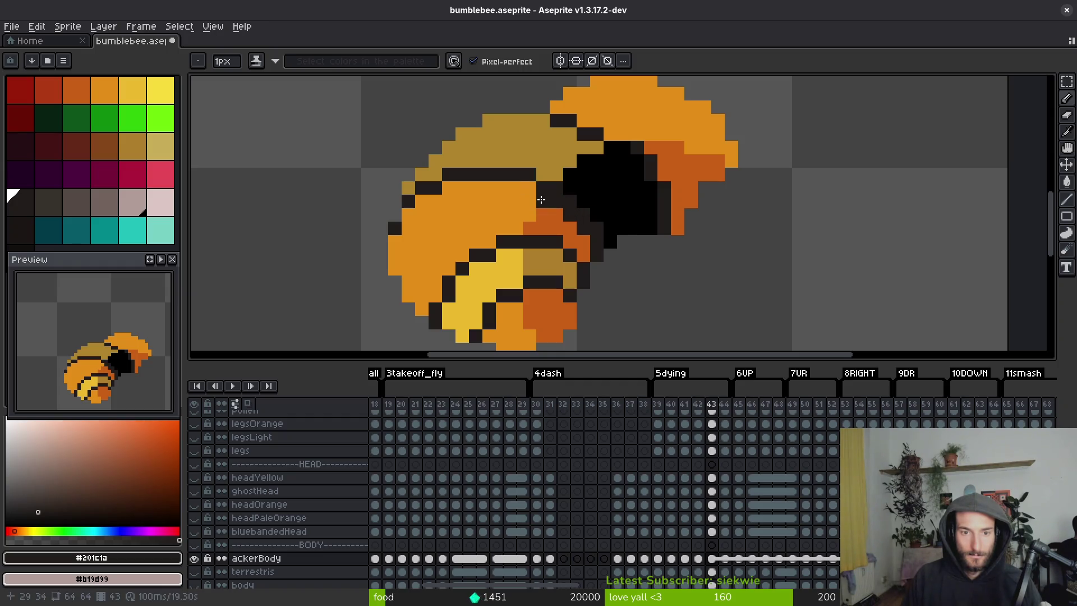
mouse_move(528, 188)
mouse_down()
mouse_move(446, 187)
mouse_move(459, 202)
mouse_move(432, 201)
mouse_move(525, 211)
mouse_up()
key(ctrl+z)
click(498, 210)
click(474, 242)
click(463, 251)
click(456, 263)
click(488, 244)
key(ctrl+z)
click(476, 181)
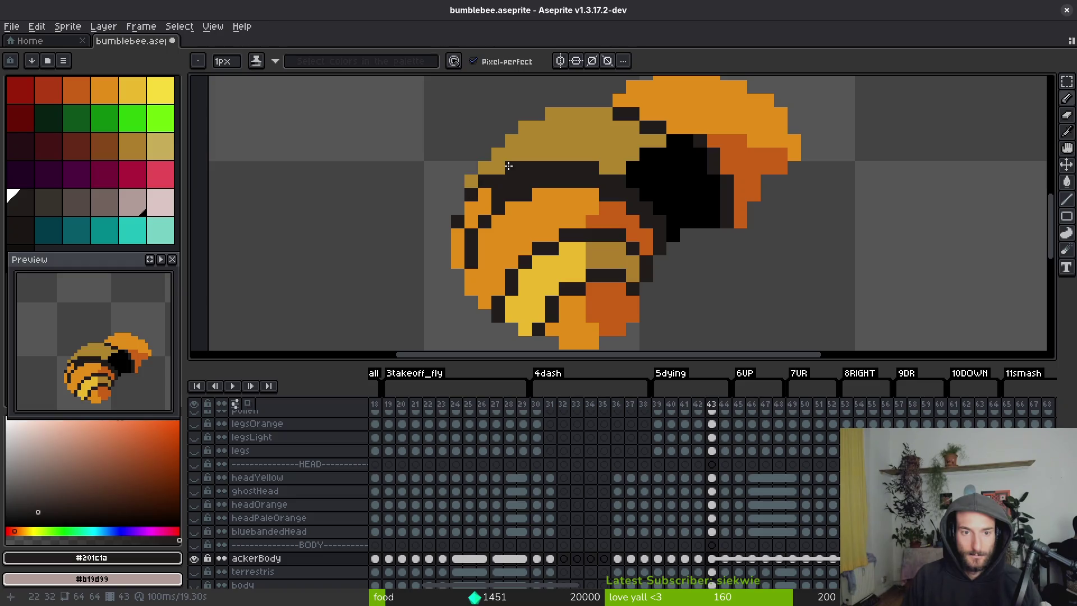
drag(473, 184, 503, 159)
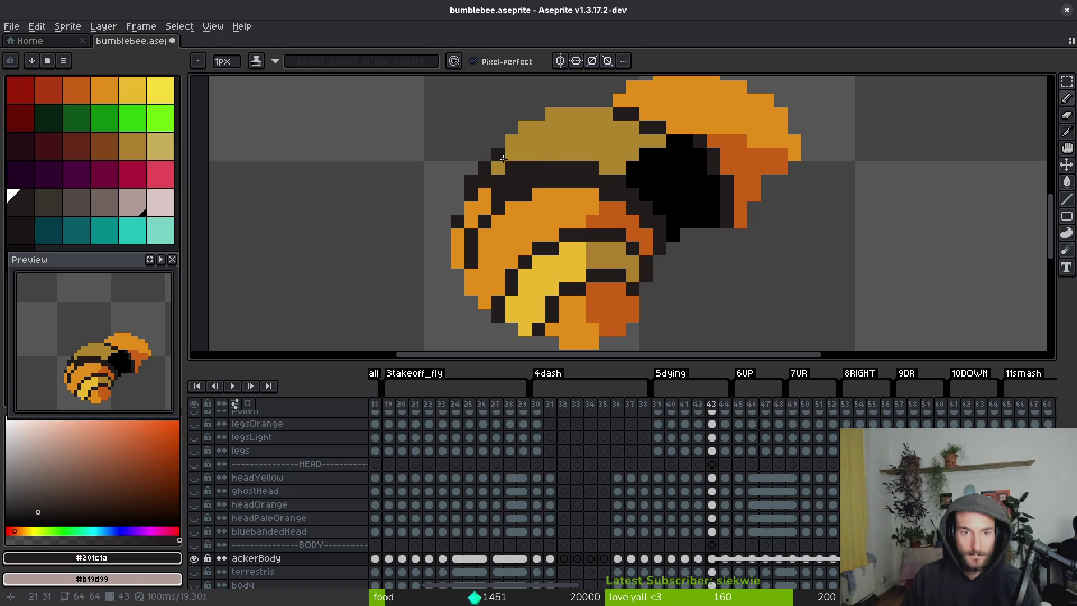
click(521, 152)
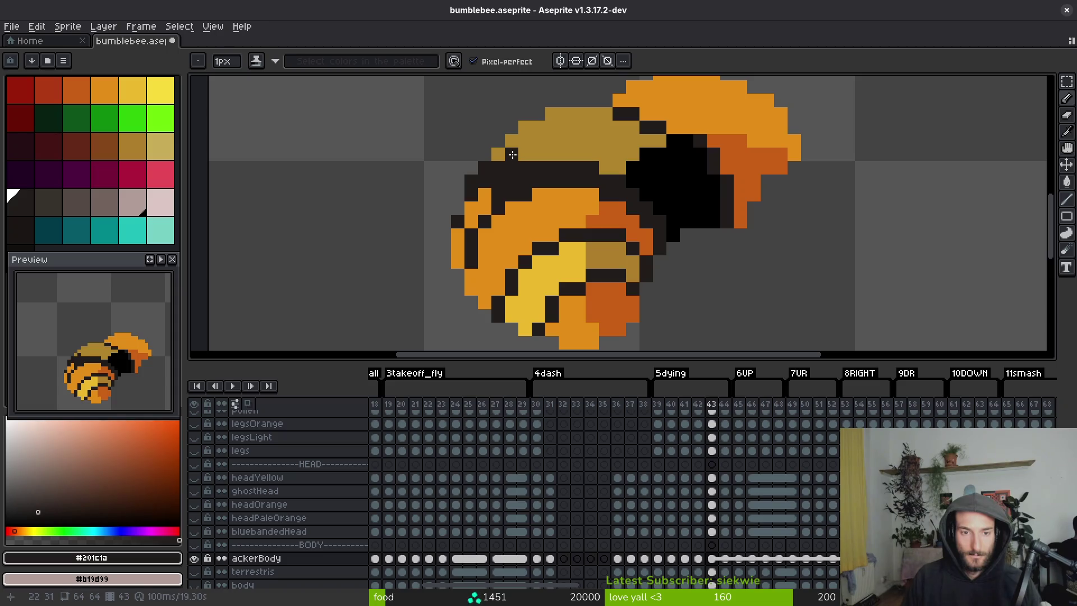
Recolour stray stripe and head pixels back to orange and khaki.
alt+right_click(519, 195)
right_click(516, 180)
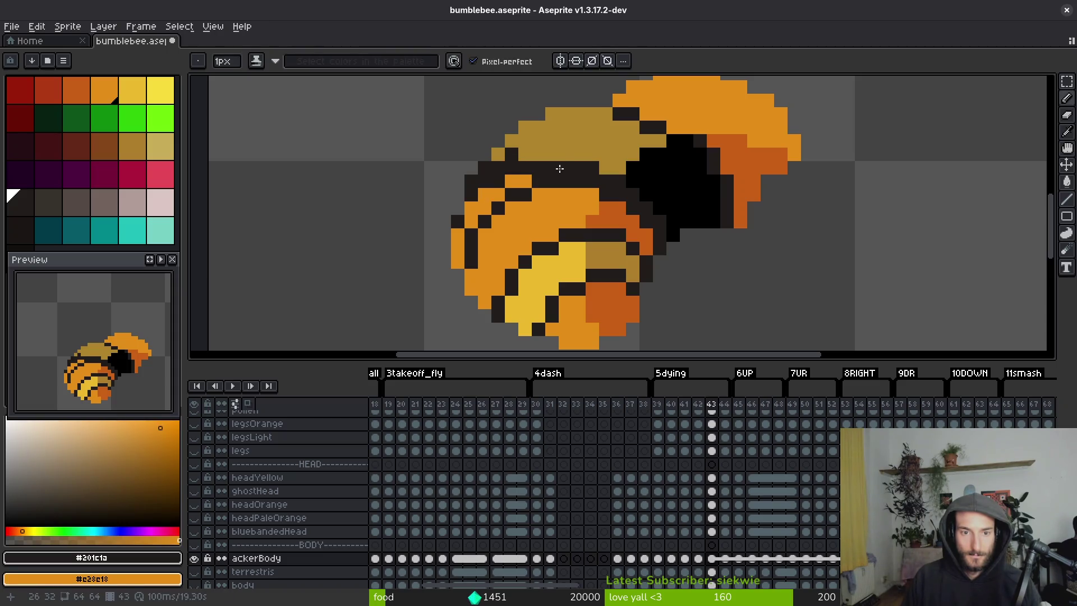
shift+right_click(595, 165)
alt+right_click(596, 166)
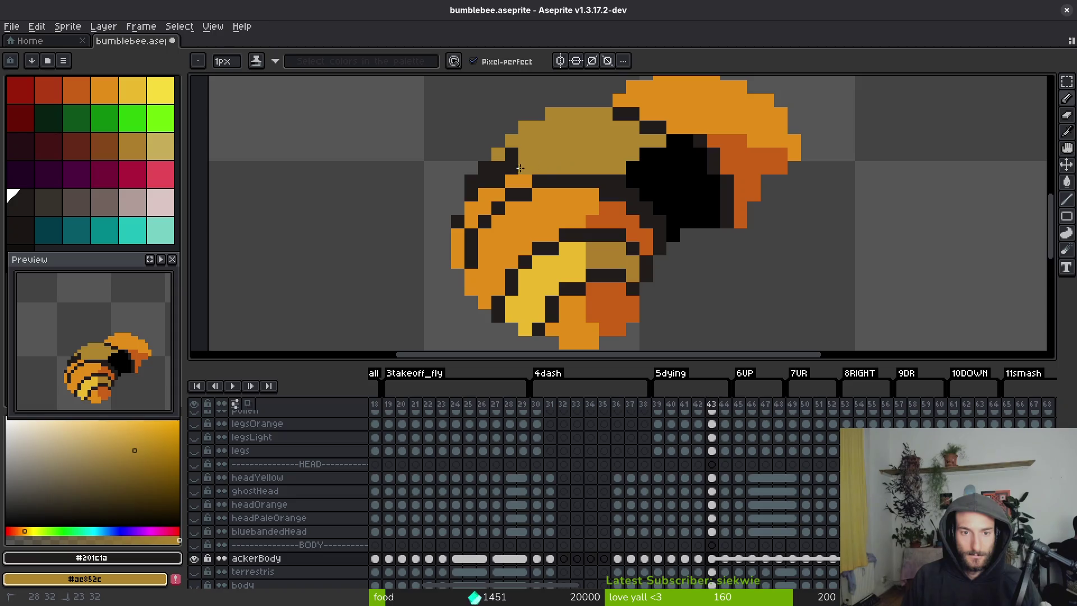
right_click(516, 167)
alt+right_click(514, 178)
right_click(488, 176)
click(485, 181)
right_click(472, 194)
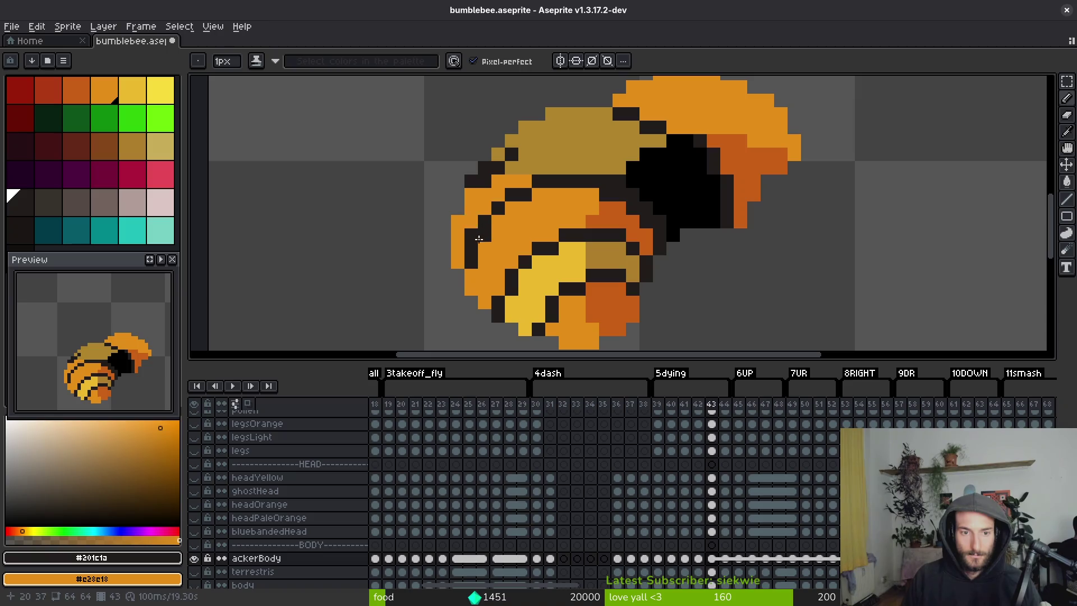
Darken one more orange body pixel to extend a curved stripe.
scroll(544, 249, down, 2)
scroll(561, 253, up, 1)
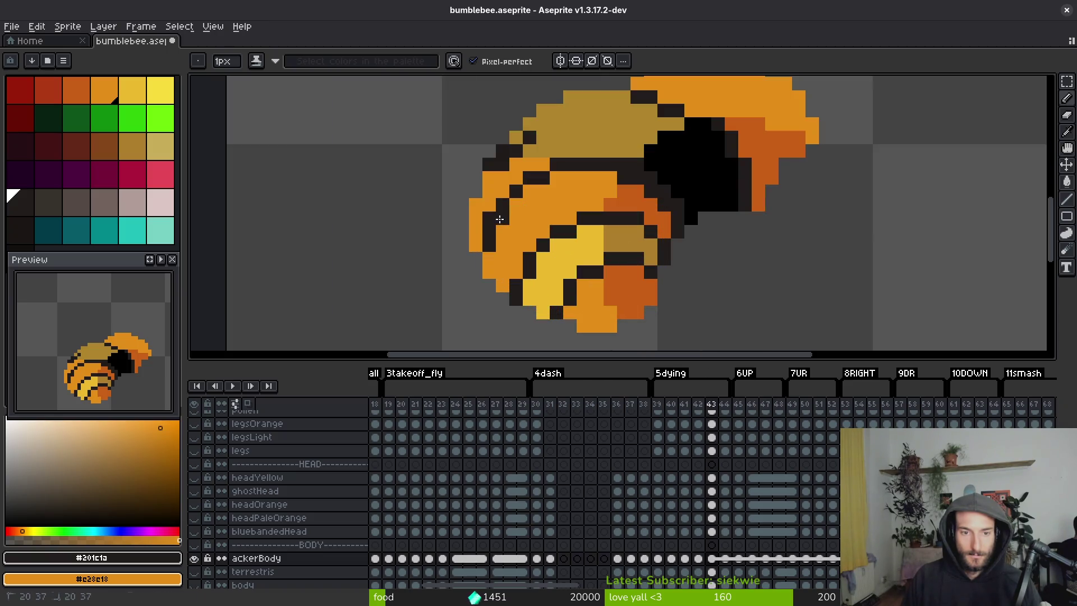
scroll(595, 257, down, 3)
scroll(544, 231, up, 5)
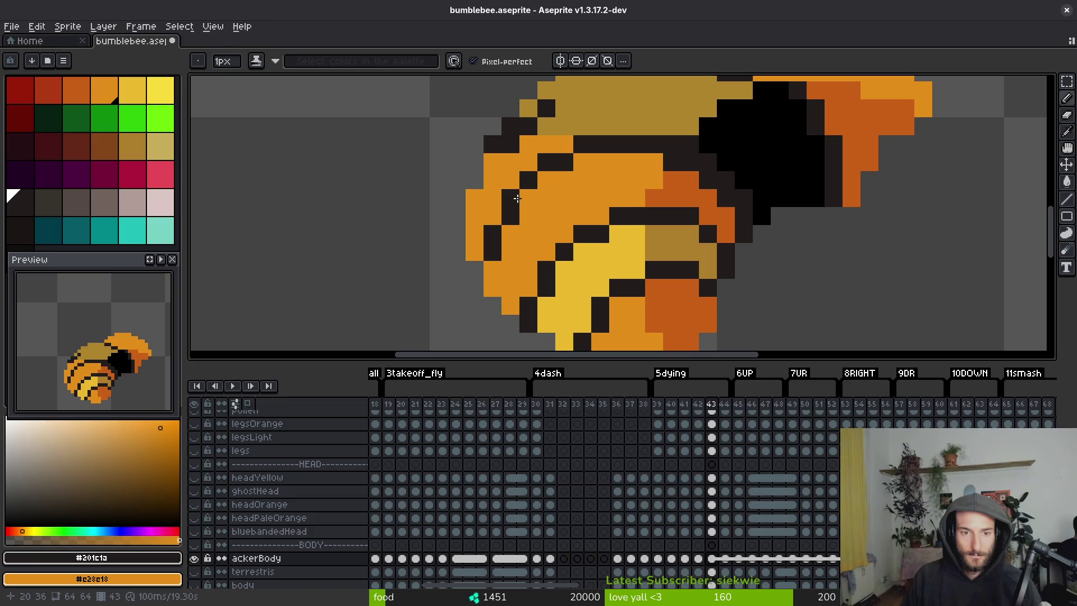
click(581, 157)
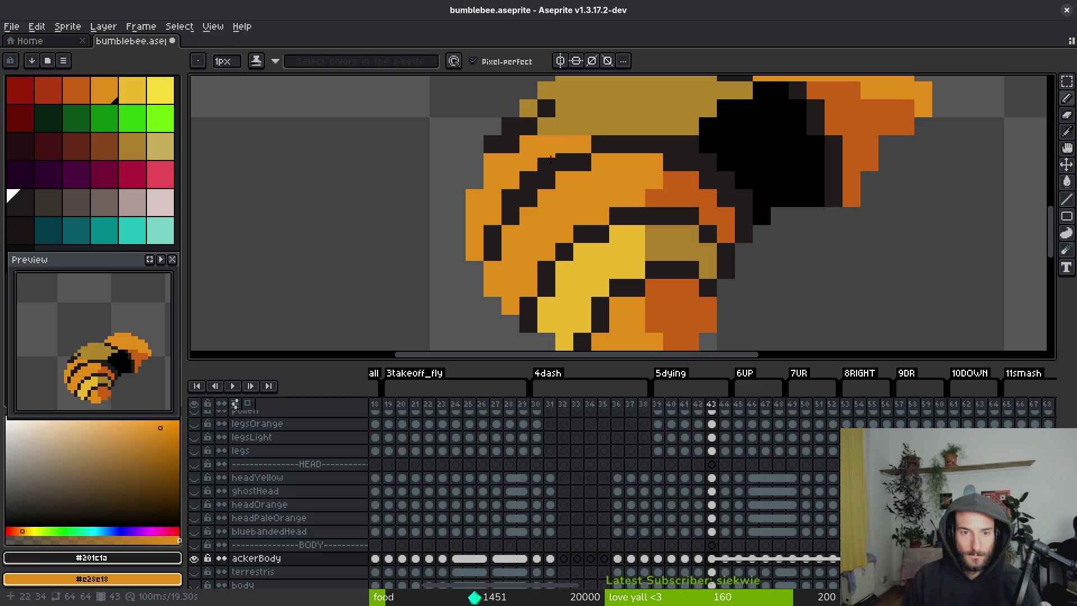
scroll(509, 255, down, 1)
scroll(539, 247, down, 3)
scroll(579, 235, up, 3)
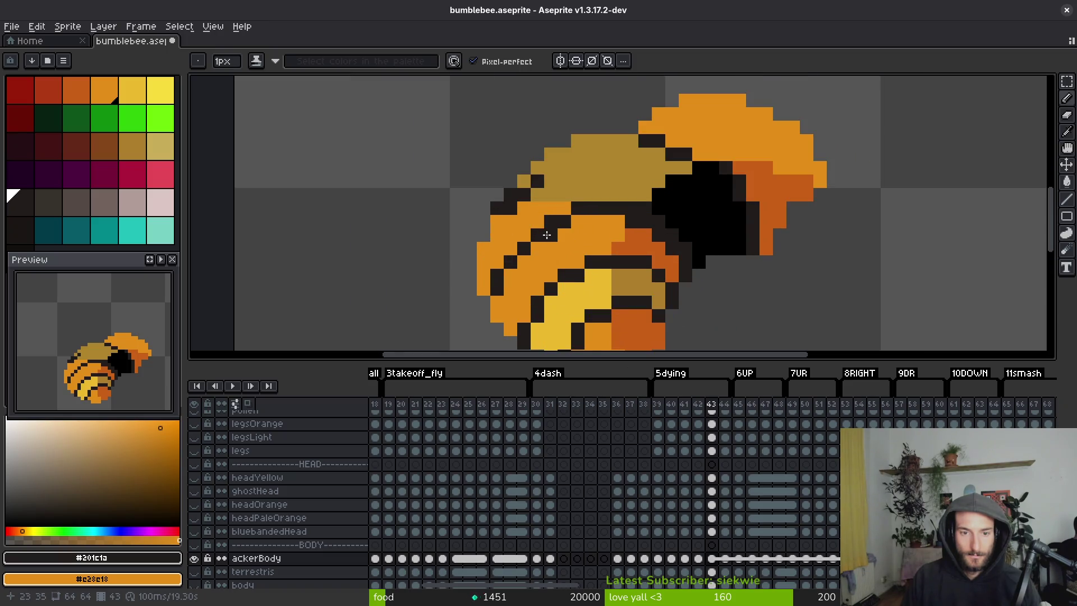
scroll(549, 223, up, 3)
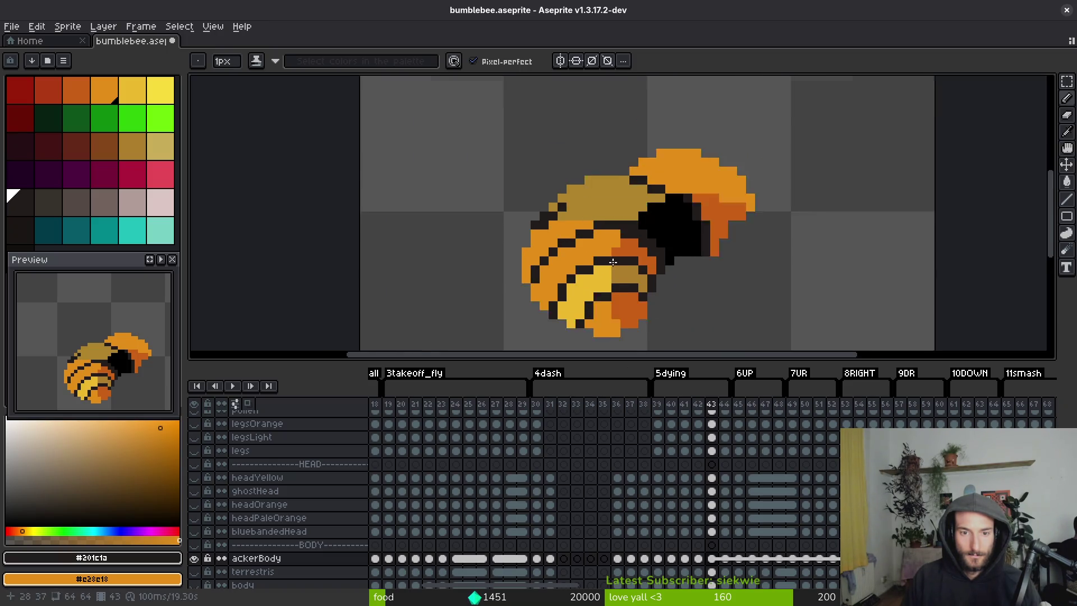
Extend the dark stripe with two body pixels and draw a black diagonal staircase edge.
click(501, 181)
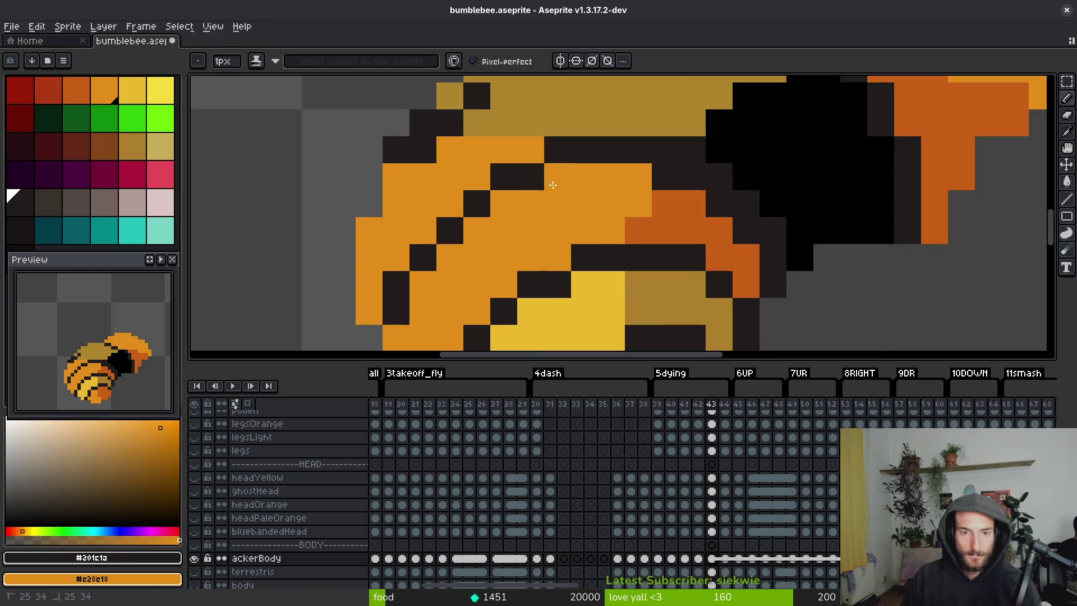
click(584, 203)
scroll(584, 203, down, 2)
scroll(560, 202, up, 5)
alt+click(572, 138)
mouse_move(415, 136)
mouse_down()
mouse_move(563, 158)
mouse_move(543, 191)
mouse_move(634, 286)
mouse_up()
Repaint two dark pixels on the head with the orange body colour.
scroll(678, 277, down, 3)
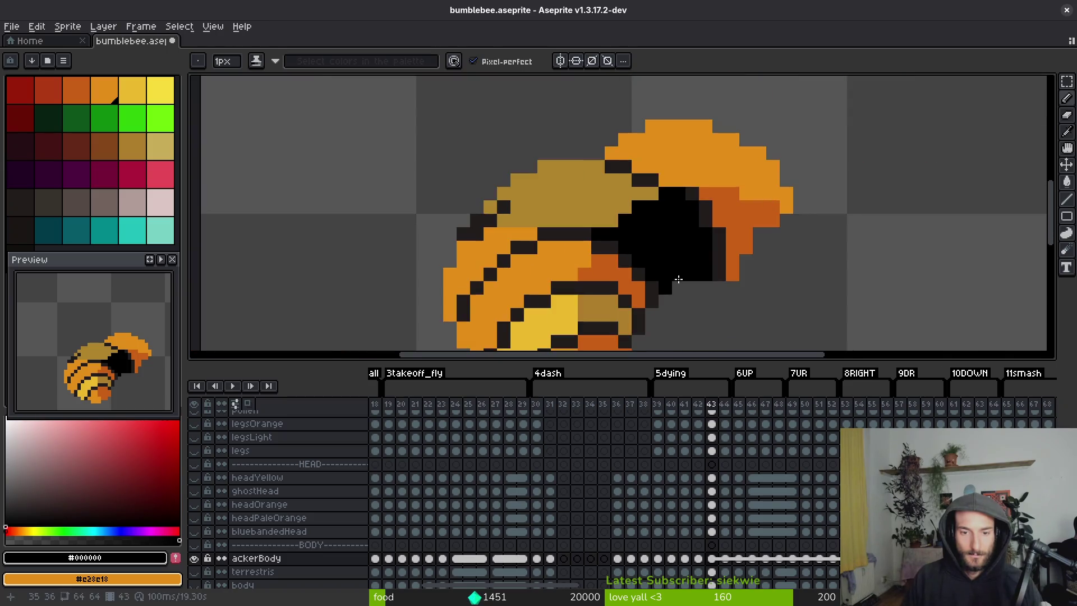
scroll(662, 263, up, 2)
alt+click(593, 204)
alt+click(593, 233)
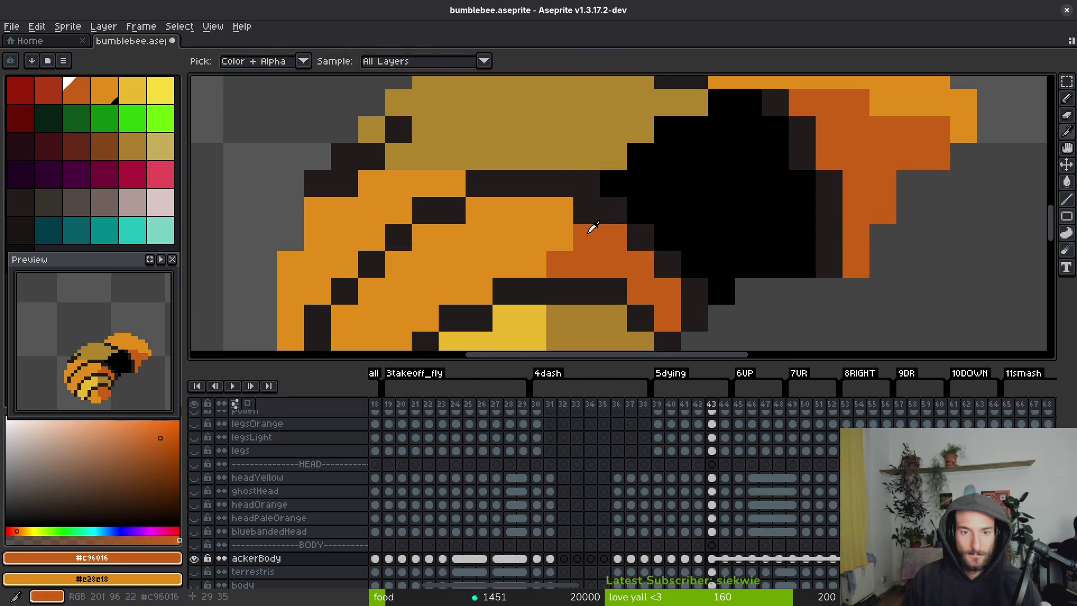
scroll(633, 263, down, 3)
scroll(594, 238, up, 4)
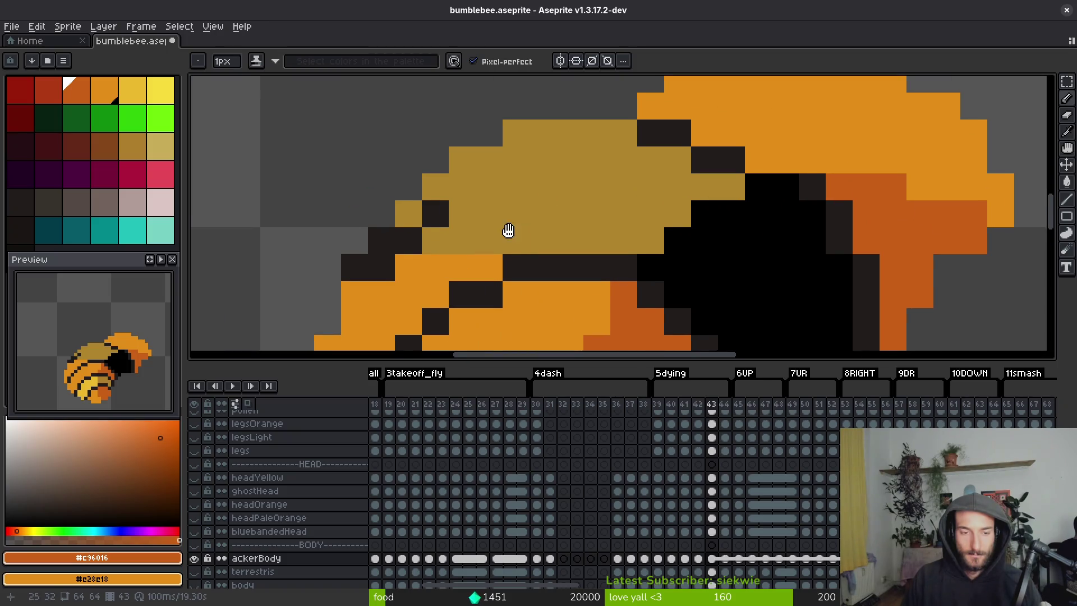
alt+click(446, 233)
drag(404, 219, 431, 191)
Extend the dark stripe across the head toward the black patch.
alt+click(409, 184)
click(431, 165)
scroll(468, 163, down, 3)
scroll(475, 210, up, 2)
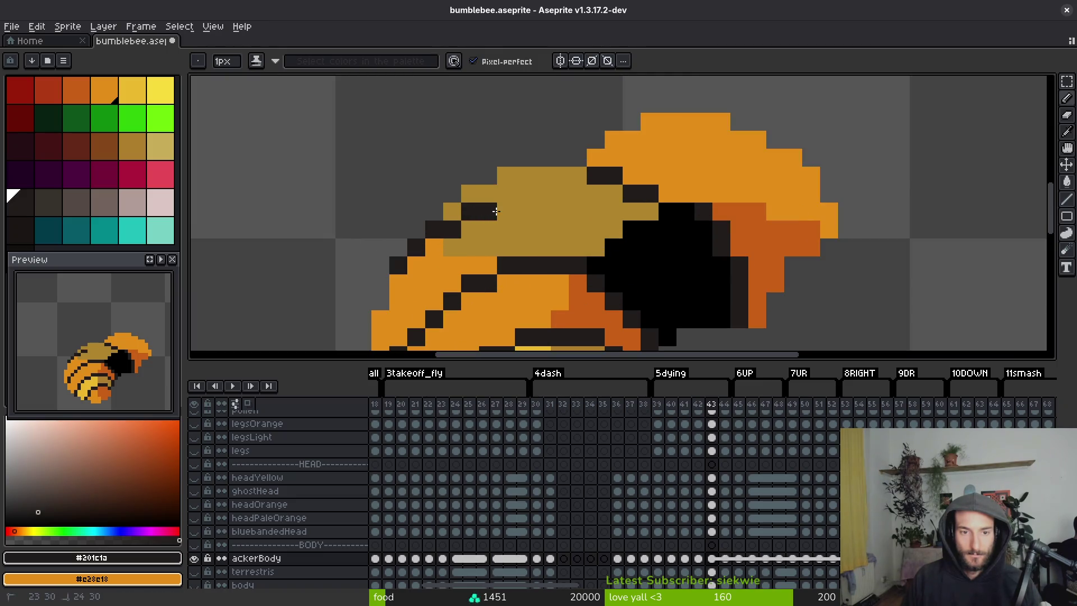
drag(528, 209, 589, 214)
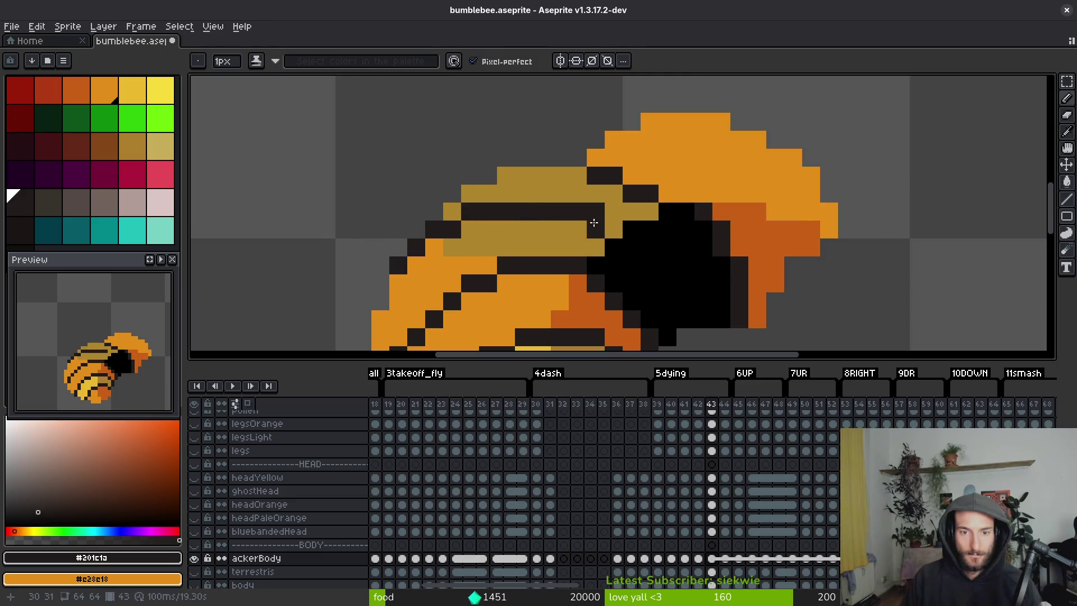
drag(647, 276, 640, 268)
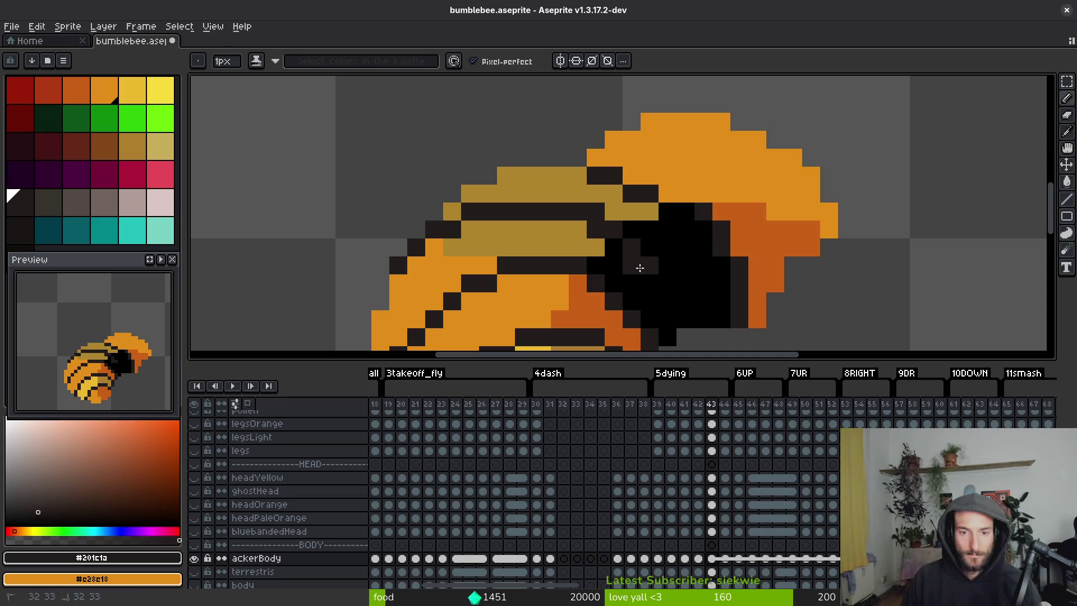
Repaint a dark stripe pixel black near the black patch.
alt+click(655, 267)
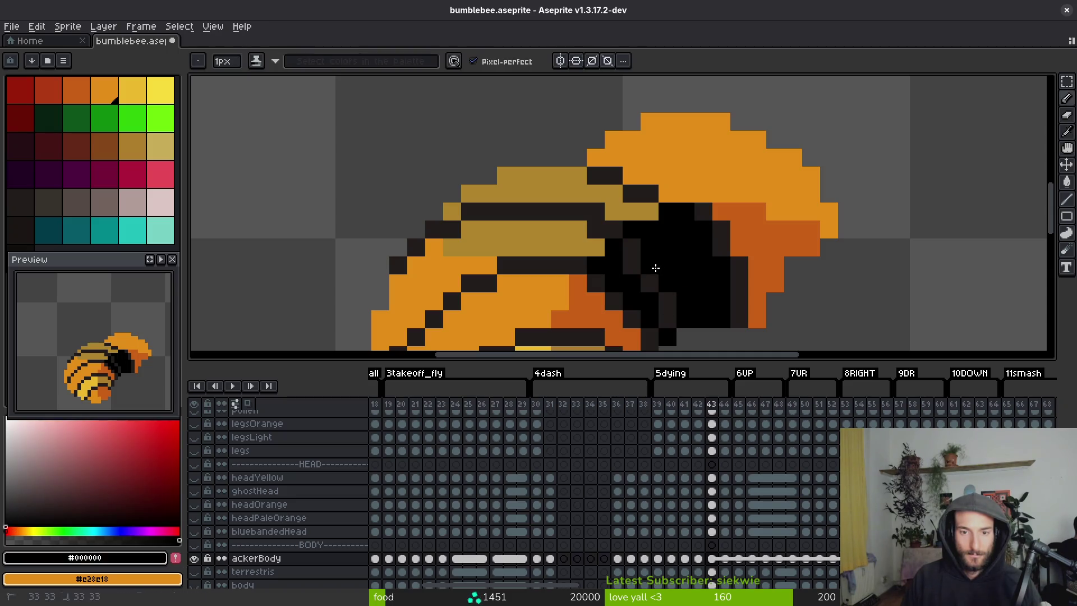
alt+click(609, 217)
alt+click(631, 252)
alt+click(663, 240)
click(615, 230)
alt+click(591, 216)
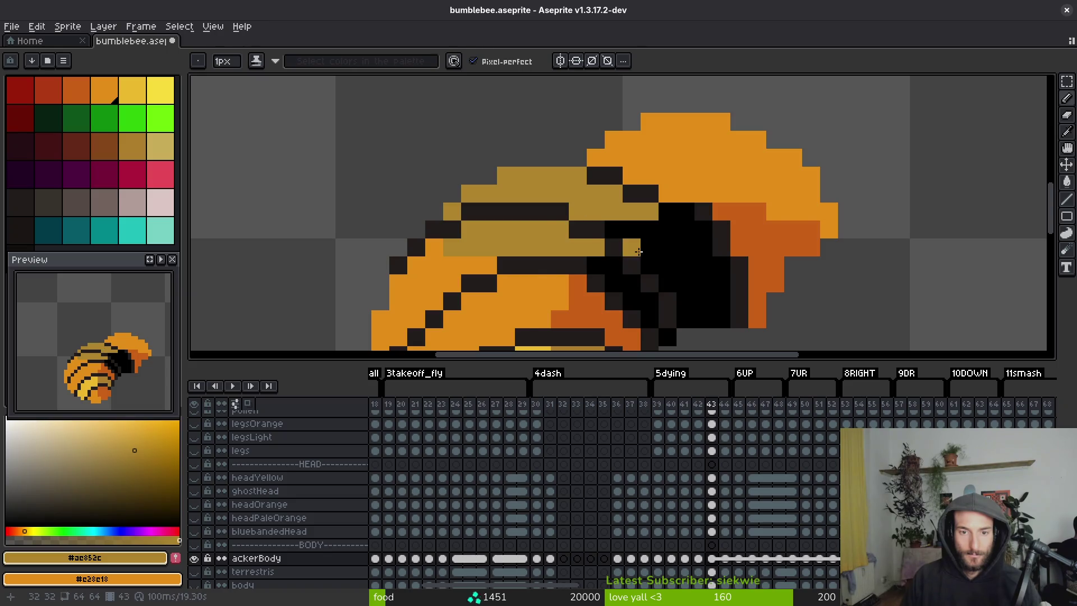
scroll(639, 252, down, 5)
scroll(621, 279, up, 5)
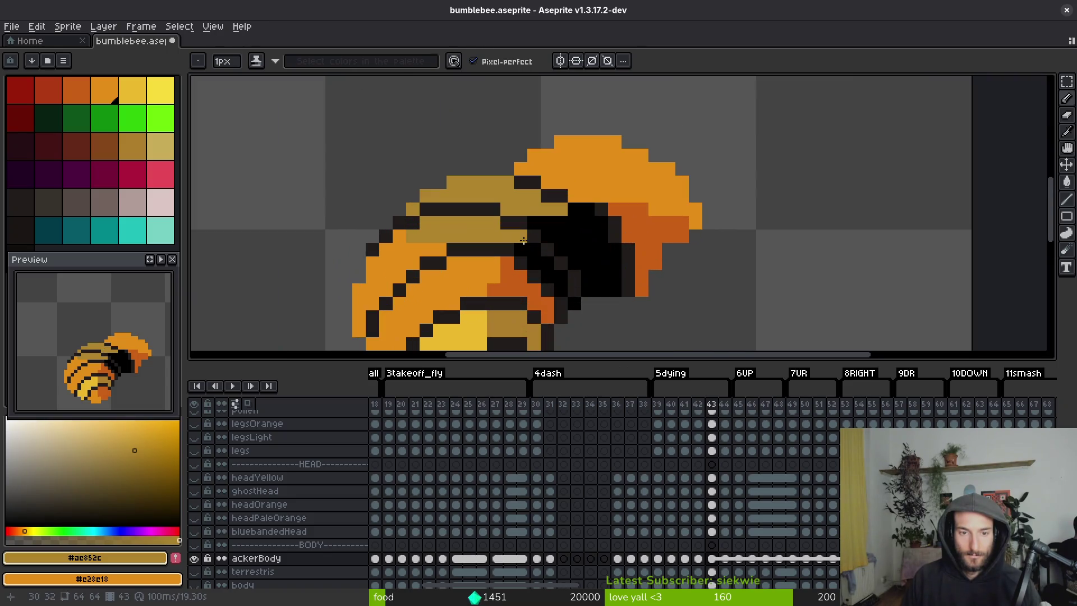
Draw a dark outline stroke beside the black patch and paint the dark-orange row above it orange.
alt+click(530, 153)
scroll(530, 153, up, 2)
mouse_move(562, 185)
mouse_down()
mouse_move(697, 207)
mouse_move(697, 185)
mouse_up()
alt+click(637, 158)
mouse_move(602, 158)
mouse_down()
mouse_move(553, 158)
mouse_move(650, 186)
mouse_up()
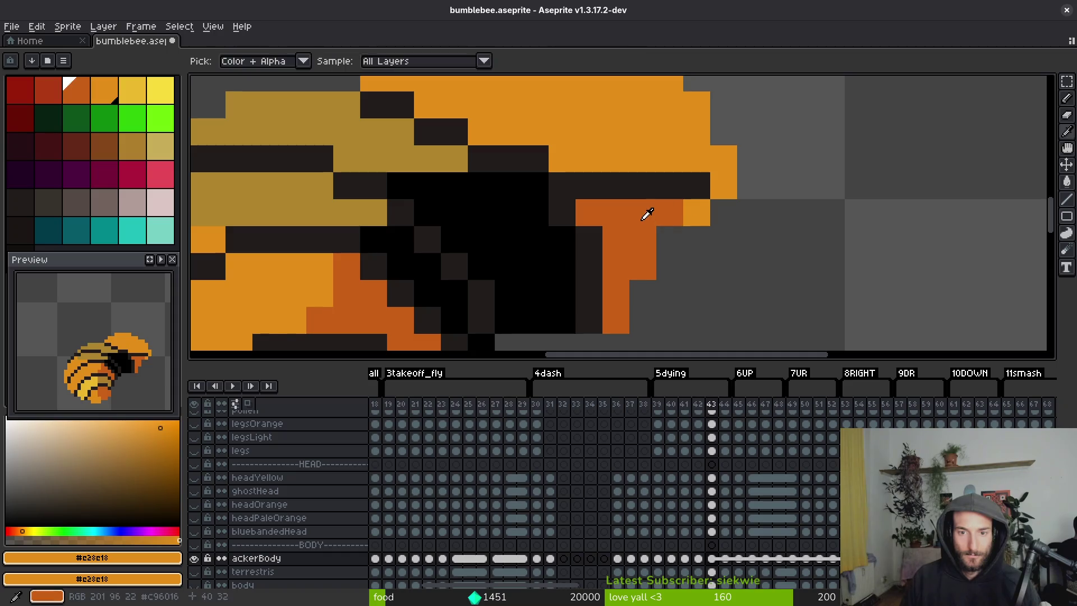
Recolour the row's end pixels, the black area and the dark column dark orange.
alt+click(644, 211)
click(697, 212)
click(562, 202)
key(g)
click(561, 258)
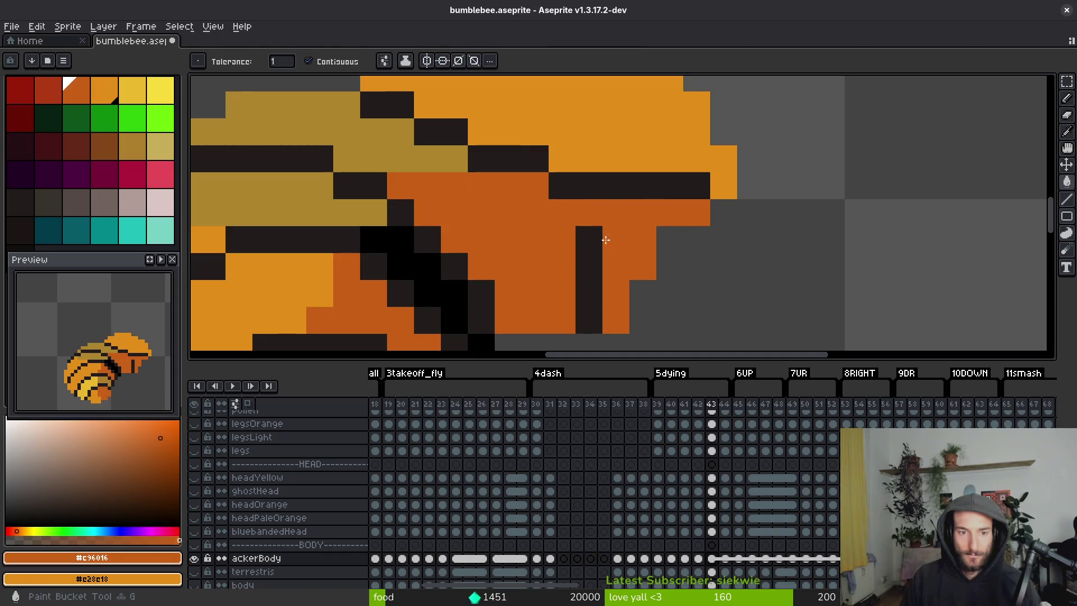
click(589, 264)
key(b)
Paint four orange pixels beside the stripe tan.
alt+click(420, 161)
click(454, 195)
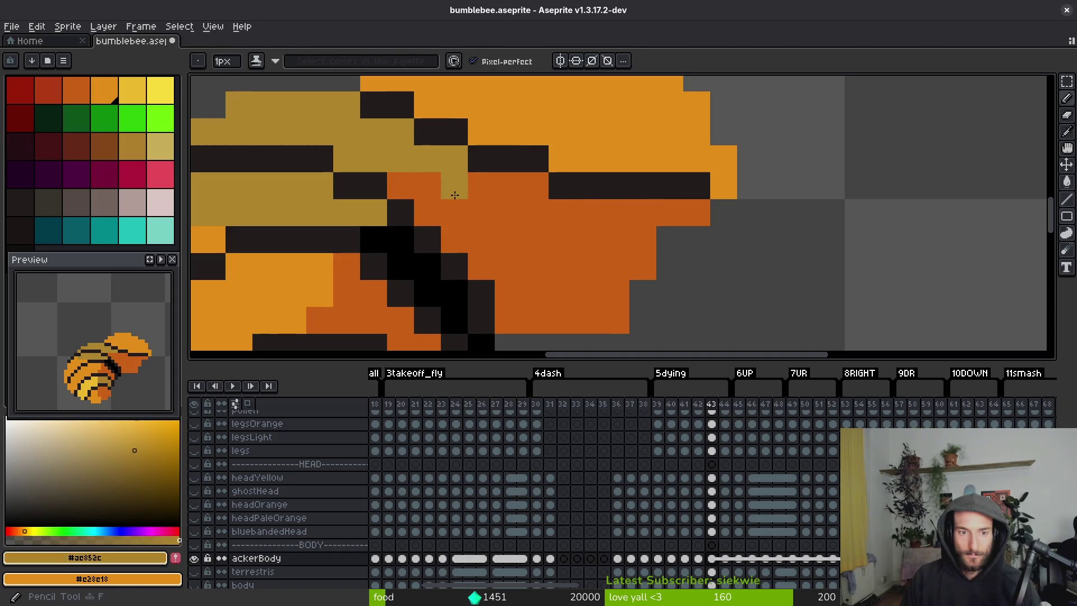
click(401, 185)
click(481, 185)
click(427, 212)
scroll(422, 206, down, 3)
scroll(422, 205, up, 3)
scroll(421, 206, down, 2)
scroll(645, 268, left, 3)
scroll(645, 268, down, 2)
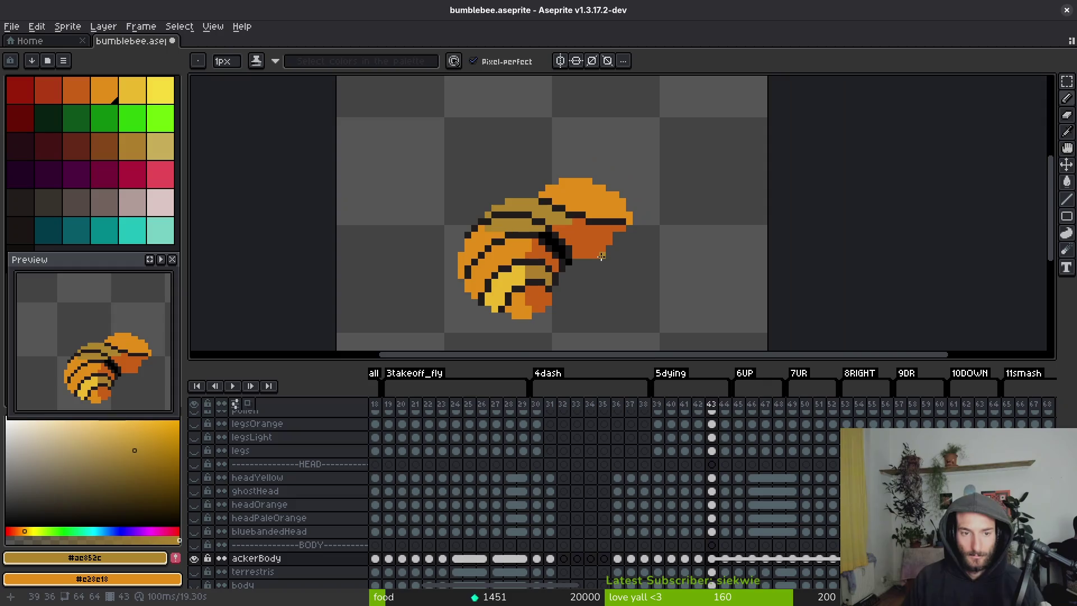
Fill the wing's top stripe and right area with light pink #dcc6c5.
alt+click(540, 224)
key(g)
click(536, 208)
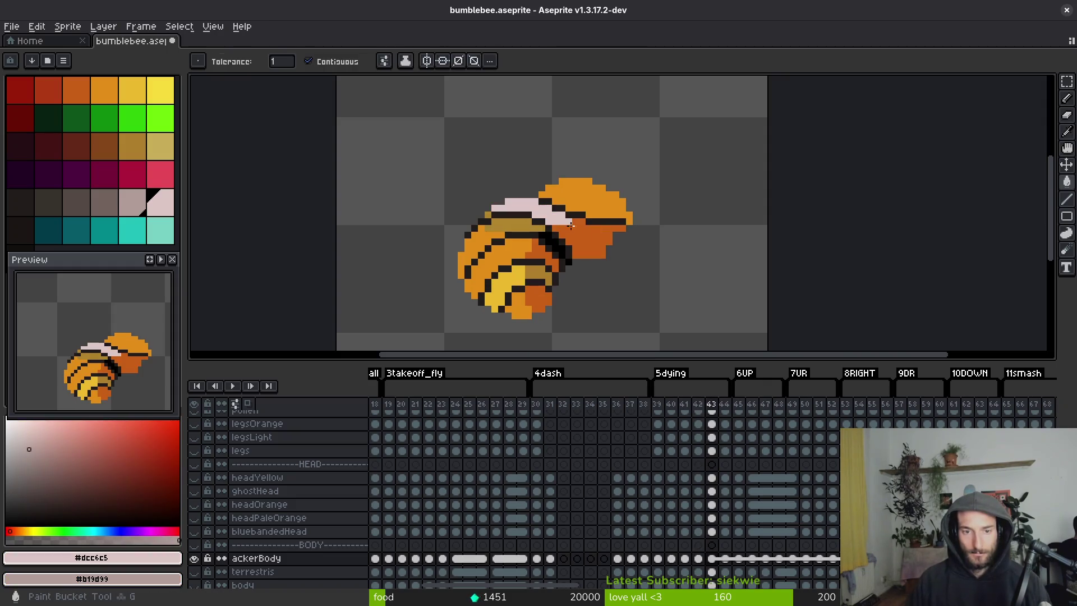
click(579, 228)
scroll(579, 229, up, 3)
key(i)
scroll(512, 226, down, 3)
Compare frames 40–43 and pick up the dark orange colour.
key(Left)
key(Left)
key(Left)
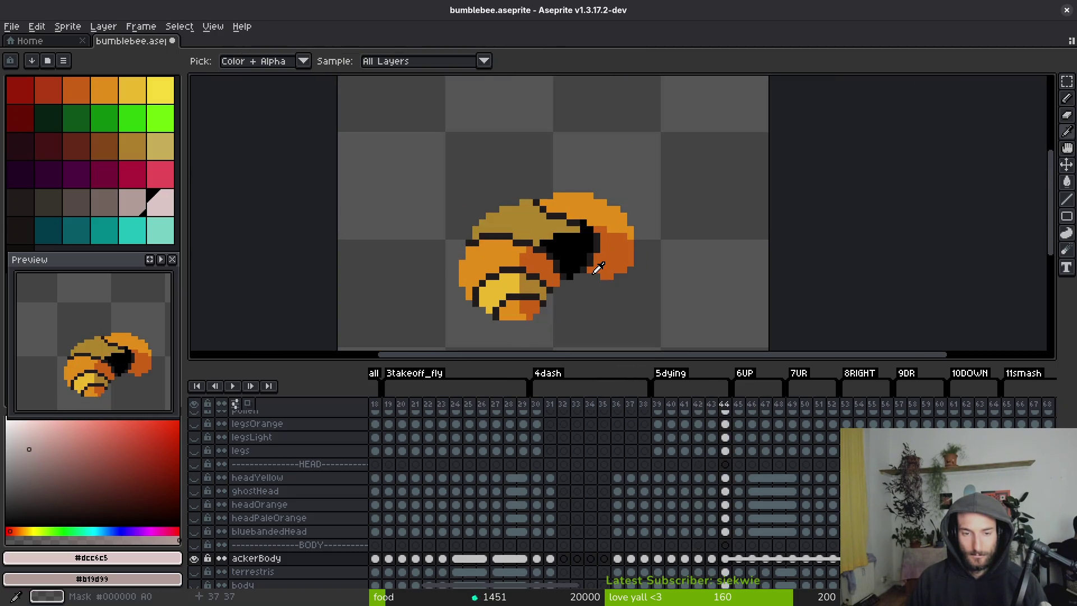
key(Right)
key(Right)
key(Right)
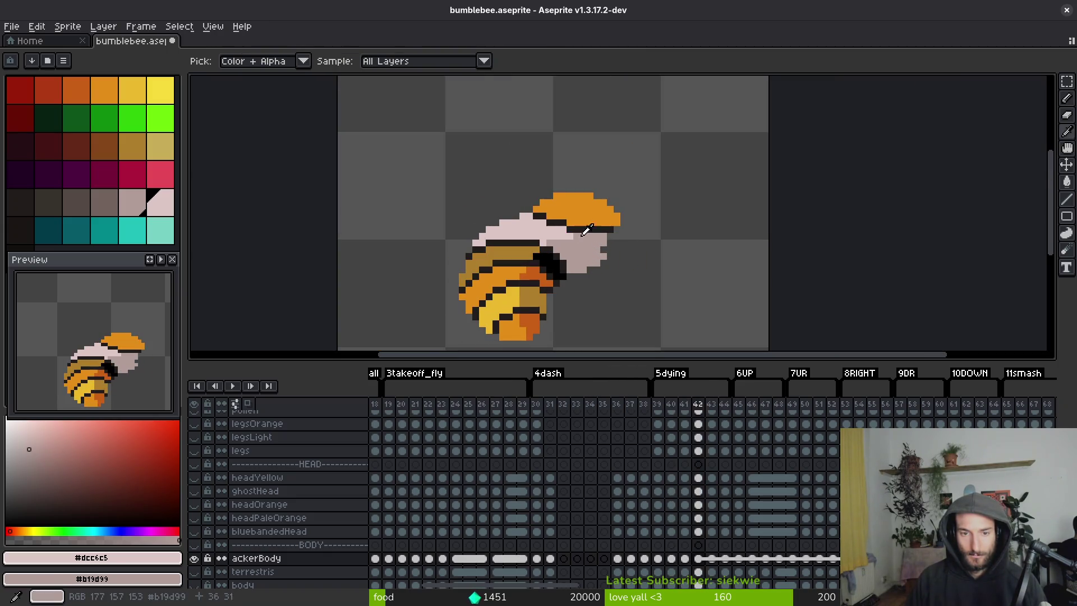
key(Left)
key(Left)
key(Left)
click(594, 211)
key(Right)
key(Right)
key(Right)
key(g)
Fill the wing in frame 44 with dark orange.
click(617, 239)
key(i)
key(g)
key(Right)
key(Left)
key(Right)
click(608, 220)
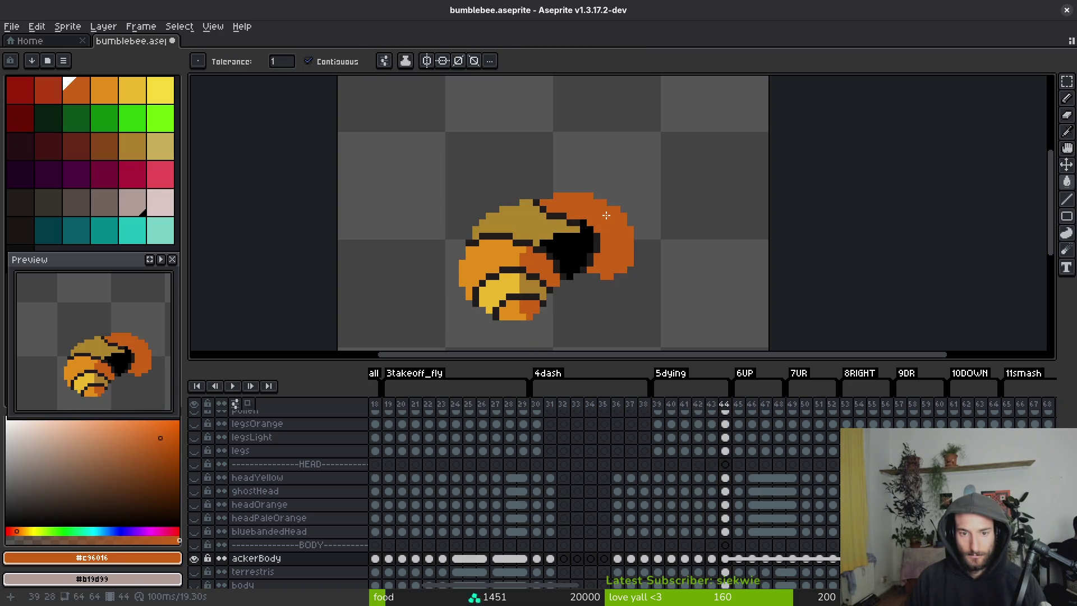
Go back to frame 41 and fill its wing light pink.
key(i)
key(Left)
key(Left)
key(Left)
key(Right)
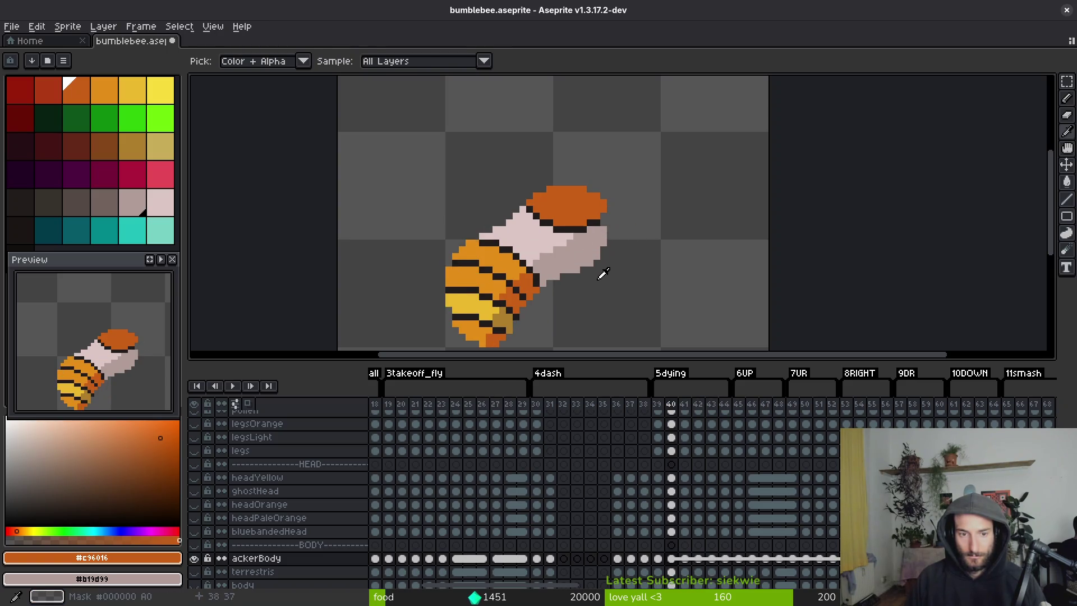
key(Left)
key(g)
scroll(578, 242, up, 3)
key(i)
click(604, 168)
key(g)
scroll(516, 195, down, 3)
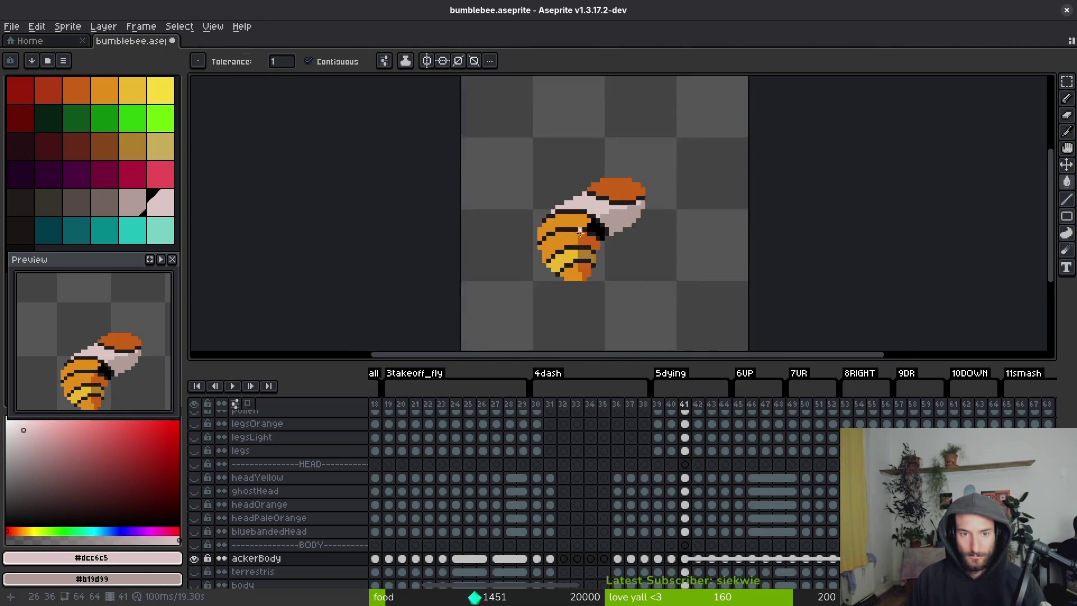
key(i)
Review frames 40–44, then pick black from the wing for the pencil.
key(Left)
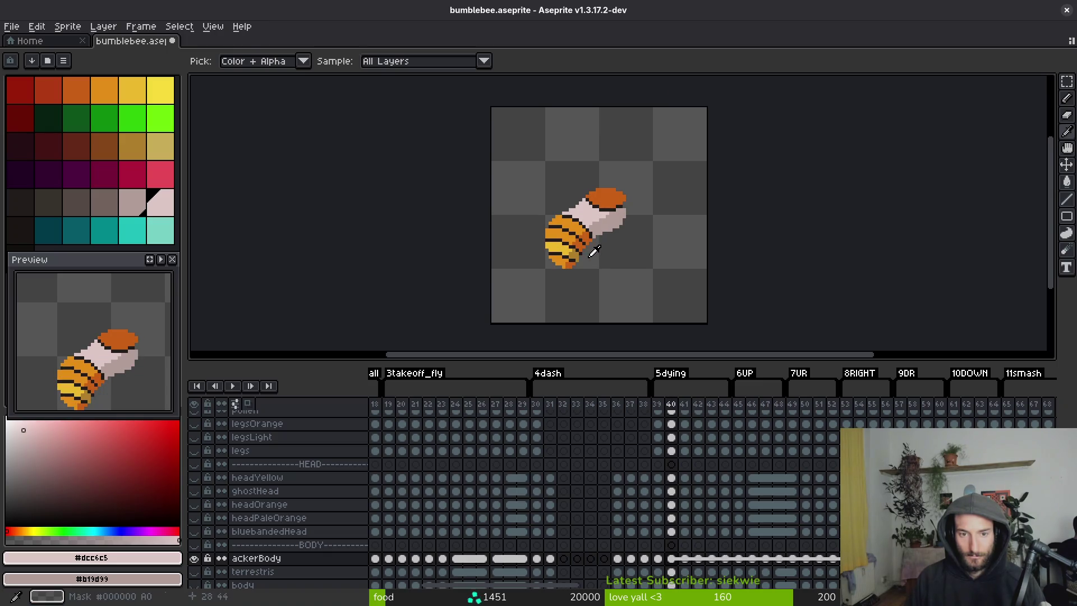
key(Right)
key(Right)
key(g)
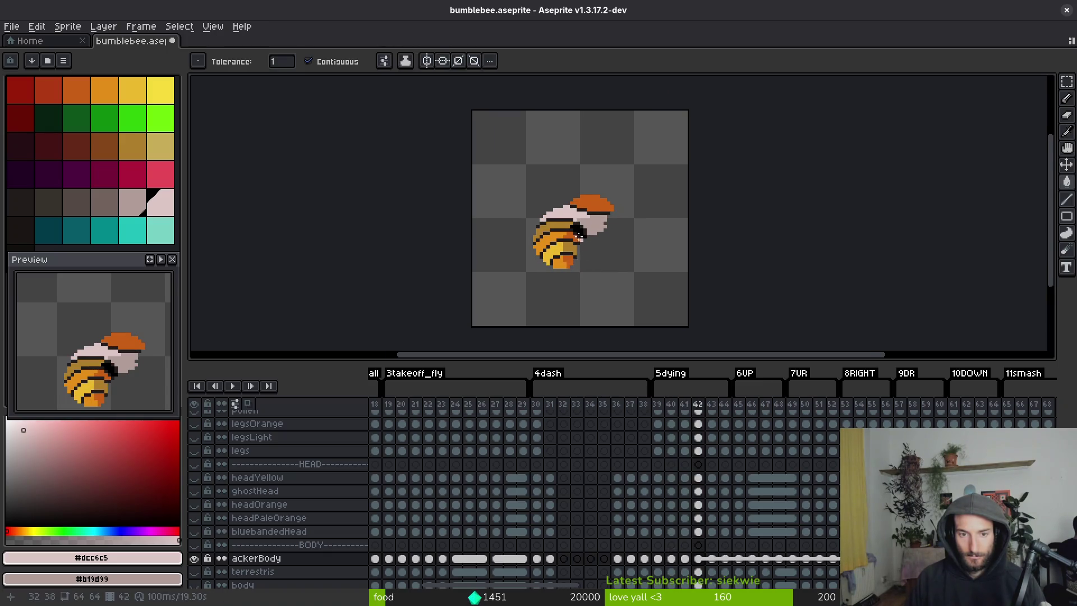
scroll(563, 243, up, 2)
key(i)
key(Right)
key(Right)
key(Left)
scroll(533, 202, up, 2)
key(Right)
scroll(608, 249, down, 3)
click(607, 249)
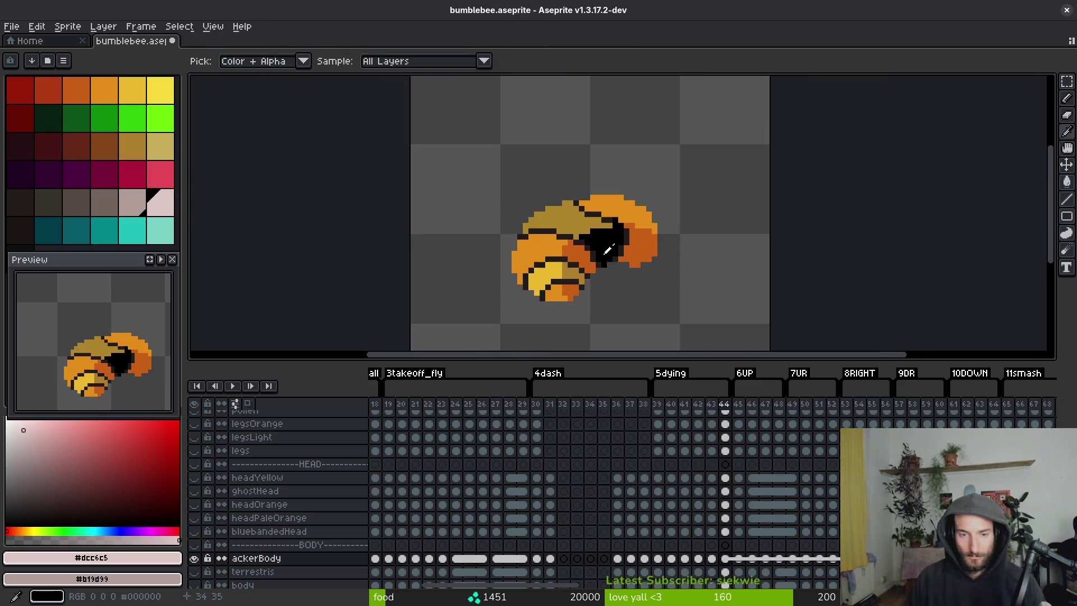
key(b)
scroll(538, 235, up, 5)
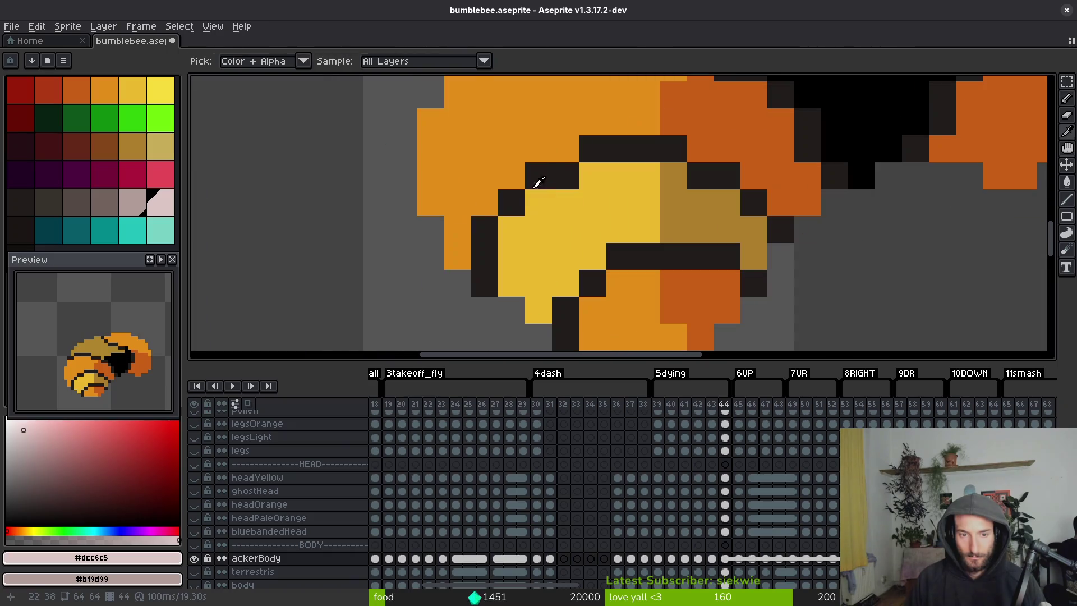
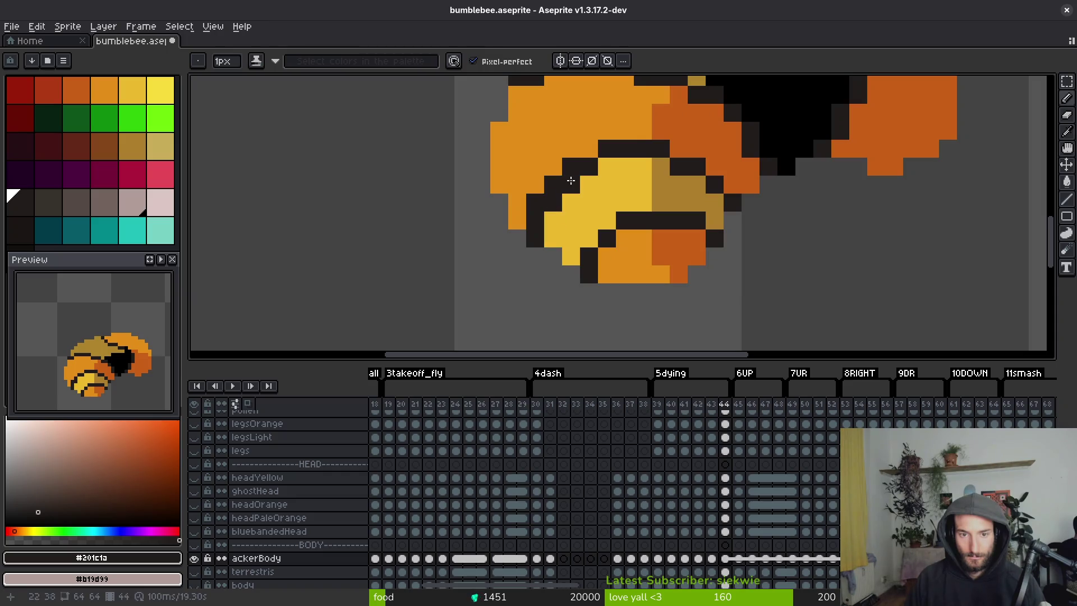
Repaint a stray dark pixel on the abdomen with the abdomen's orange.
alt+click(636, 96)
click(610, 146)
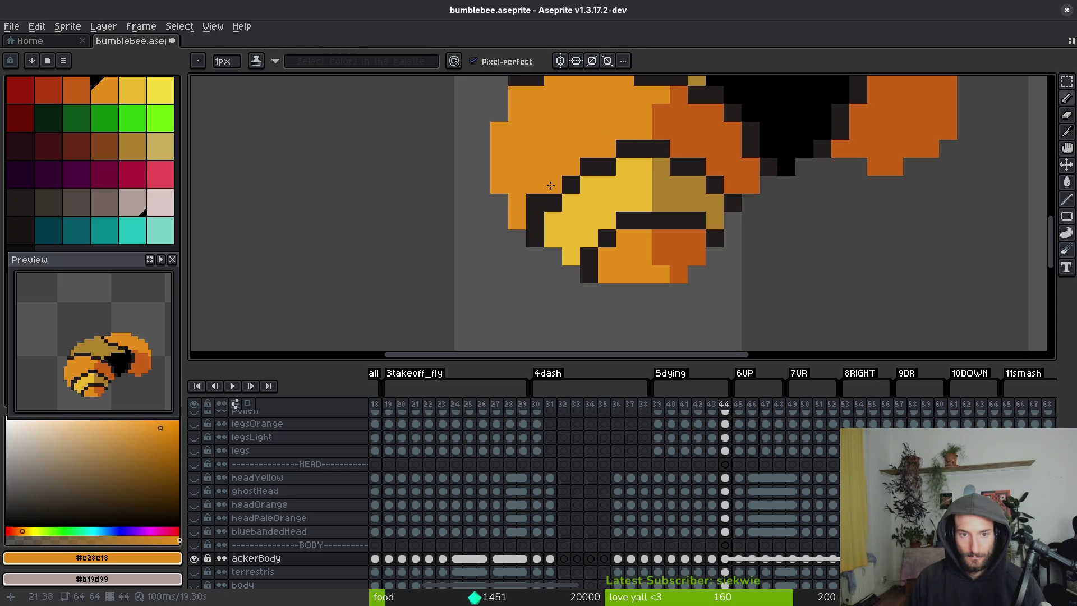
scroll(618, 225, down, 5)
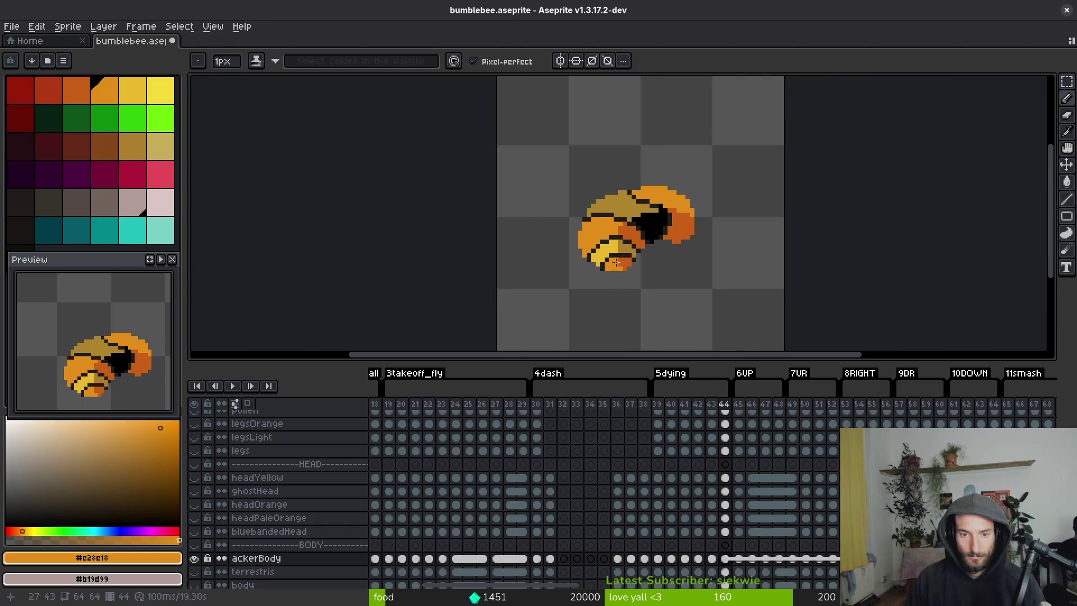
scroll(620, 268, up, 5)
Darken a few abdomen stripe pixels with #201c1a, undoing a misplaced one.
alt+click(546, 225)
click(565, 224)
click(598, 207)
alt+click(613, 289)
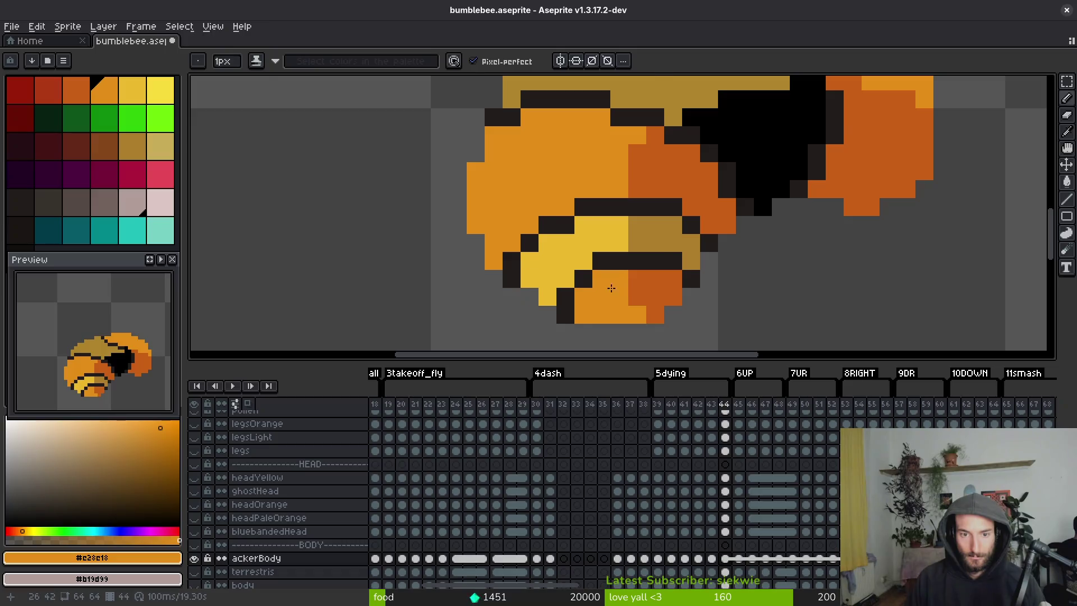
scroll(613, 288, up, 1)
alt+click(533, 187)
click(519, 219)
key(ctrl+z)
alt+click(461, 246)
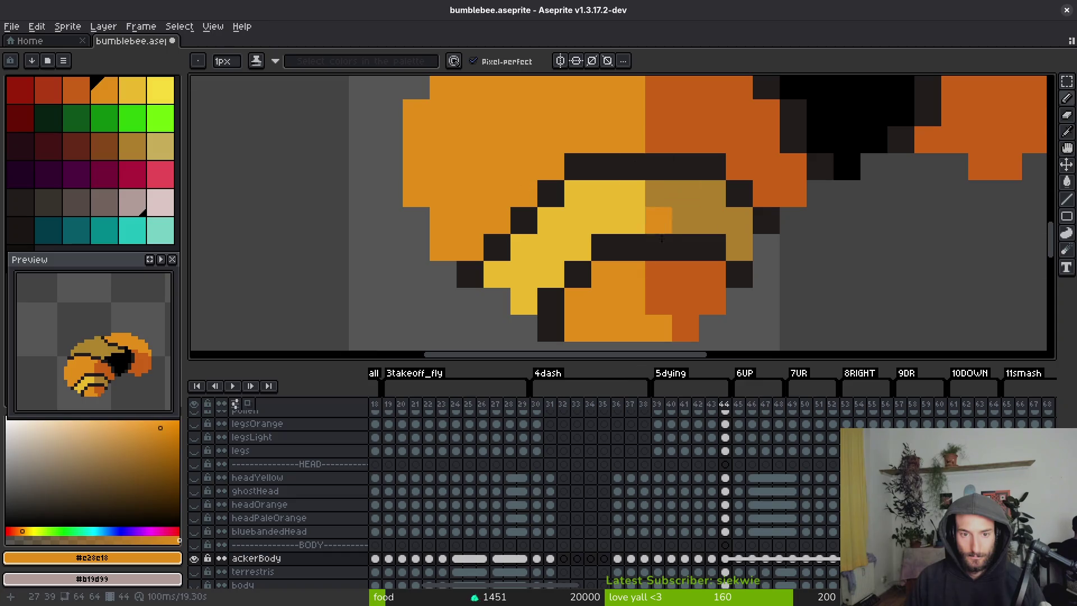
Place #201c1a stripe pixels stepping diagonally up the abdomen.
scroll(661, 281, down, 4)
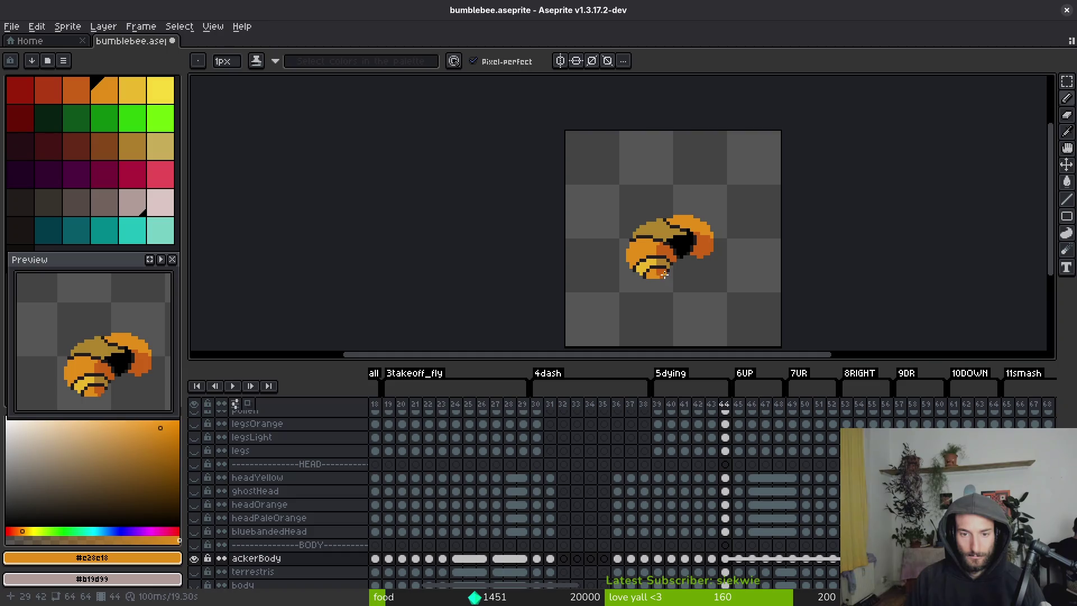
scroll(665, 275, up, 4)
alt+click(432, 189)
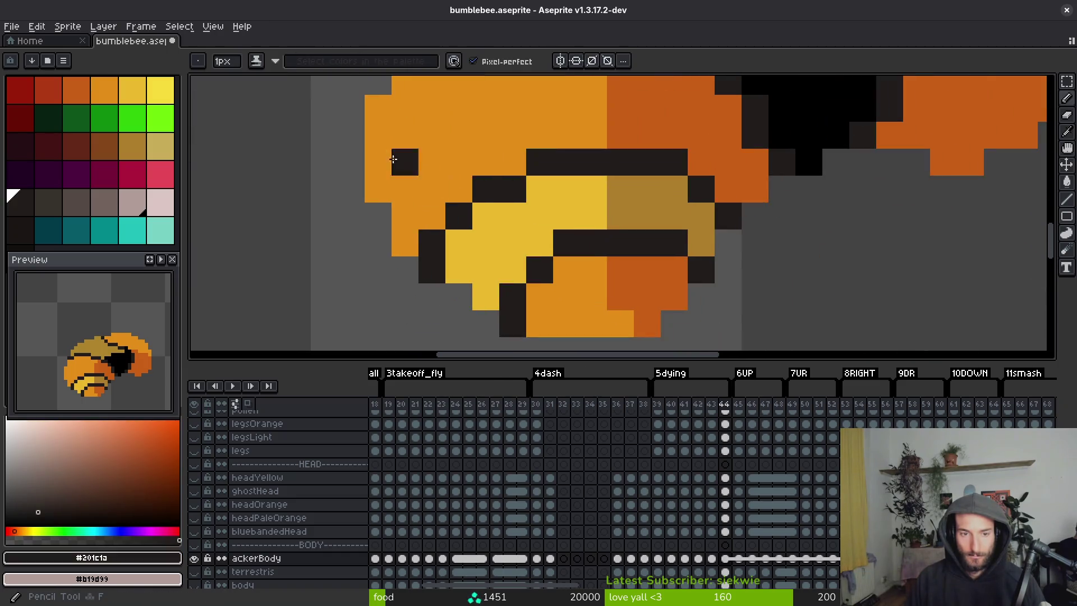
key(ctrl+z)
scroll(408, 167, up, 2)
click(374, 195)
click(402, 168)
click(428, 141)
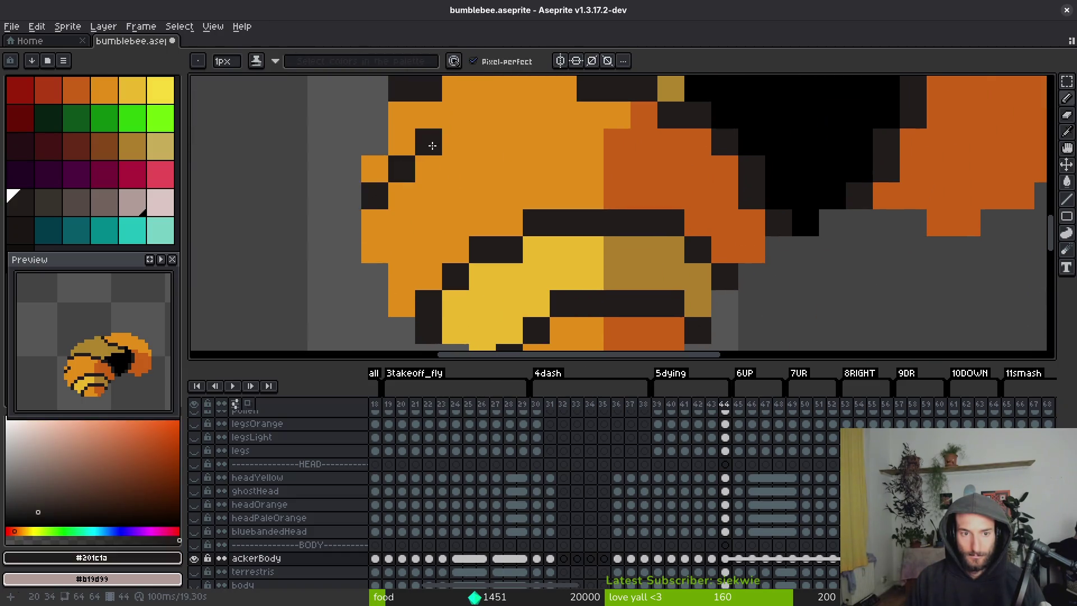
Draw a diagonal dark stripe across the upper-left abdomen, replacing an undone stray stroke.
drag(482, 115, 536, 115)
key(ctrl+z)
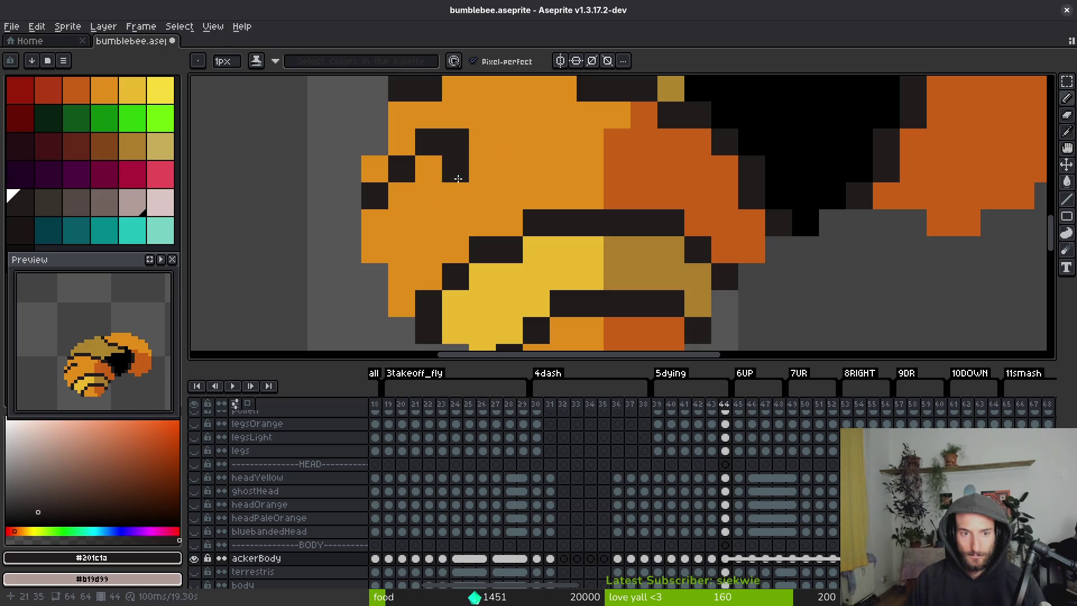
key(ctrl+z)
key(ctrl+z)
click(374, 223)
mouse_move(375, 215)
mouse_down()
mouse_move(430, 170)
mouse_move(524, 142)
mouse_move(546, 174)
mouse_move(681, 199)
mouse_move(710, 245)
mouse_up()
scroll(524, 142, up, 2)
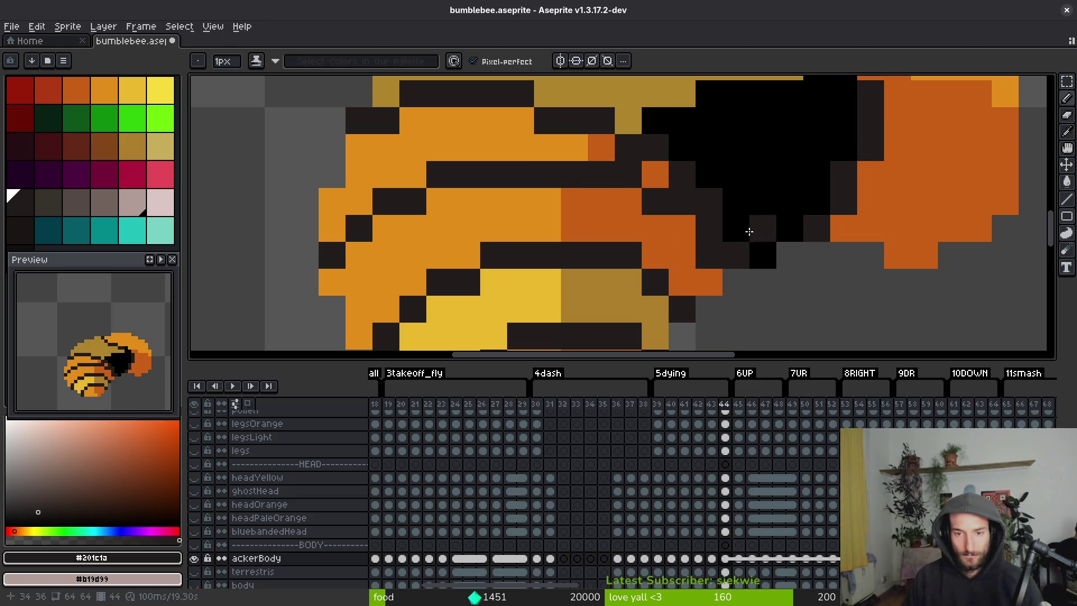
Extend the black hollow up and left with pure #000000, undoing an accidental erase.
alt+click(740, 253)
mouse_move(710, 223)
mouse_down()
mouse_move(672, 174)
mouse_move(628, 148)
mouse_move(602, 148)
mouse_up()
scroll(737, 230, down, 6)
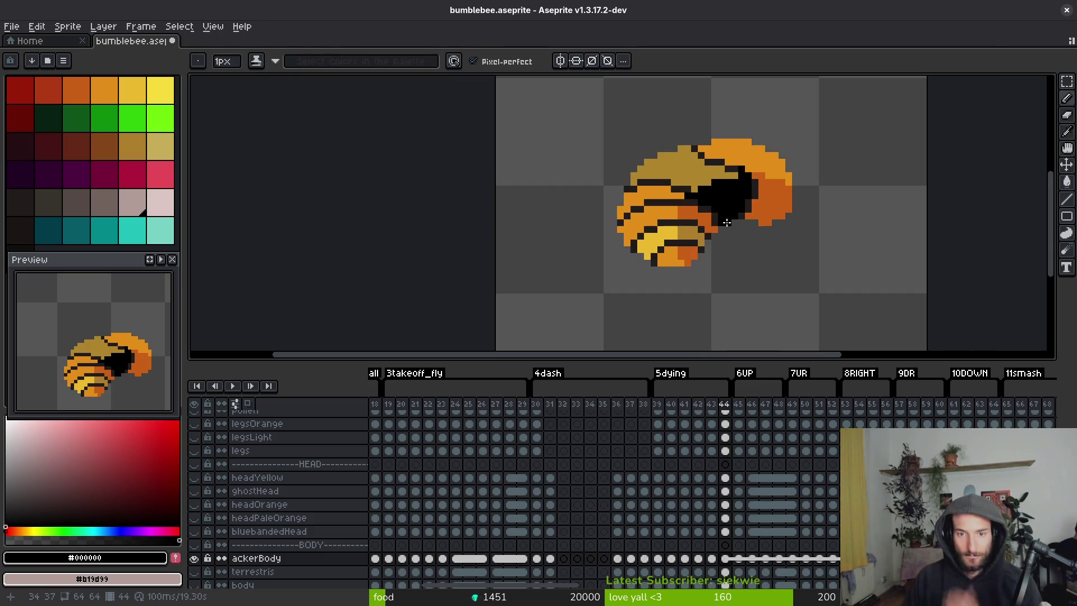
scroll(737, 230, up, 4)
alt+click(696, 210)
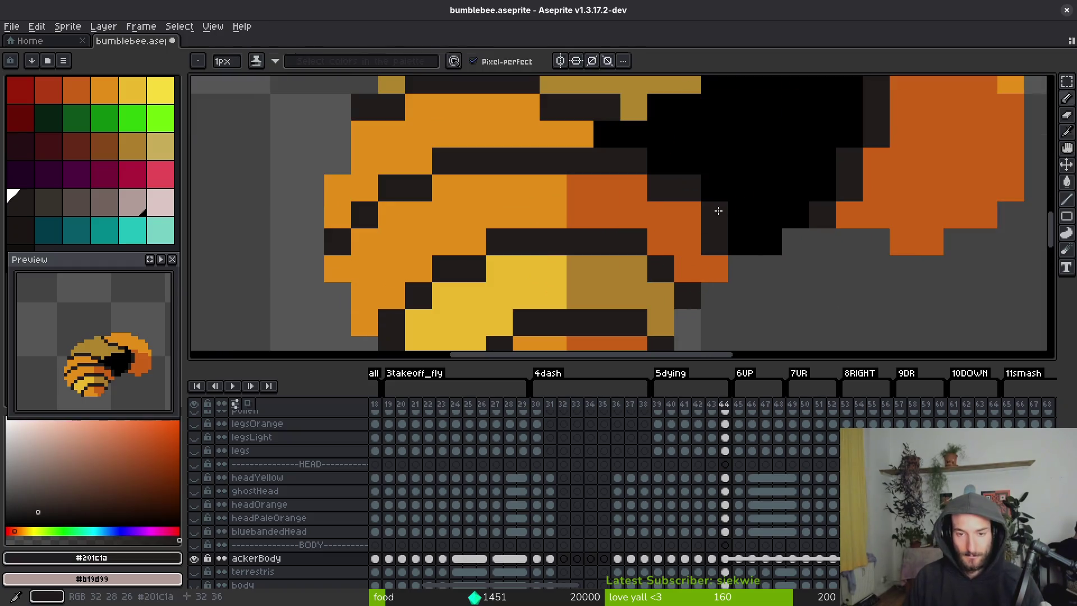
alt+click(723, 217)
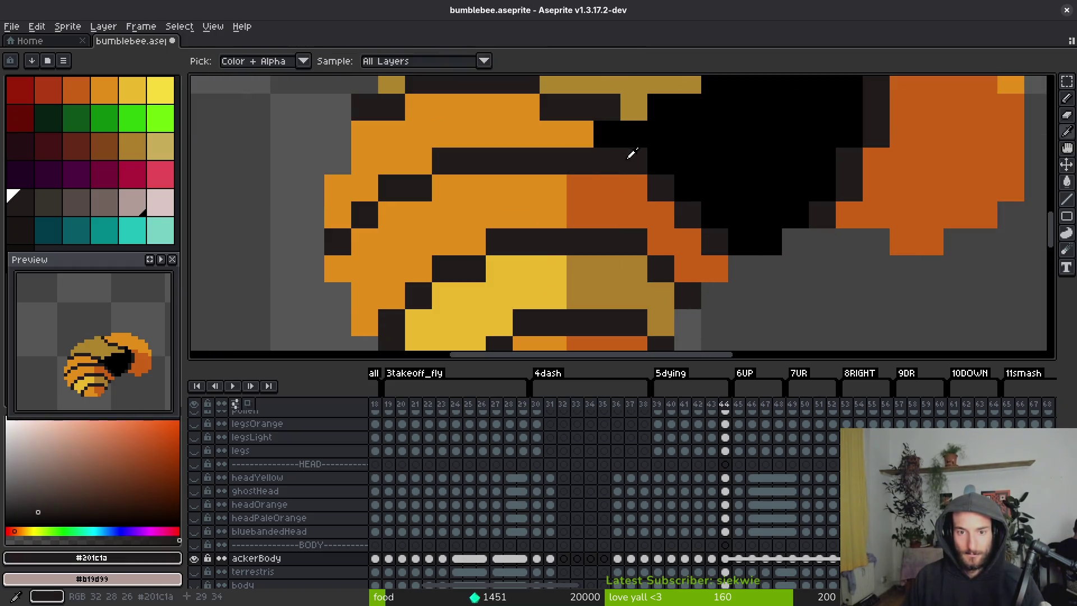
alt+click(630, 152)
alt+click(688, 149)
click(630, 161)
scroll(653, 185, down, 3)
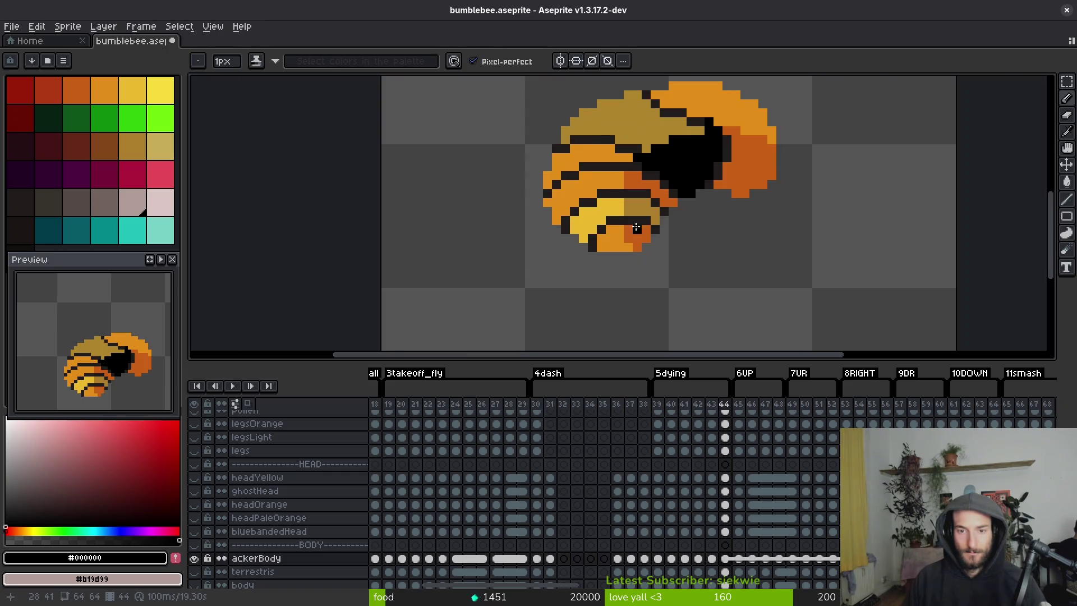
scroll(637, 225, up, 3)
key(e)
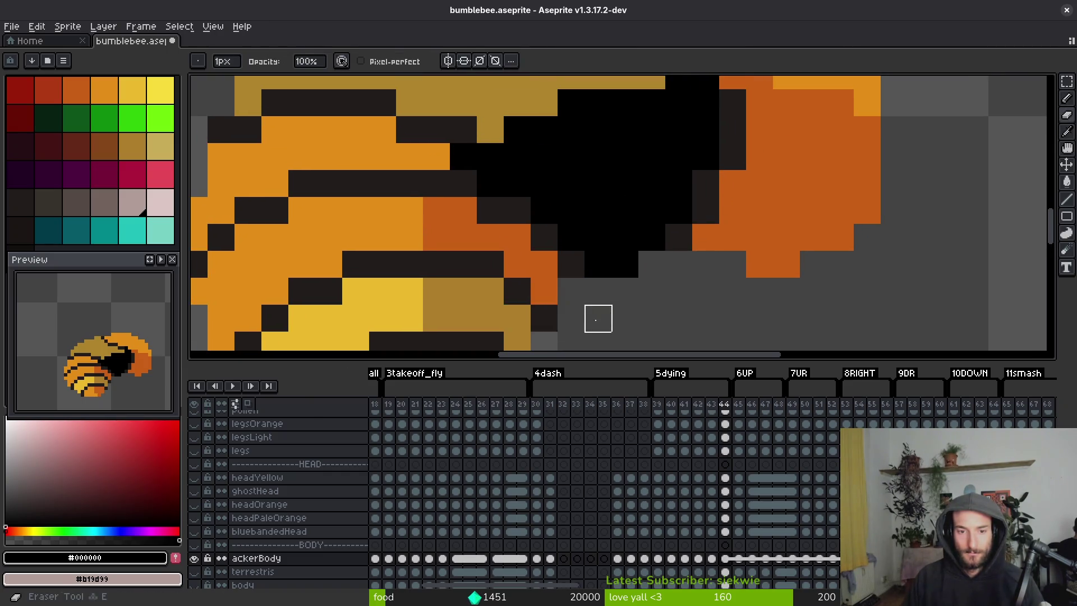
scroll(598, 319, down, 3)
key(ctrl+z)
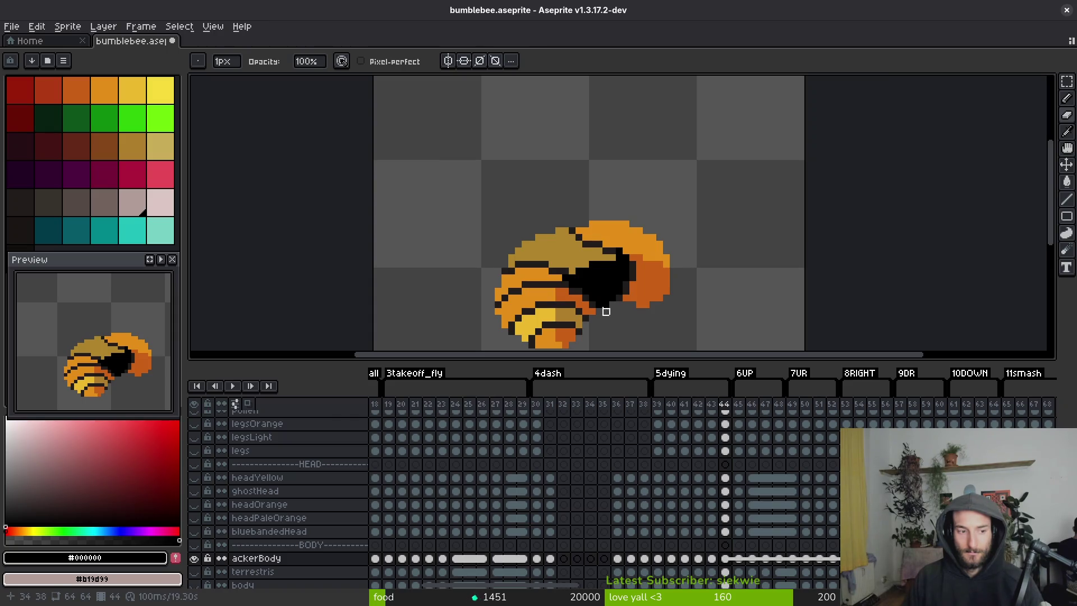
Draw a #201c1a stripe across the tan thorax and repaint nearby upper-body pixels tan.
scroll(606, 311, up, 2)
scroll(619, 283, up, 2)
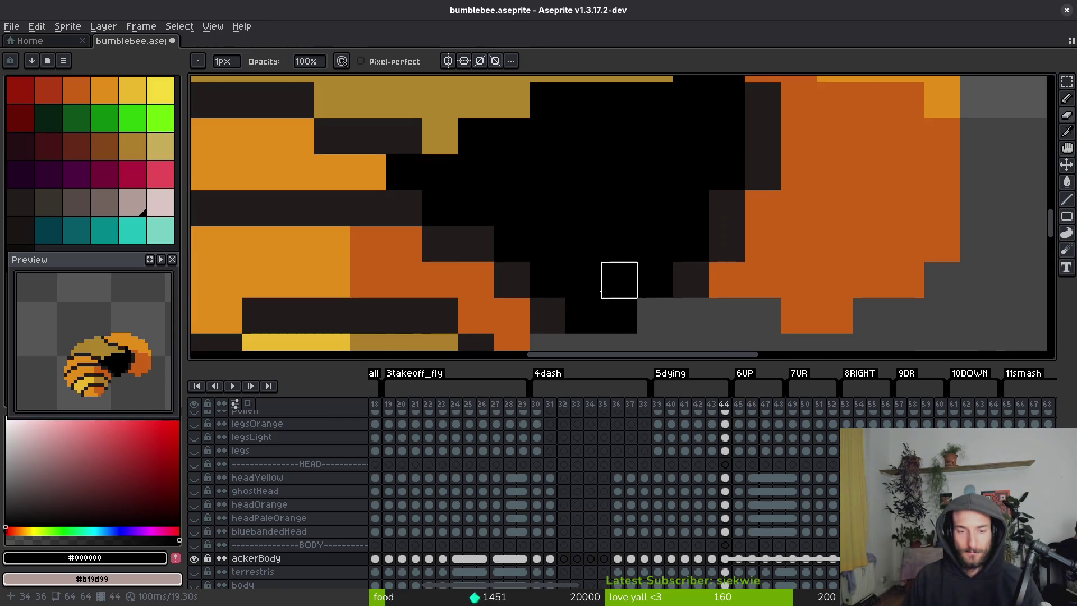
scroll(555, 233, down, 2)
key(i)
click(468, 178)
key(f)
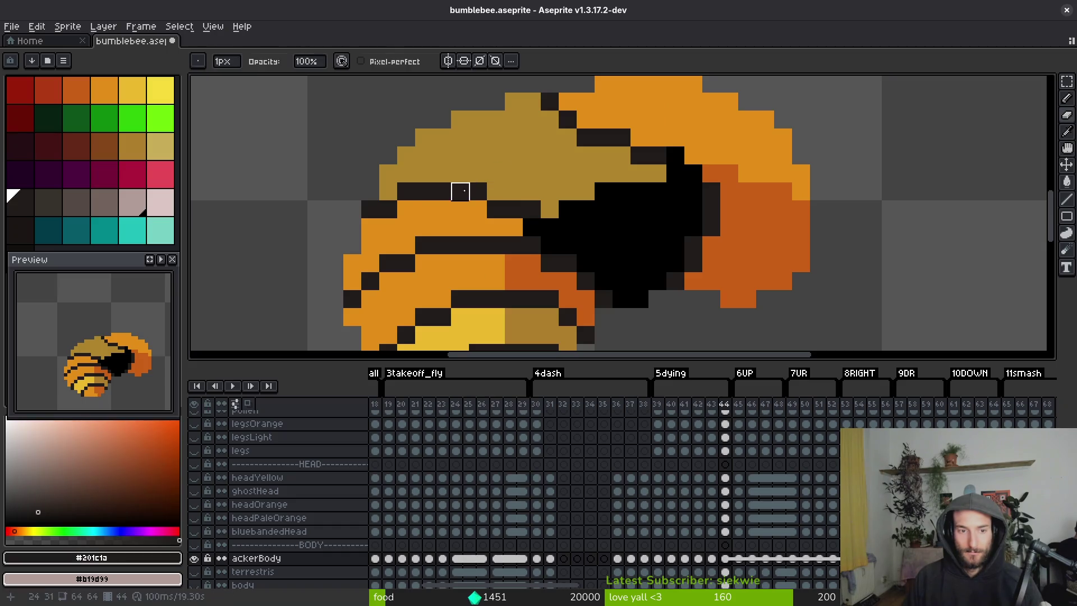
mouse_move(407, 198)
mouse_down()
mouse_move(434, 174)
mouse_move(532, 174)
mouse_move(497, 179)
mouse_up()
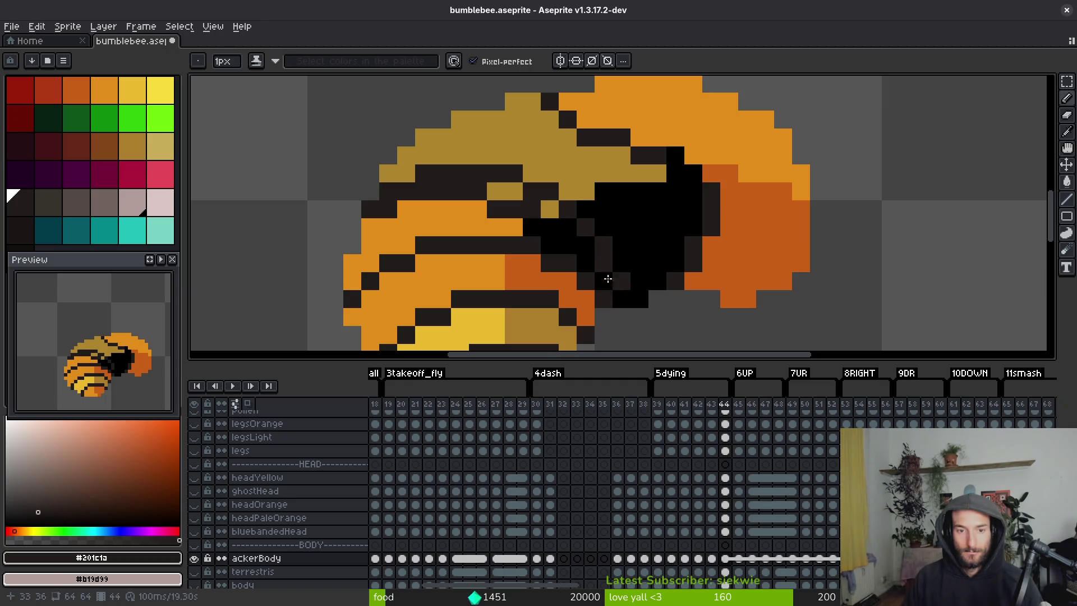
alt+click(548, 207)
mouse_move(548, 206)
mouse_down()
mouse_move(474, 209)
mouse_move(433, 188)
mouse_move(396, 228)
mouse_up()
Bucket-fill the orange upper region with tan #ac852c.
key(g)
click(423, 229)
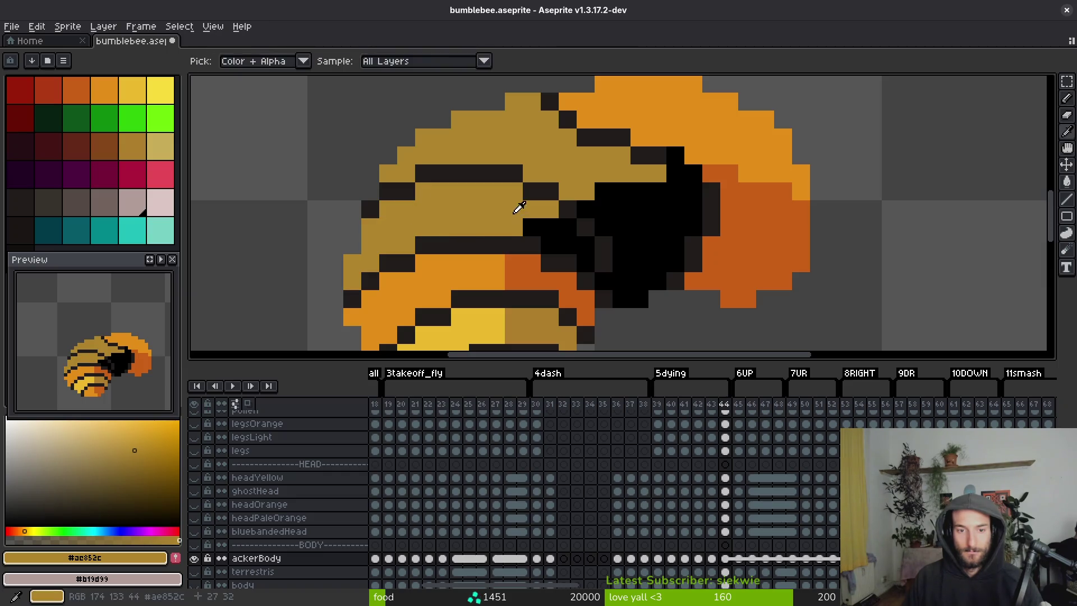
scroll(521, 210, down, 5)
scroll(524, 212, up, 7)
alt+click(527, 214)
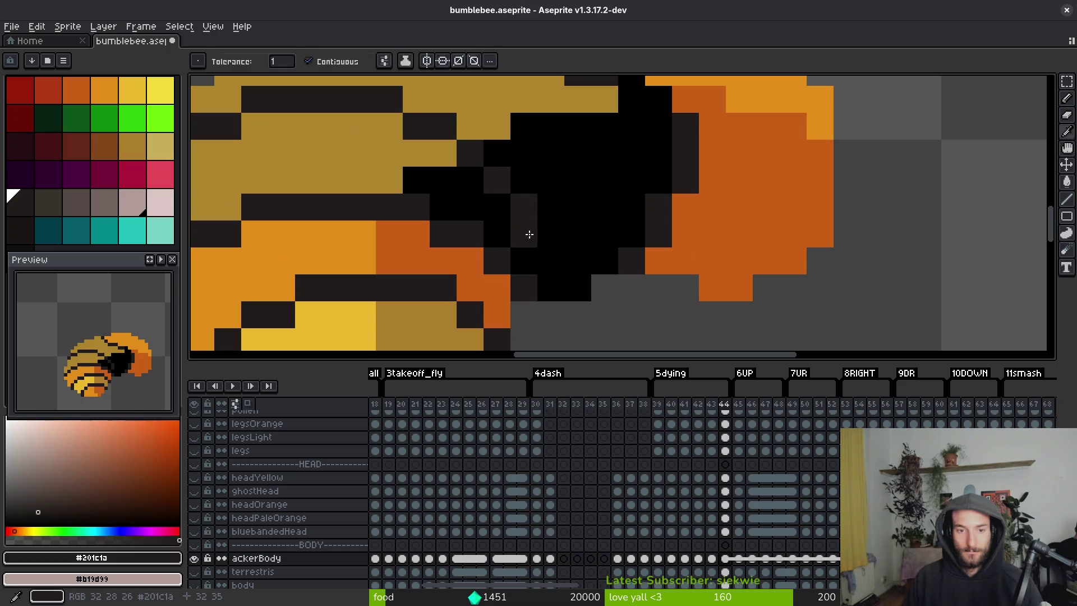
key(b)
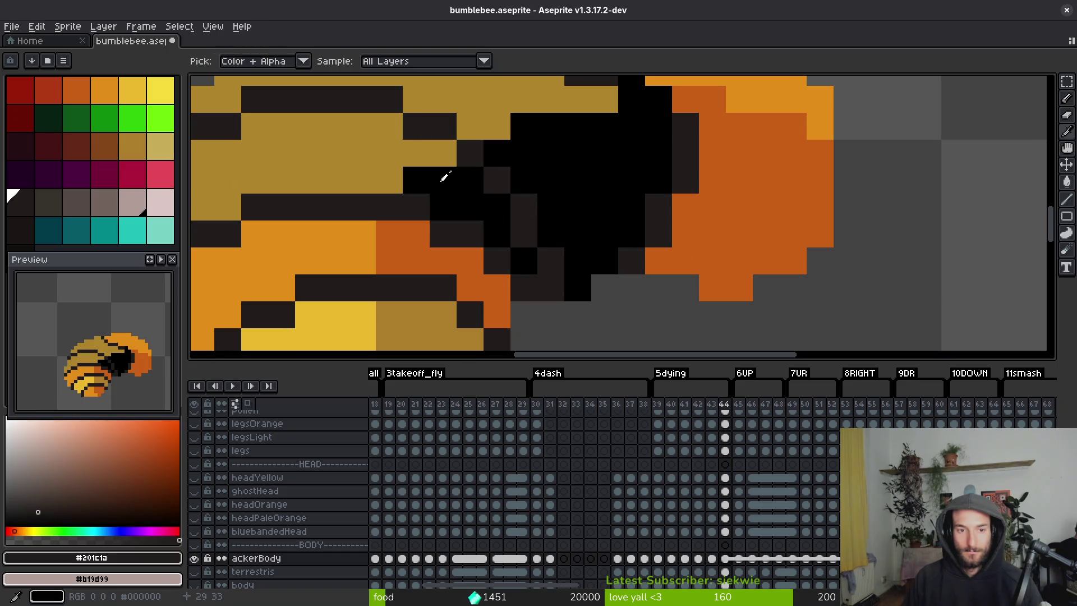
alt+click(445, 168)
Draw a dark #201c1a edge along the black hollow.
scroll(518, 197, down, 5)
scroll(527, 216, up, 1)
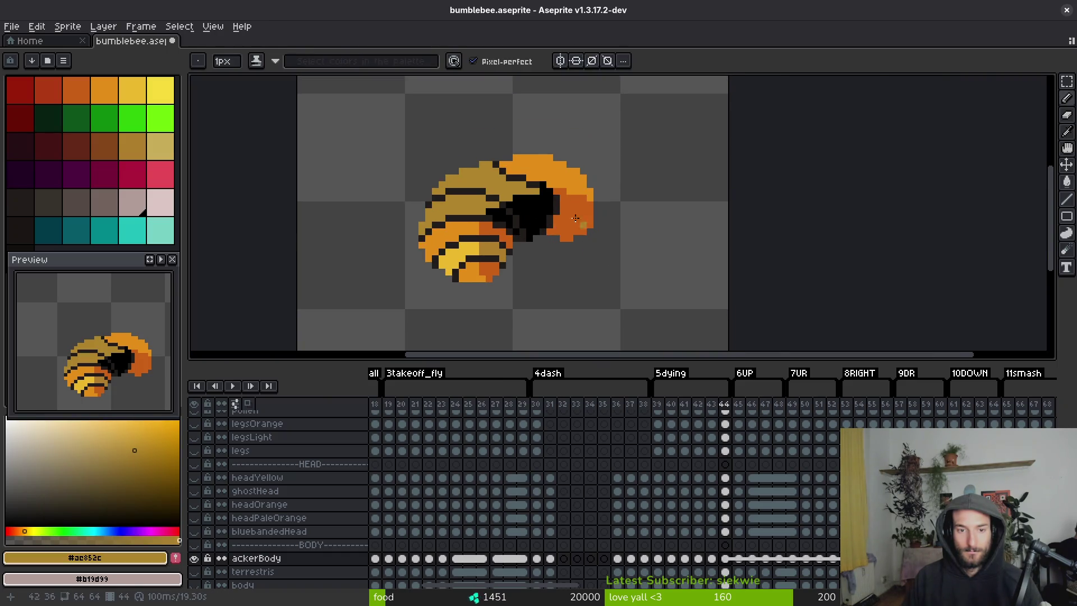
scroll(586, 239, up, 4)
alt+click(418, 156)
mouse_move(468, 186)
mouse_down()
mouse_move(541, 212)
mouse_move(648, 213)
mouse_move(649, 238)
mouse_up()
Repaint two dark pixels near the head with the deep orange.
key(e)
scroll(627, 264, down, 3)
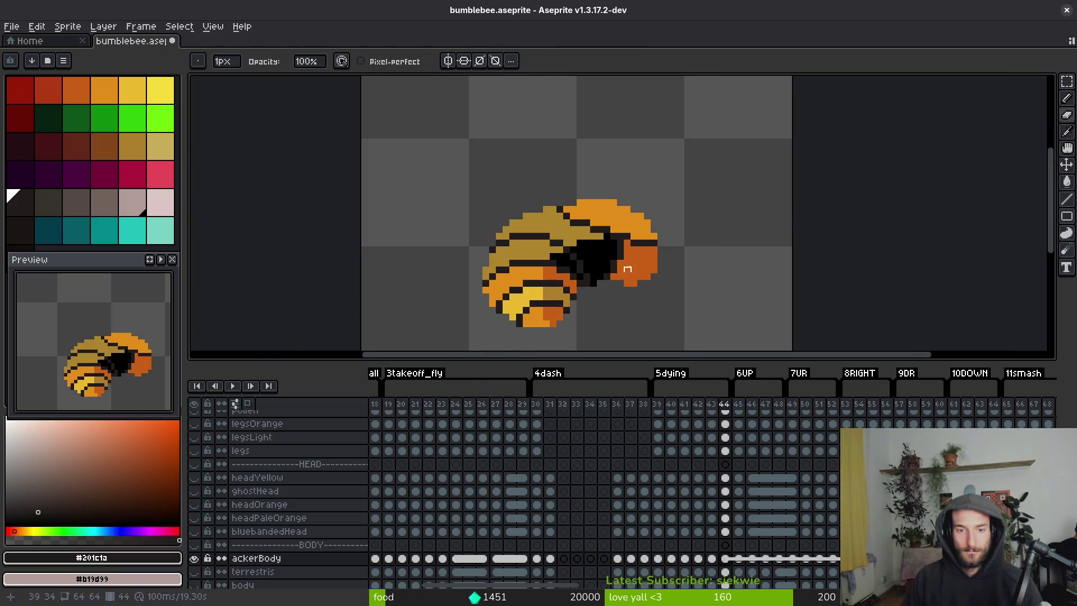
scroll(634, 264, up, 3)
scroll(561, 224, down, 3)
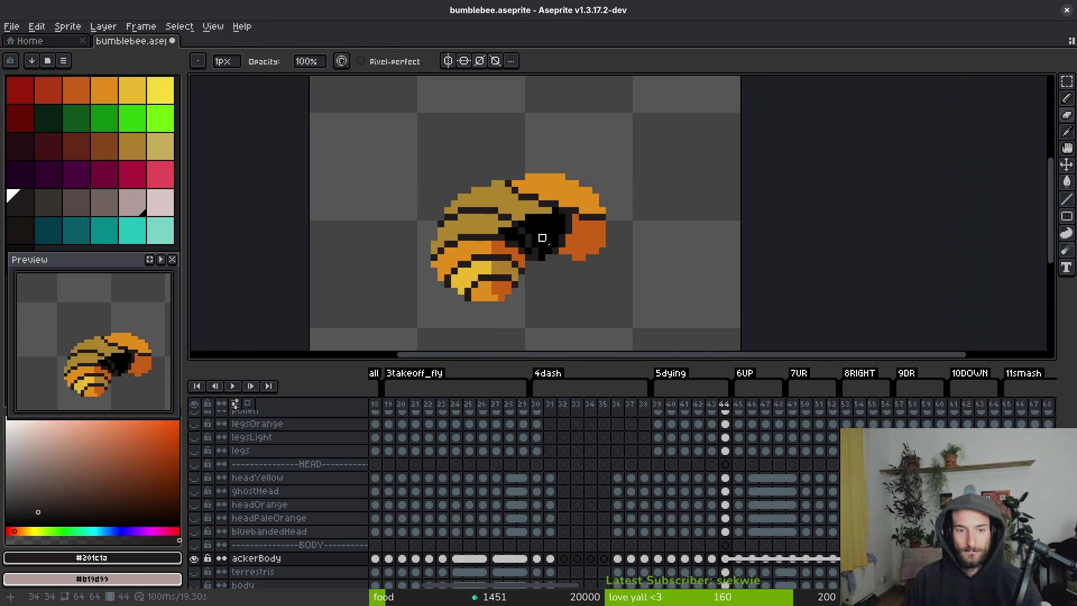
scroll(557, 219, up, 2)
alt+click(616, 201)
click(590, 190)
click(557, 178)
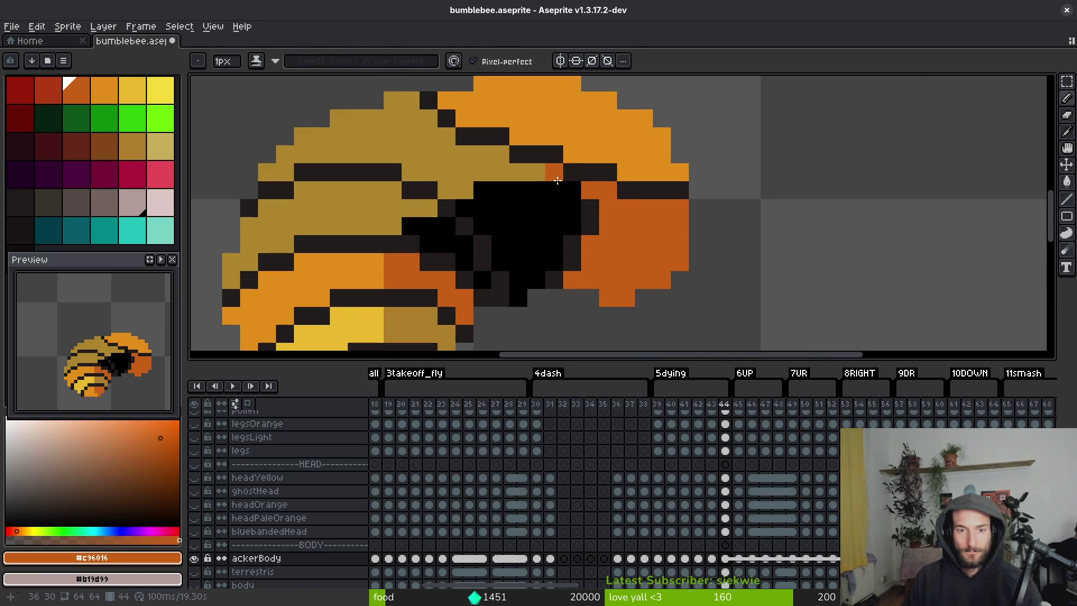
Flood-fill the dark pixels beside the black blob with black, undoing a stray fill.
key(g)
click(533, 224)
click(589, 210)
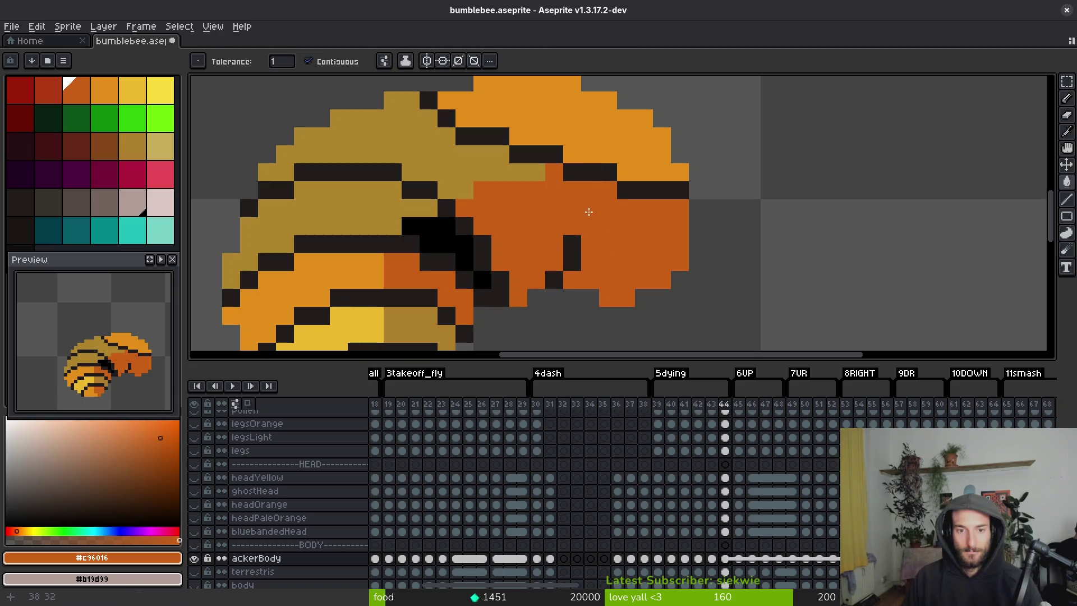
scroll(560, 274, down, 3)
scroll(560, 274, up, 4)
alt+click(508, 264)
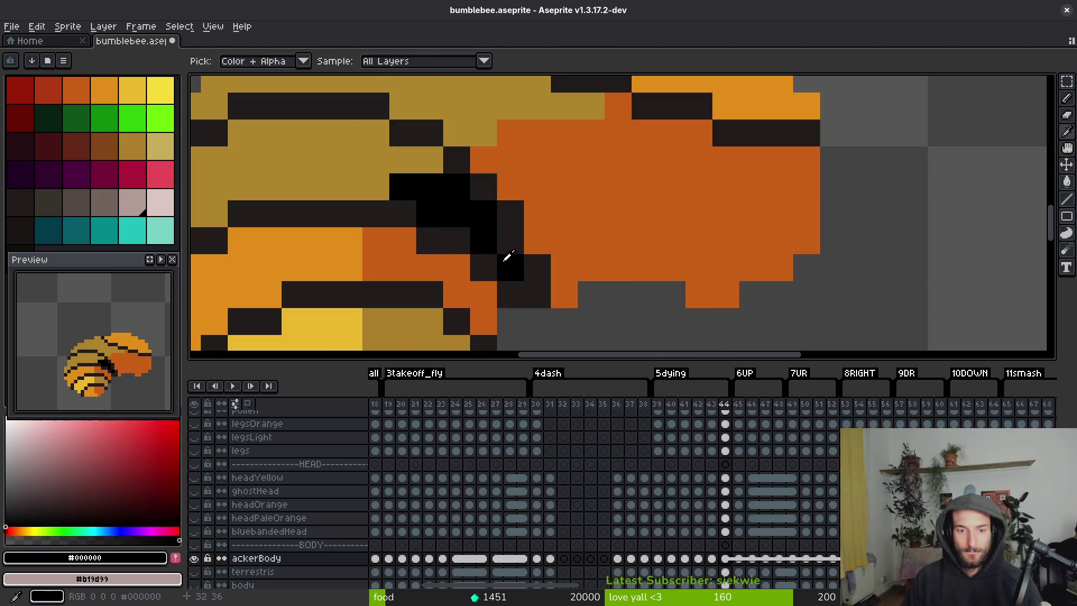
key(ctrl+z)
alt+click(512, 289)
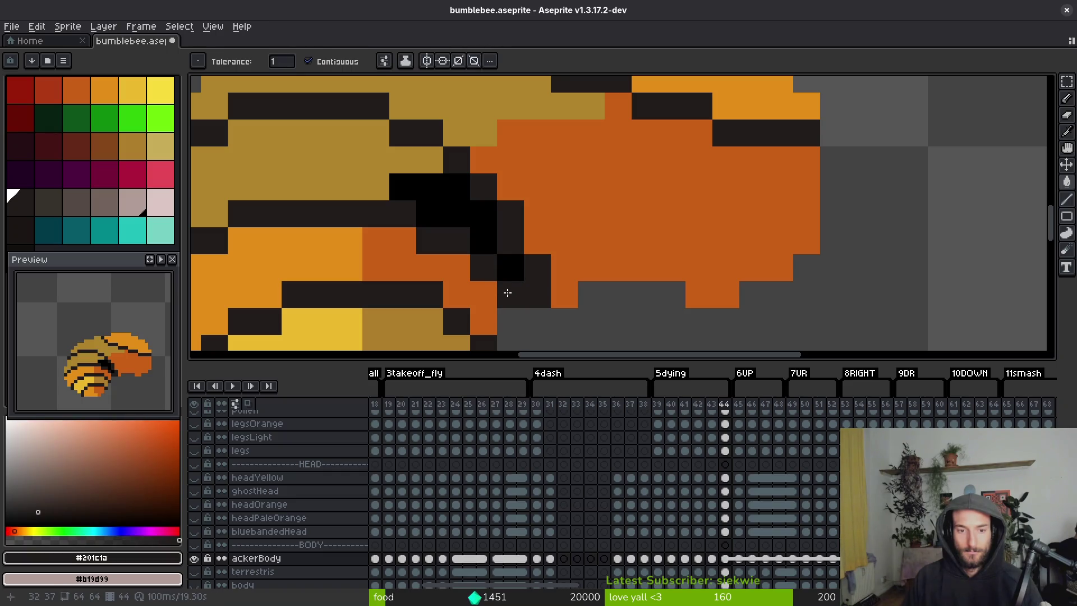
alt+click(521, 268)
click(533, 286)
alt+click(493, 270)
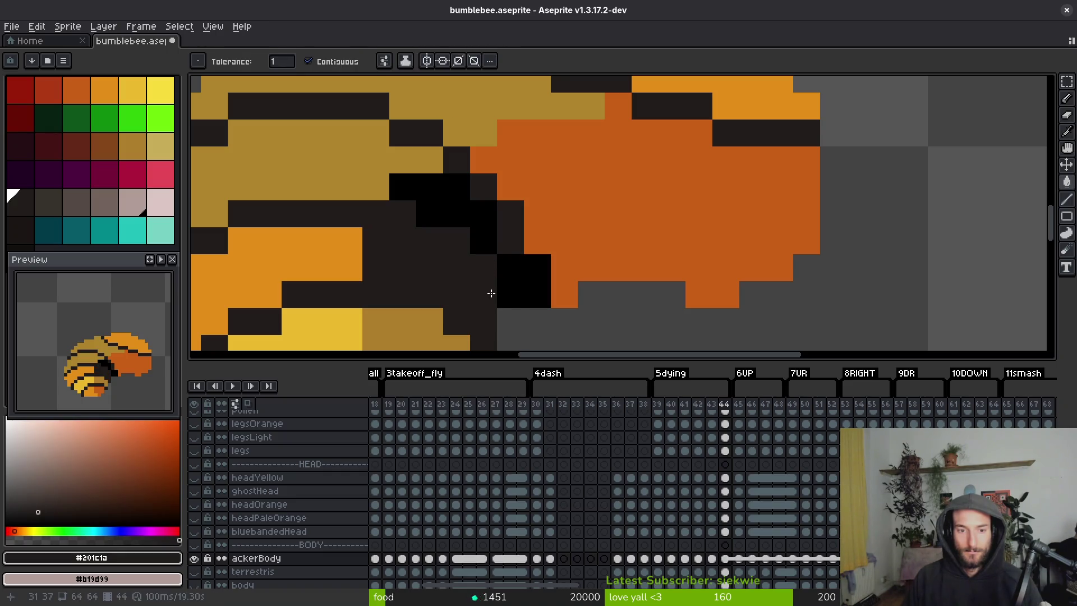
Pencil #201c1a pixels around the black blob at the body join.
key(b)
mouse_move(498, 298)
mouse_down()
mouse_move(510, 284)
mouse_move(453, 268)
mouse_up()
alt+click(512, 281)
alt+click(524, 240)
mouse_move(535, 264)
mouse_down()
mouse_move(531, 288)
mouse_move(506, 290)
mouse_up()
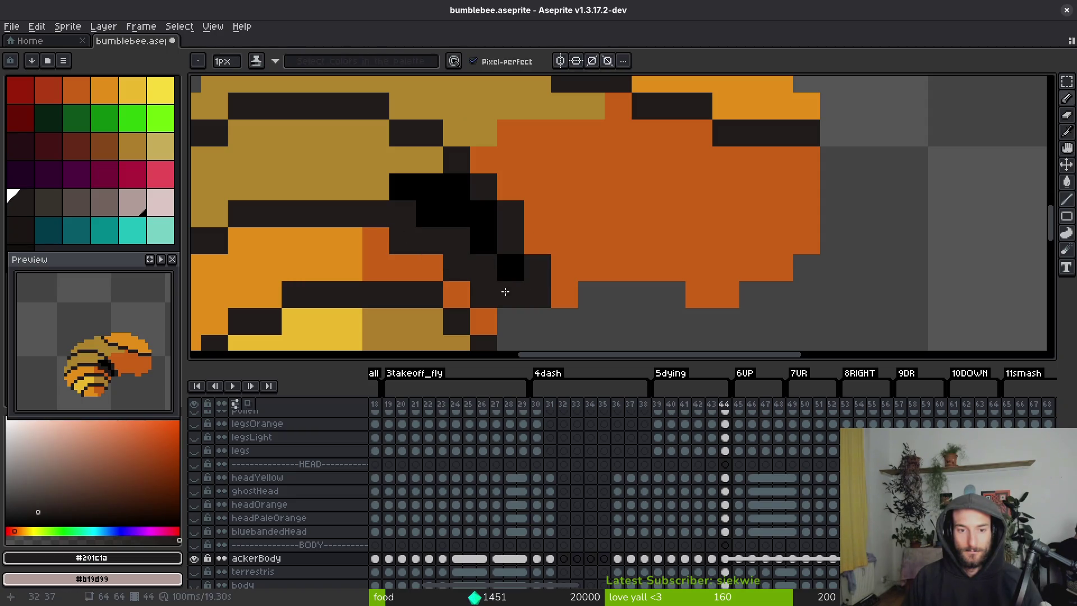
key(ctrl+z)
key(ctrl+z)
key(ctrl+y)
key(ctrl+y)
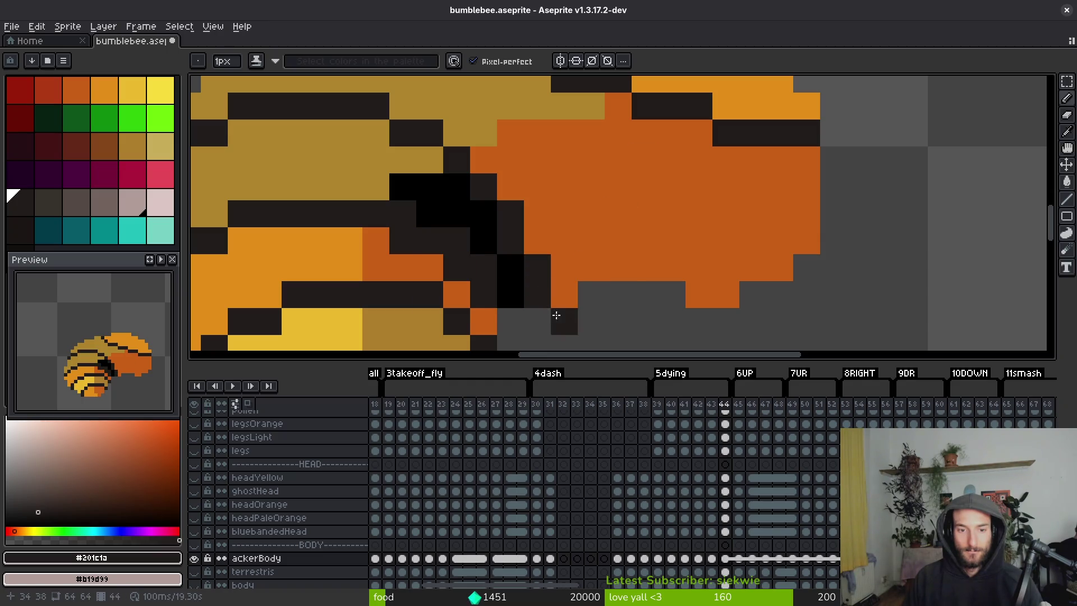
Blacken the remaining dark pixels along the abdomen-to-front join.
alt+click(486, 238)
click(484, 263)
click(415, 216)
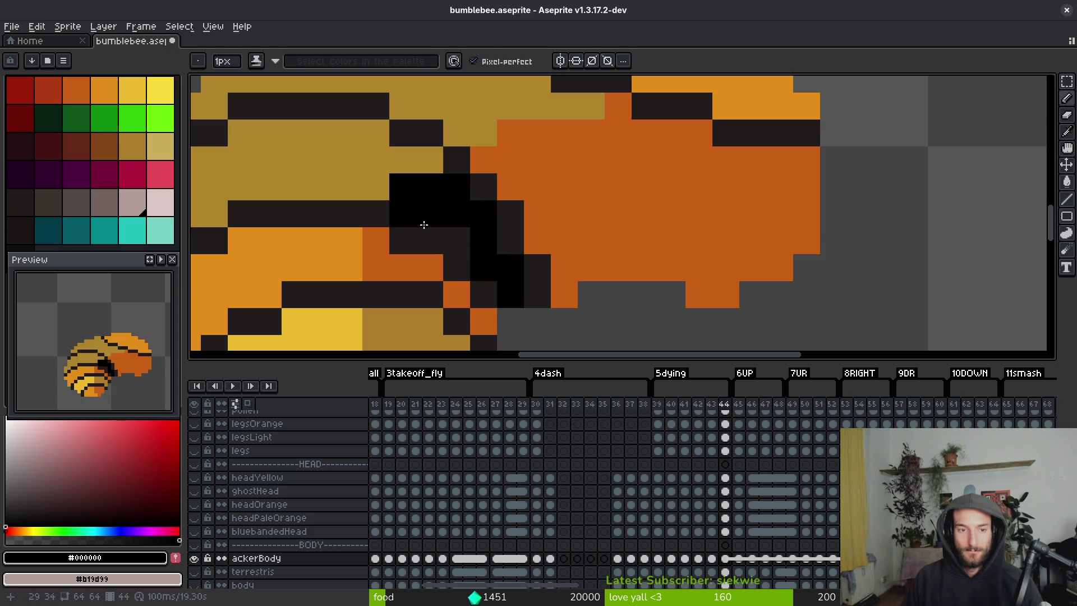
scroll(546, 260, down, 4)
scroll(567, 247, up, 4)
scroll(562, 269, down, 4)
scroll(562, 268, up, 4)
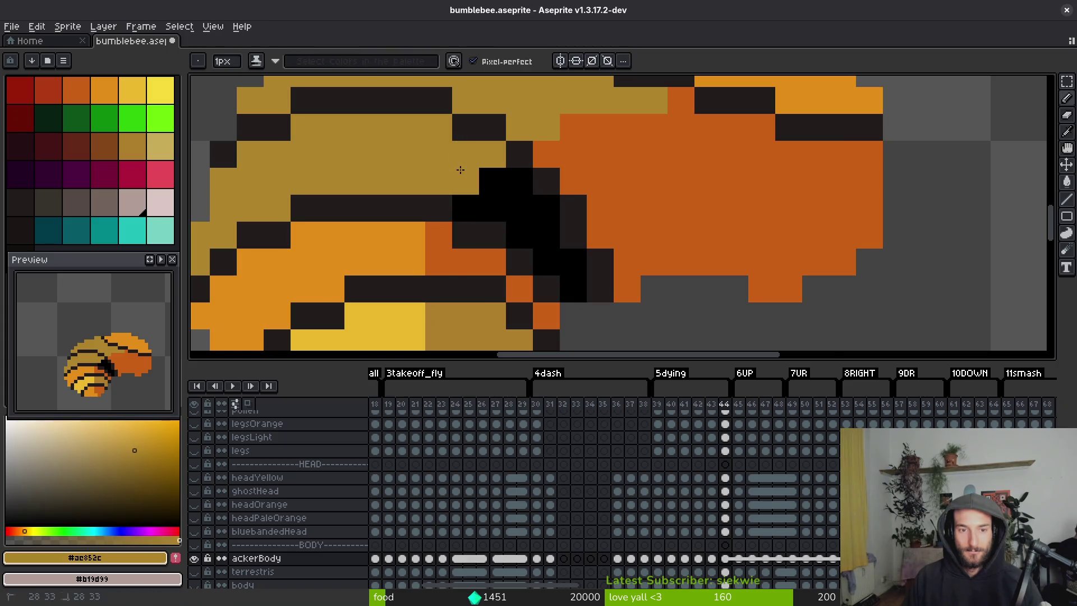
scroll(457, 168, down, 4)
scroll(438, 221, up, 4)
Recolour a dark-orange pixel bright orange and sample the tan stripe colour.
alt+click(496, 207)
click(534, 194)
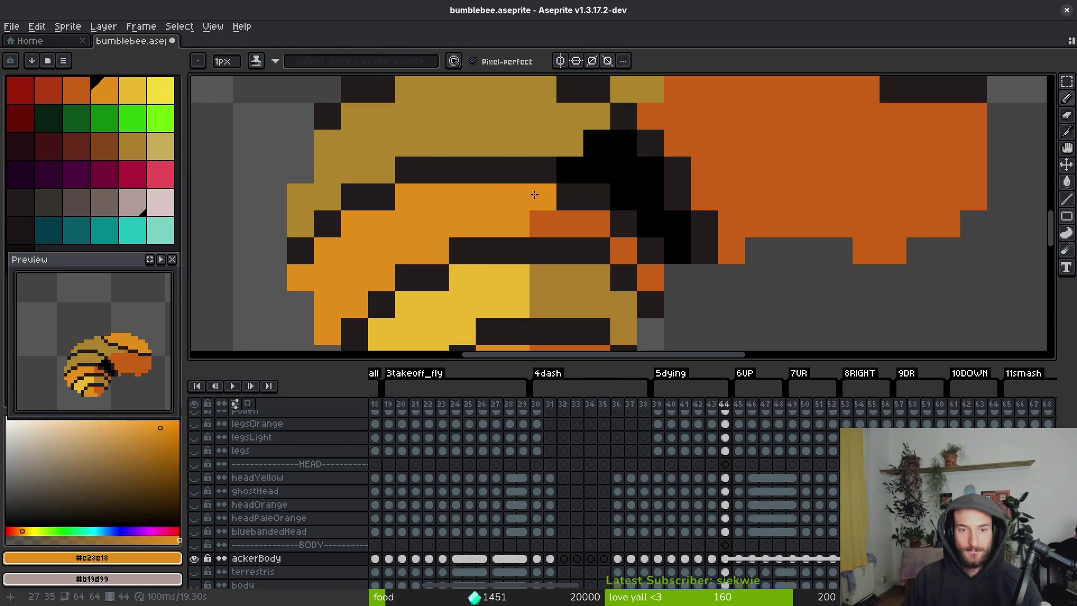
scroll(579, 226, down, 3)
scroll(578, 275, up, 3)
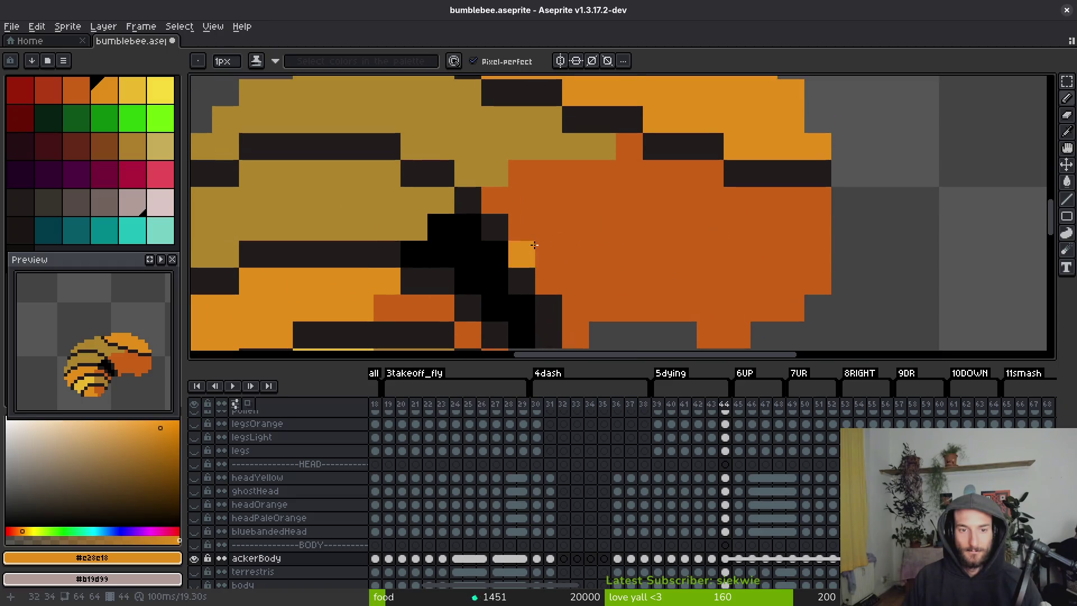
scroll(561, 225, down, 3)
scroll(561, 213, up, 2)
alt+click(565, 187)
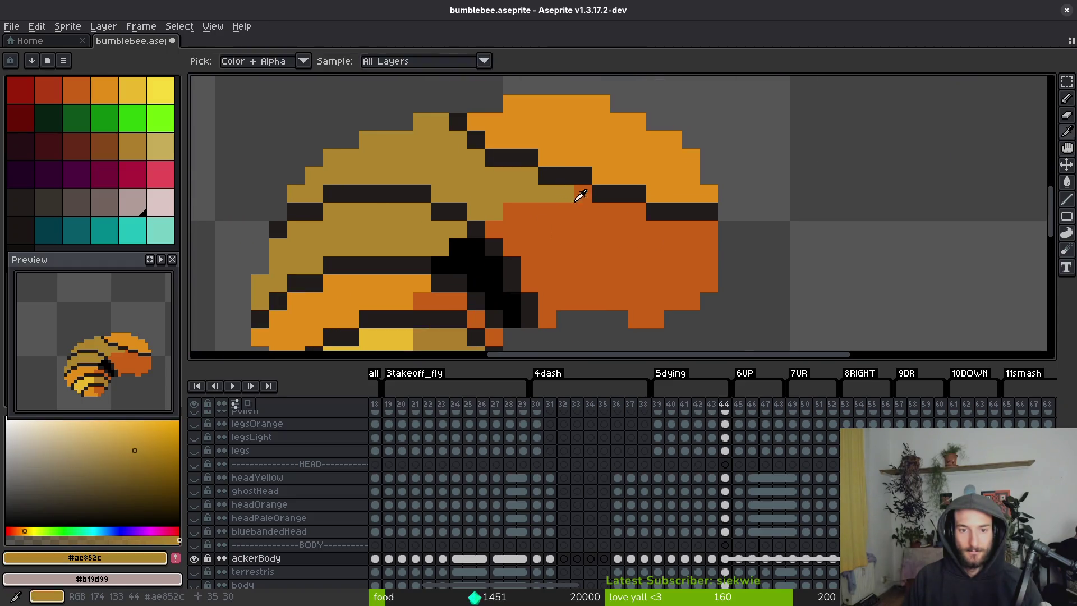
scroll(583, 192, up, 2)
scroll(533, 221, down, 3)
Save bumblebee.aseprite.
key(ctrl+s)
scroll(531, 234, down, 1)
scroll(516, 213, up, 1)
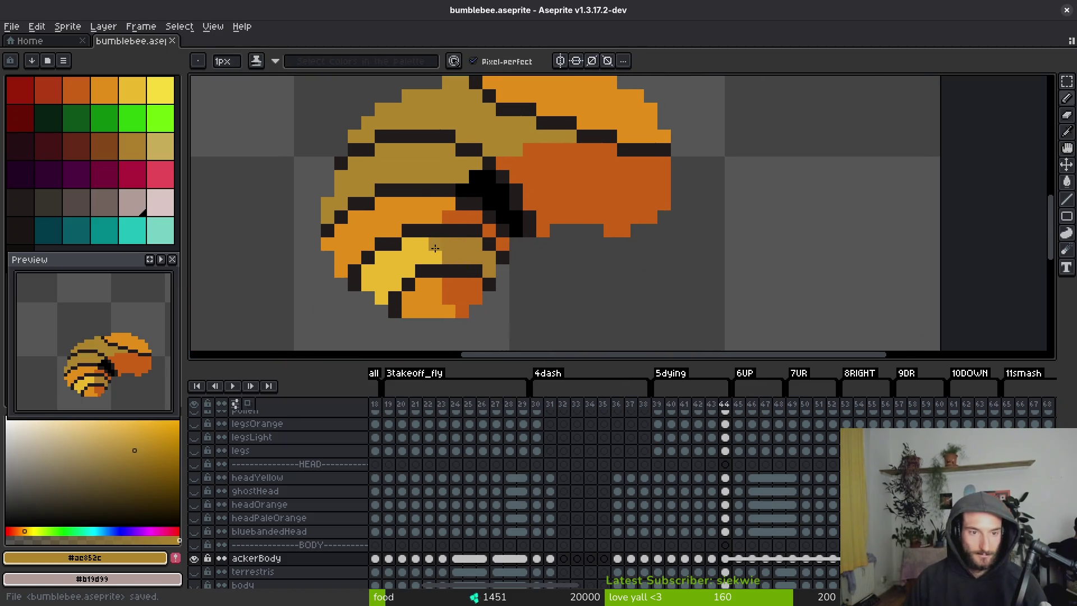
scroll(477, 168, down, 1)
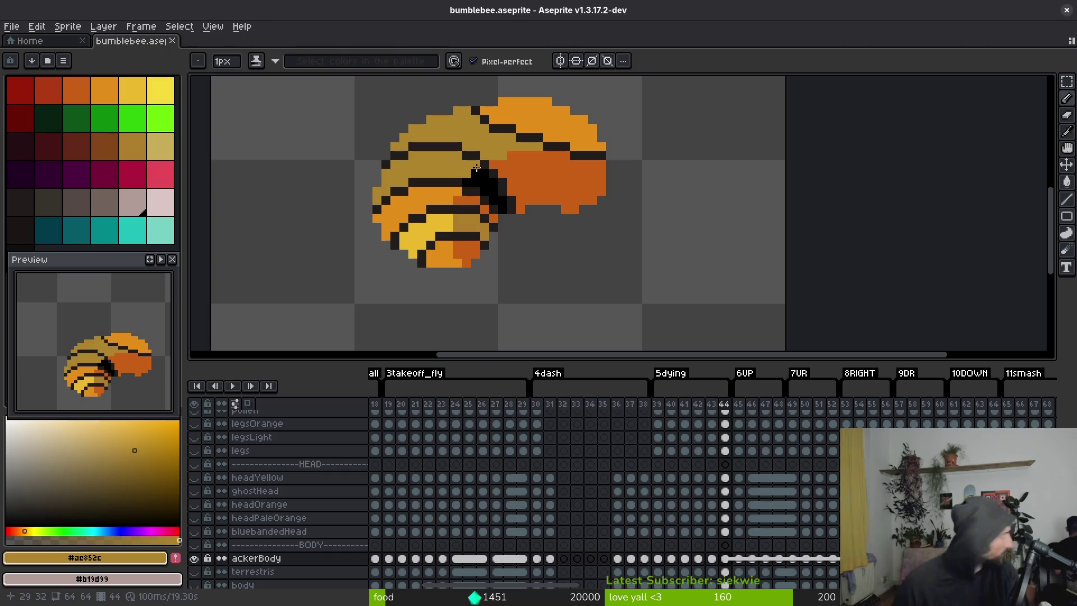
key(alt)
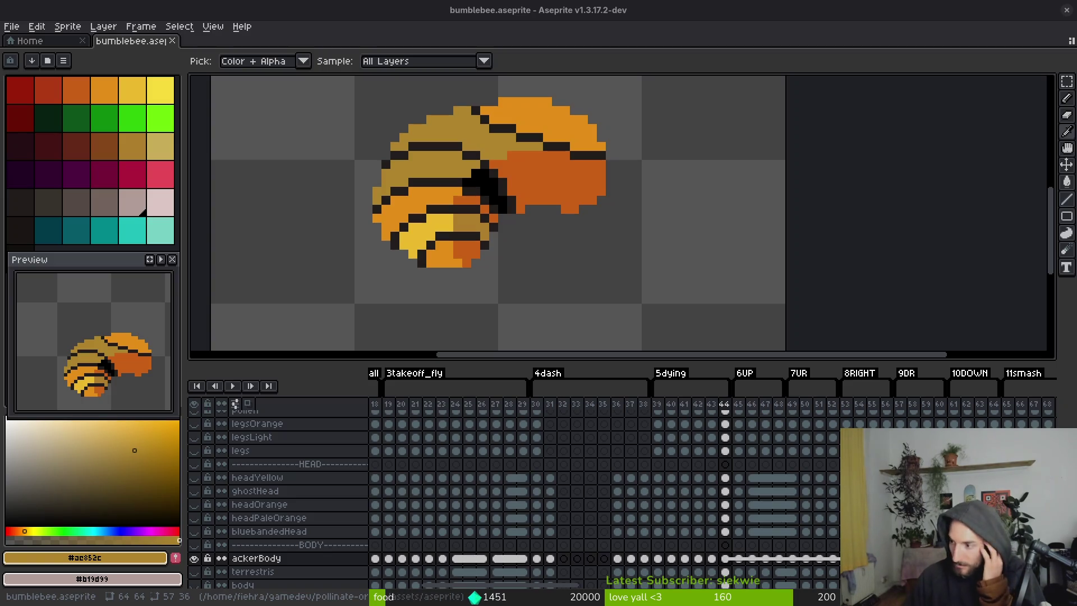
key(b)
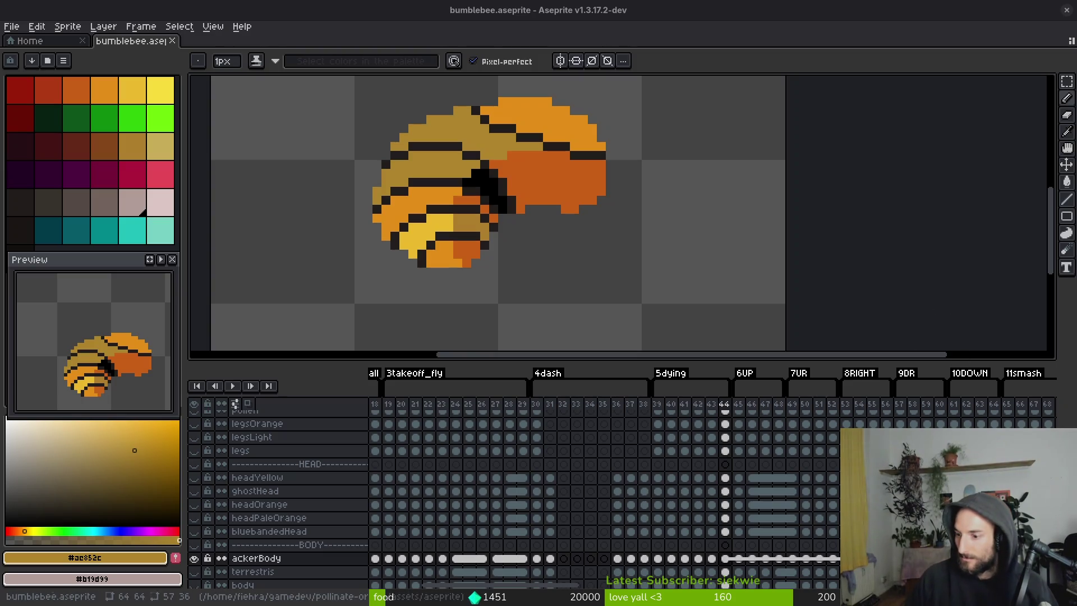
scroll(598, 253, up, 3)
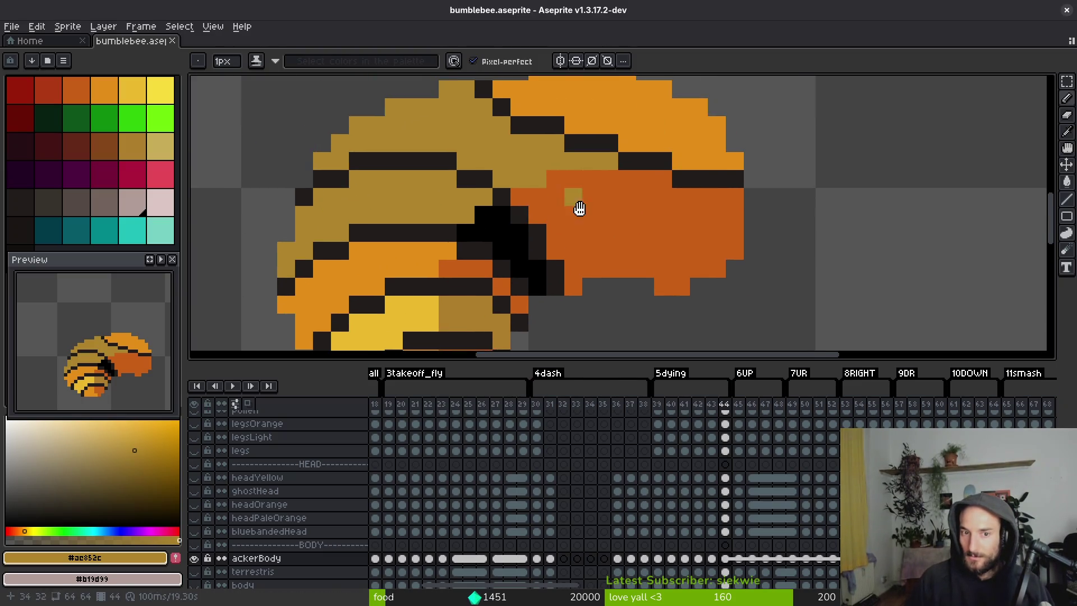
Bucket-fill frame 44's two thorax bands with pale #dccbc5 instead of orange.
alt+click(637, 233)
key(g)
click(630, 153)
scroll(638, 220, down, 5)
key(ctrl+z)
alt+click(596, 200)
key(ctrl+y)
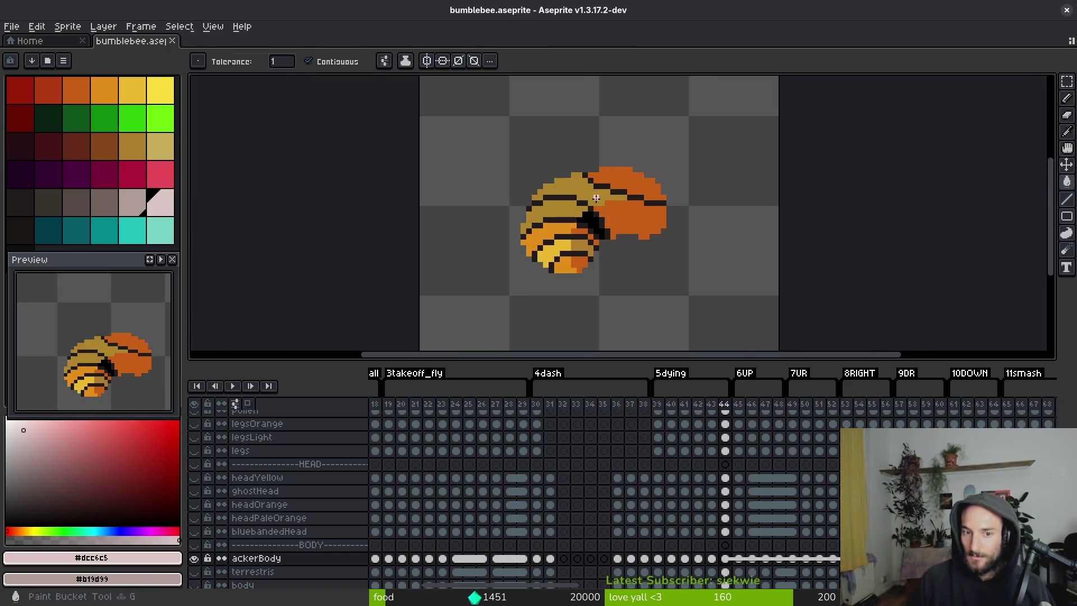
click(596, 201)
scroll(596, 201, up, 3)
click(650, 247)
scroll(623, 255, down, 5)
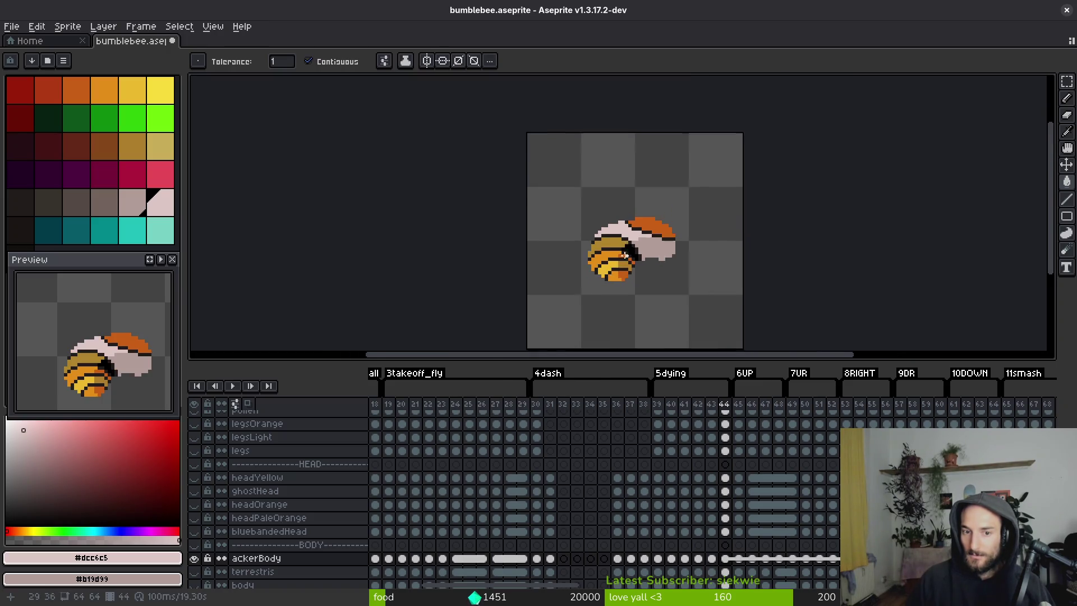
scroll(624, 255, up, 5)
scroll(593, 241, down, 3)
Flip between frames 43 and 44 to compare the bee, settling on frame 44.
key(Left)
key(Right)
key(Left)
key(Right)
key(Left)
key(Right)
key(Left)
key(Right)
key(Left)
key(Right)
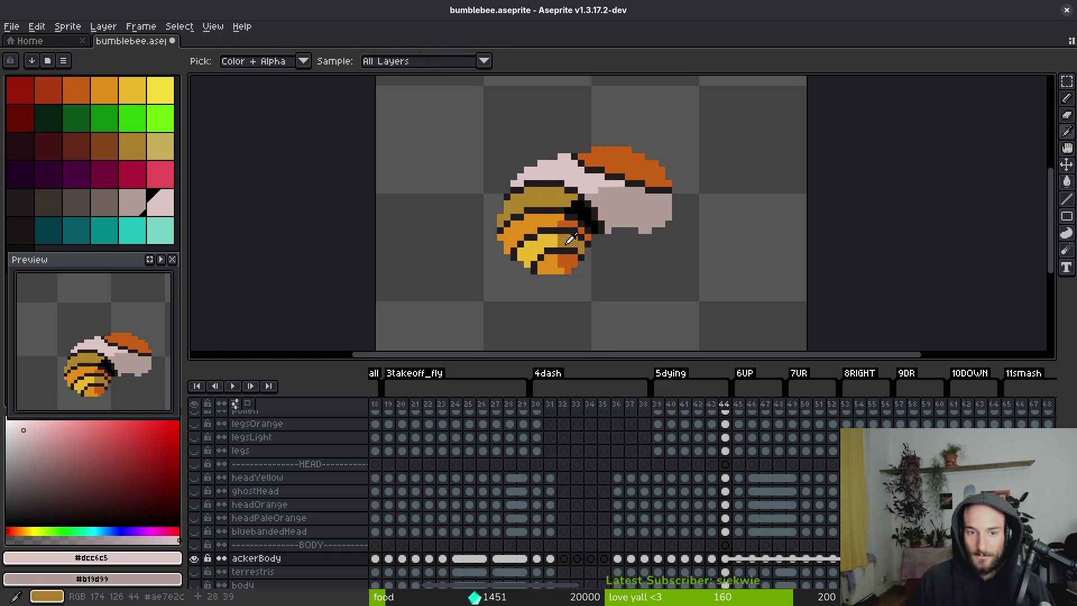
scroll(572, 241, up, 7)
scroll(599, 247, down, 6)
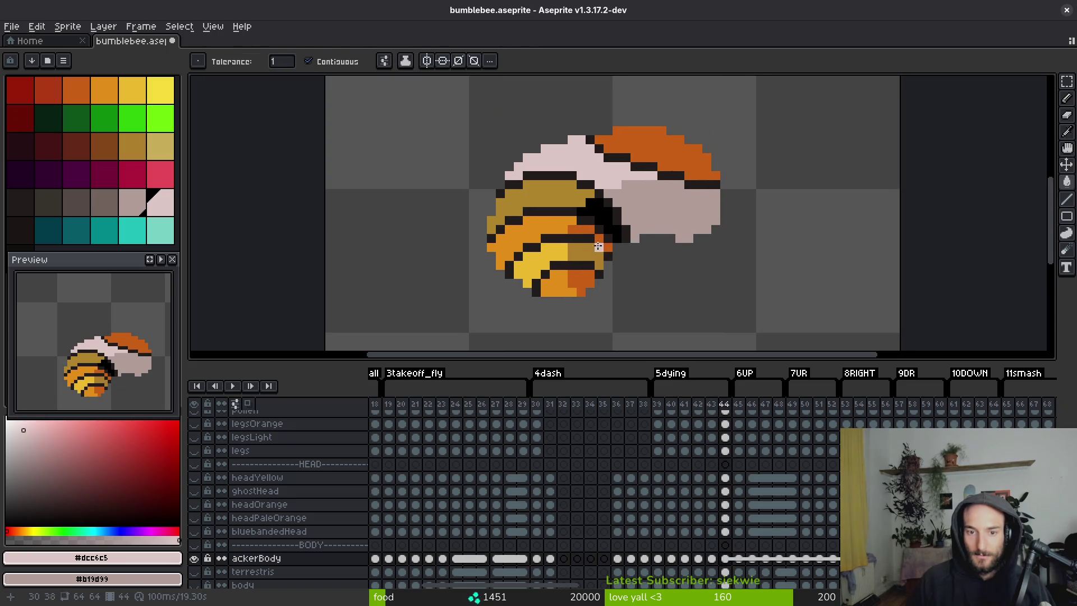
scroll(599, 247, up, 4)
Switch to the pencil with the dark stripe colour and recheck frames 43 and 44.
alt+click(564, 176)
key(b)
scroll(562, 173, down, 4)
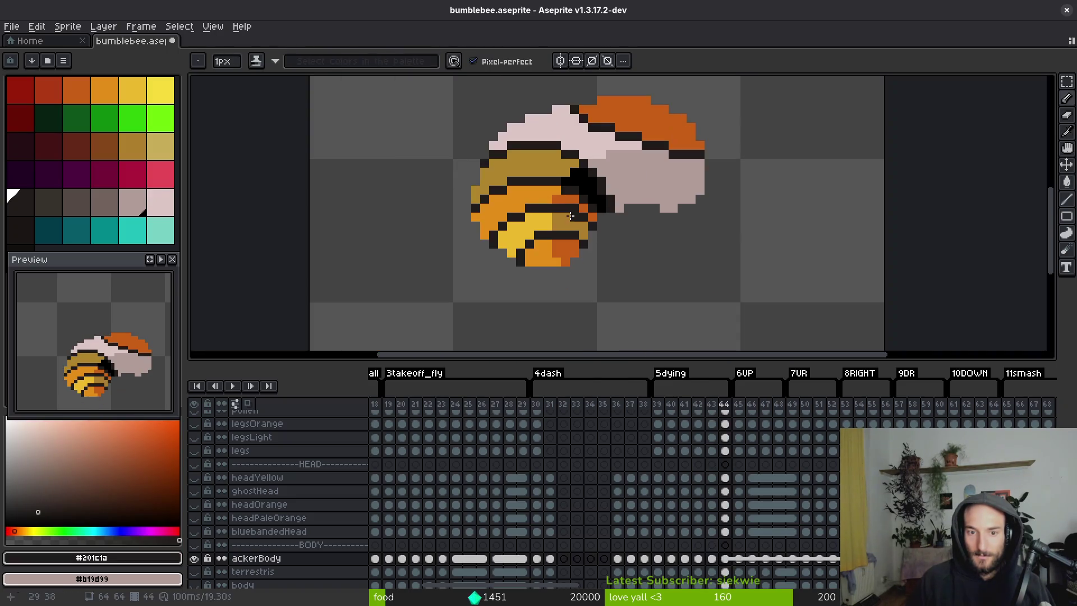
key(i)
key(Left)
key(Right)
key(Left)
key(Right)
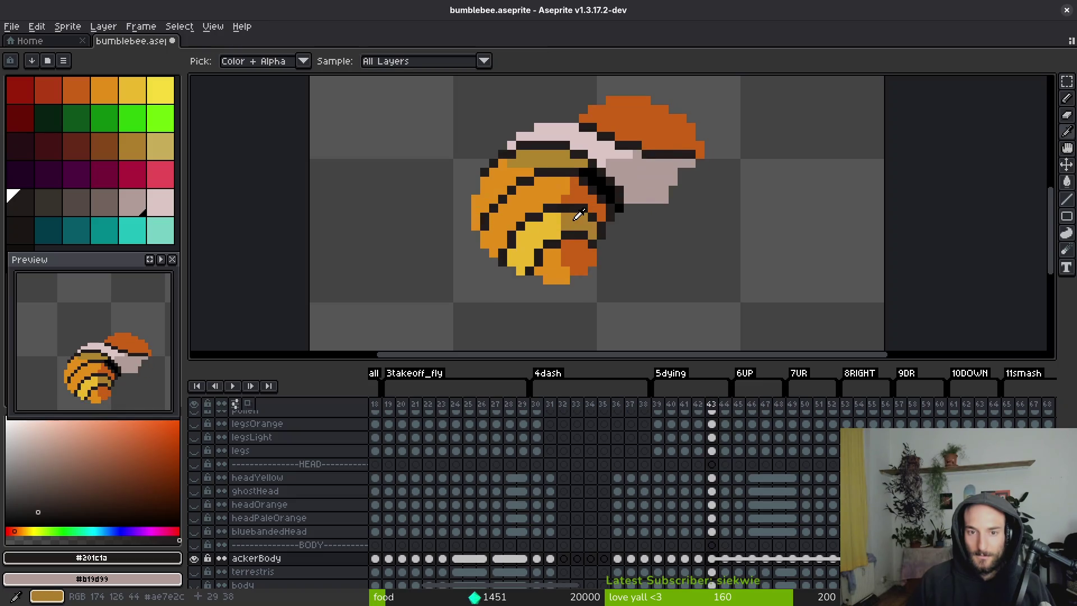
key(Left)
key(Right)
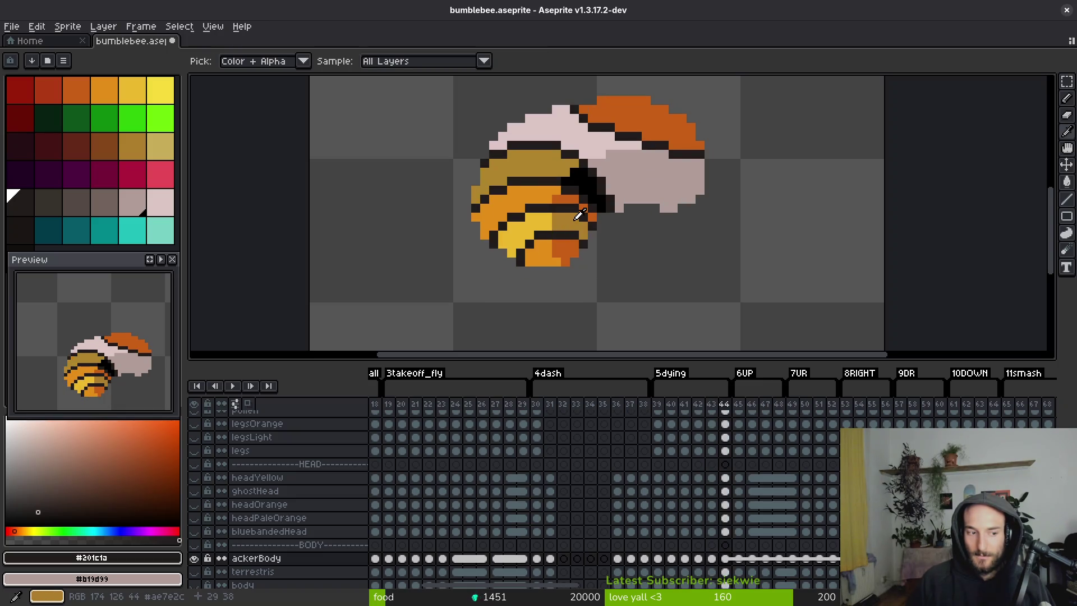
Repaint head-edge pixels in orange #c96016 and black, then save the bumblebee file.
scroll(612, 124, up, 1)
click(611, 124)
click(577, 144)
alt+click(637, 163)
click(632, 182)
alt+click(664, 134)
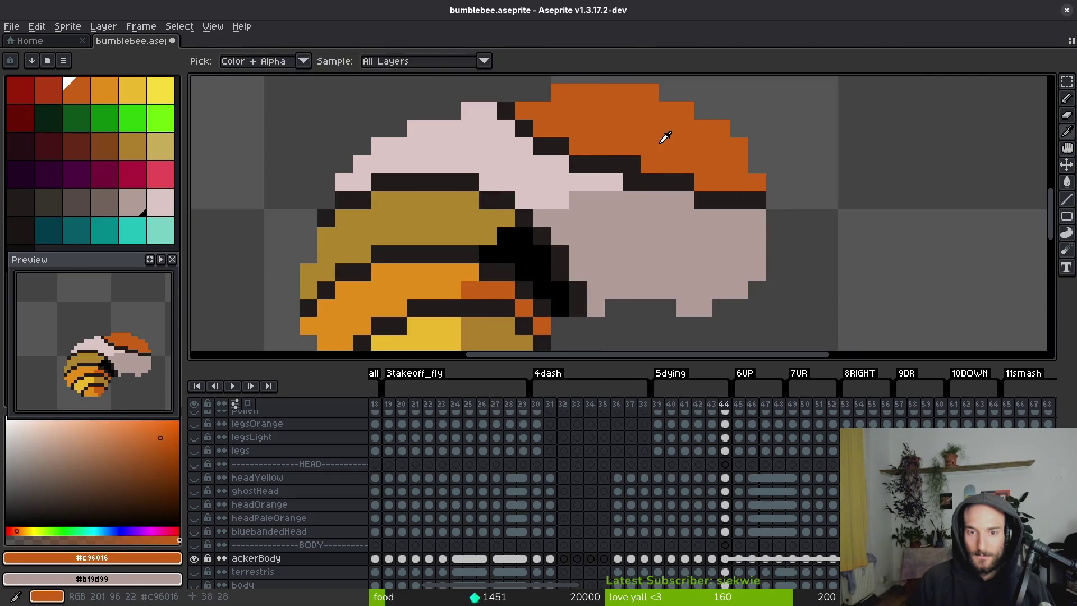
click(631, 164)
key(ctrl+s)
Step through frames 43 to 46 to check the neighbouring poses.
scroll(648, 217, down, 3)
key(i)
key(Left)
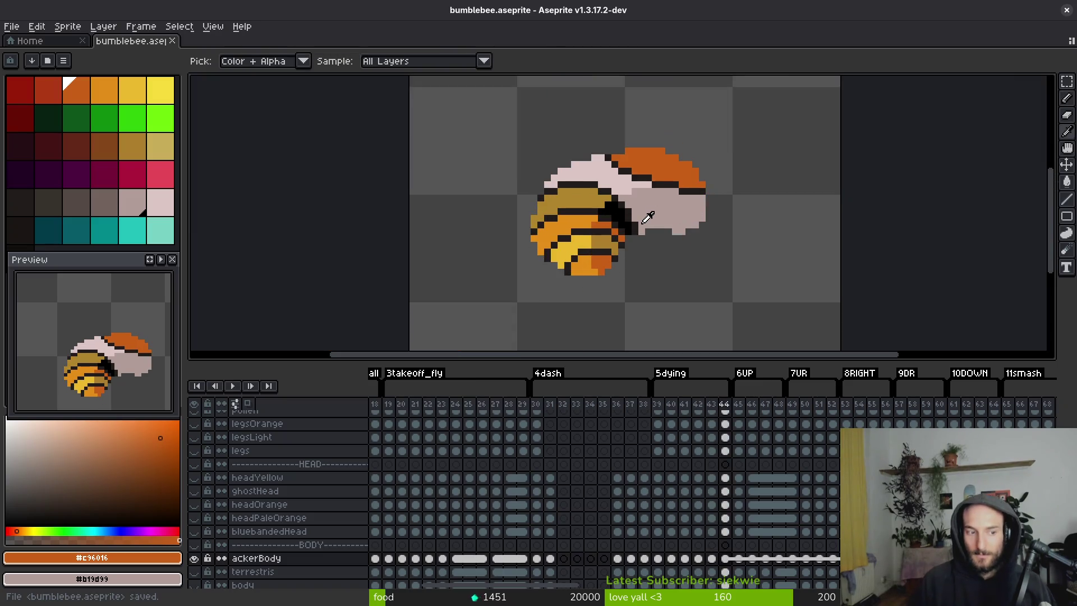
key(Right)
key(Left)
key(Right)
key(Left)
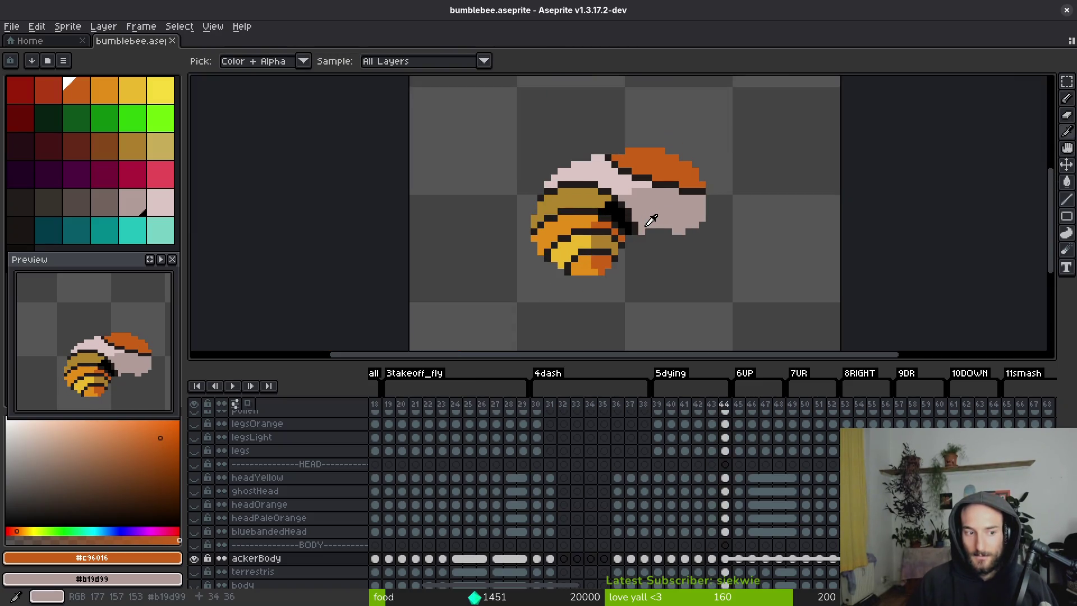
key(Right)
key(Right)
key(Left)
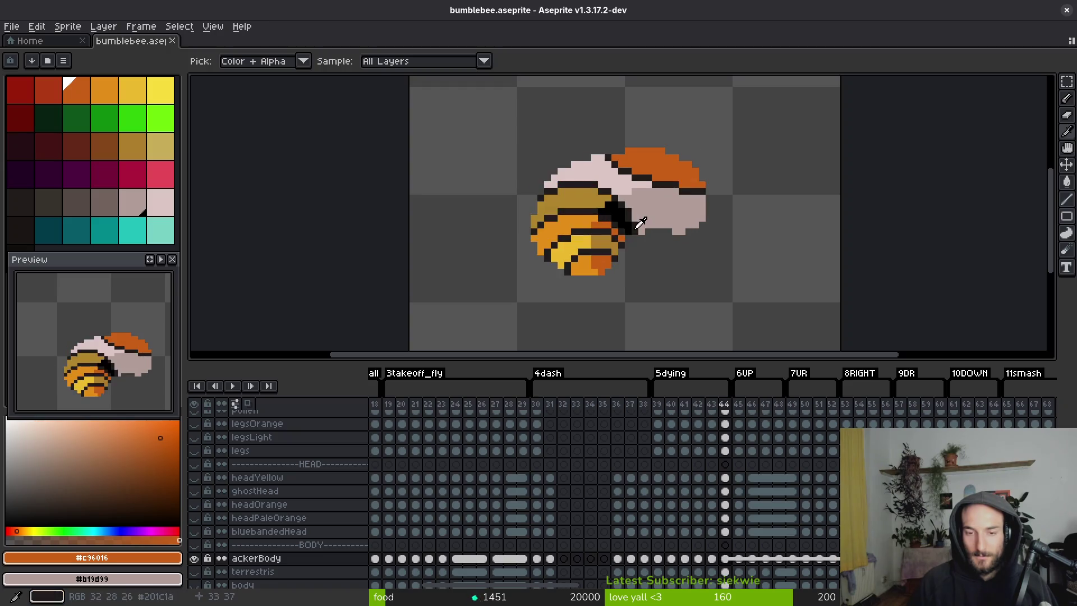
key(Right)
key(Right)
key(Left)
key(Right)
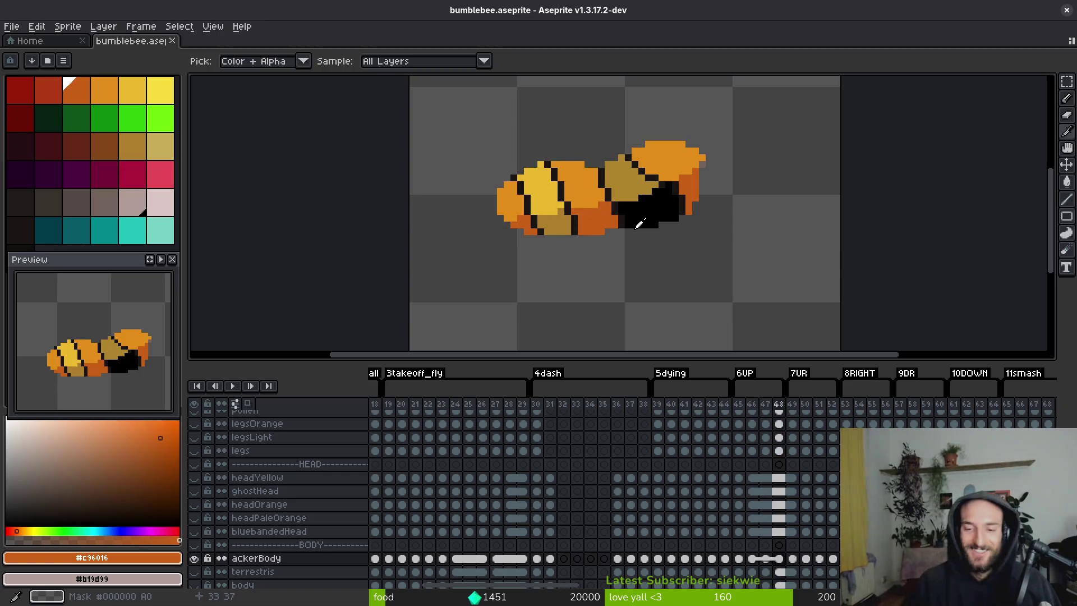
Step through the later body frames from 48 up to around frame 104.
click(784, 560)
drag(788, 564, 576, 553)
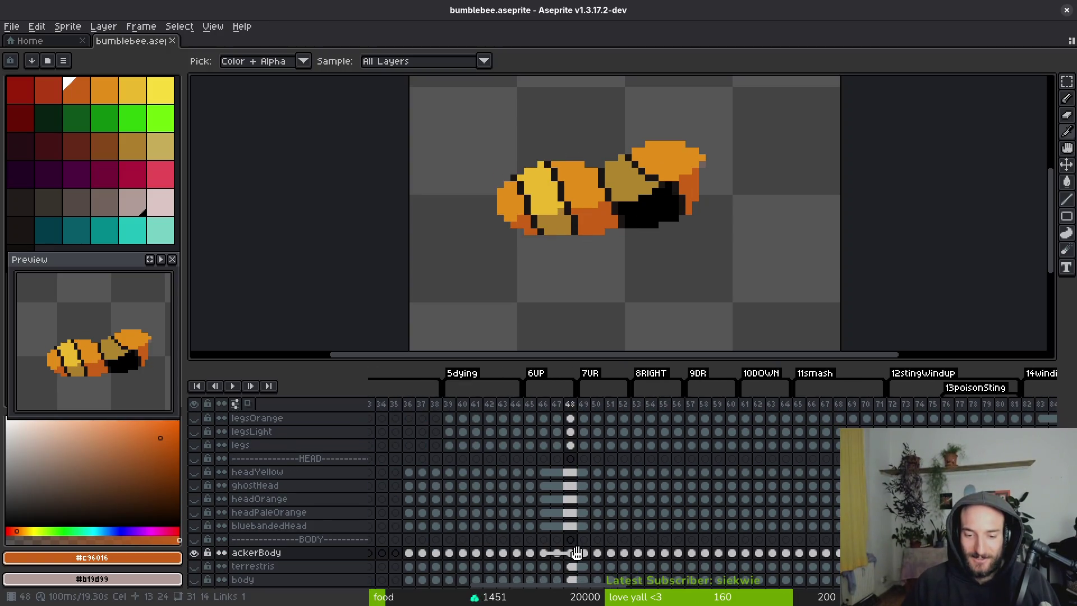
key(Right)
key(Right)
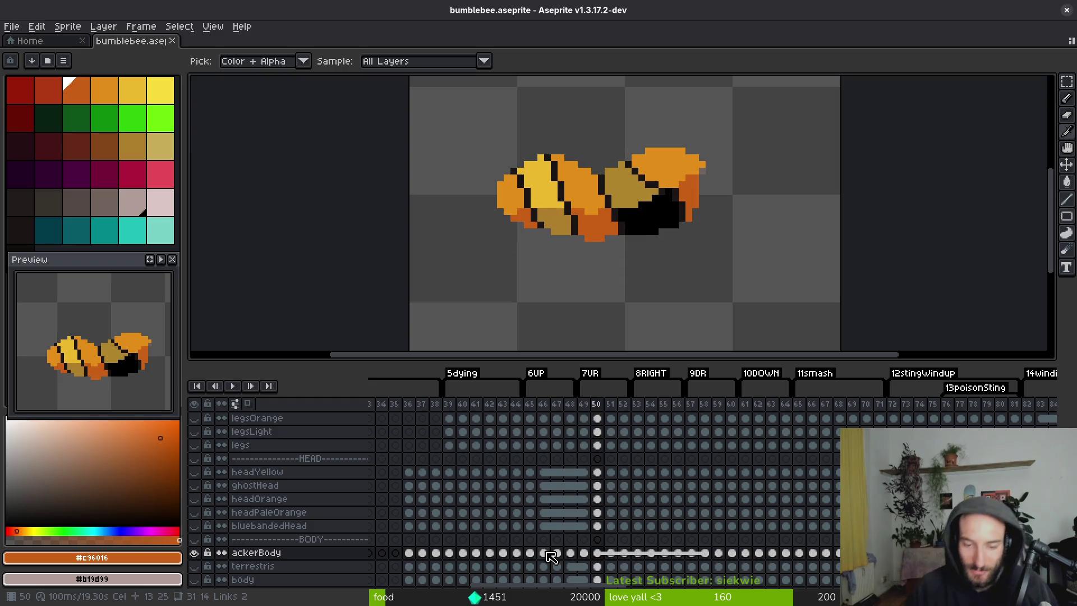
key(Left)
key(Left)
key(Left)
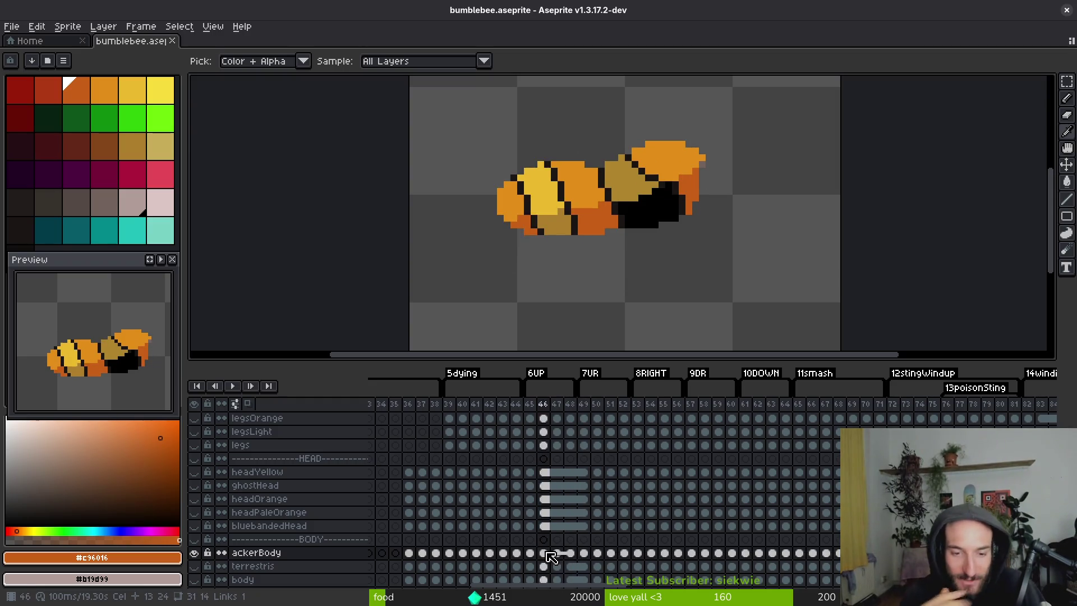
key(Right)
key(Right)
key(Right)
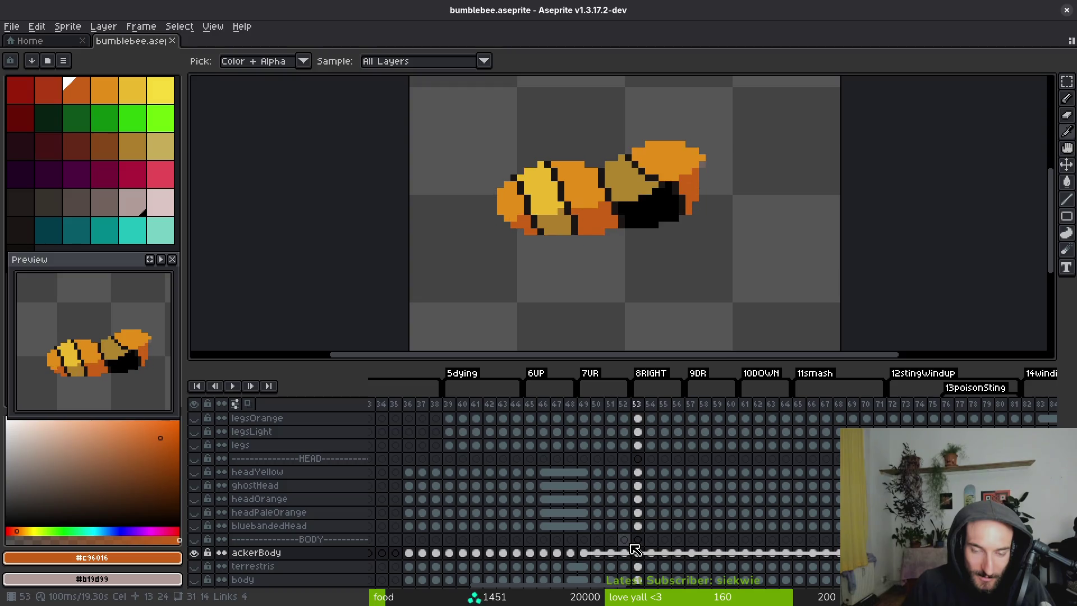
key(Right)
key(Right)
key(Right)
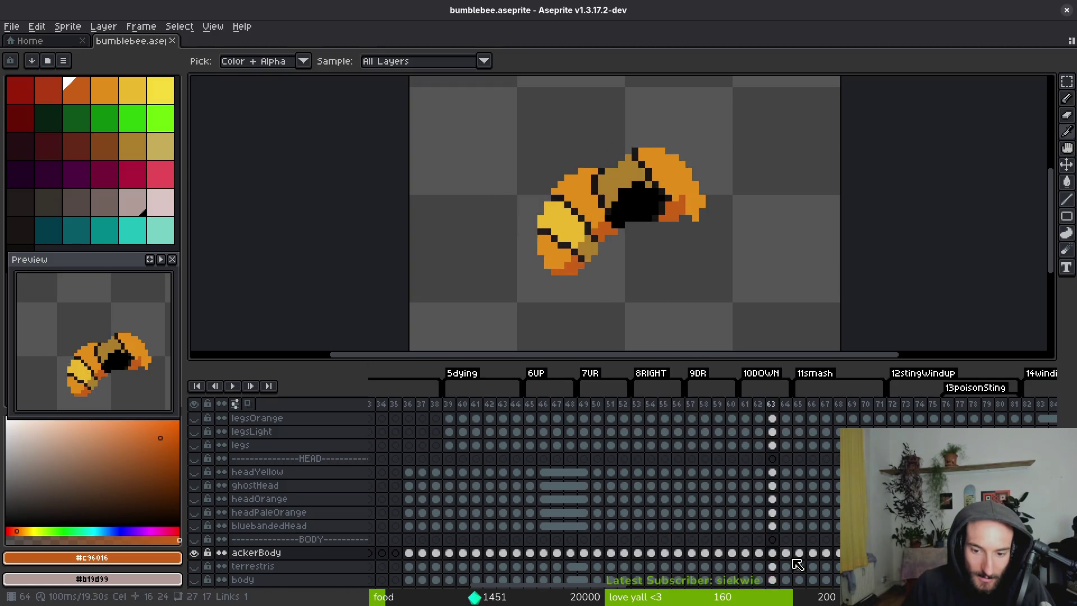
scroll(775, 452, right, 3)
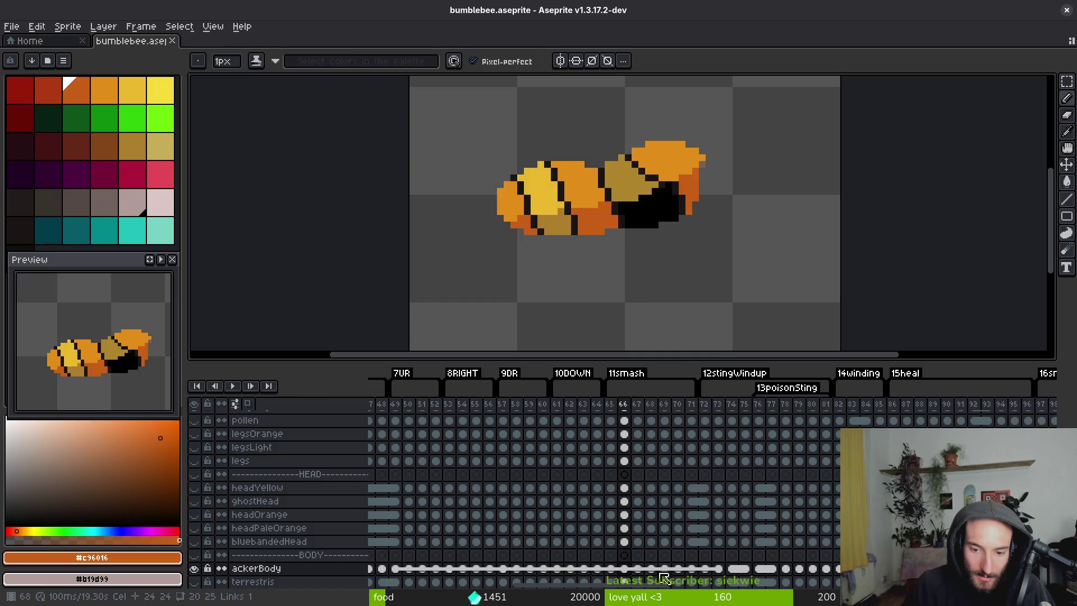
click(664, 569)
key(Right)
key(Right)
key(Right)
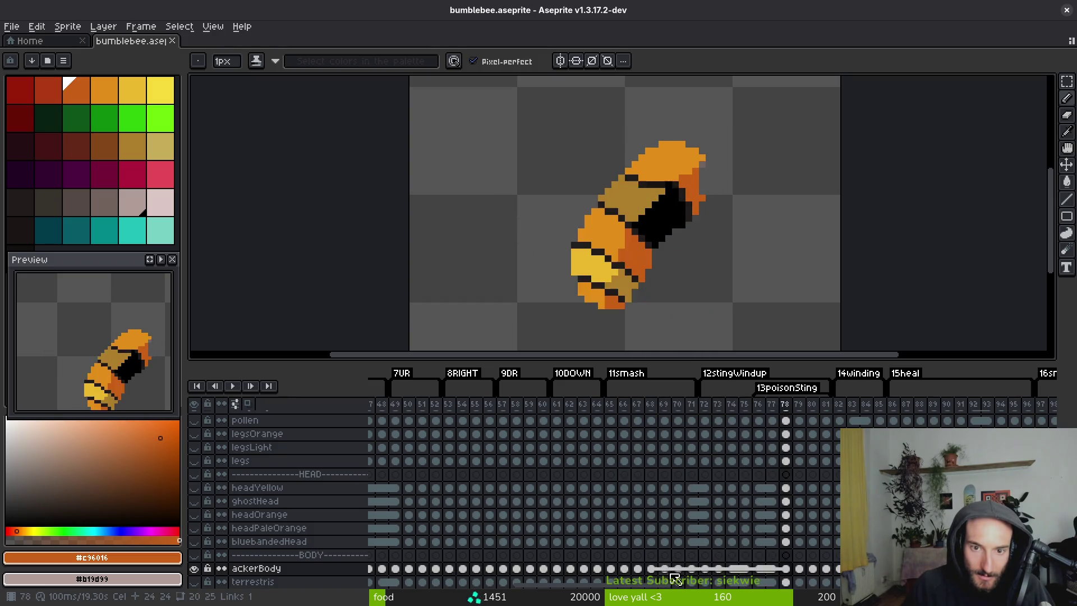
key(Right)
key(Right)
key(Right)
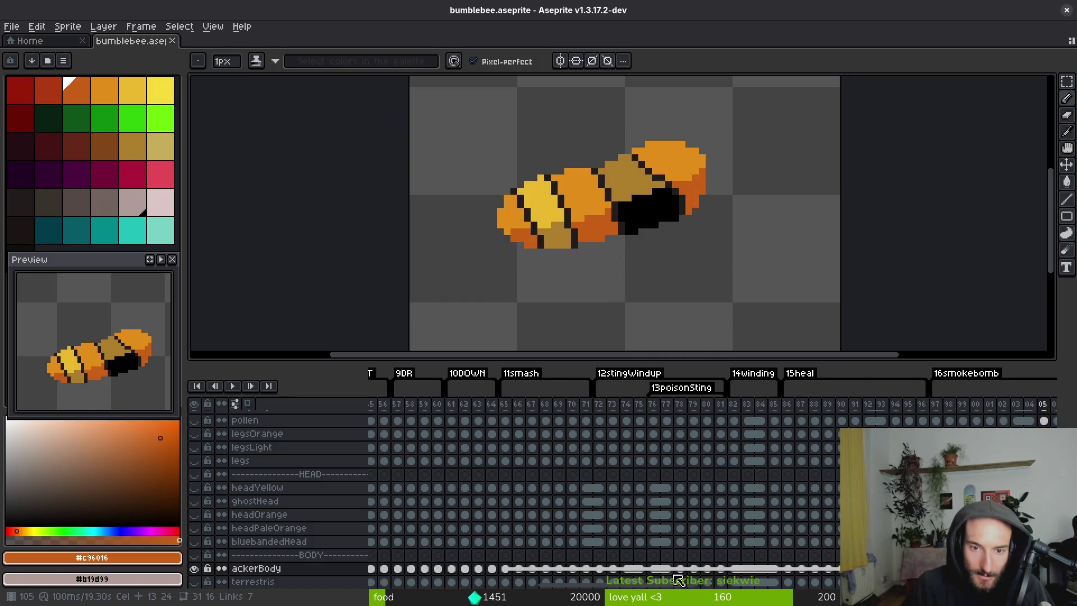
key(Left)
key(Left)
key(Left)
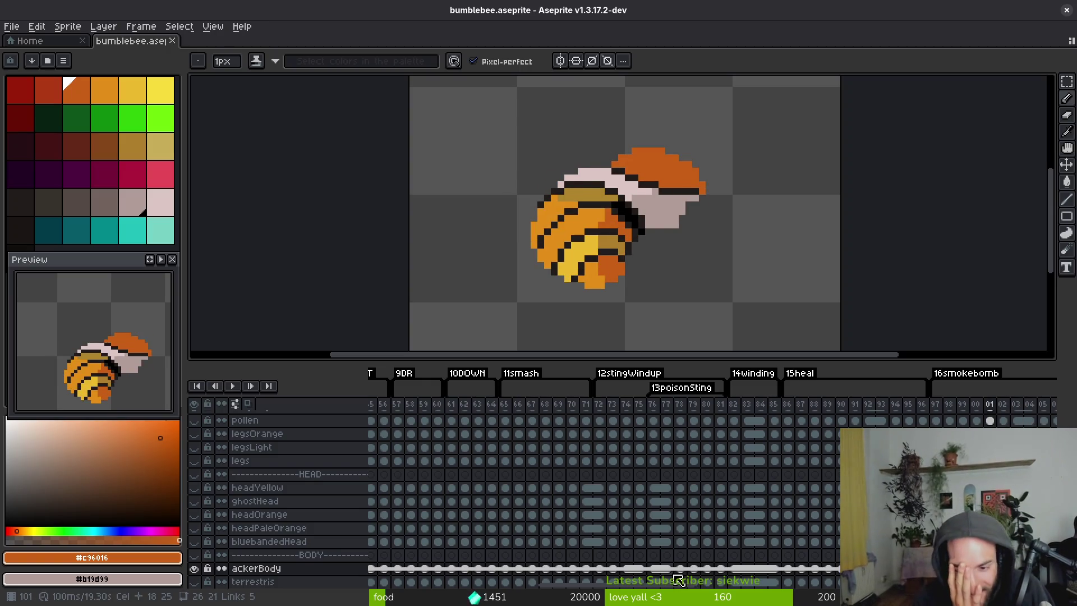
key(Left)
key(Left)
key(Left)
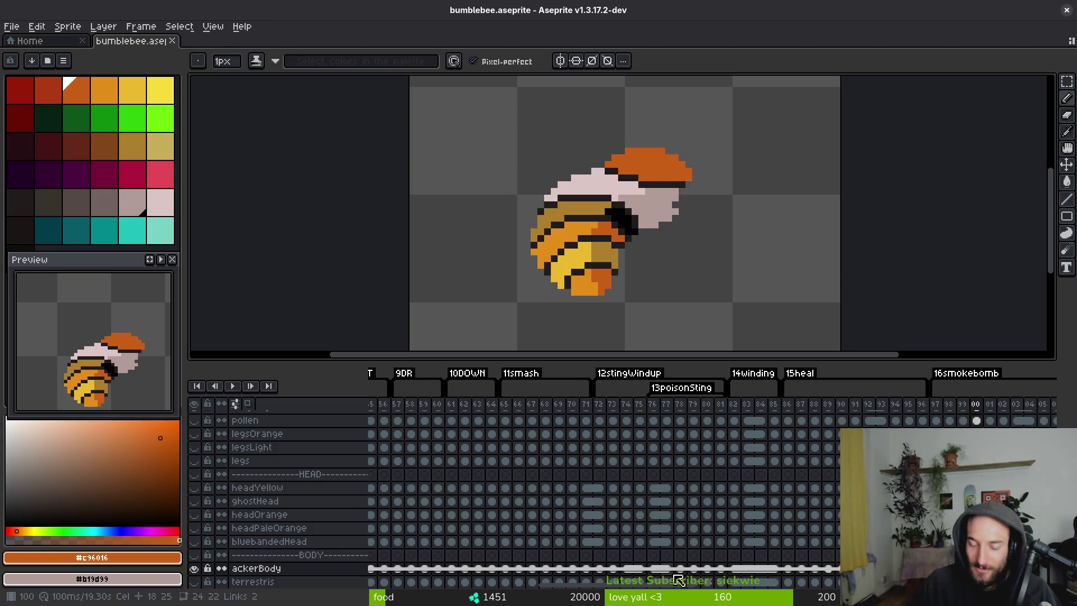
Pan the timeline to view ackerBody frames 37 and 38, then return to frame 45.
mouse_move(976, 517)
mouse_down()
mouse_move(746, 482)
mouse_move(670, 448)
mouse_up()
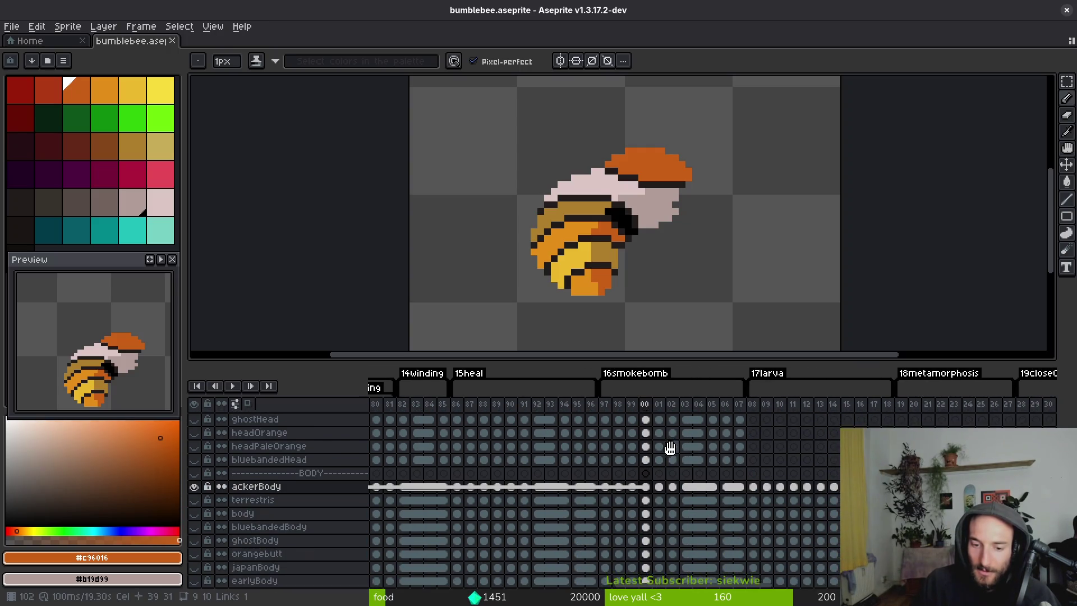
key(Right)
key(Right)
key(Right)
key(Right)
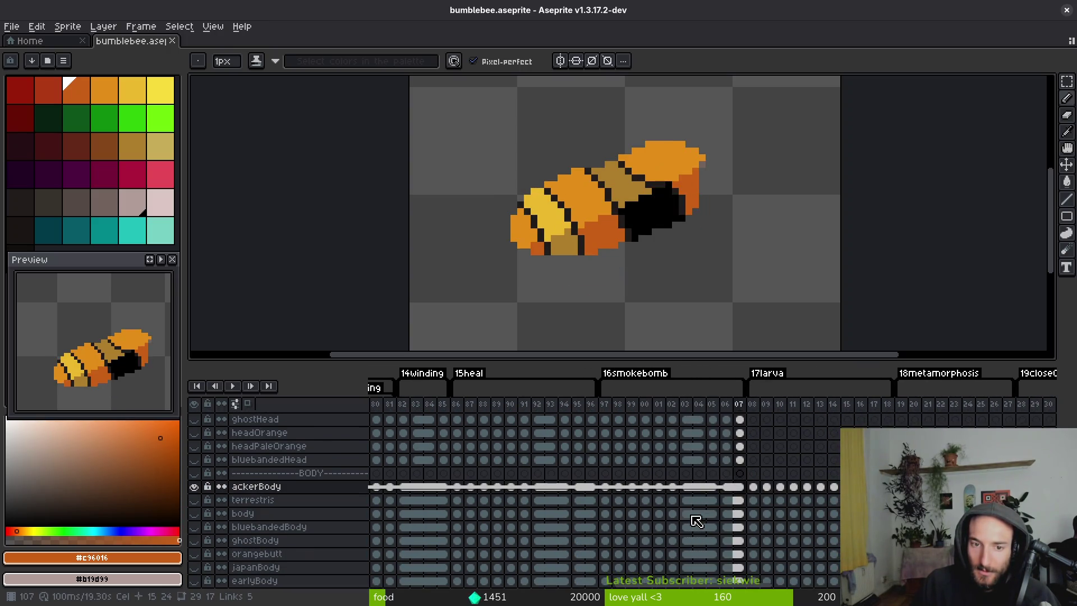
key(Left)
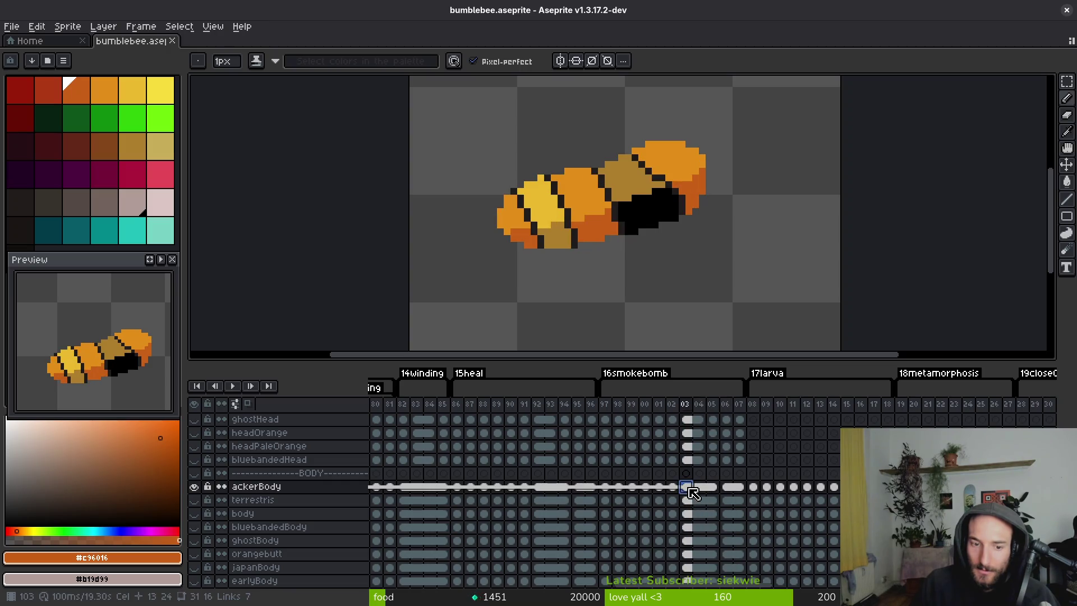
mouse_move(441, 495)
mouse_down()
mouse_move(703, 474)
mouse_move(774, 488)
mouse_up()
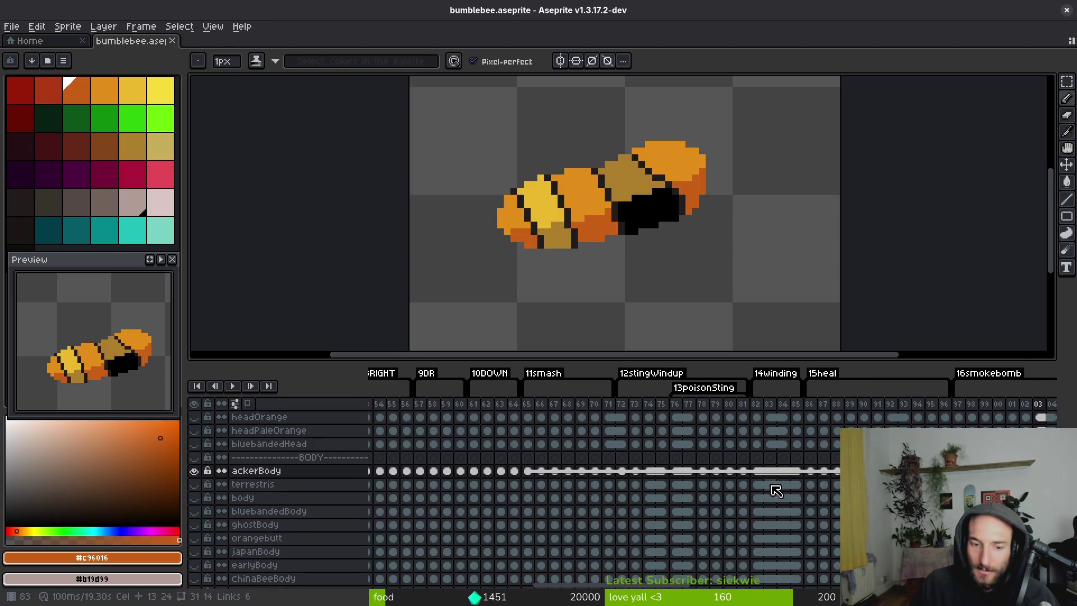
drag(488, 473, 882, 487)
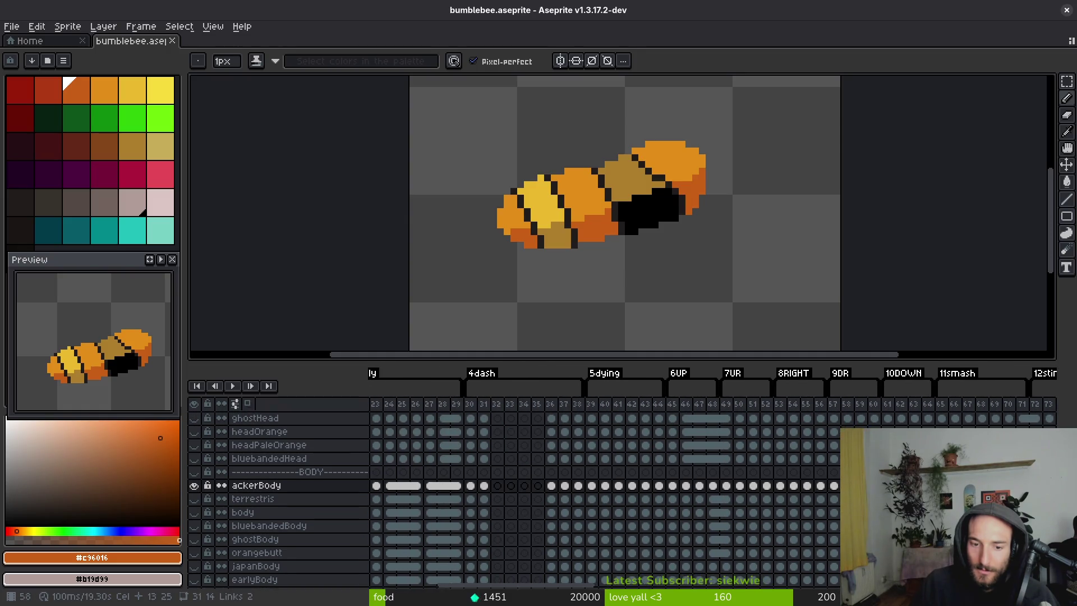
click(566, 485)
click(579, 487)
click(566, 487)
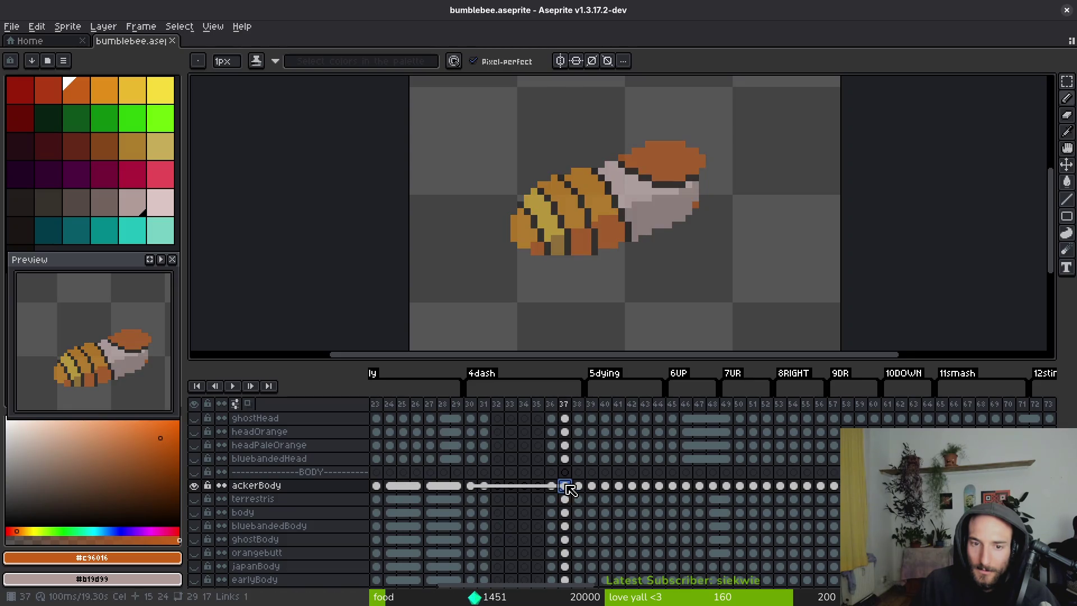
scroll(567, 488, right, 10)
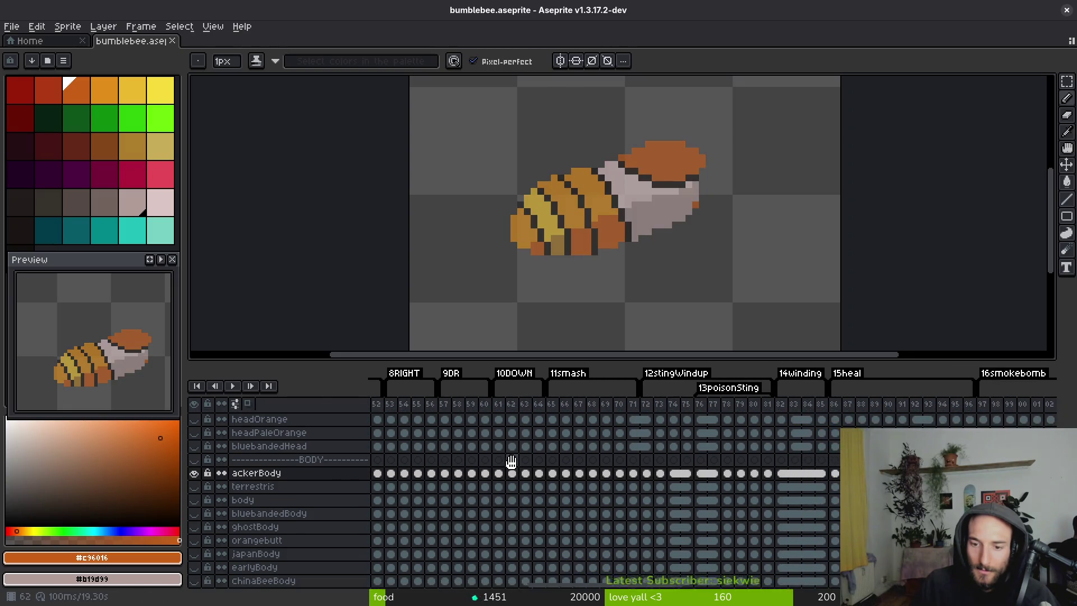
scroll(488, 501, left, 15)
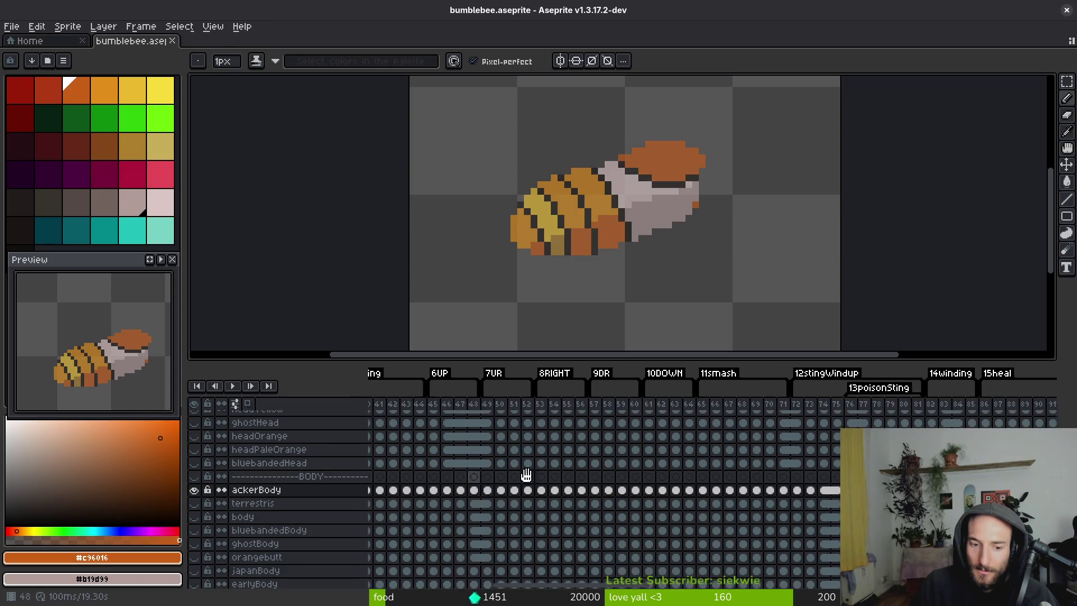
scroll(830, 505, right, 5)
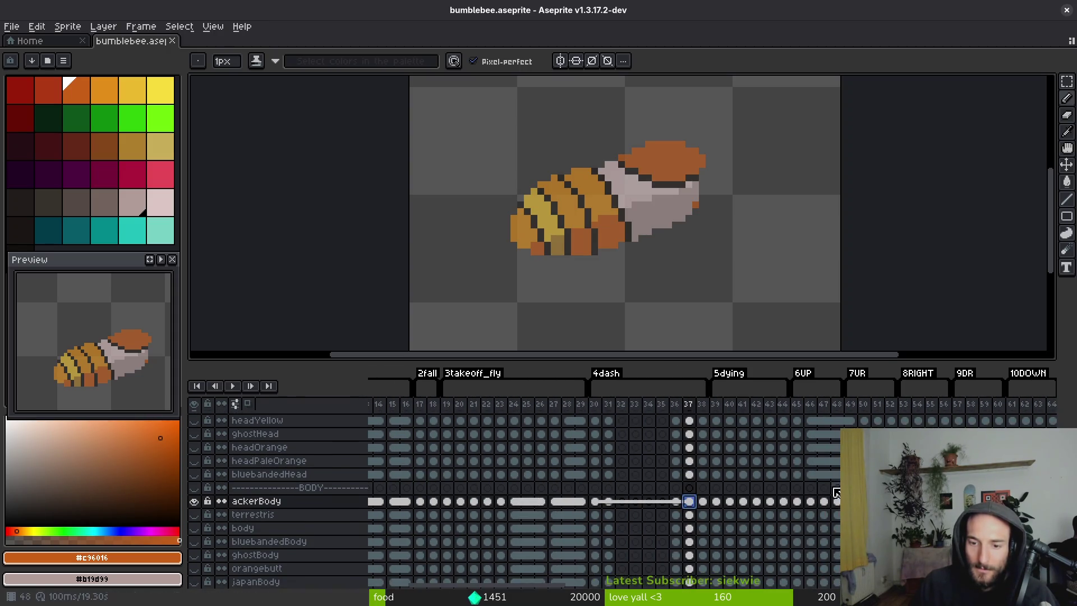
click(678, 508)
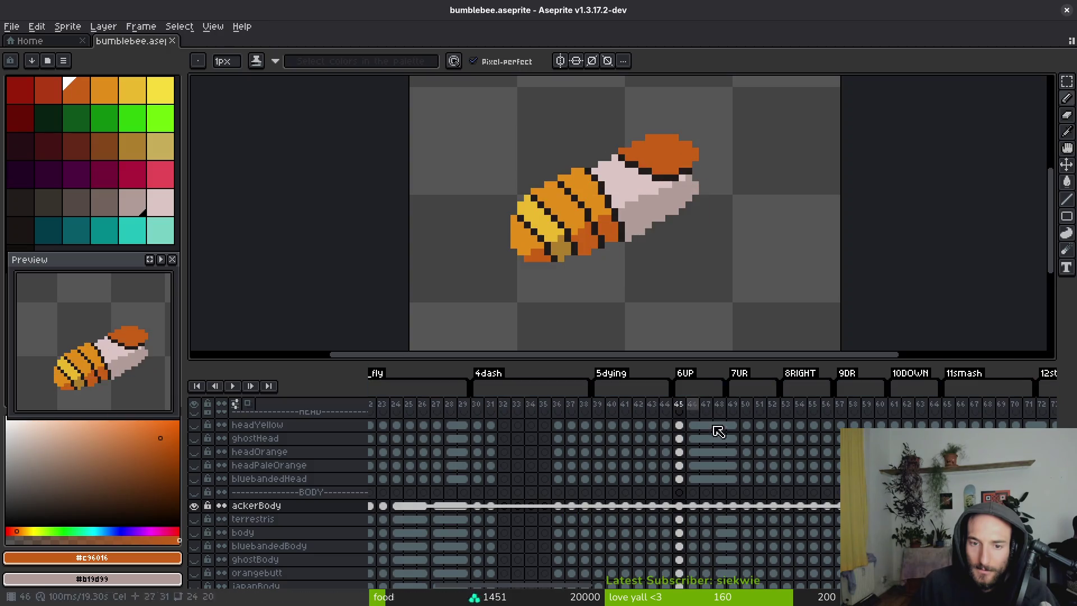
Draw a dark diagonal stripe across frame 46's abdomen using frame 45 as reference.
key(alt)
key(Right)
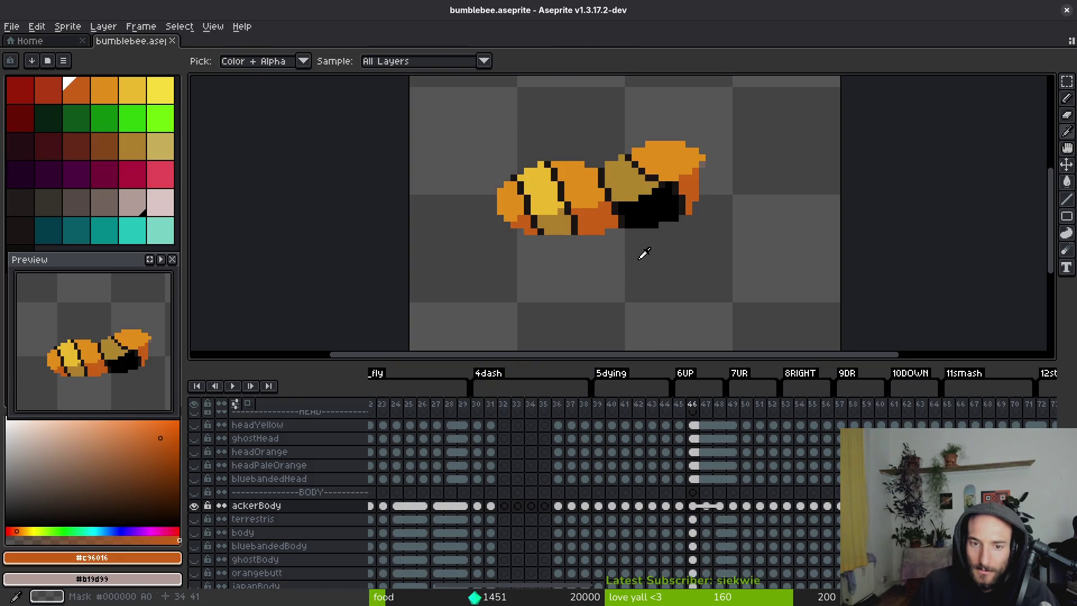
scroll(524, 180, up, 5)
alt+click(519, 174)
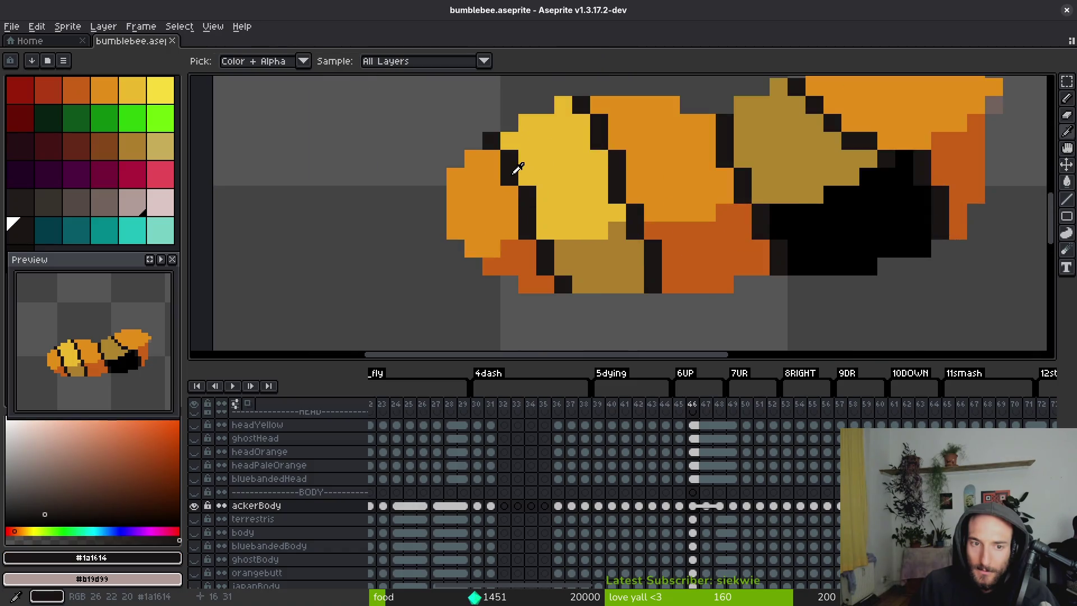
key(Left)
key(Right)
drag(544, 103, 576, 188)
key(ctrl+z)
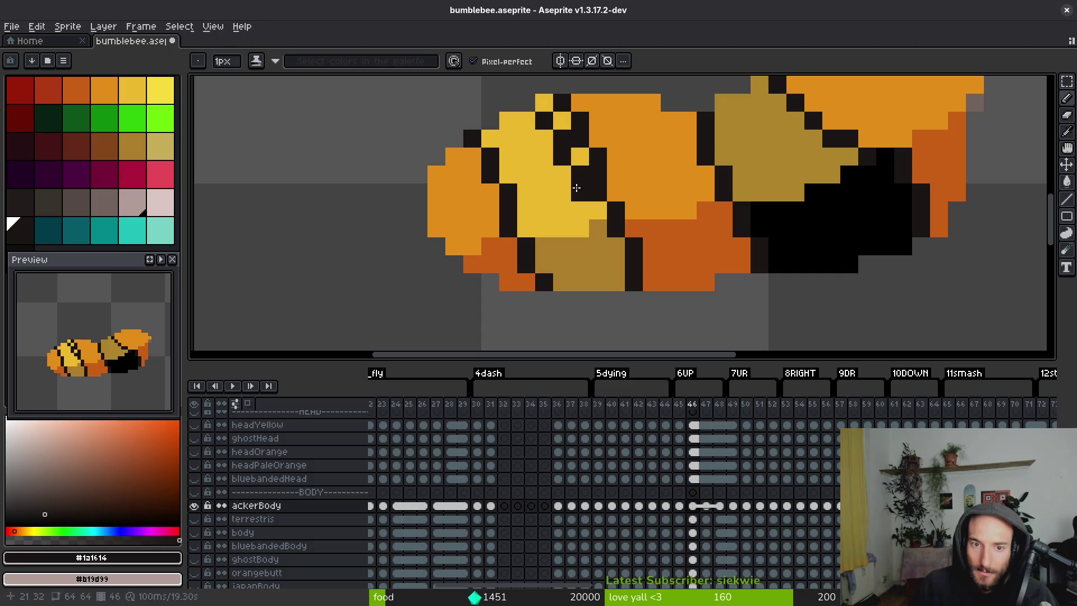
drag(595, 229, 598, 245)
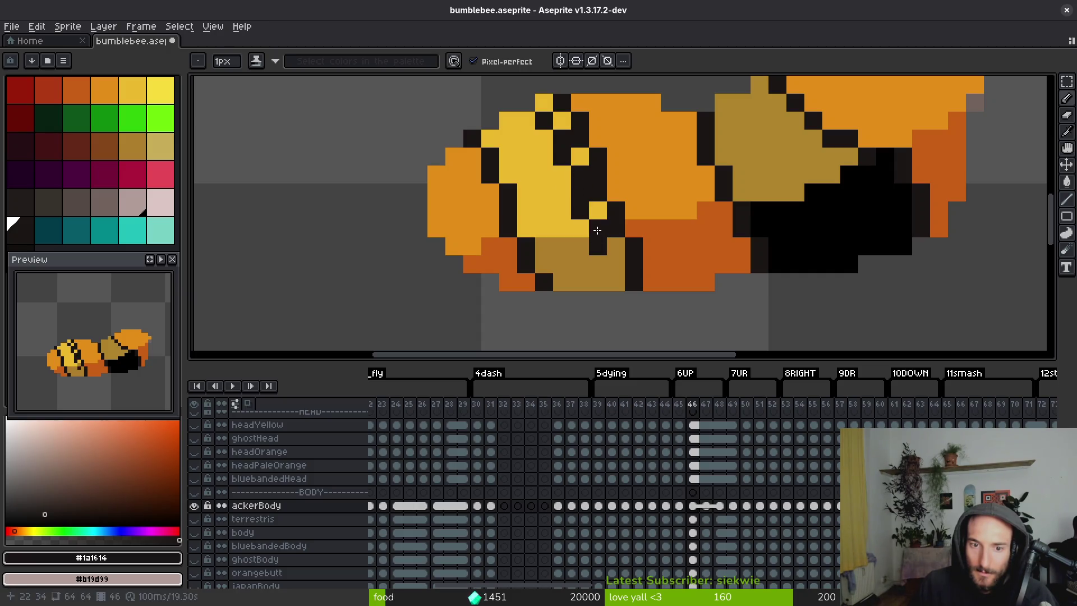
Repaint stray stripe pixels dark orange and add a dark pixel at the abdomen's top edge.
alt+click(678, 257)
drag(635, 283, 565, 149)
scroll(660, 225, up, 1)
alt+click(634, 221)
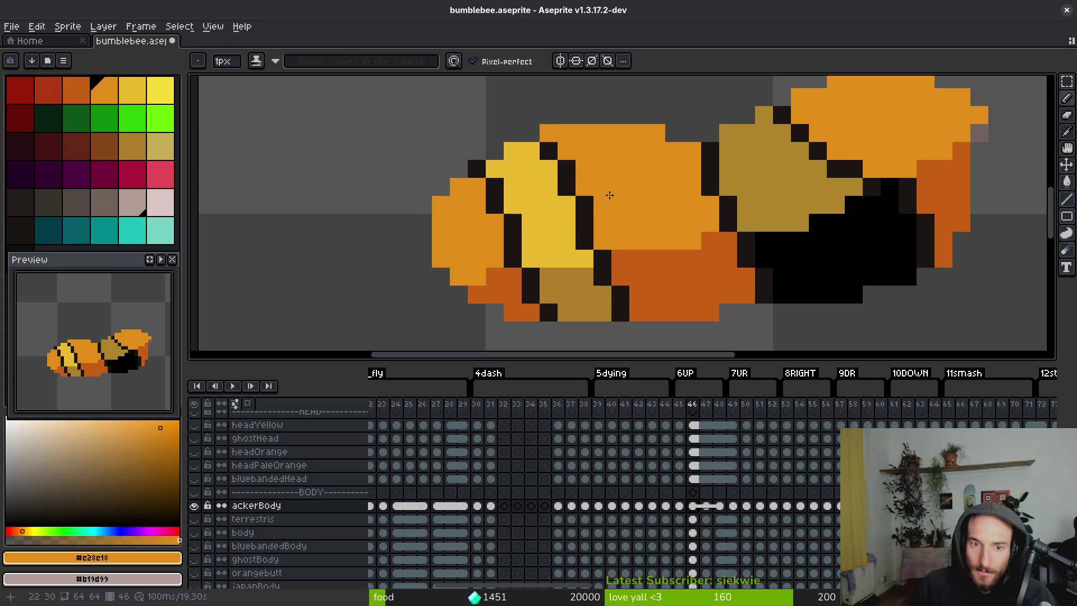
alt+click(568, 169)
click(637, 134)
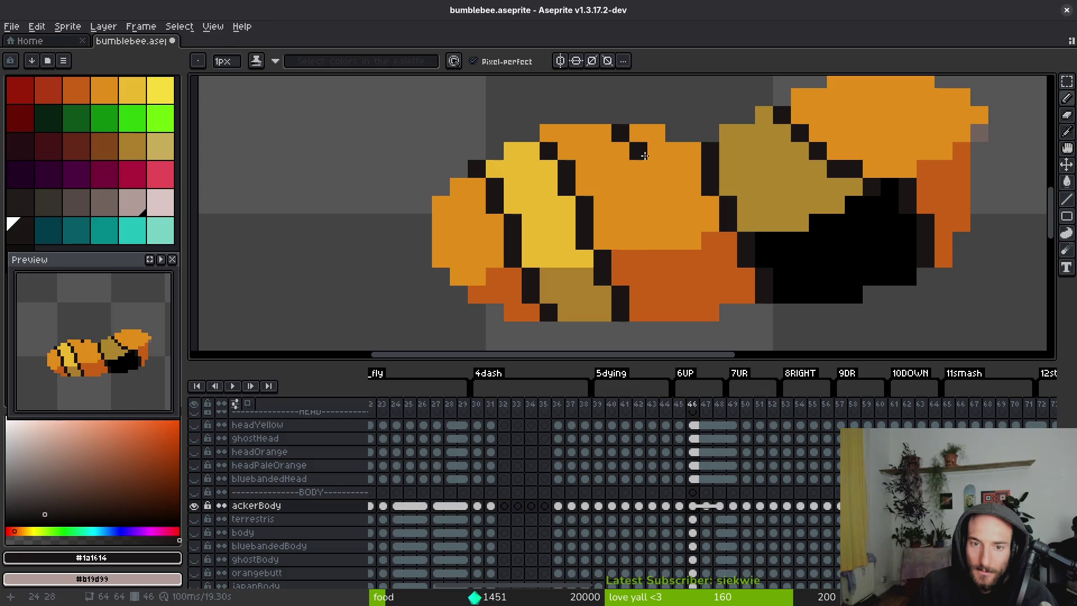
Draw a second dark diagonal stripe down to the abdomen's lower edge.
drag(638, 168, 695, 306)
scroll(729, 302, down, 2)
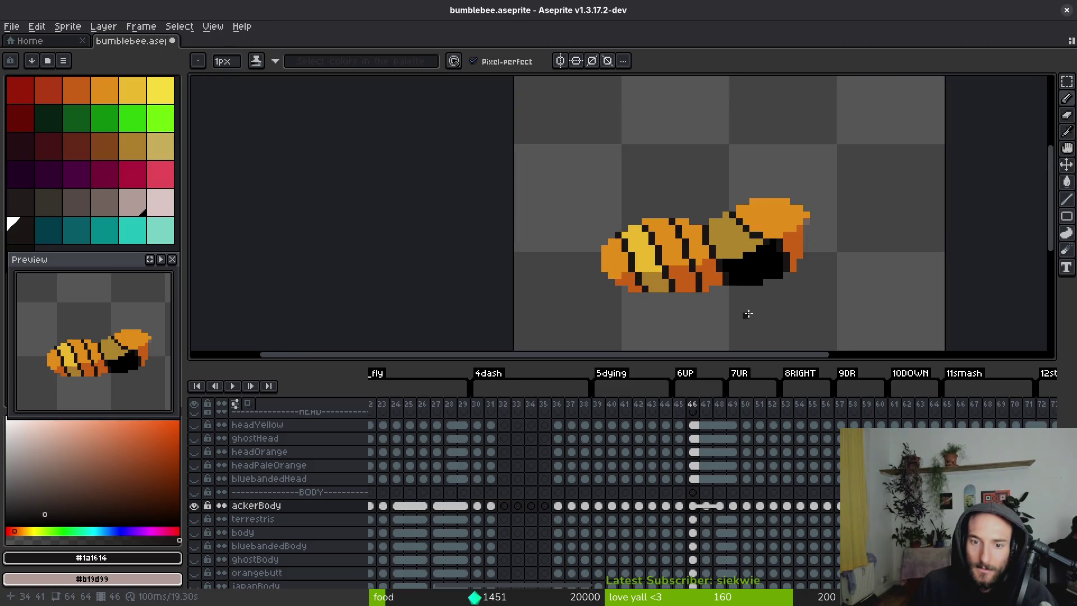
scroll(741, 302, up, 2)
drag(657, 203, 680, 234)
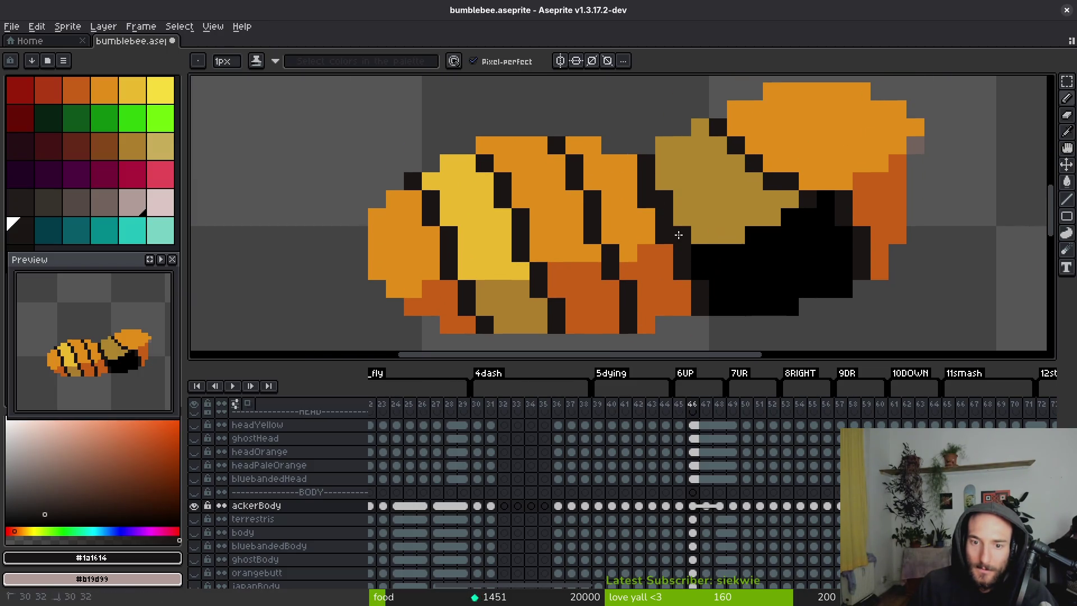
Turn a stray dark pixel orange and resample the dark stripe colour.
alt+click(679, 269)
alt+click(645, 235)
click(646, 200)
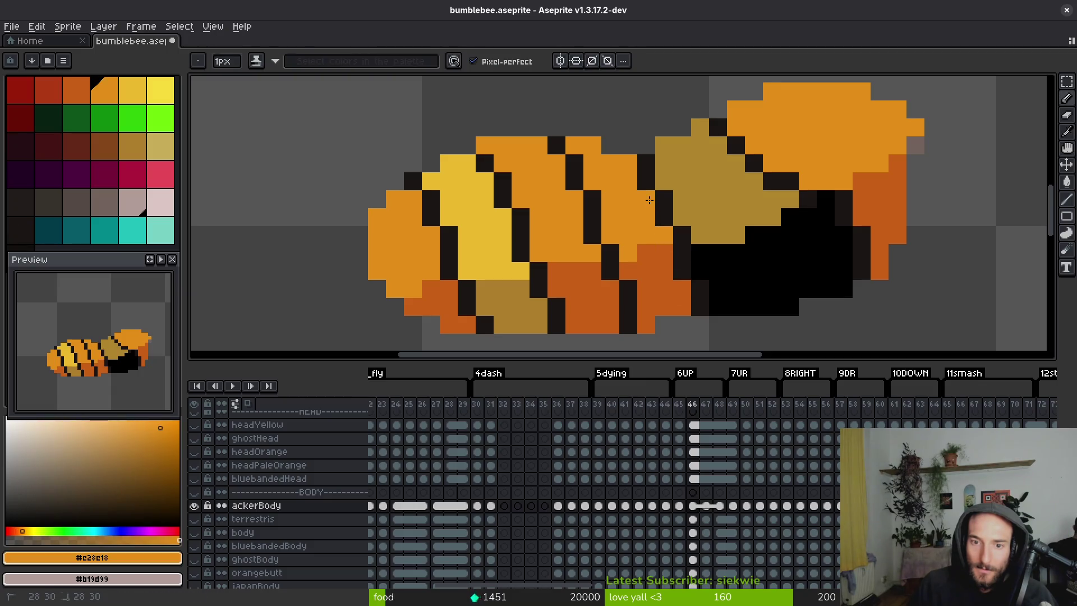
scroll(655, 245, down, 4)
scroll(655, 245, up, 3)
alt+click(657, 175)
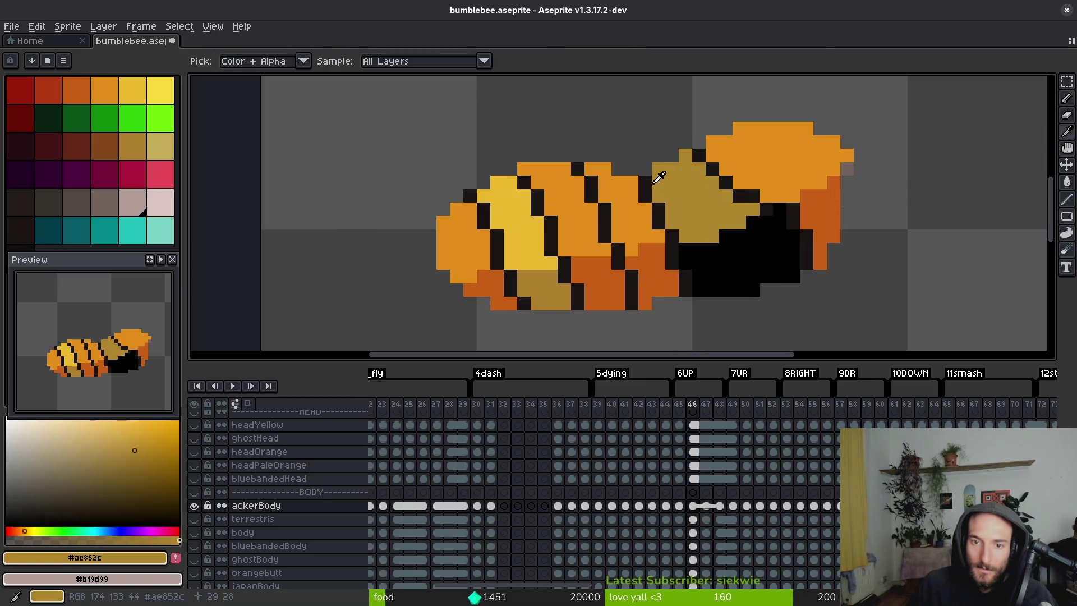
scroll(660, 188, down, 2)
alt+click(660, 187)
Compare the edited frame 46 with its neighbouring frame.
scroll(673, 236, up, 1)
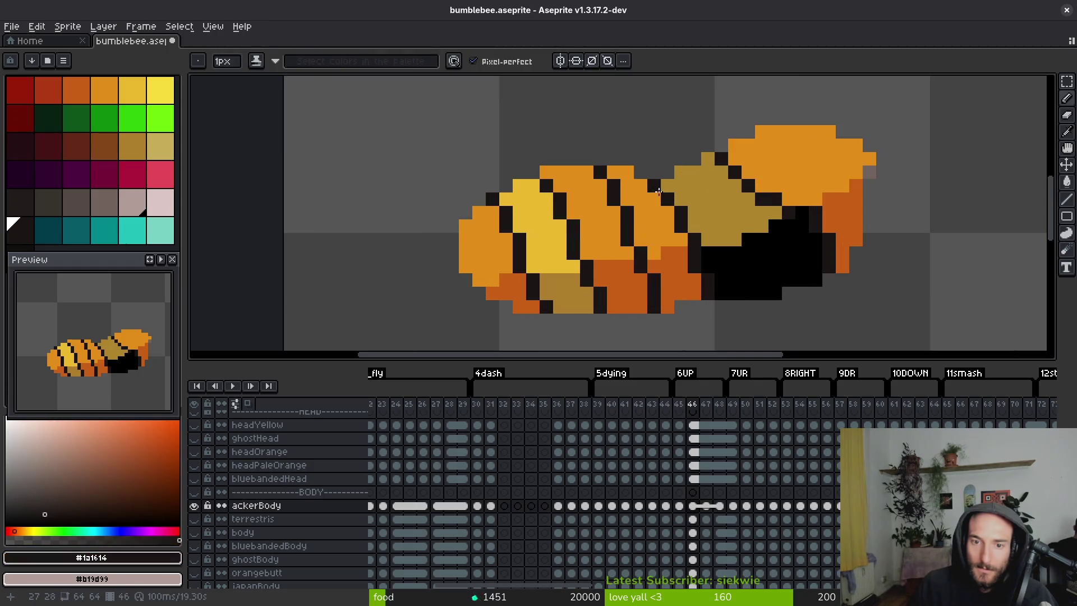
scroll(685, 277, down, 3)
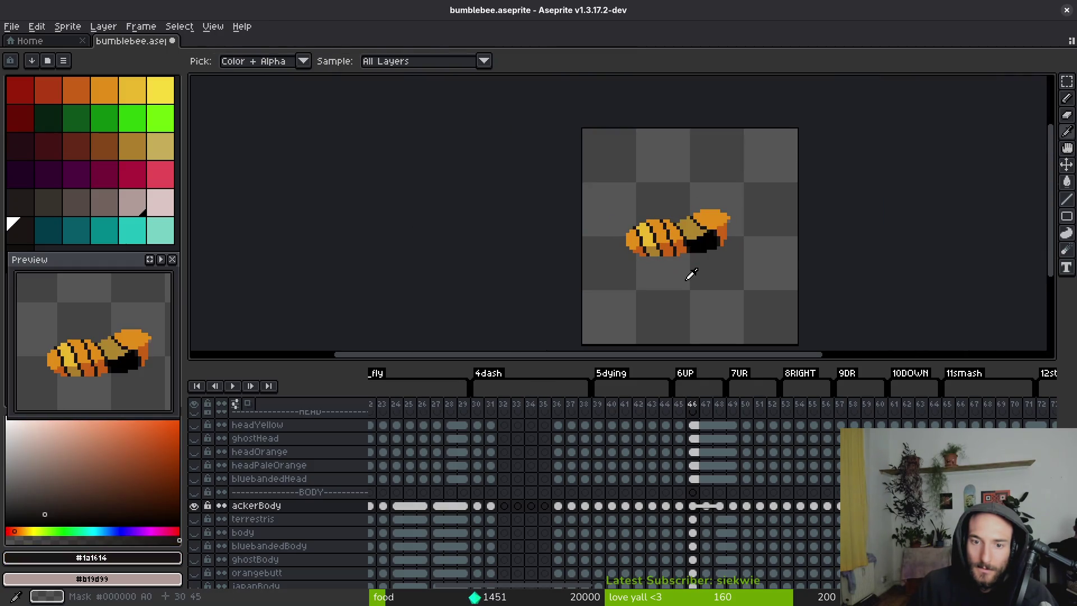
scroll(673, 247, up, 3)
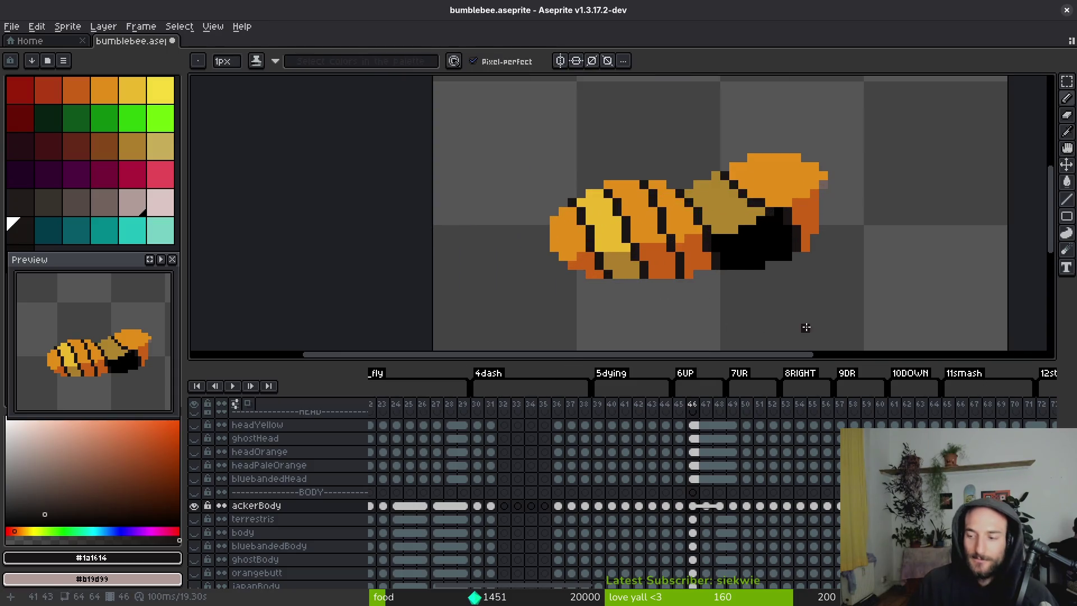
key(Right)
key(Left)
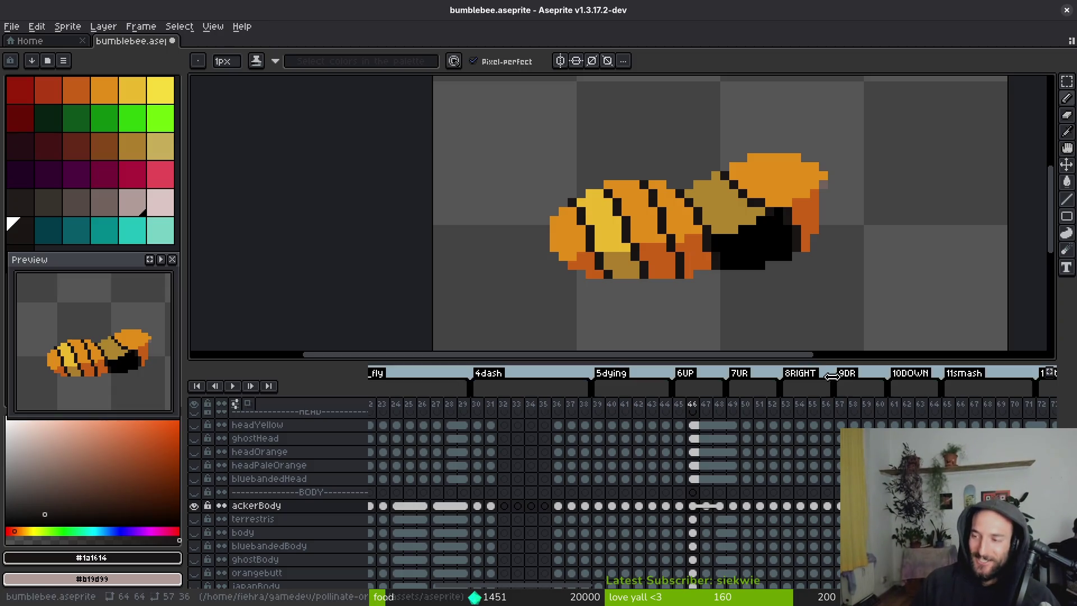
scroll(673, 494, up, 1)
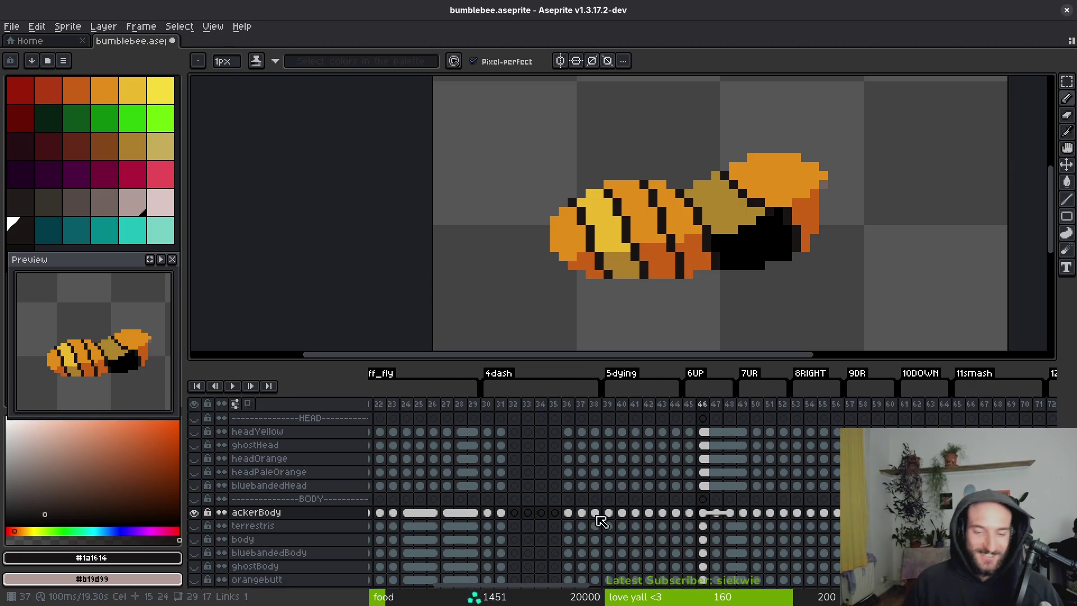
click(701, 515)
key(Right)
key(Left)
key(Right)
scroll(687, 228, up, 2)
key(Left)
key(Right)
scroll(696, 247, down, 2)
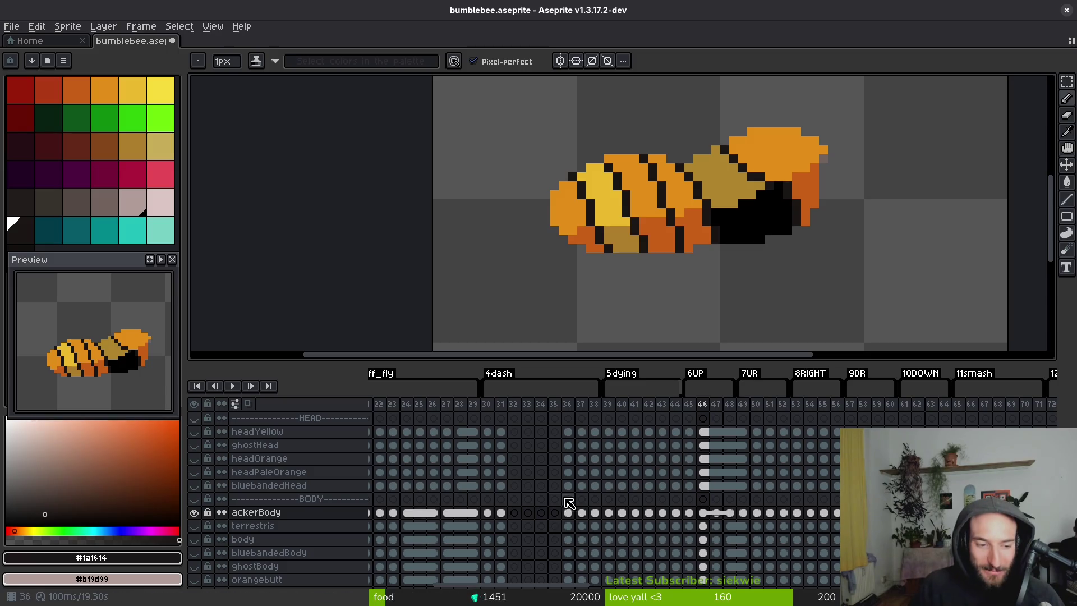
scroll(688, 466, up, 1)
click(707, 424)
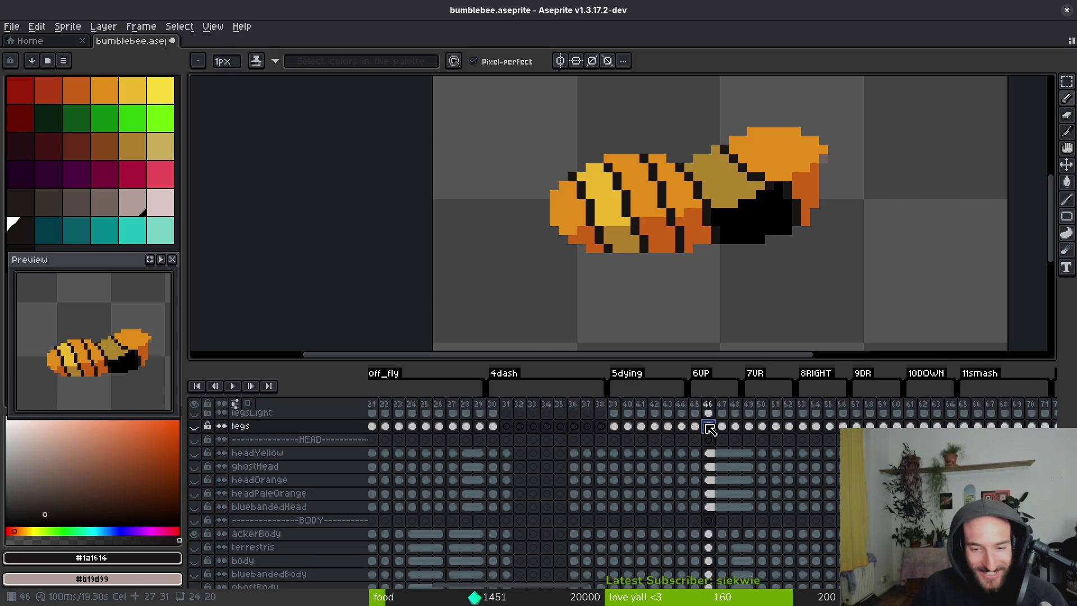
scroll(696, 463, up, 2)
scroll(690, 459, up, 2)
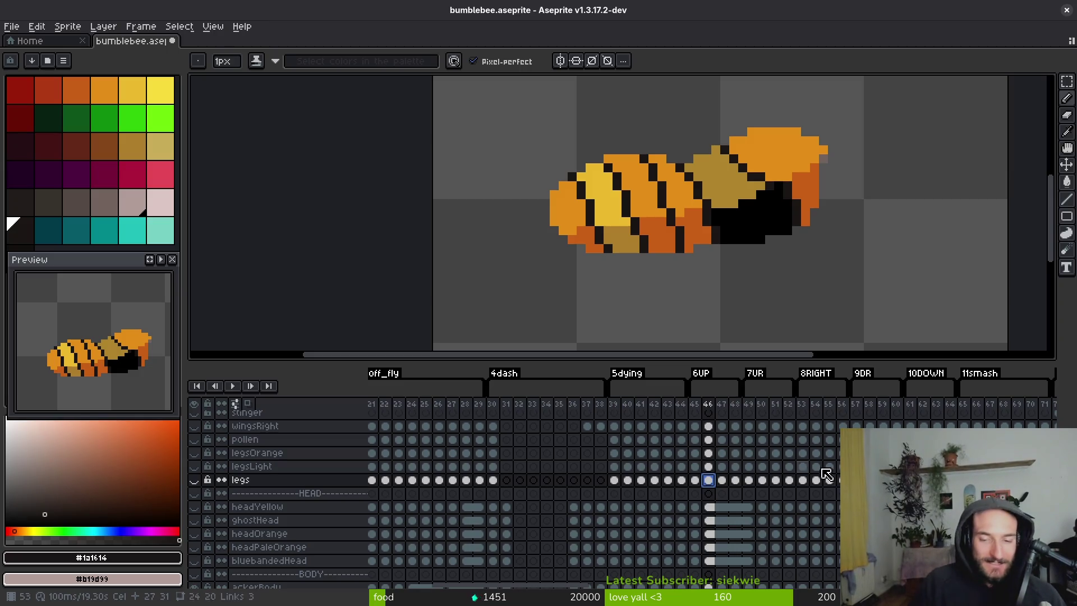
scroll(695, 490, up, 3)
scroll(634, 485, up, 2)
scroll(337, 548, down, 8)
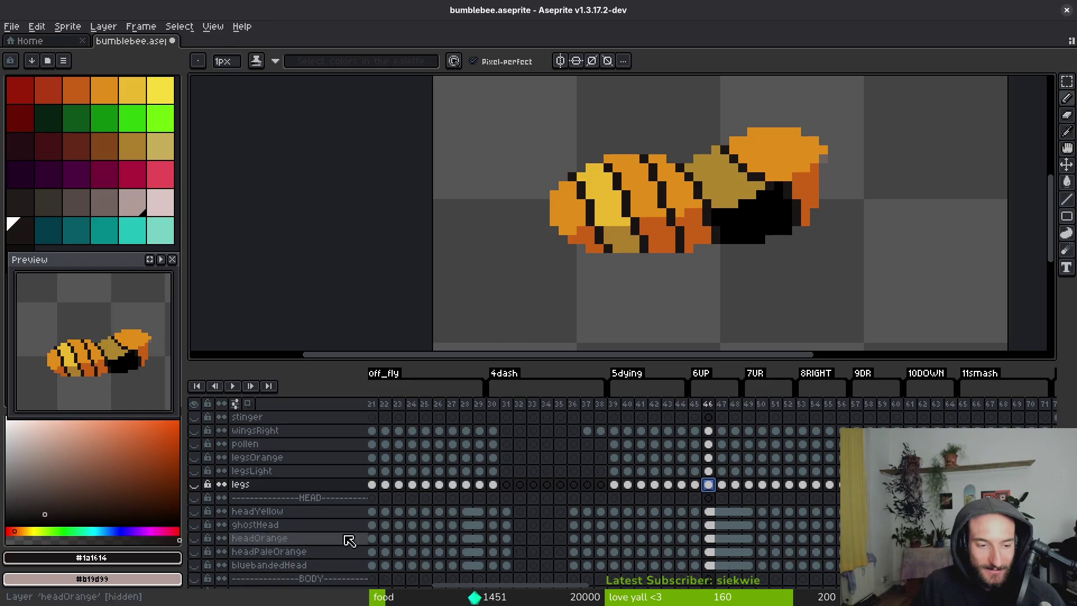
click(708, 539)
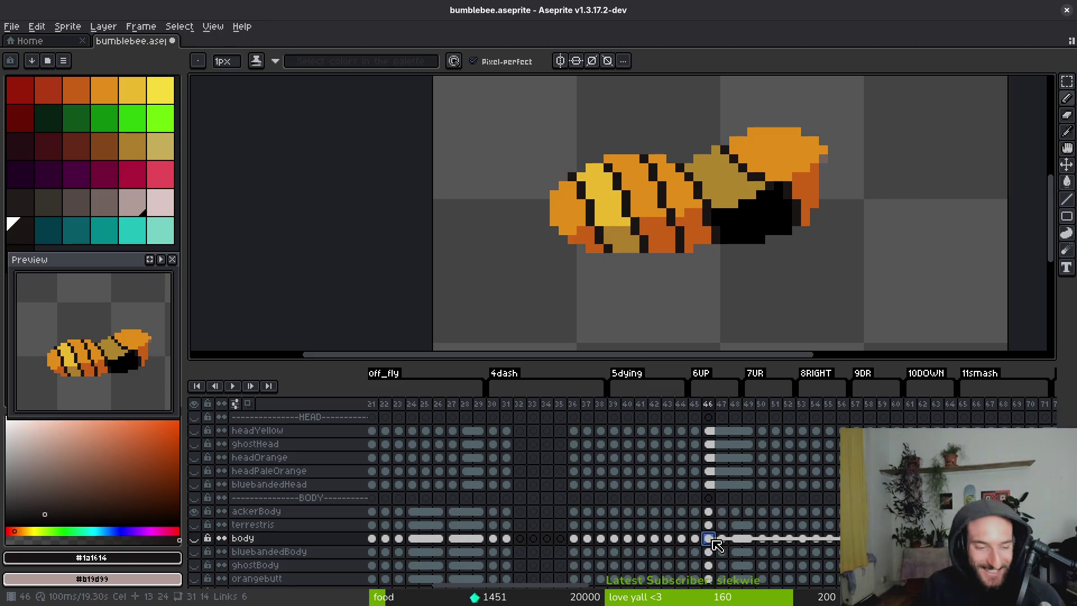
click(194, 538)
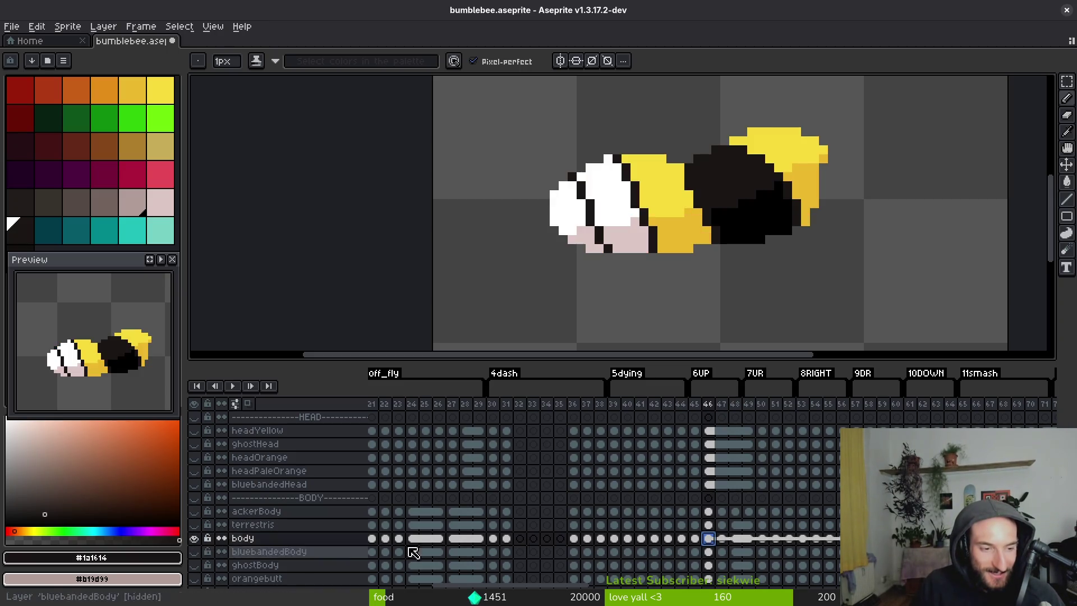
key(Left)
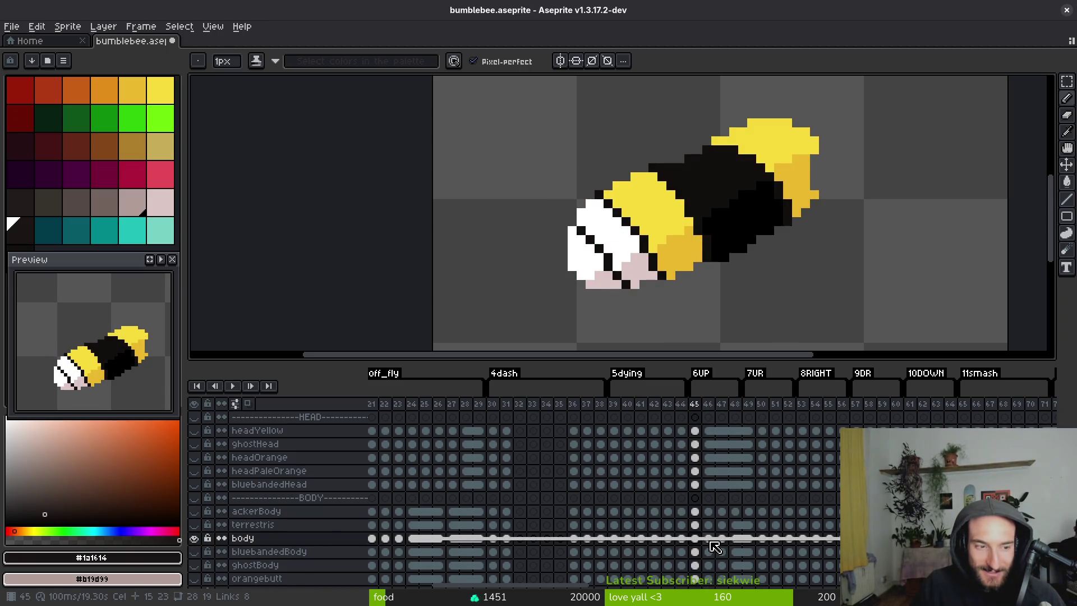
key(Right)
key(Left)
key(Right)
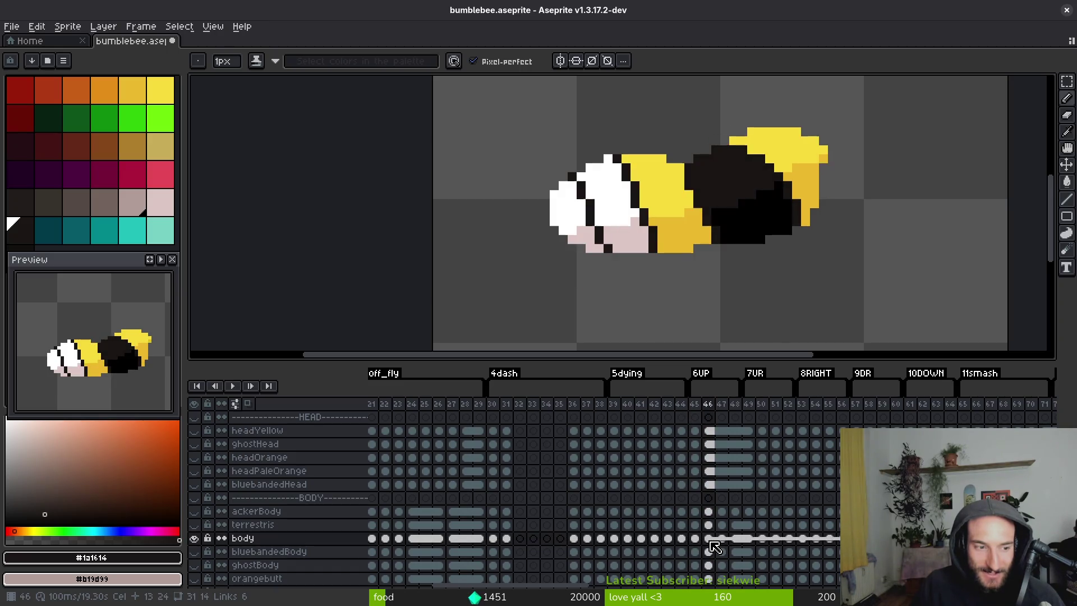
key(Left)
key(Right)
key(Left)
key(Right)
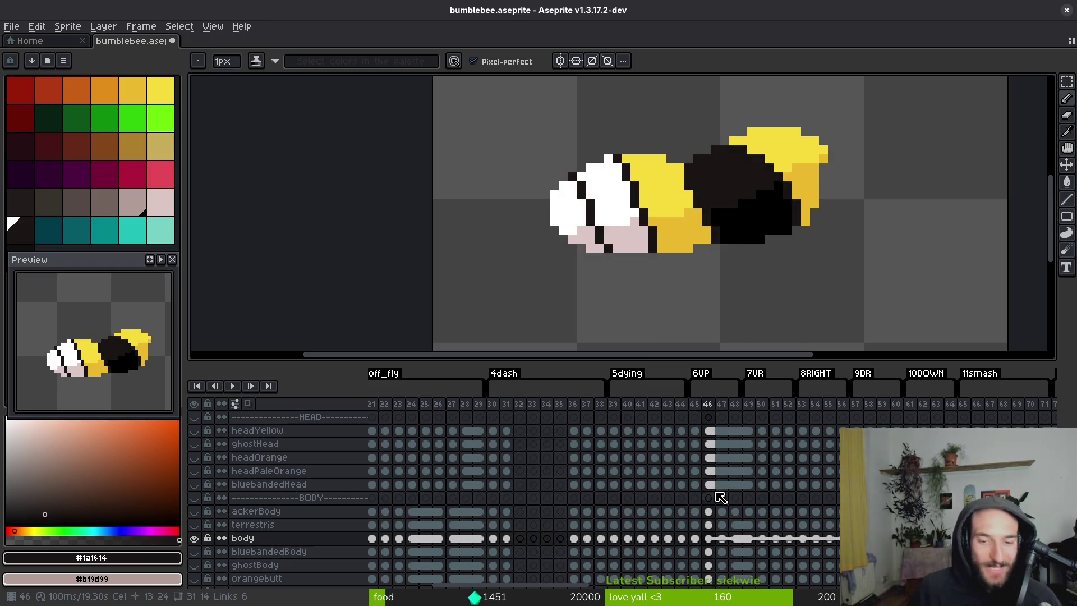
click(193, 511)
click(194, 537)
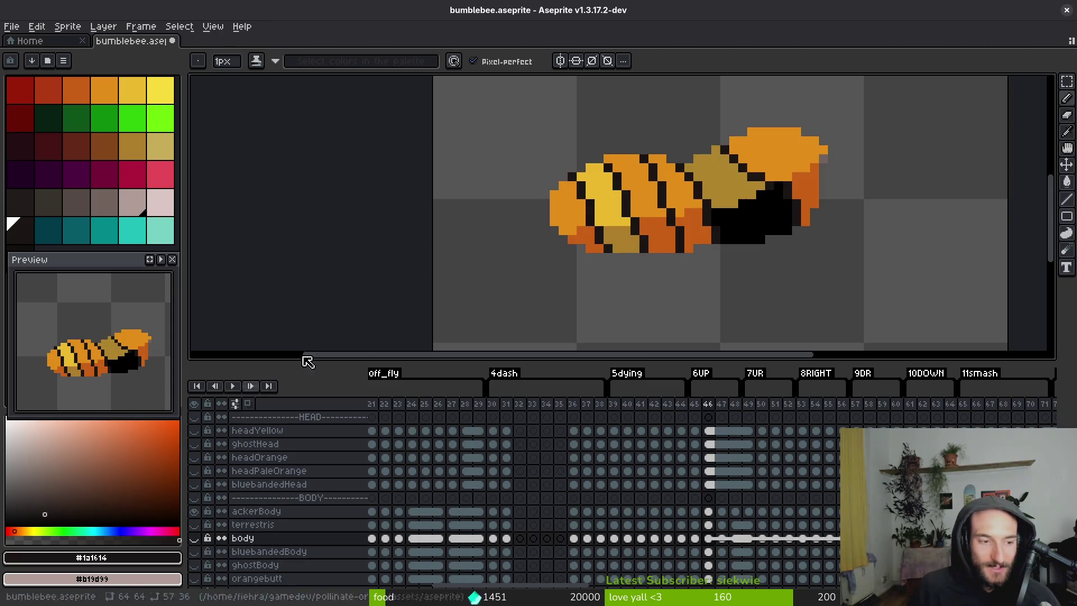
Flip back and forth between frames 45 and 46 to compare the bee's body.
key(Left)
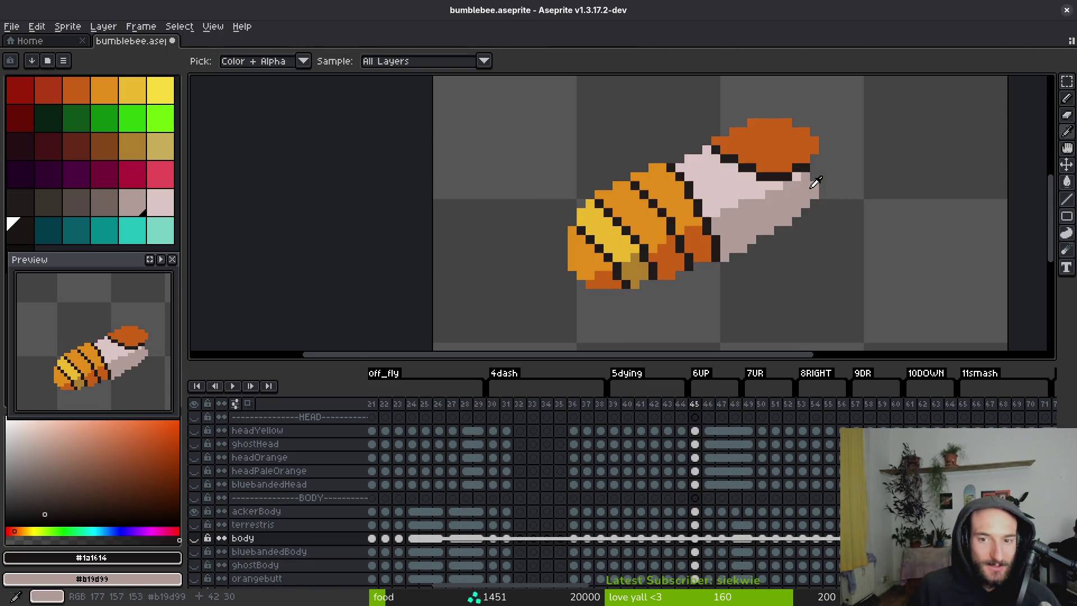
scroll(810, 208, down, 5)
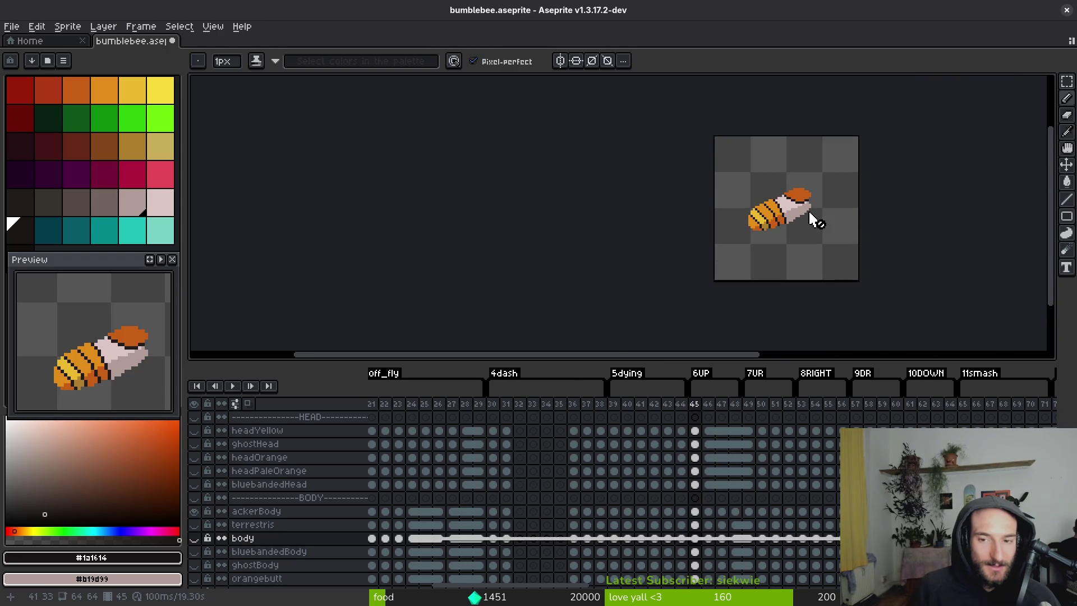
scroll(810, 219, up, 5)
key(Right)
key(alt)
key(Left)
key(Right)
key(Left)
key(Right)
key(Left)
key(Right)
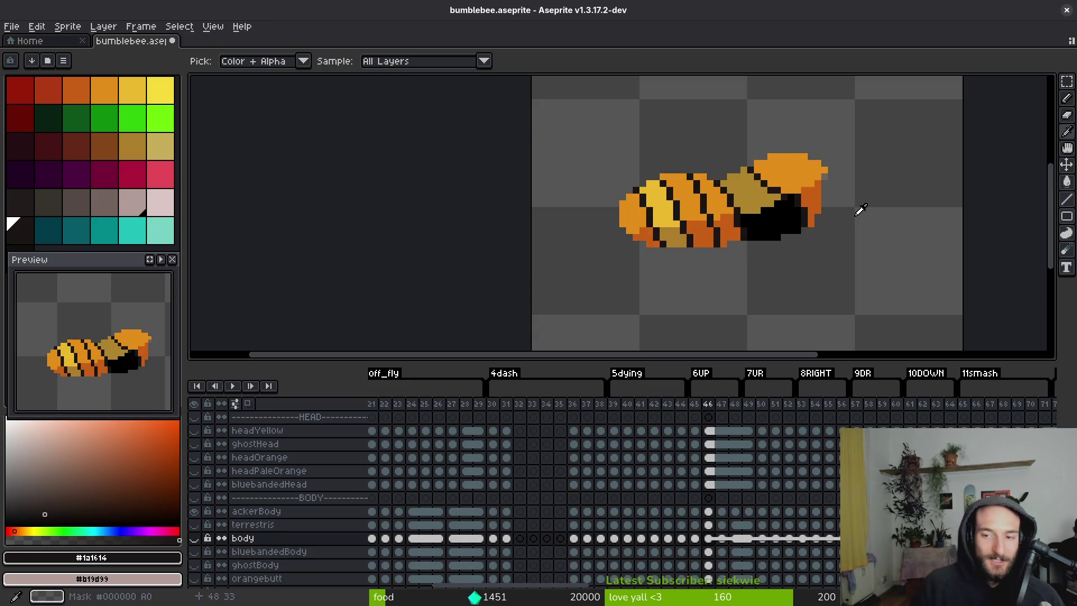
key(Left)
key(Right)
key(Left)
key(Right)
scroll(783, 246, right, 1)
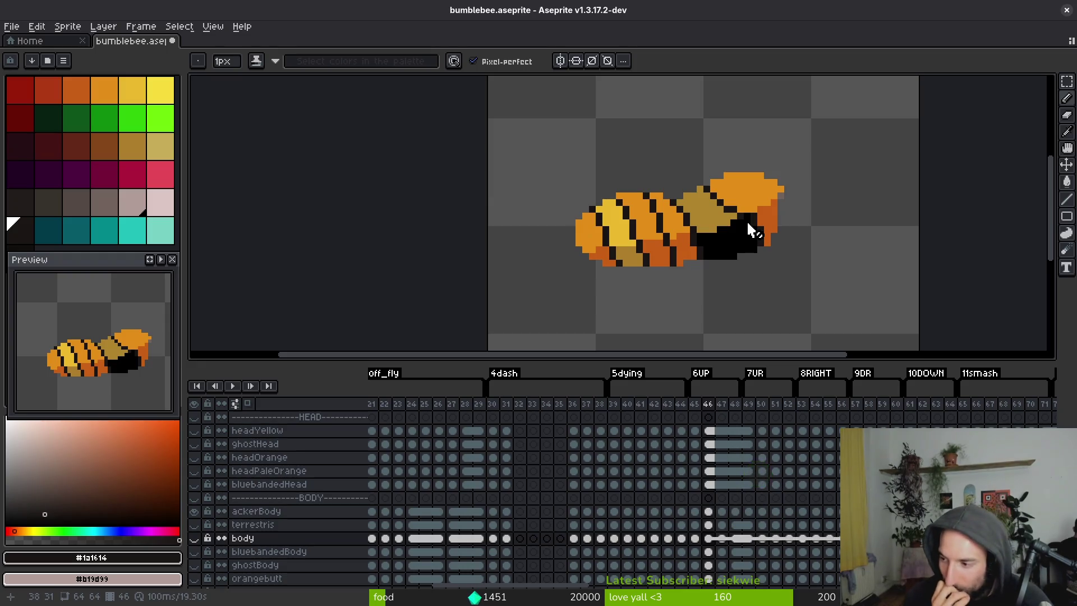
scroll(743, 223, right, 1)
Sample pale thorax colour #dcc6c5 on frame 45, then return to frame 46 with the Paint Bucket.
key(Left)
key(Right)
key(Left)
click(704, 247)
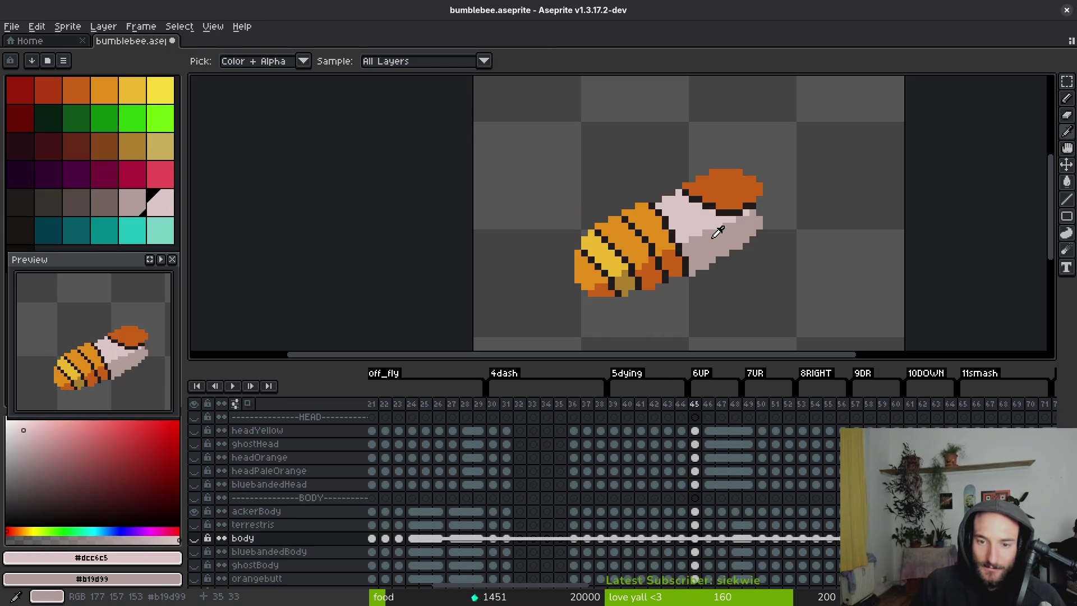
key(Right)
key(g)
scroll(701, 227, up, 2)
scroll(696, 235, down, 1)
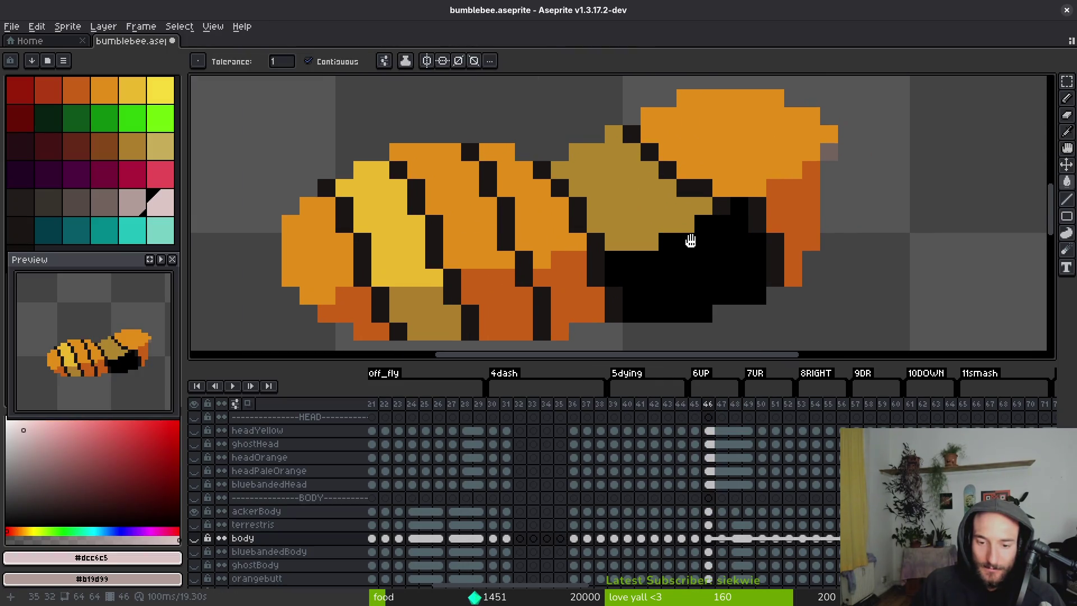
On the ackerBody layer, fill frame 46's olive thorax pale pink and its black underside grey.
ctrl+alt+click(697, 241)
click(681, 225)
right_click(700, 275)
drag(700, 276, 620, 293)
Pencil dark outline pixels along the cap edge and refill the cap in darker orange.
key(b)
alt+click(650, 221)
drag(712, 204, 732, 205)
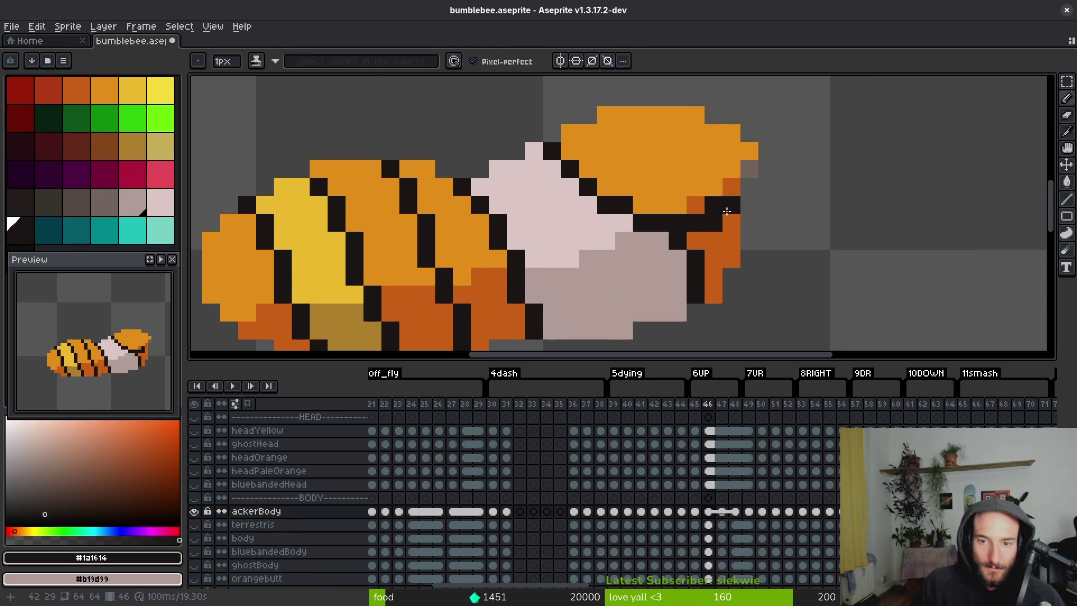
alt+click(711, 181)
alt+click(726, 188)
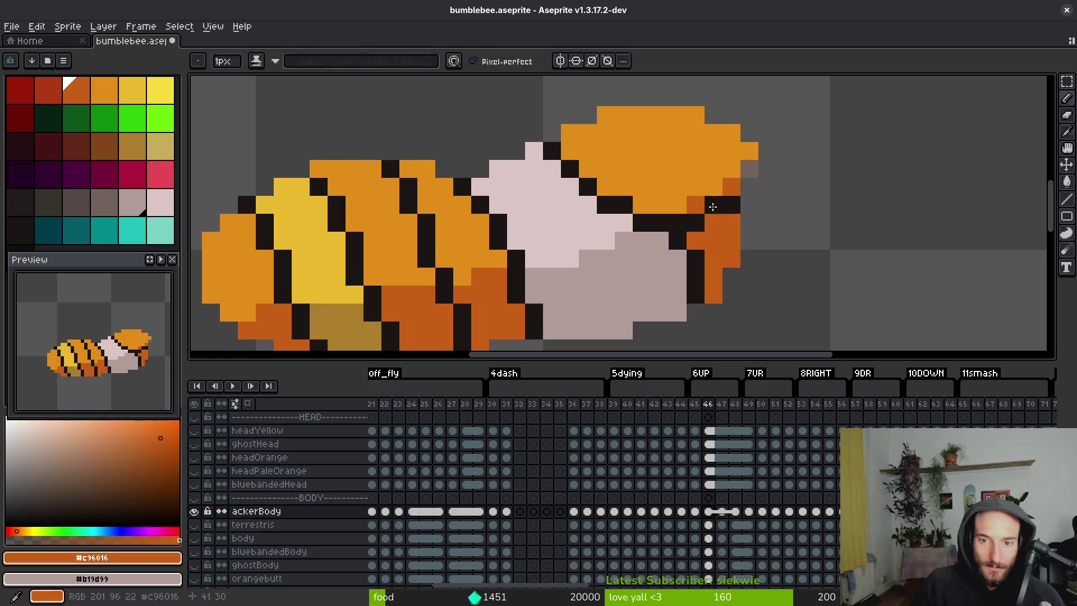
Bucket-fill the black patches, orange strip and black column of the thorax grey.
key(g)
click(695, 165)
drag(696, 165, 674, 134)
alt+click(637, 212)
click(664, 203)
key(ctrl+z)
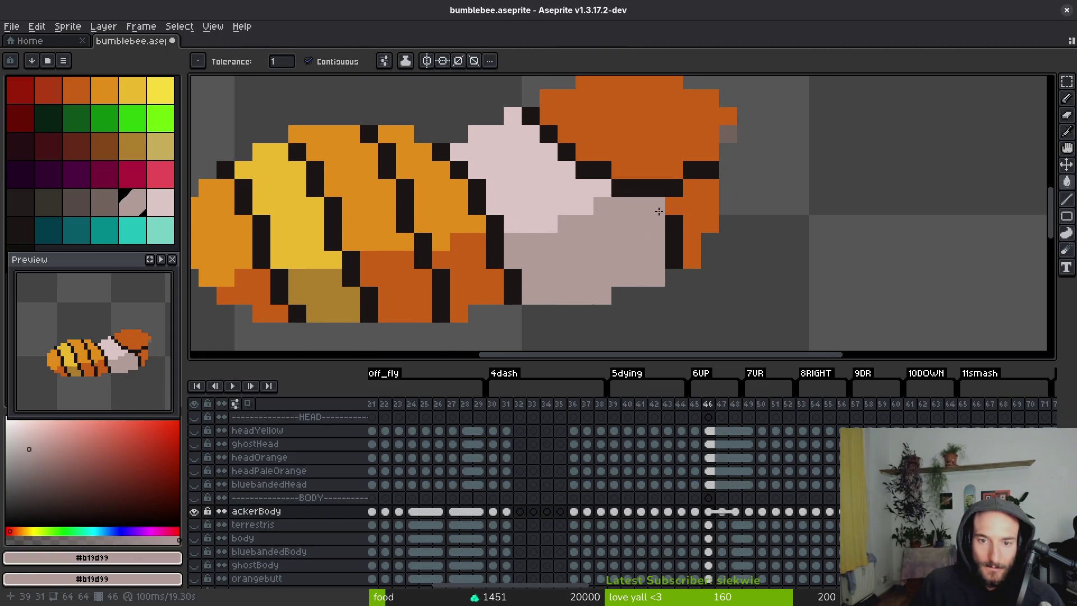
click(694, 204)
click(673, 238)
Pencil pale pink pixels over the grey thorax edge, then move to frame 47.
alt+click(584, 198)
key(b)
drag(638, 205, 611, 205)
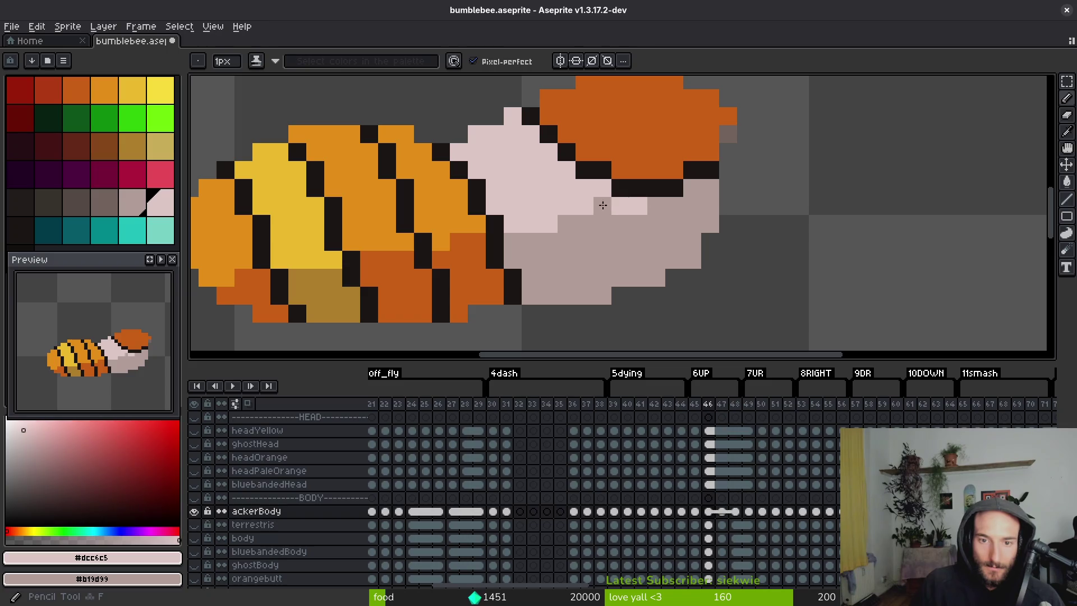
scroll(587, 211, down, 3)
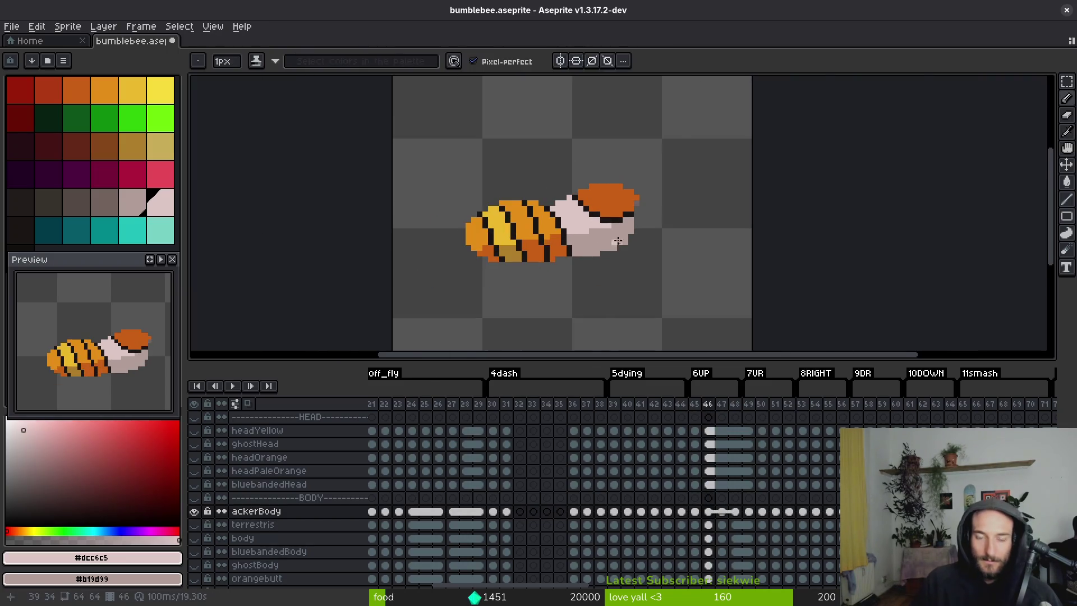
scroll(588, 211, up, 2)
click(648, 262)
scroll(648, 267, down, 2)
key(Right)
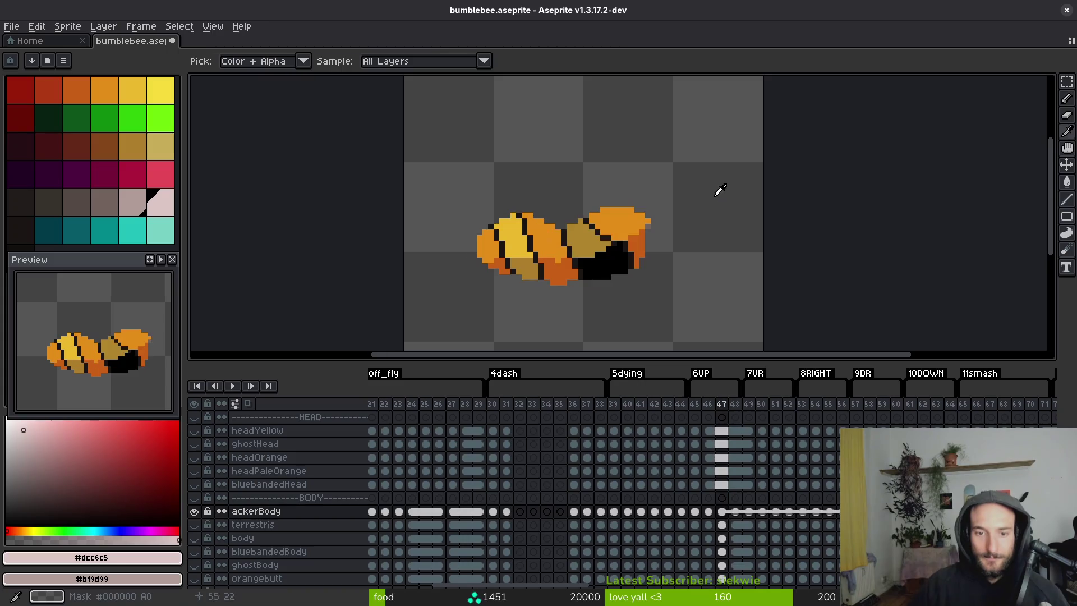
Remove the stray paste and compare frame 47 against frame 46.
scroll(580, 326, up, 2)
key(Left)
scroll(593, 247, down, 2)
scroll(592, 247, up, 2)
key(ctrl+v)
key(Right)
key(Left)
key(Right)
Bucket-fill frame 47's gold and black thorax patches pale pink, then undo the fills.
key(Return)
key(g)
click(488, 211)
click(532, 300)
key(ctrl+z)
key(ctrl+z)
key(ctrl+z)
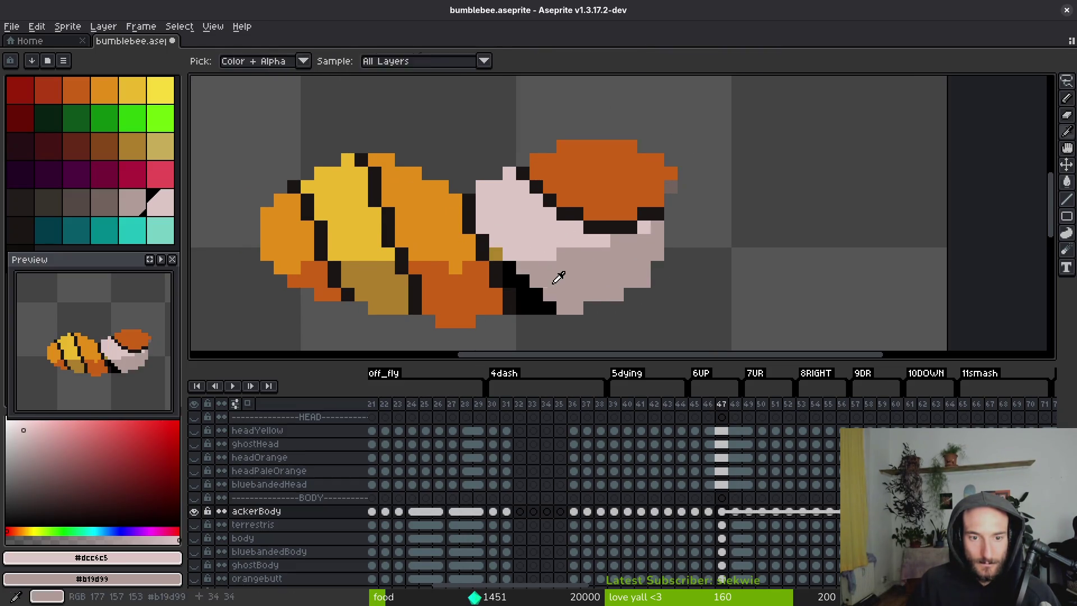
scroll(526, 264, down, 1)
Flip back and forth between frames 46 and 47 to compare the thorax colours.
key(Left)
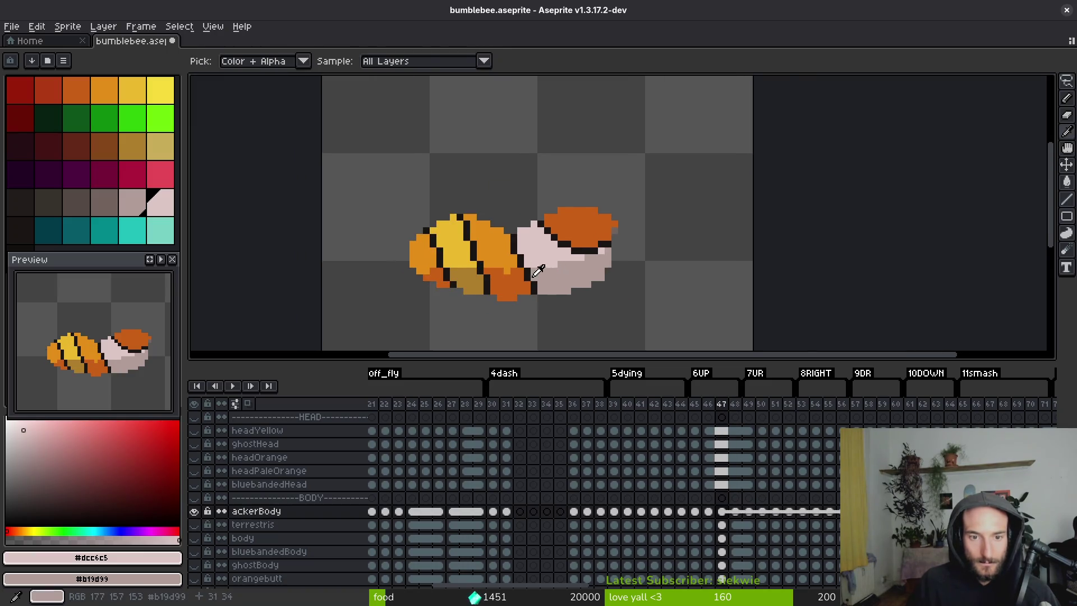
scroll(573, 227, down, 1)
key(alt)
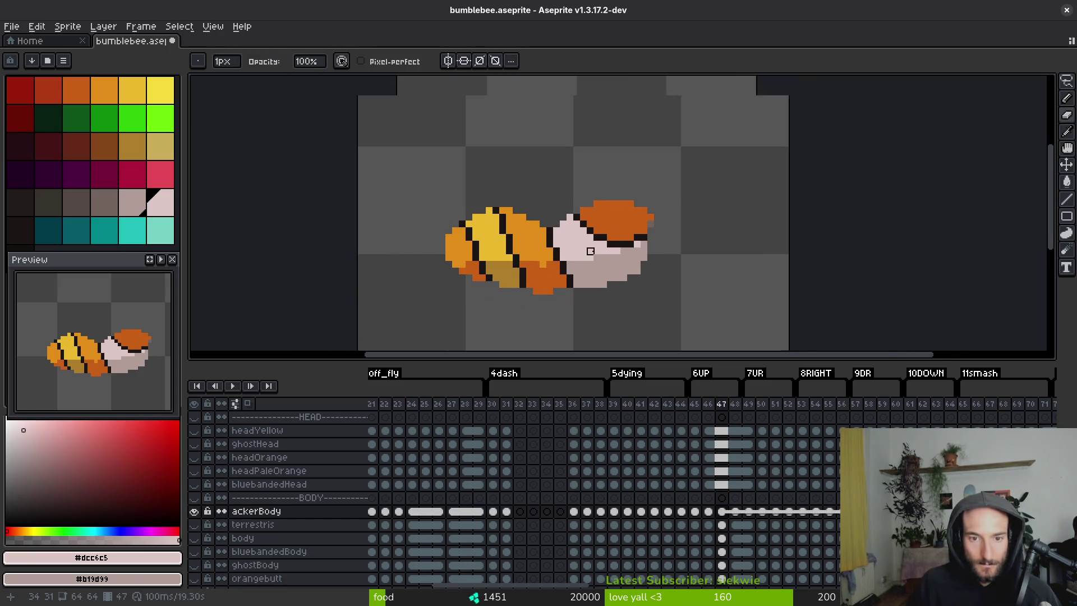
scroll(584, 240, down, 1)
key(Right)
scroll(592, 255, up, 3)
key(alt)
key(Left)
key(Right)
key(alt)
key(Left)
key(Right)
key(Left)
key(Right)
Jump to the first frame and step through the bee animation to check it.
key(Left)
key(Right)
key(Left)
key(Right)
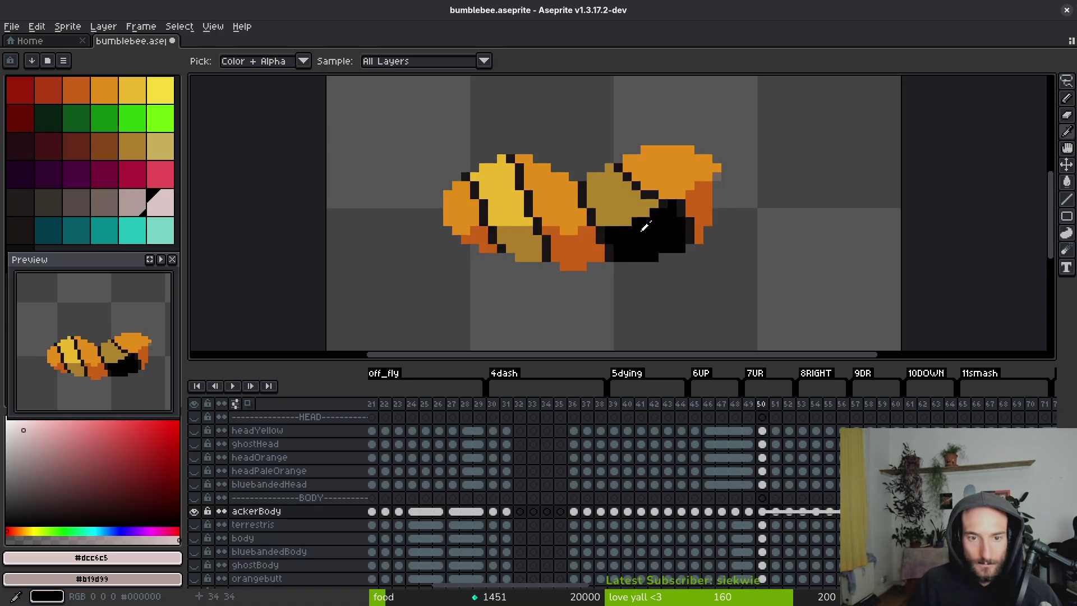
key(Left)
key(Left)
key(Left)
key(Right)
key(Right)
key(Right)
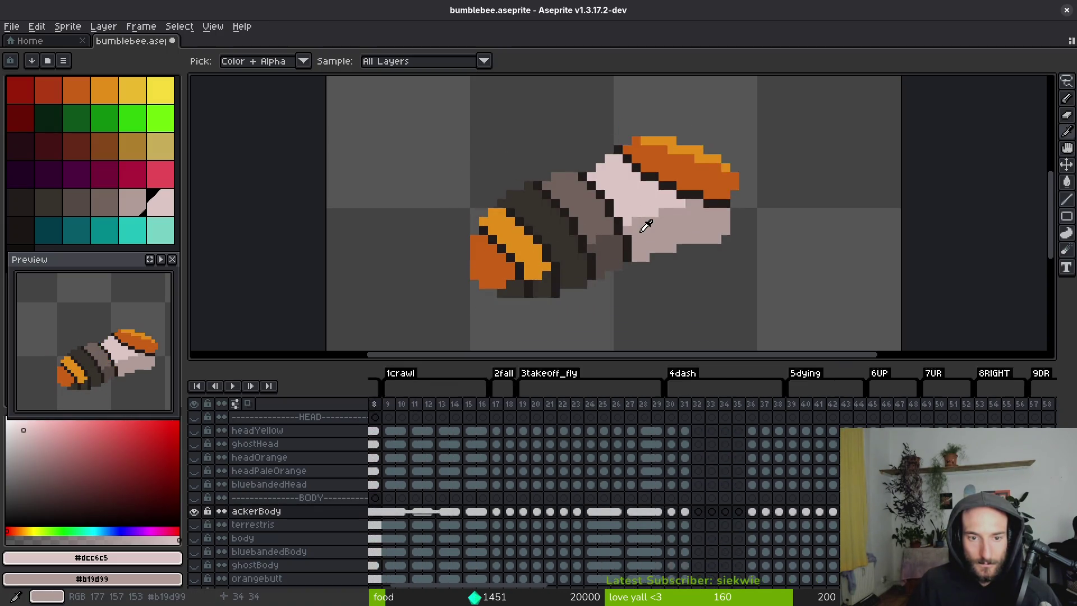
key(Home)
key(Right)
key(Right)
key(Right)
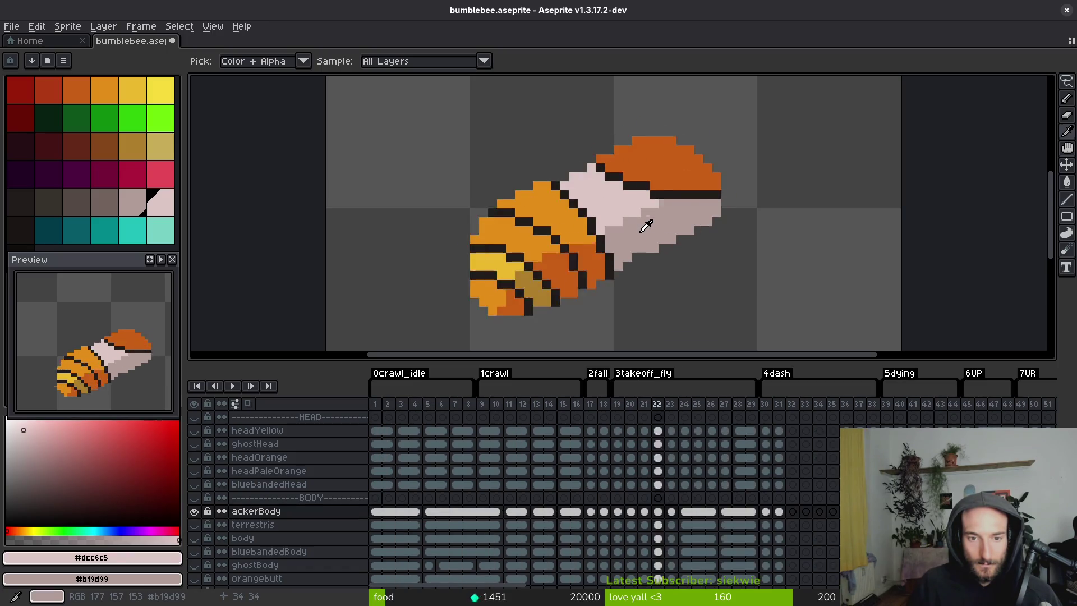
key(Right)
key(Right)
key(Right)
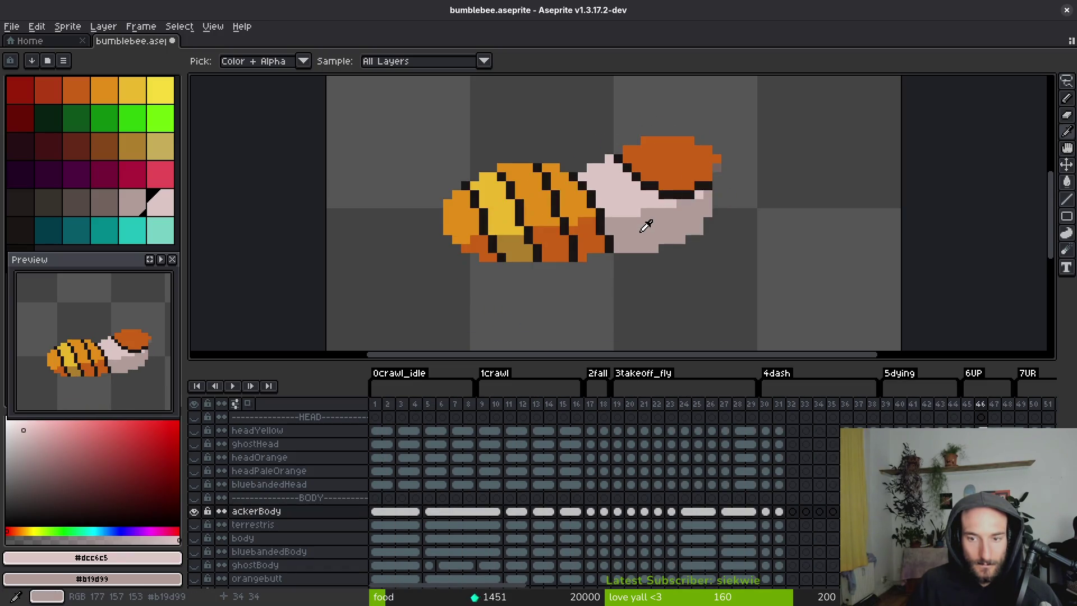
scroll(528, 204, up, 3)
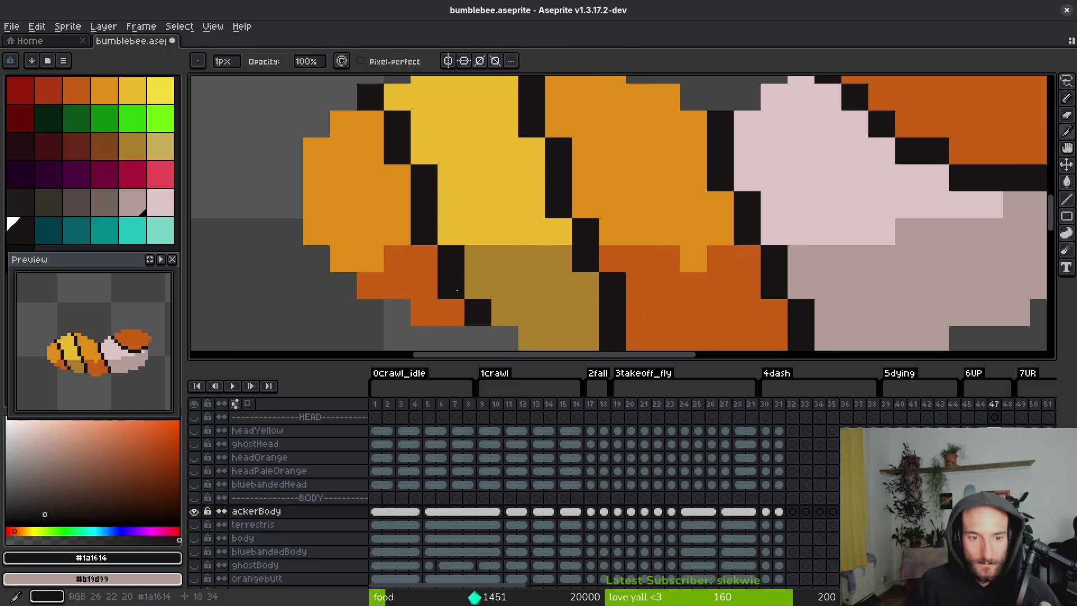
Draw a black stripe down the yellow abdomen segment.
alt+click(473, 314)
scroll(473, 314, down, 2)
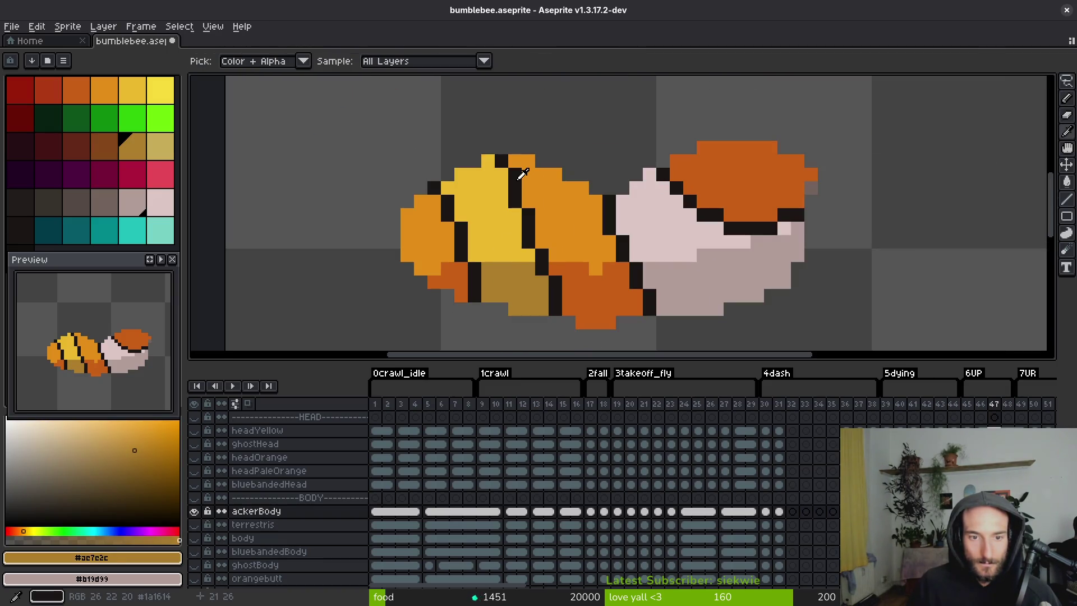
alt+click(498, 175)
drag(488, 175, 498, 191)
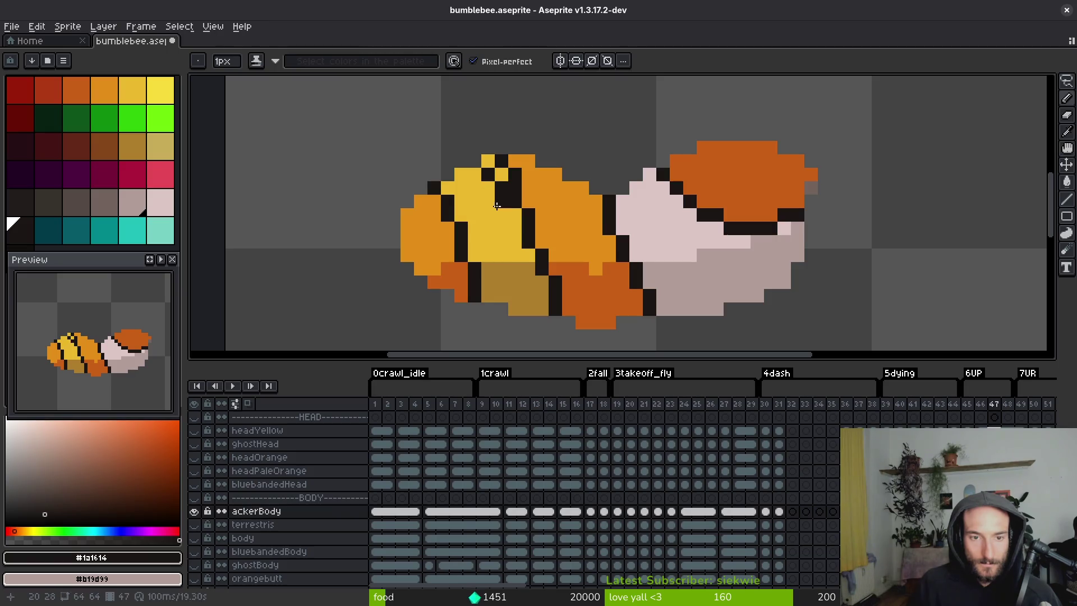
drag(517, 253, 525, 269)
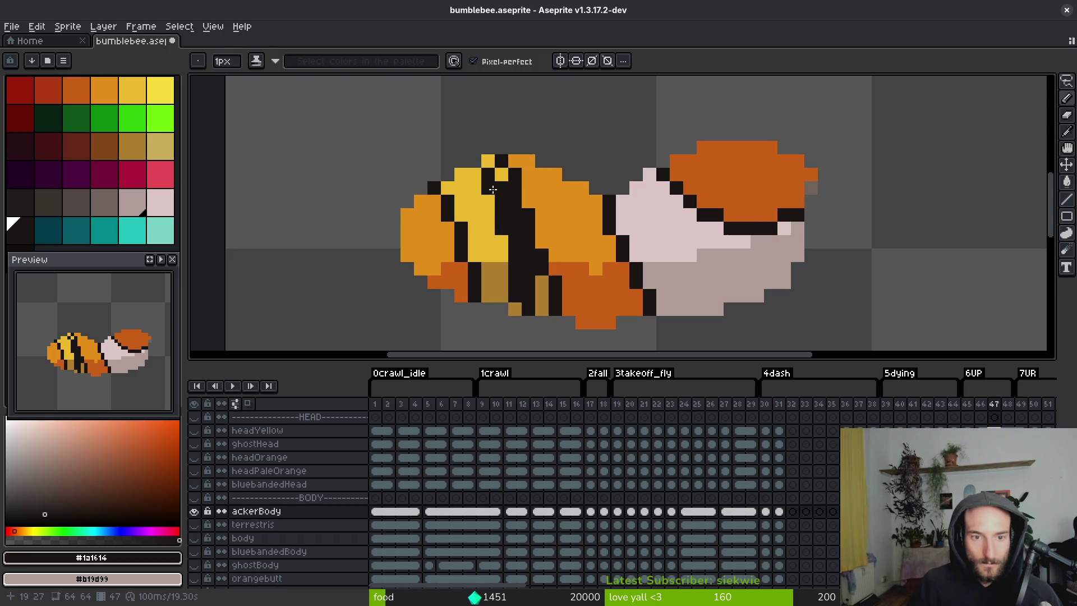
Touch up the stripe's edge pixels in yellow and black.
alt+click(501, 175)
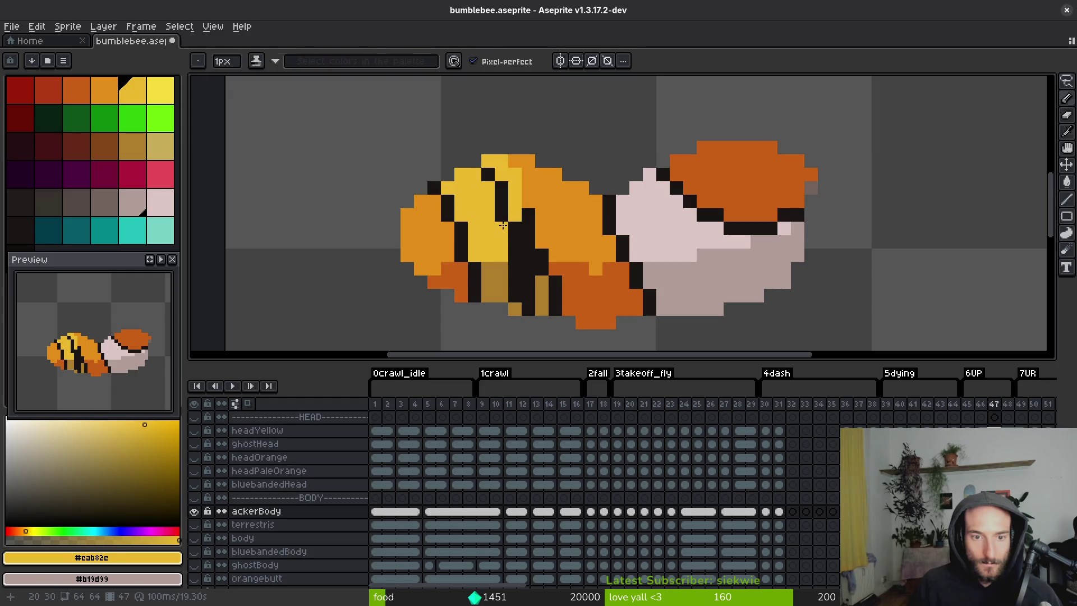
alt+click(515, 228)
click(514, 214)
alt+click(501, 228)
click(515, 228)
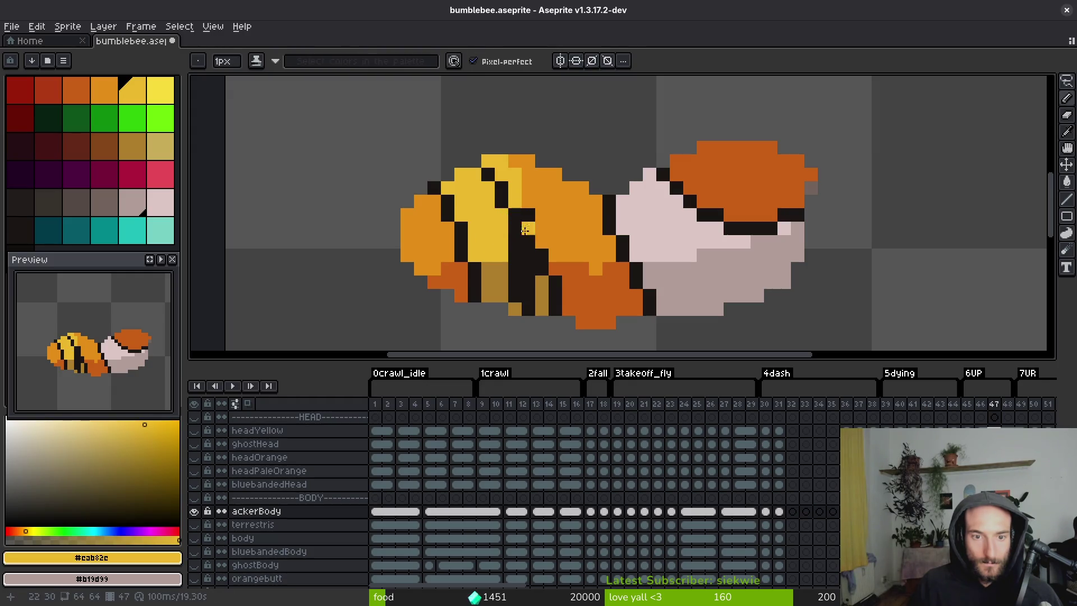
alt+click(504, 216)
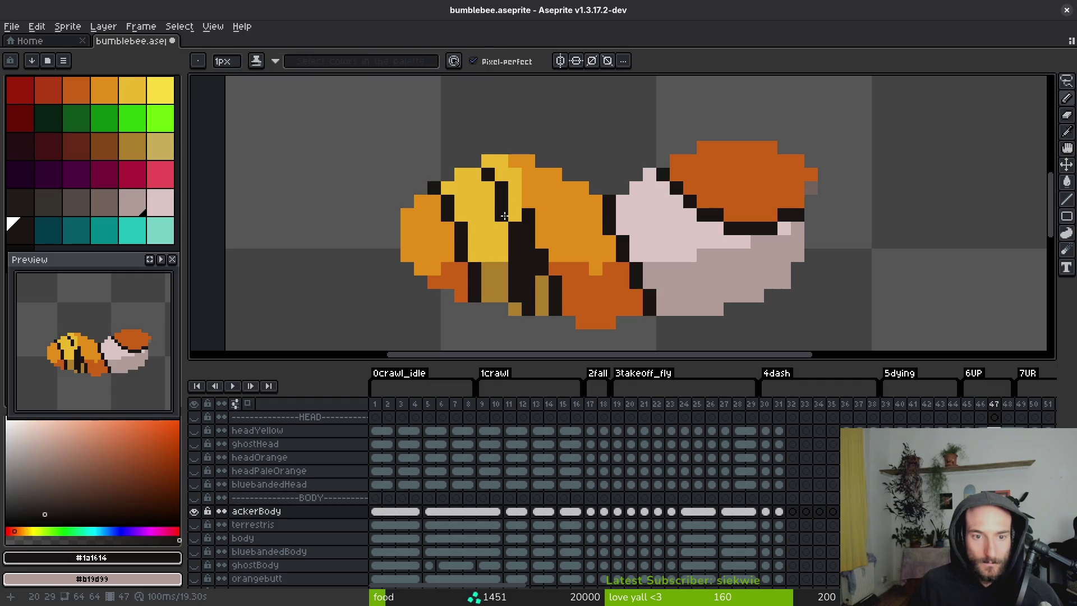
Bucket-fill the yellow abdomen patch orange and the tan belly patch dark orange.
alt+click(533, 207)
key(g)
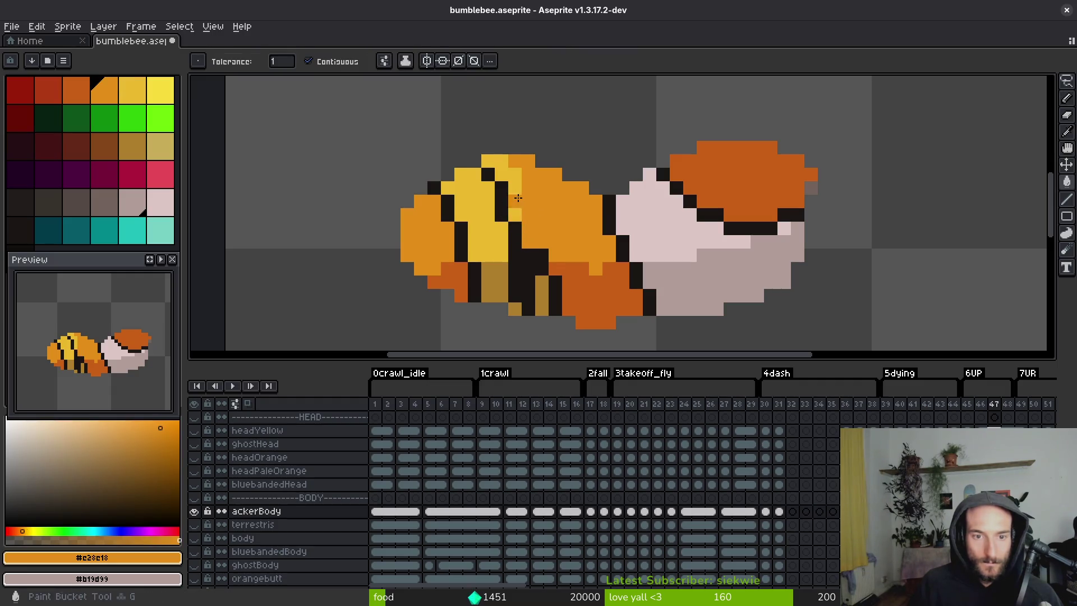
click(515, 216)
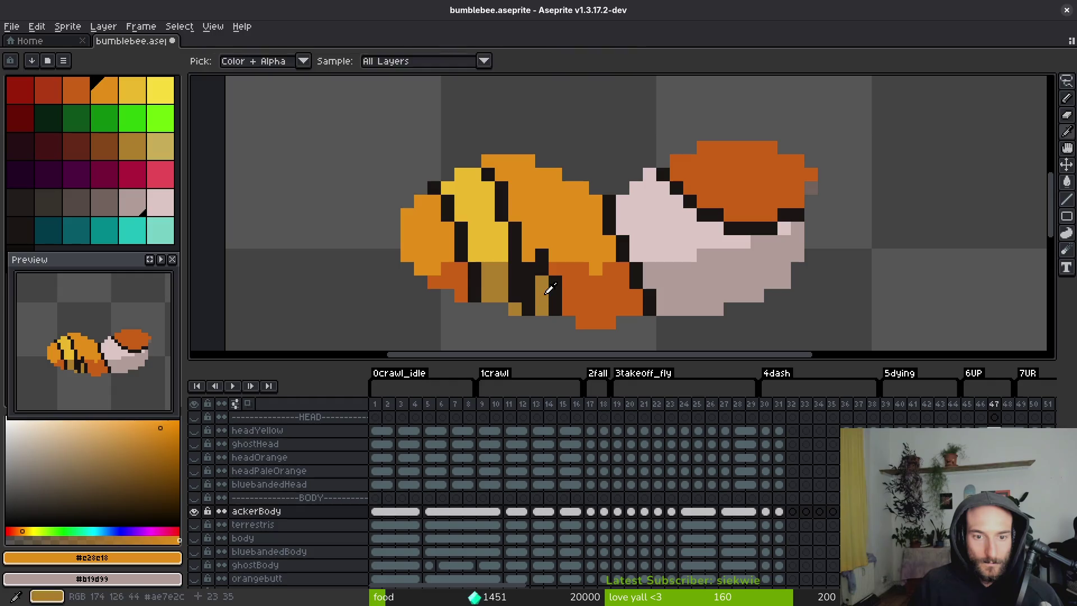
alt+click(528, 269)
alt+click(554, 285)
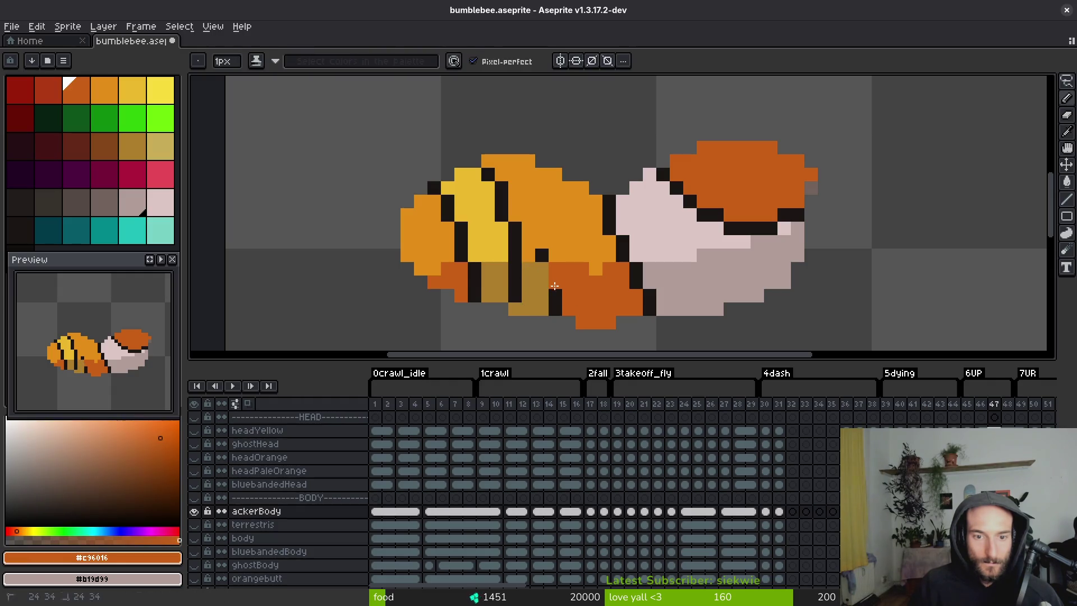
key(g)
click(546, 297)
alt+click(540, 259)
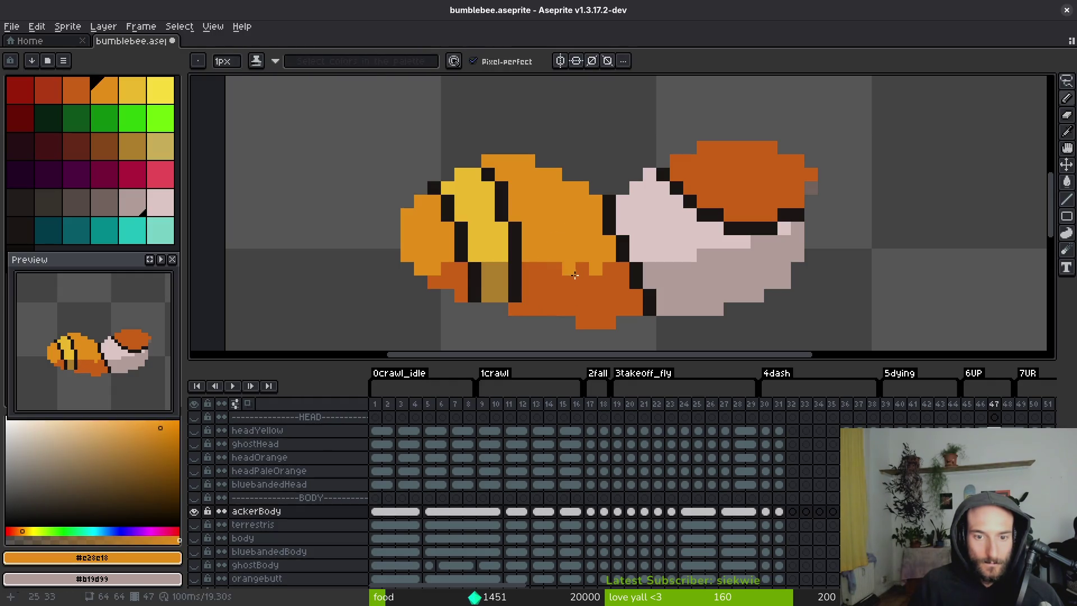
scroll(574, 274, down, 2)
scroll(566, 291, up, 2)
alt+click(556, 234)
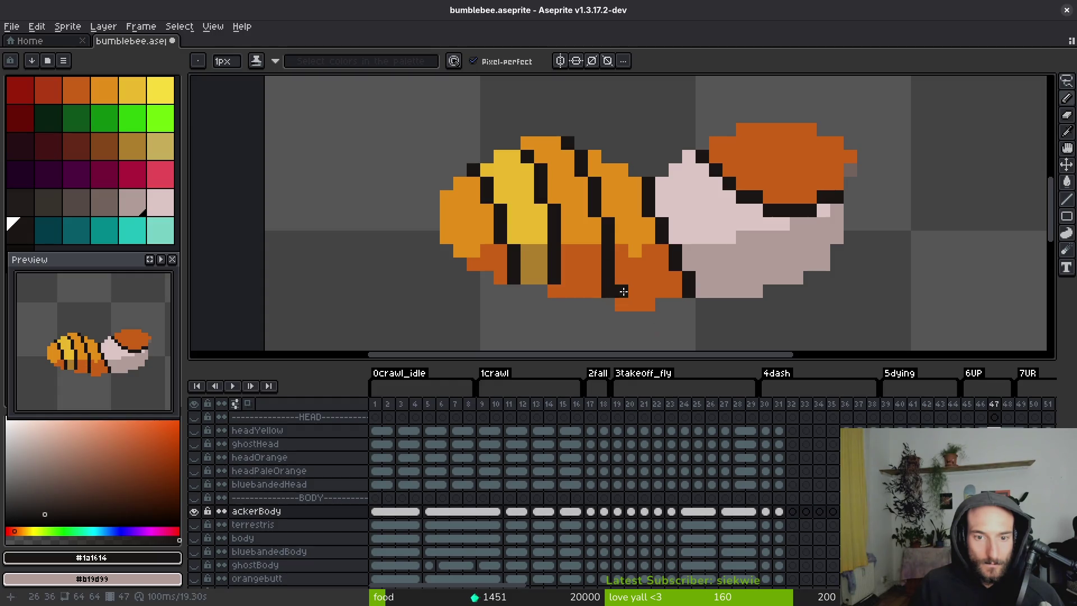
Pick black and draw a vertical dark stripe across the abdomen.
scroll(623, 291, down, 6)
scroll(654, 291, up, 5)
alt+click(584, 224)
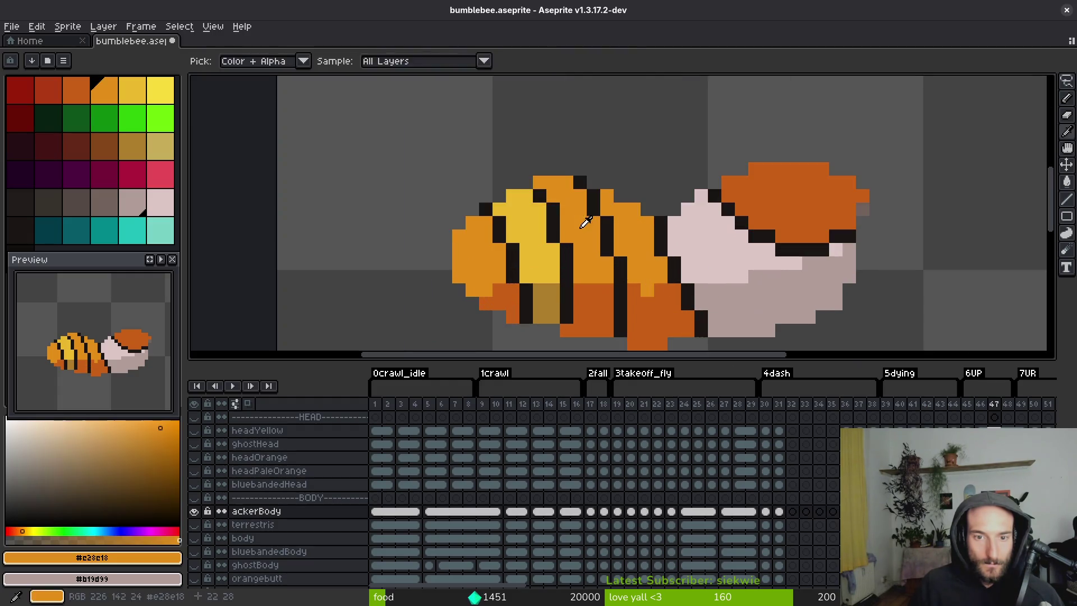
scroll(609, 272, down, 4)
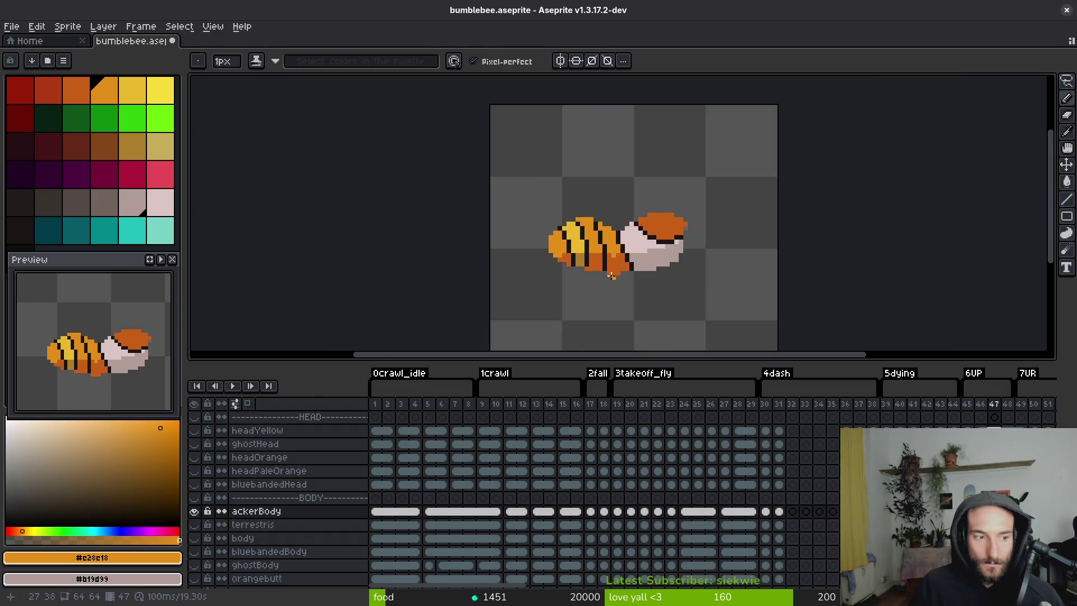
scroll(602, 267, up, 5)
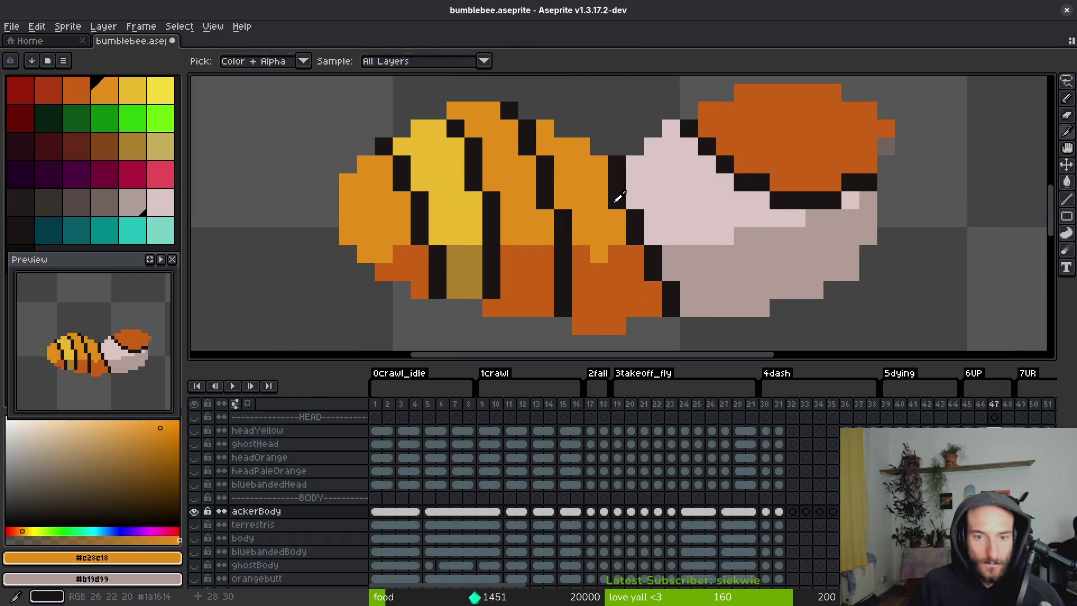
alt+click(606, 164)
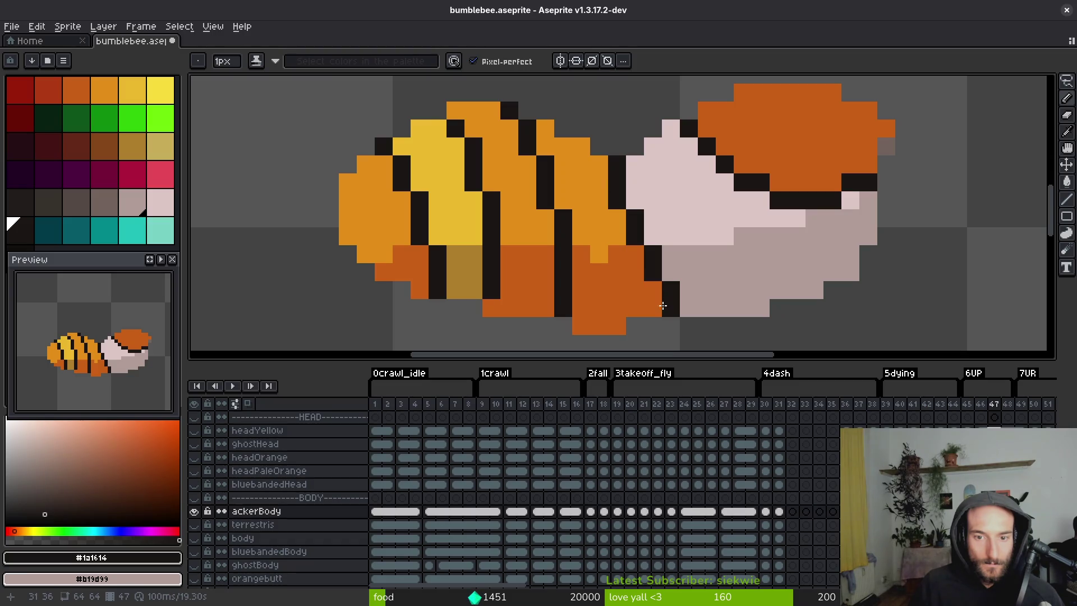
scroll(612, 230, down, 3)
scroll(524, 203, up, 3)
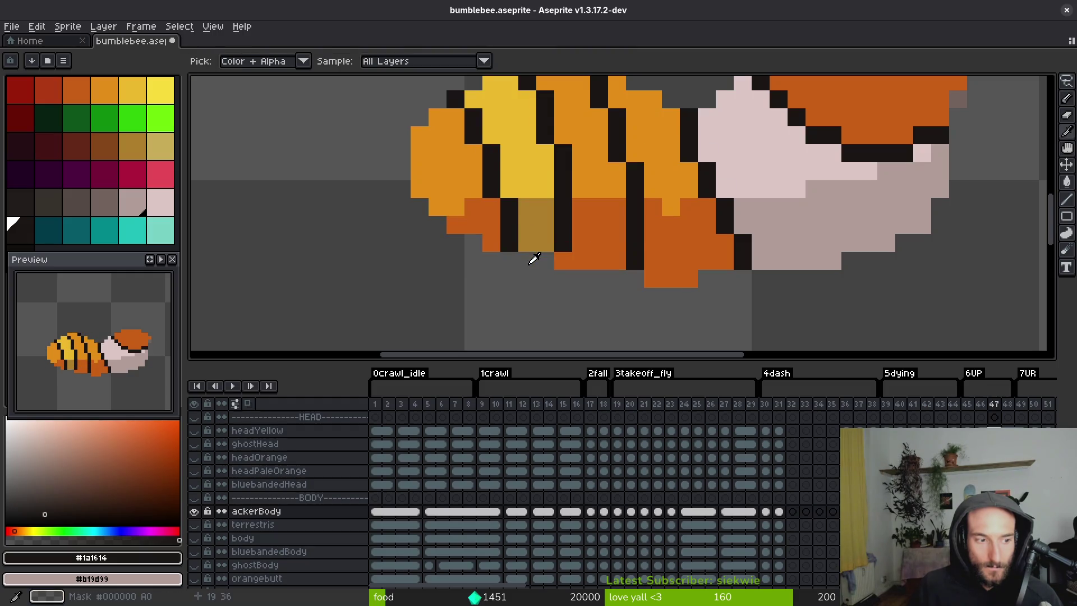
drag(582, 247, 578, 261)
Paint olive pixels below the new stripe and turn three stray pixels beside it yellow.
alt+click(547, 210)
drag(562, 224, 562, 261)
alt+click(582, 230)
scroll(552, 217, up, 2)
click(570, 241)
alt+click(535, 224)
click(535, 191)
click(564, 247)
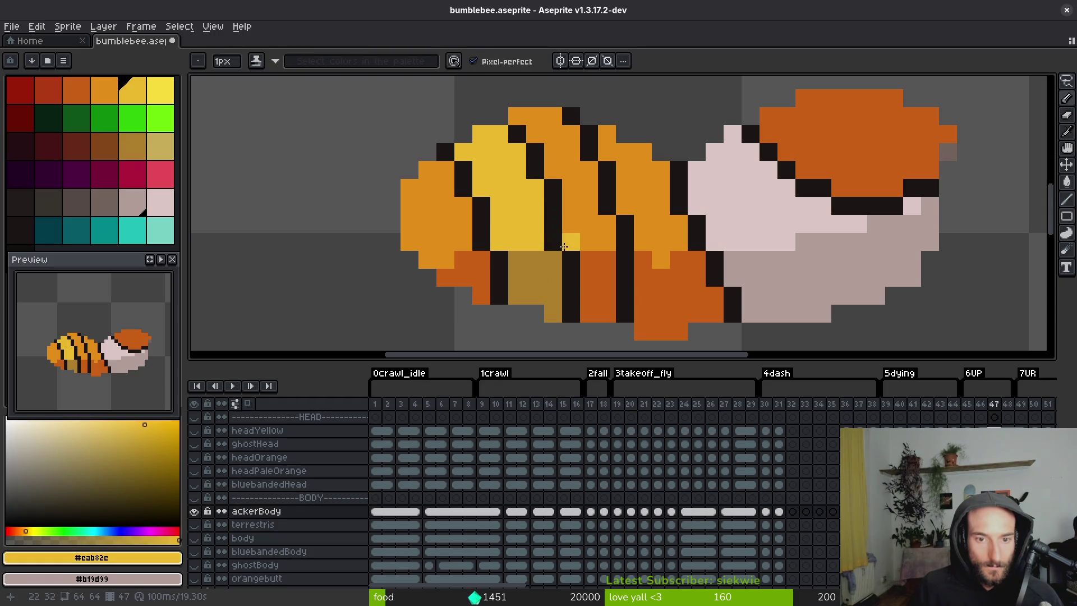
scroll(564, 247, down, 5)
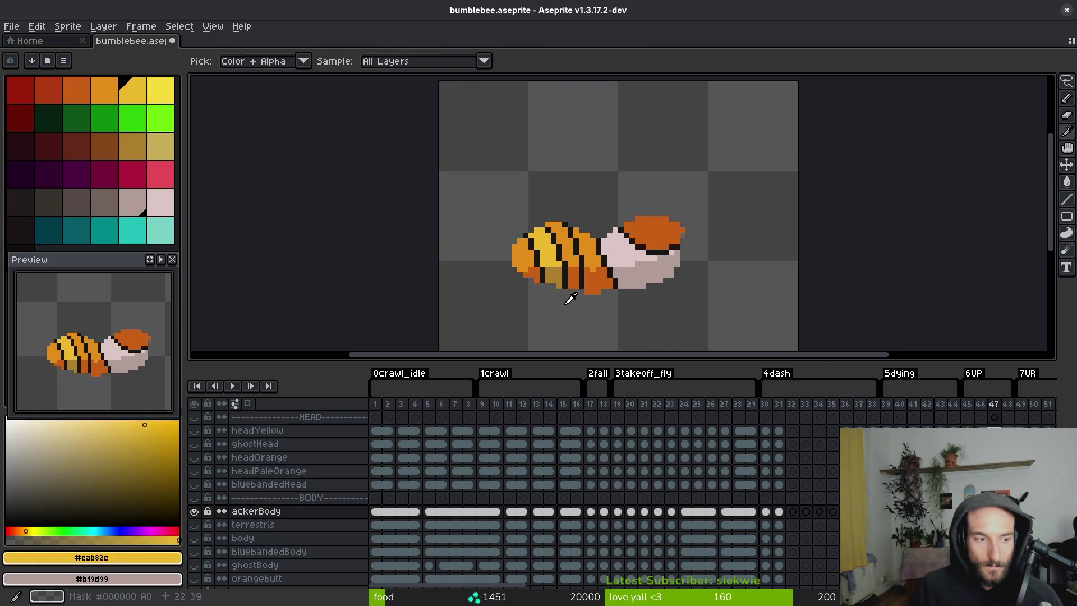
scroll(568, 292, up, 2)
Redraw the stripe one pixel further right and paint over the old stripe in orange.
alt+click(566, 240)
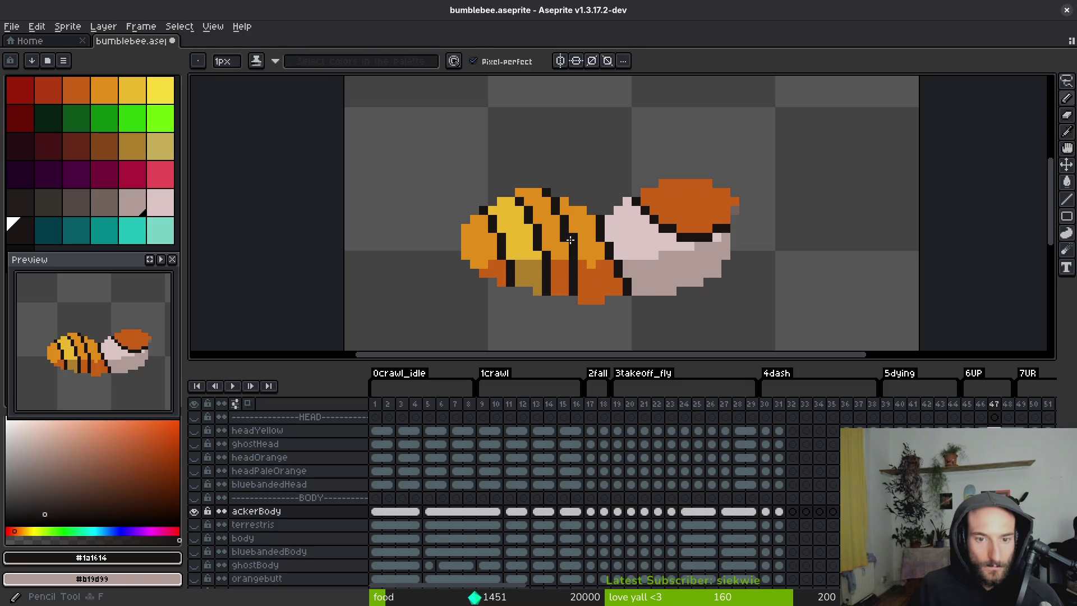
drag(582, 270, 573, 294)
alt+click(566, 280)
alt+click(565, 236)
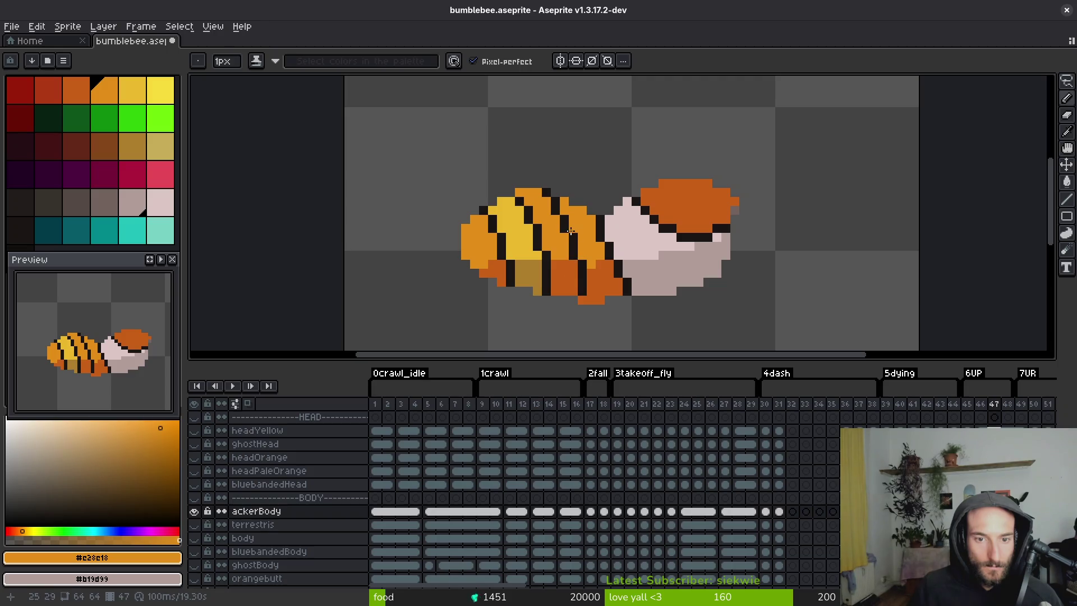
alt+click(572, 230)
click(564, 215)
alt+click(552, 211)
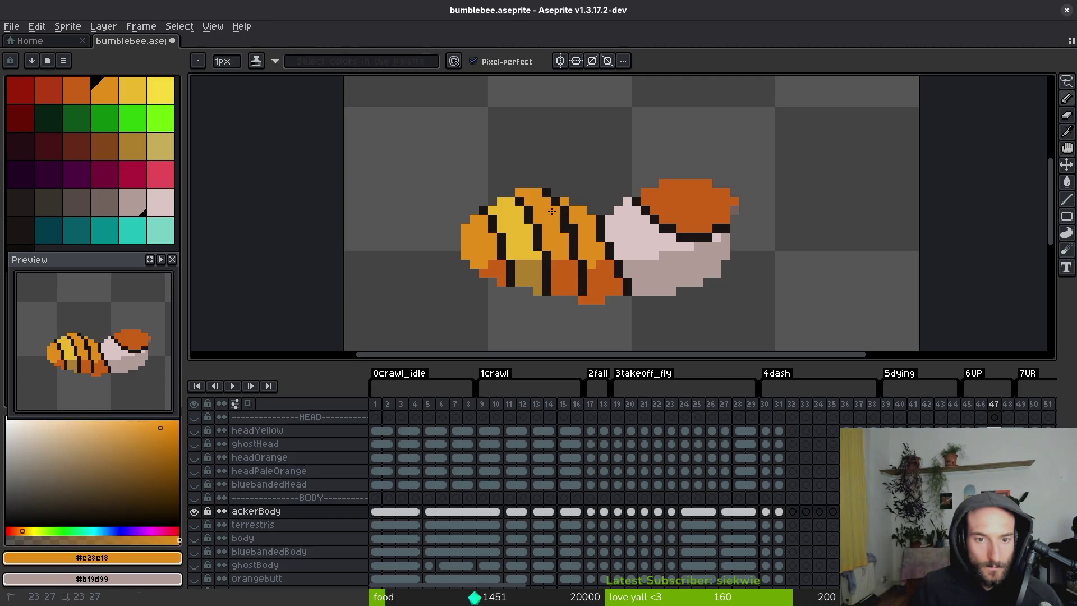
alt+click(583, 258)
scroll(583, 264, down, 2)
scroll(552, 242, up, 3)
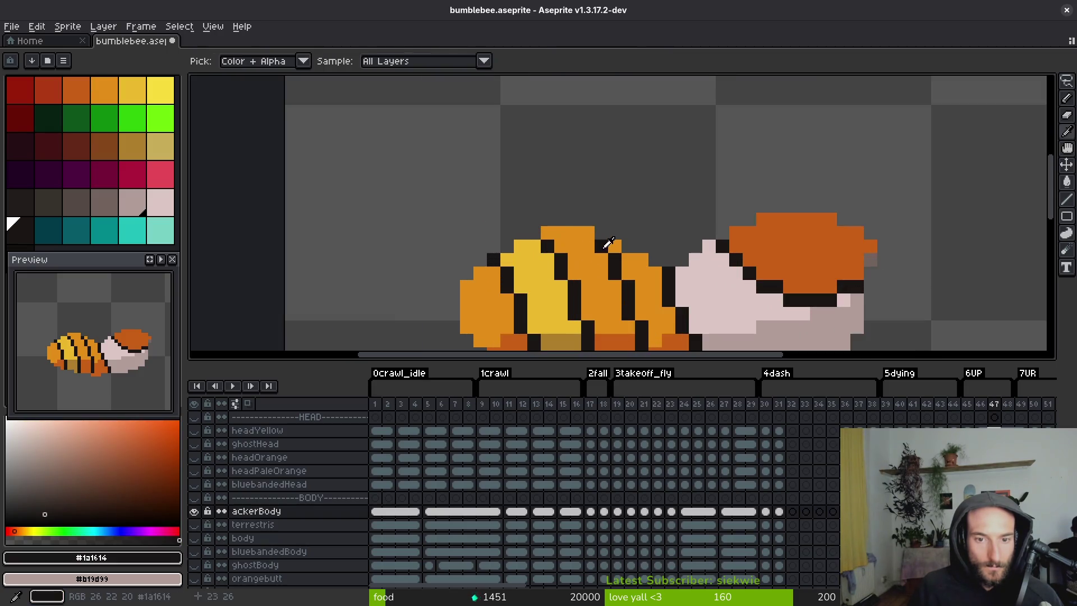
On frame 47, paint the stray dark pixels on the abdomen's top edge orange.
scroll(594, 255, down, 3)
key(Right)
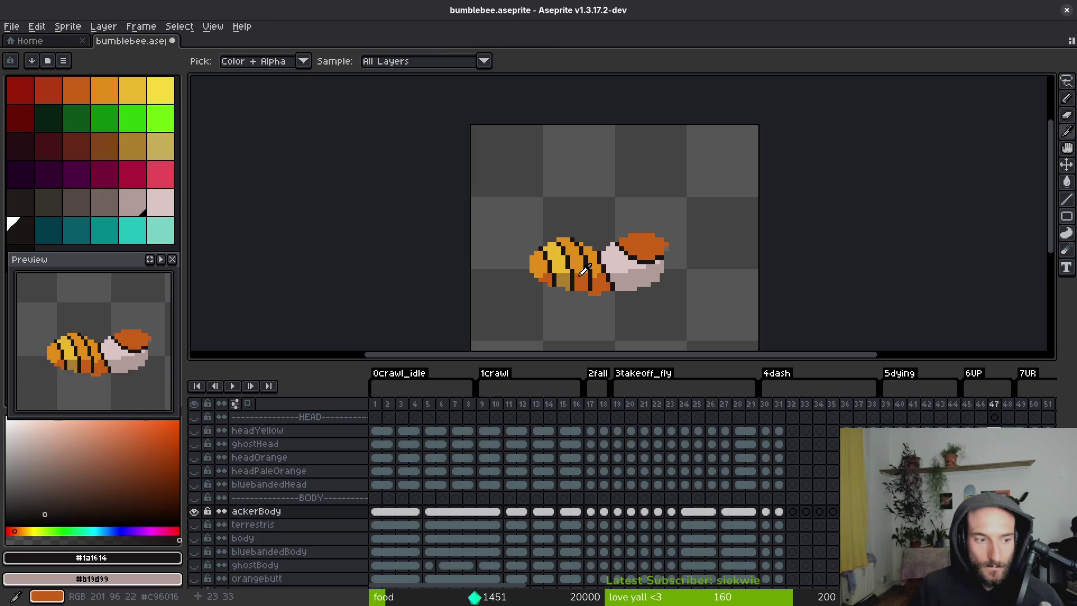
scroll(485, 150, up, 5)
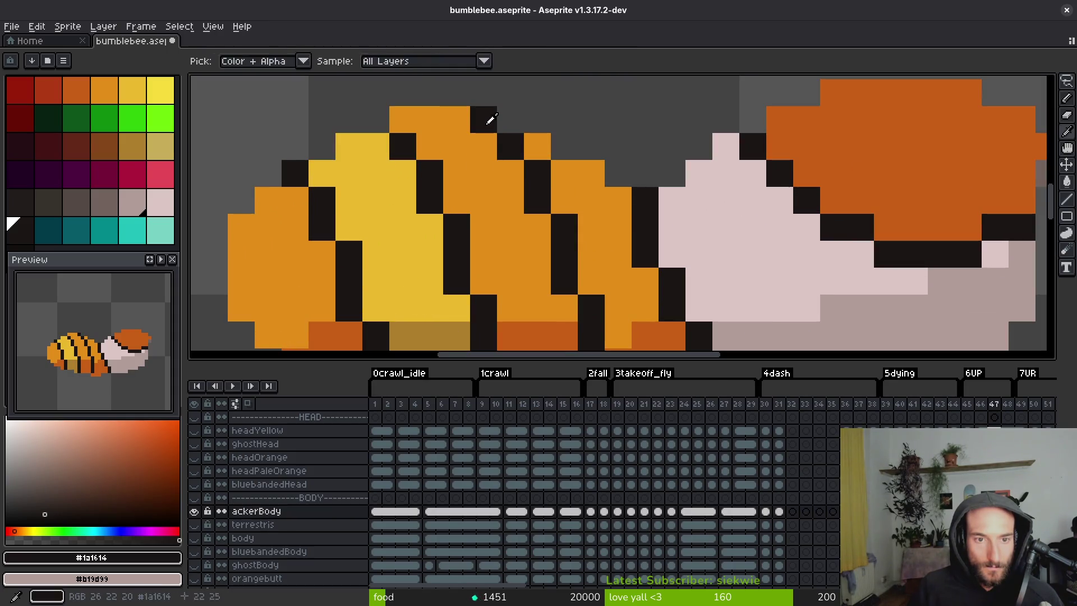
alt+click(457, 120)
drag(484, 146, 500, 129)
click(505, 140)
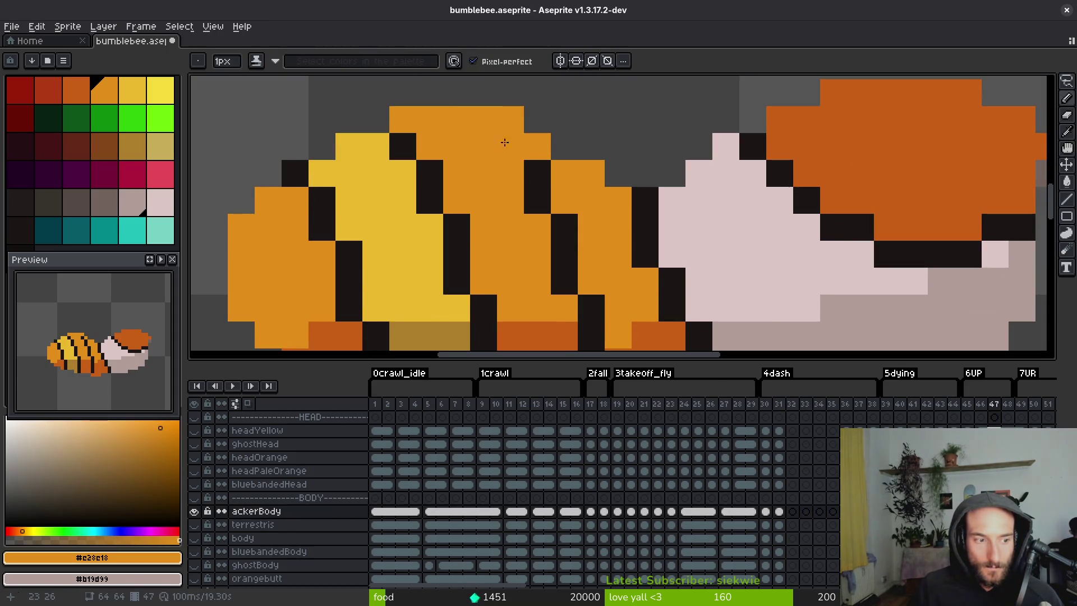
Compare frame 47's abdomen edge against frame 46.
scroll(522, 179, down, 5)
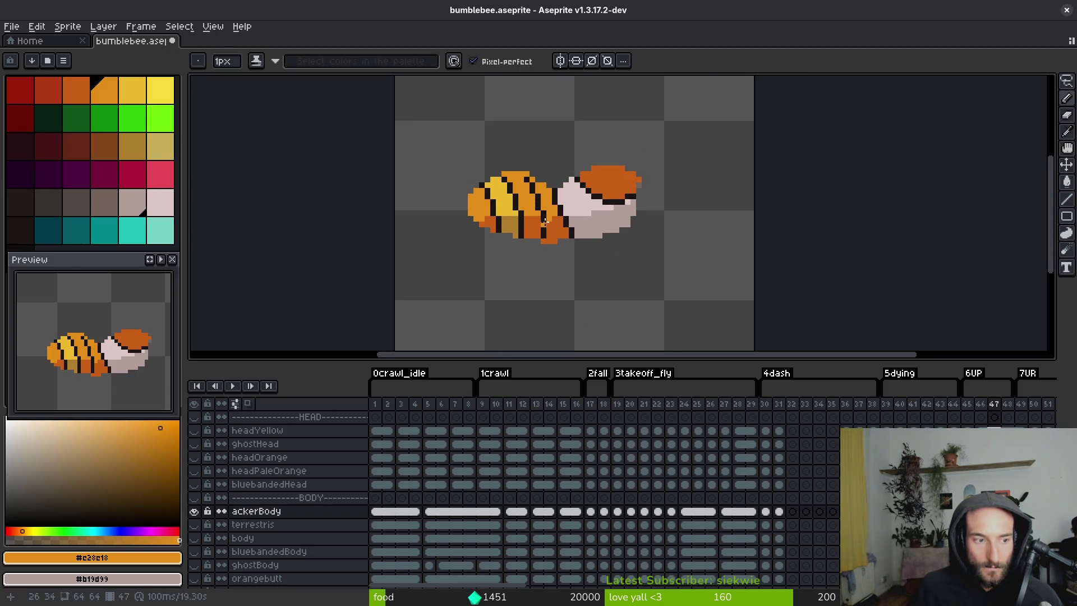
scroll(544, 222, up, 3)
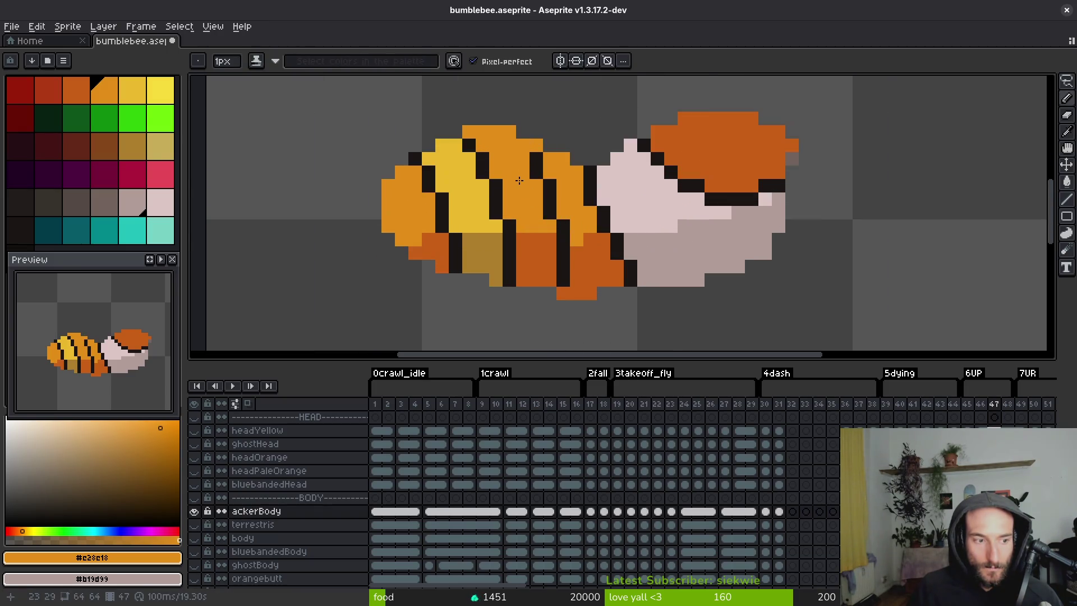
scroll(519, 197, down, 3)
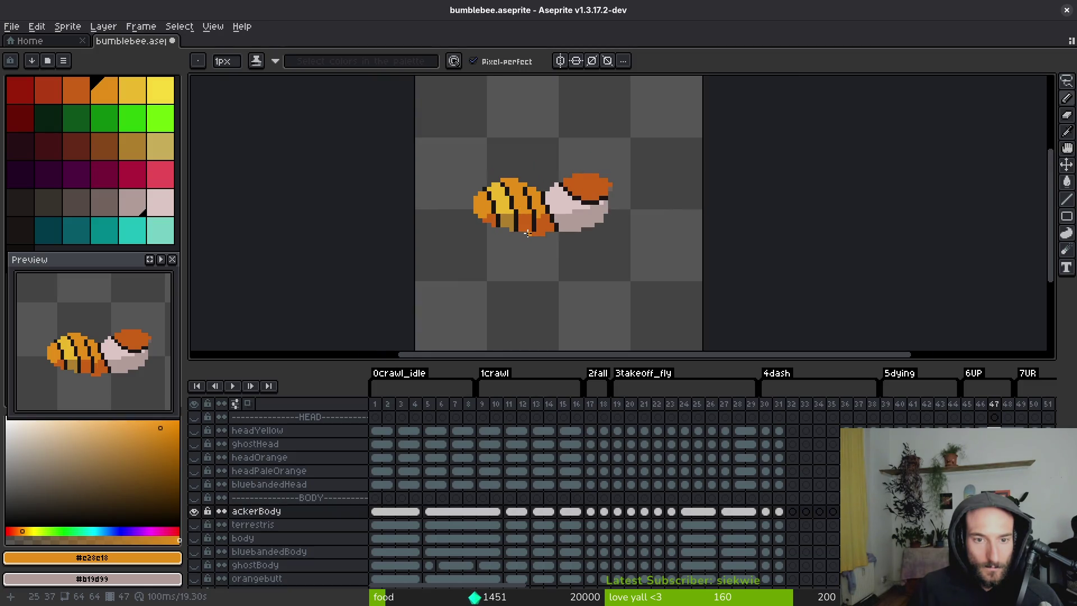
scroll(558, 180, up, 4)
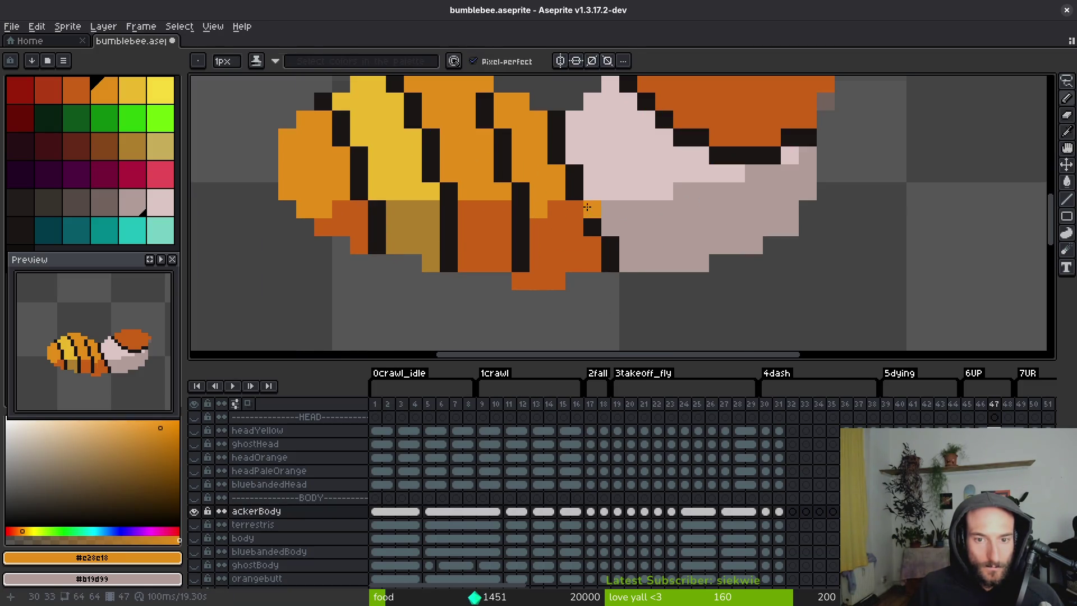
scroll(572, 180, down, 4)
key(i)
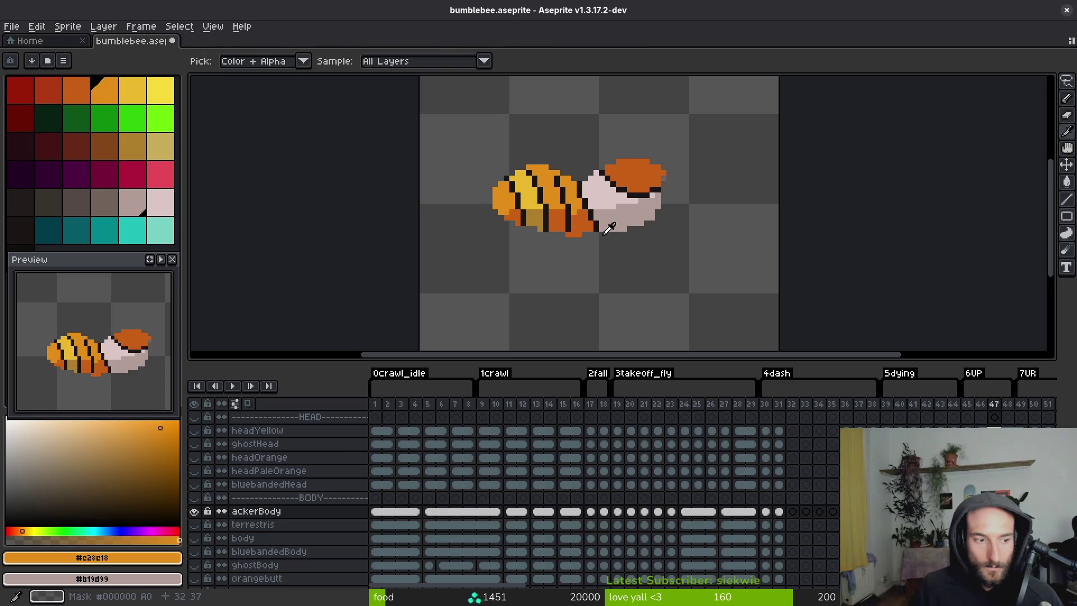
key(Left)
key(Right)
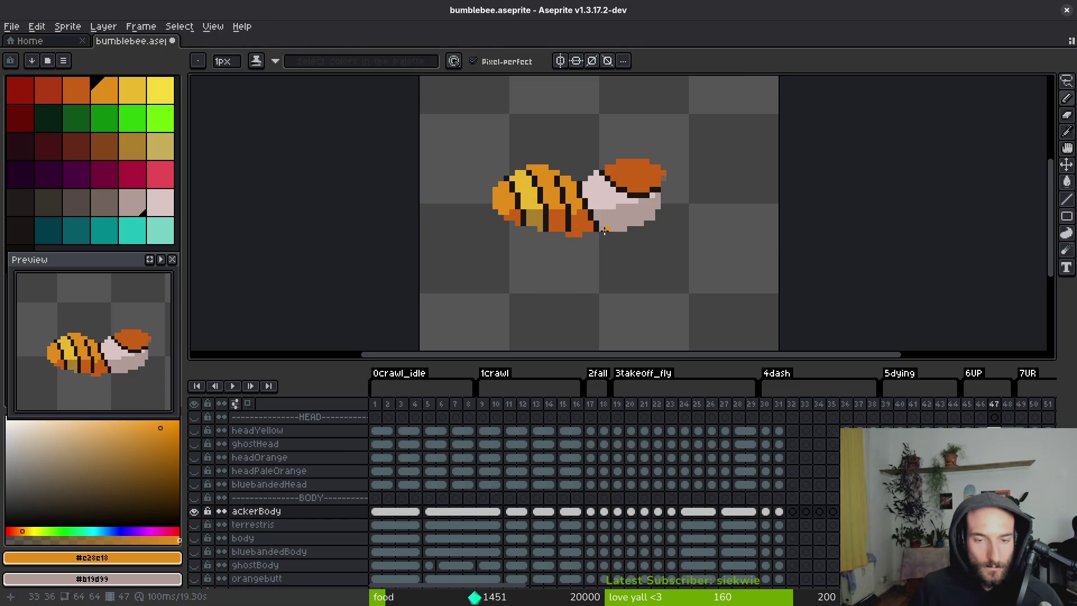
key(Left)
Thicken frame 47's abdomen stripe with black pixels to match frame 46.
key(b)
key(Right)
scroll(599, 205, up, 4)
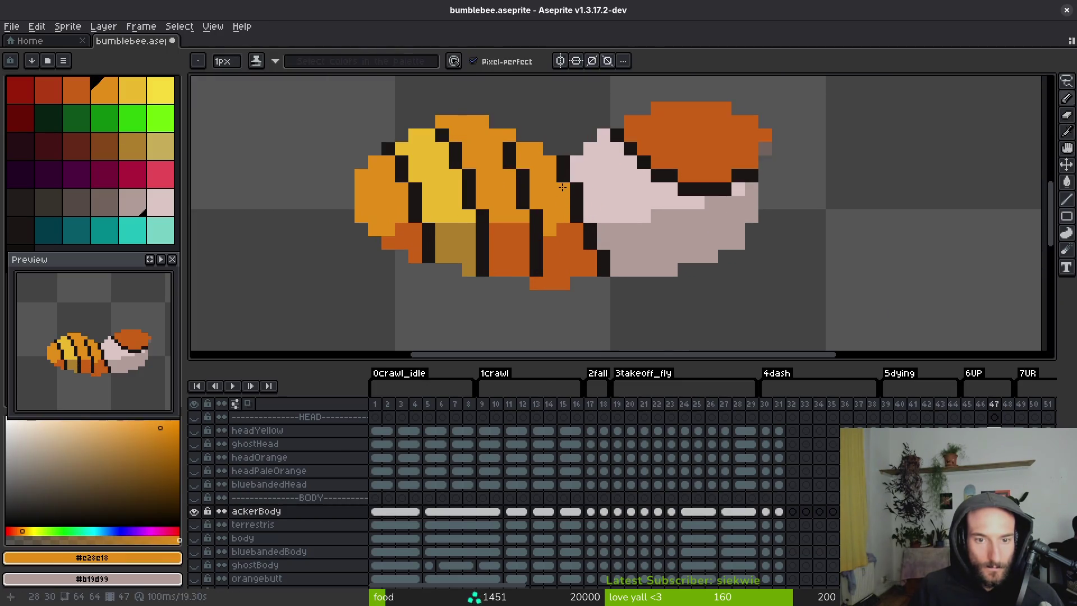
alt+click(583, 235)
click(589, 216)
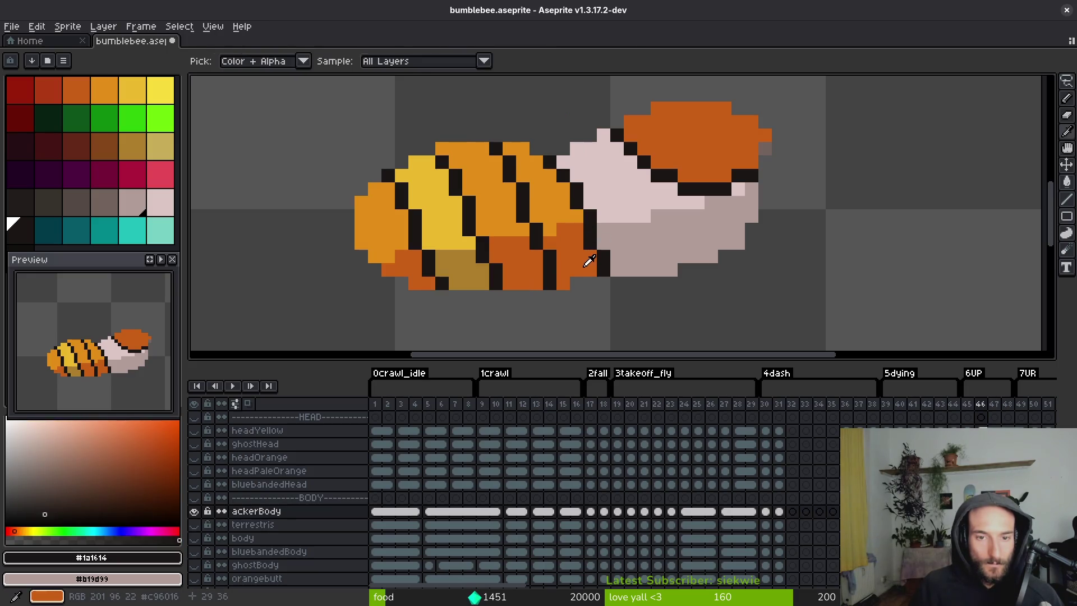
click(567, 217)
scroll(568, 217, down, 3)
Flip between frames 46 and 47 to check the repaired abdomen.
key(Left)
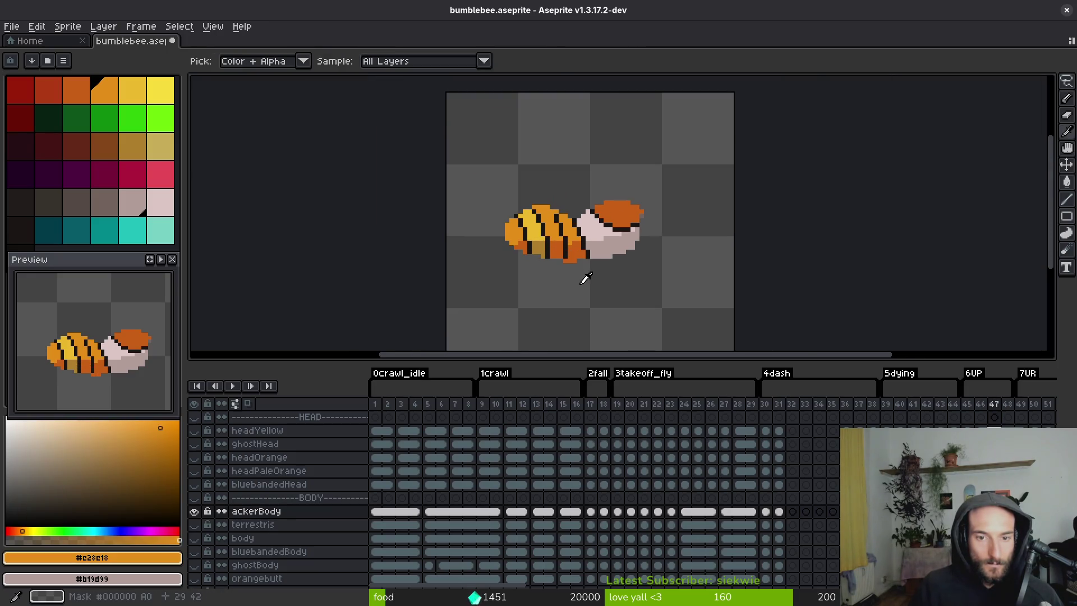
scroll(585, 271, up, 2)
key(Right)
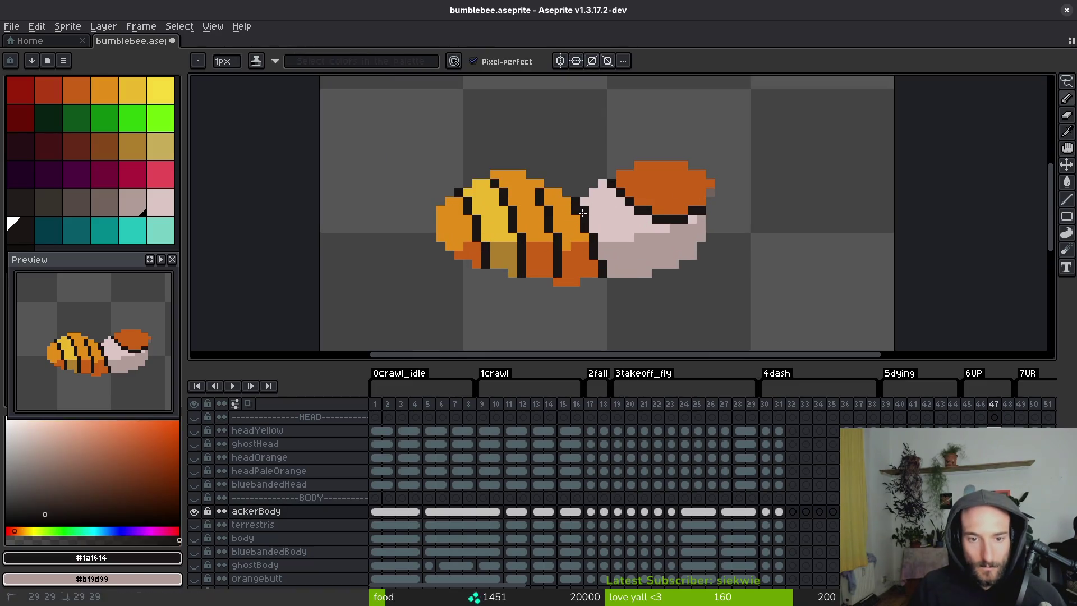
scroll(578, 216, down, 3)
key(Left)
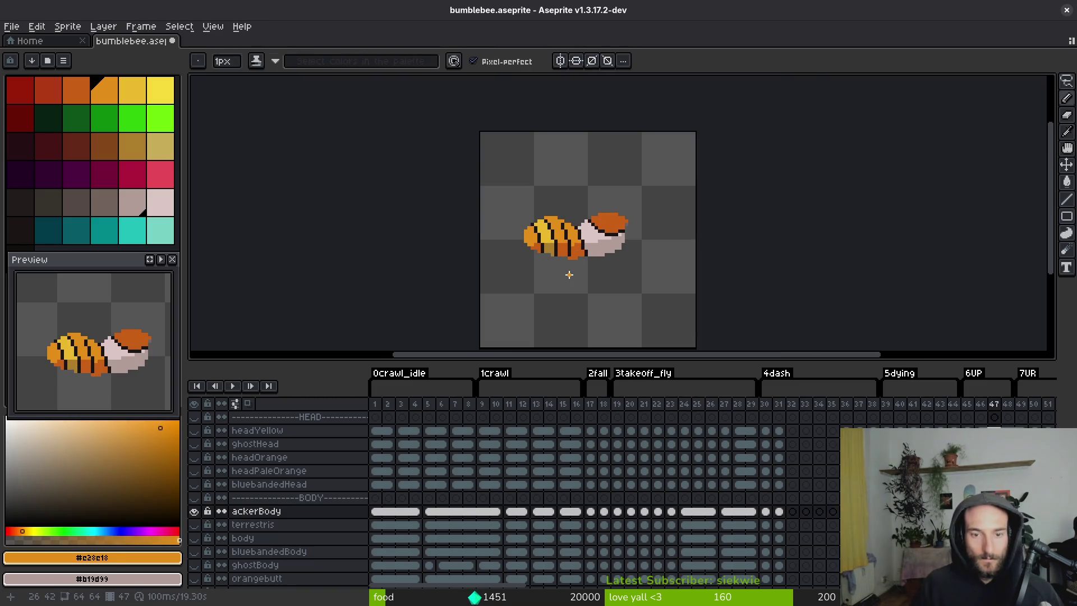
key(Right)
key(Left)
key(Right)
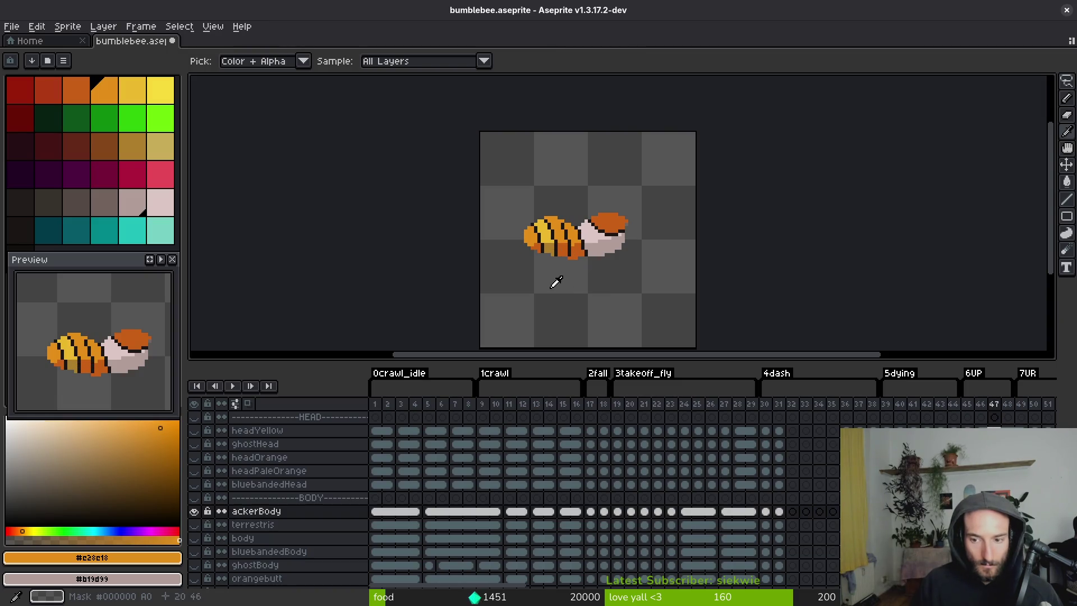
Move to frame 48, recentre the bee, and compare it with frame 47.
key(Right)
drag(577, 274, 519, 273)
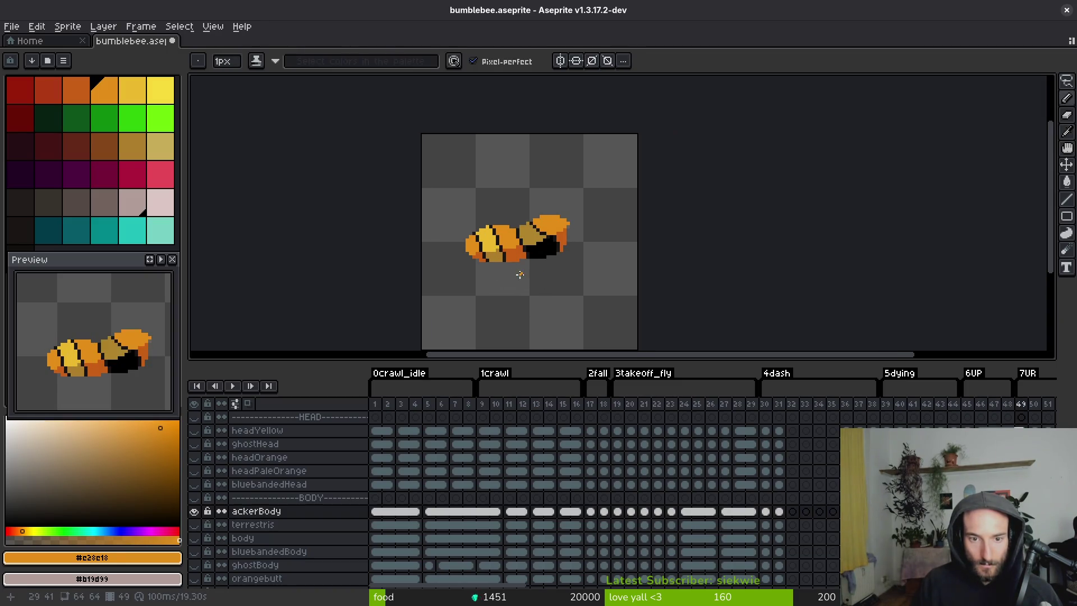
key(Left)
key(Right)
key(Left)
key(Right)
key(Right)
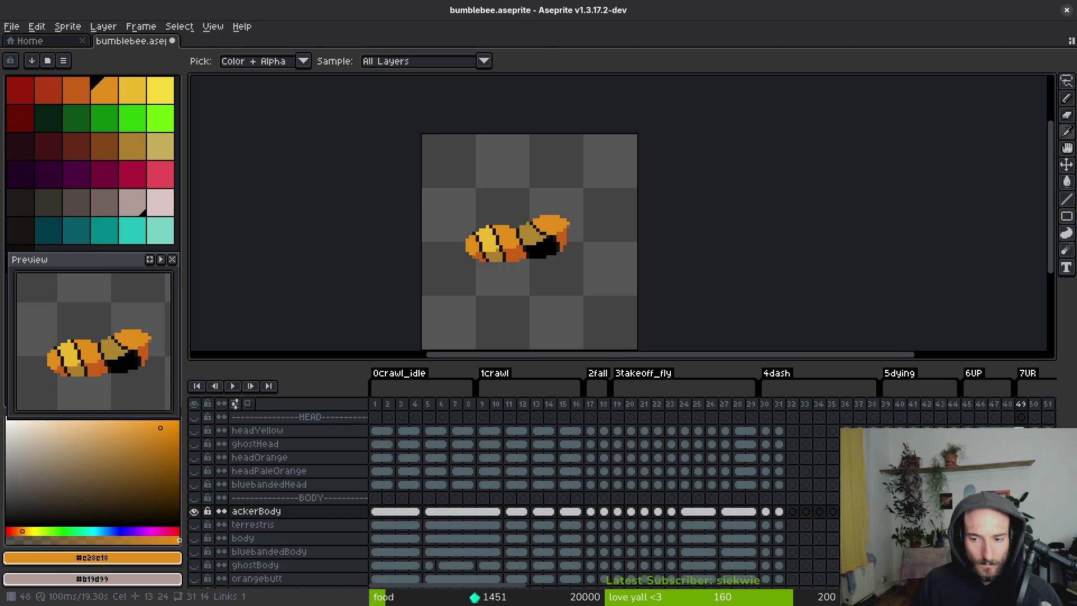
Link the ackerBody cels at frames 48–49.
scroll(711, 505, right, 5)
drag(700, 501, 711, 504)
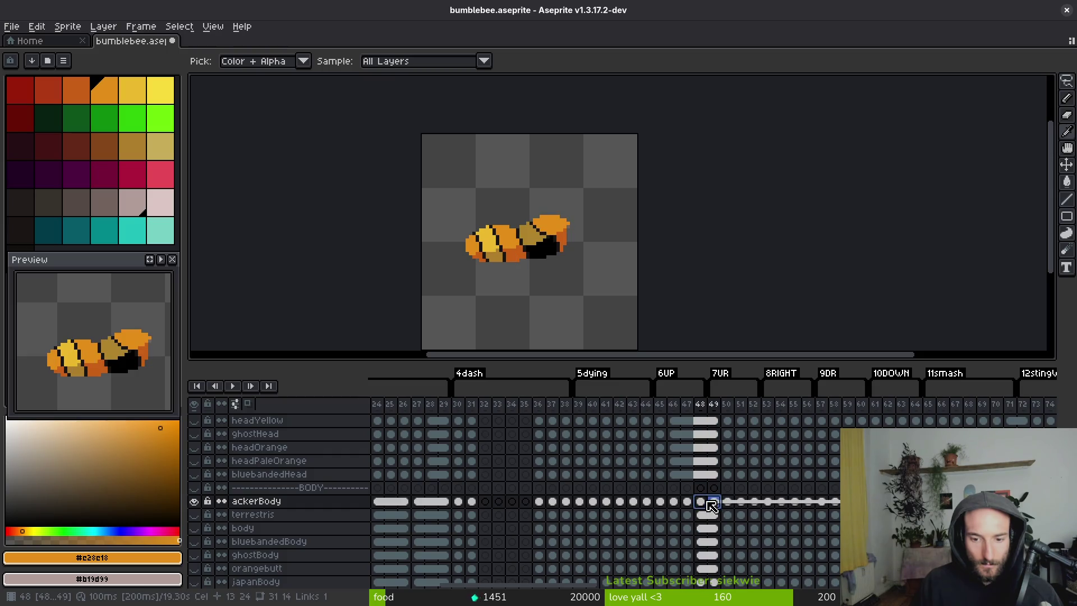
right_click(711, 505)
click(740, 550)
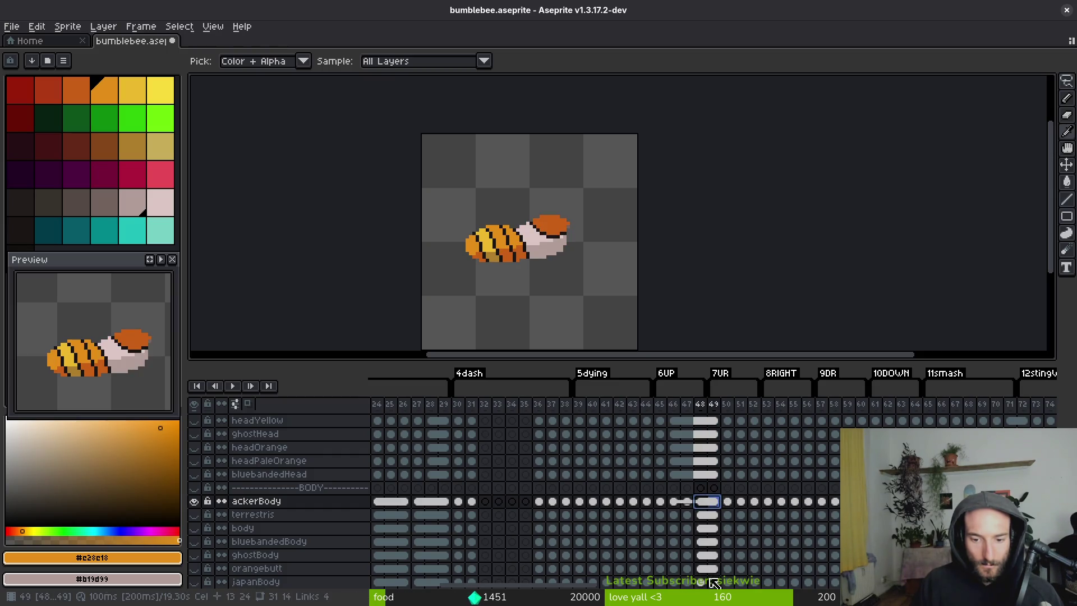
scroll(716, 581, right, 5)
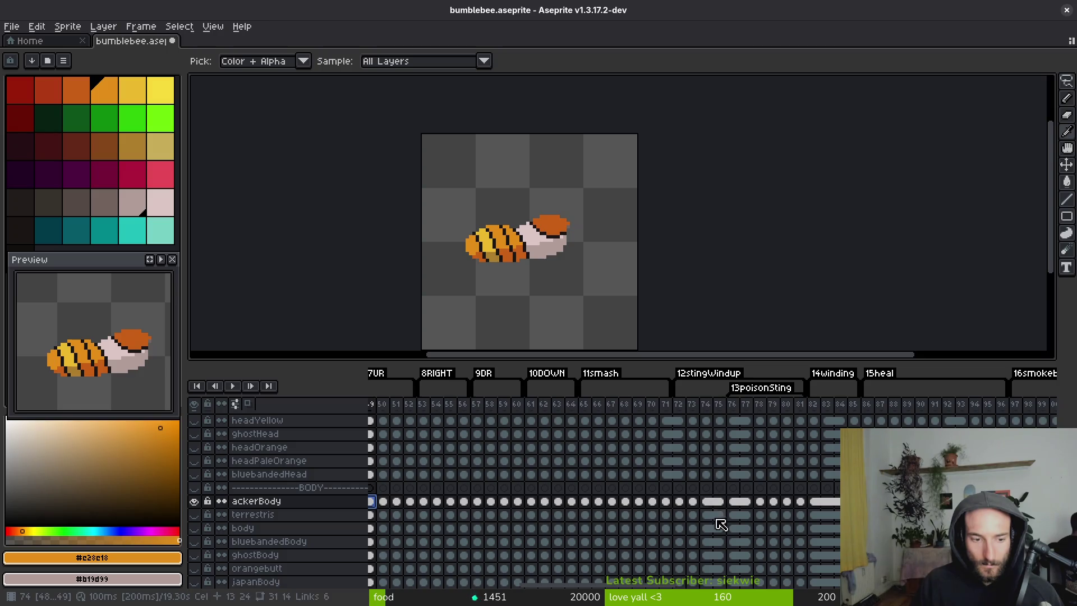
scroll(724, 527, down, 3)
scroll(716, 505, down, 2)
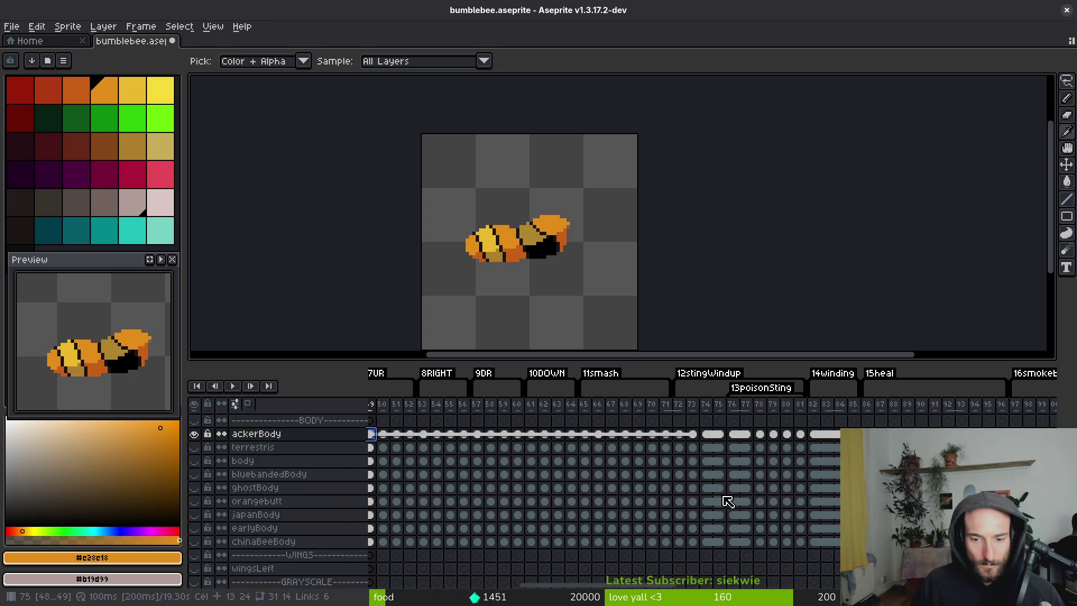
key(ctrl+z)
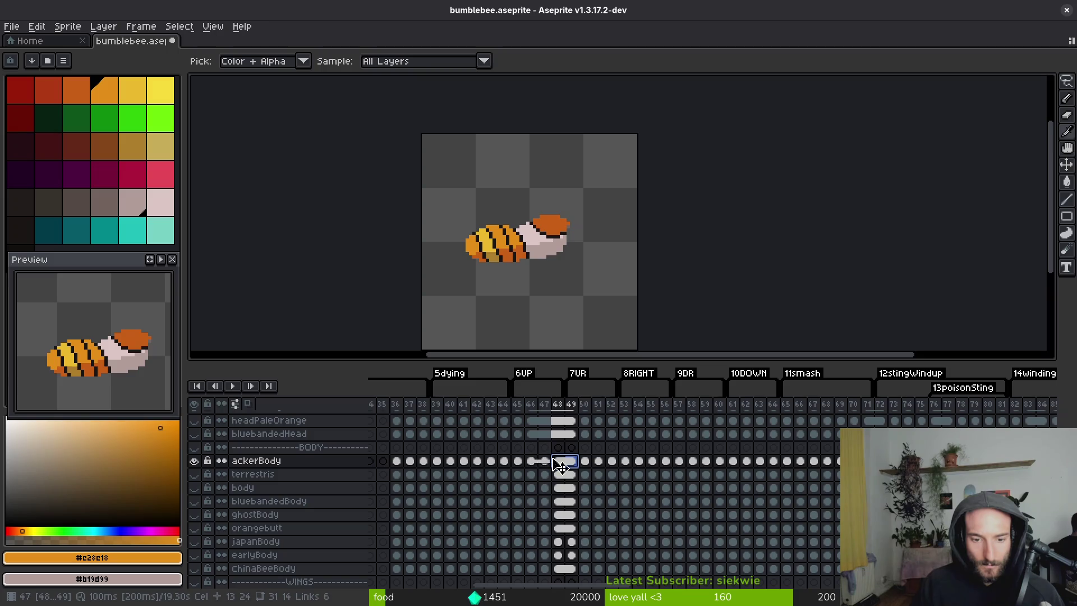
Show the earlyBody layer and hide ackerBody, viewing frames 48–49.
click(558, 544)
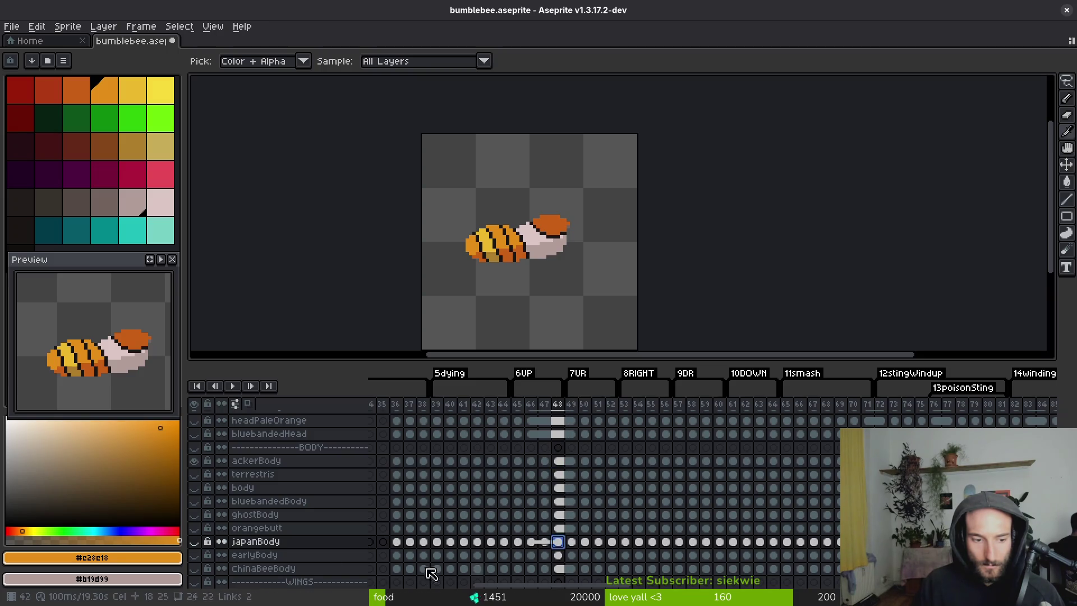
click(196, 554)
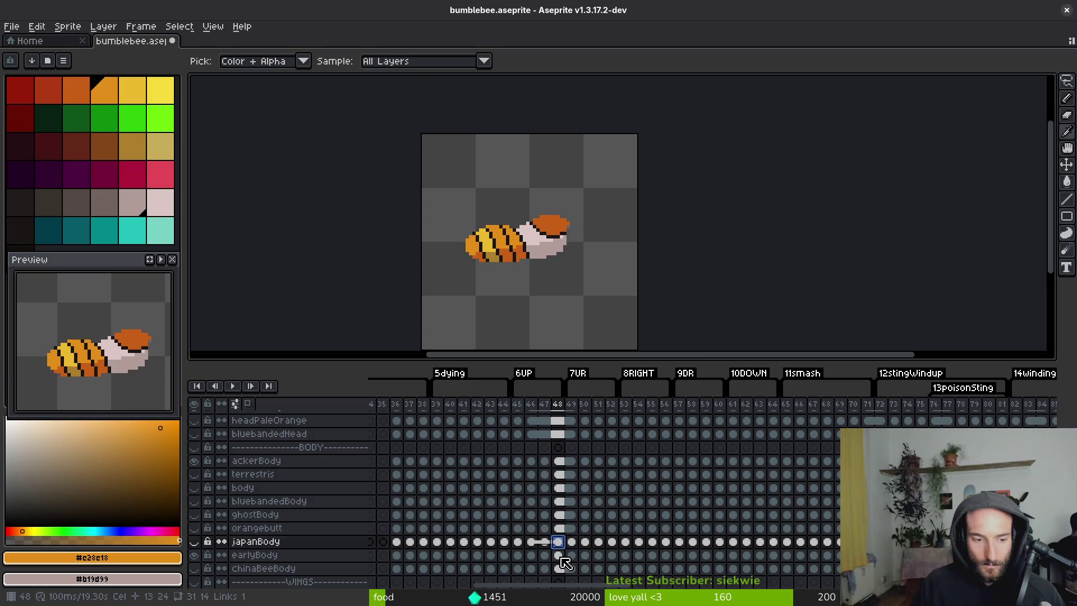
click(560, 555)
click(194, 460)
key(Right)
key(Left)
key(Right)
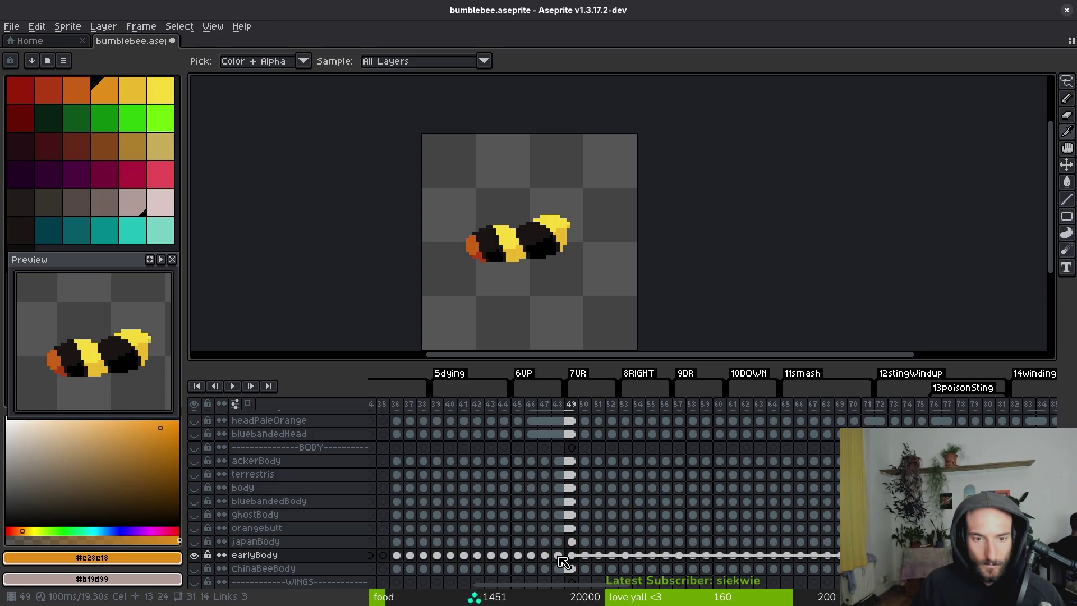
key(Left)
Link the earlyBody cels at frames 48–49.
drag(560, 557, 570, 558)
right_click(560, 558)
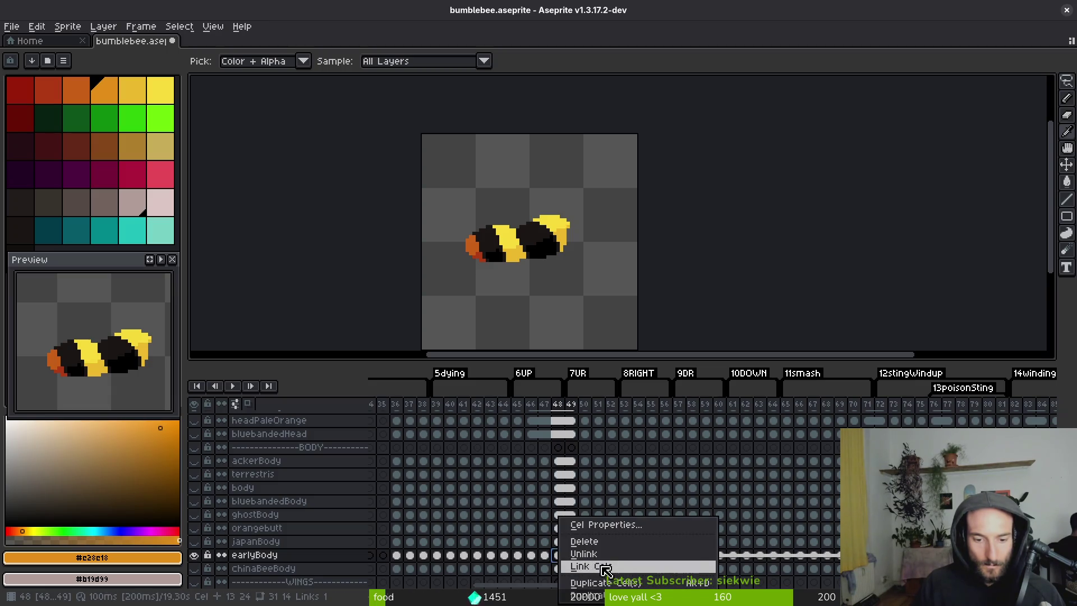
click(606, 568)
drag(547, 558, 580, 572)
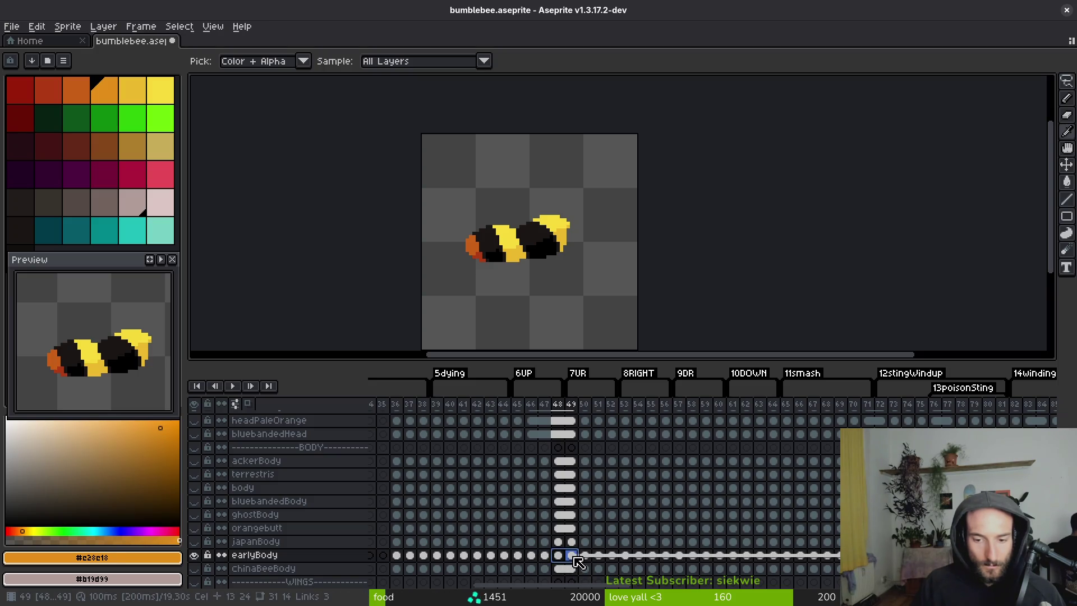
click(574, 558)
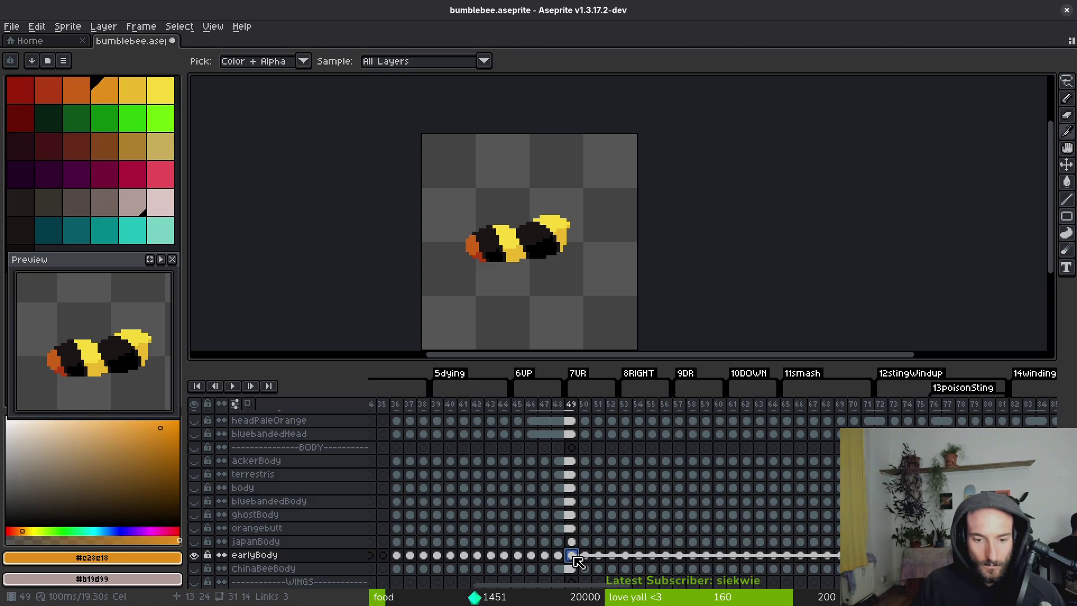
Inspect the ackerBody and terrestris cels at frames 46–49.
click(572, 462)
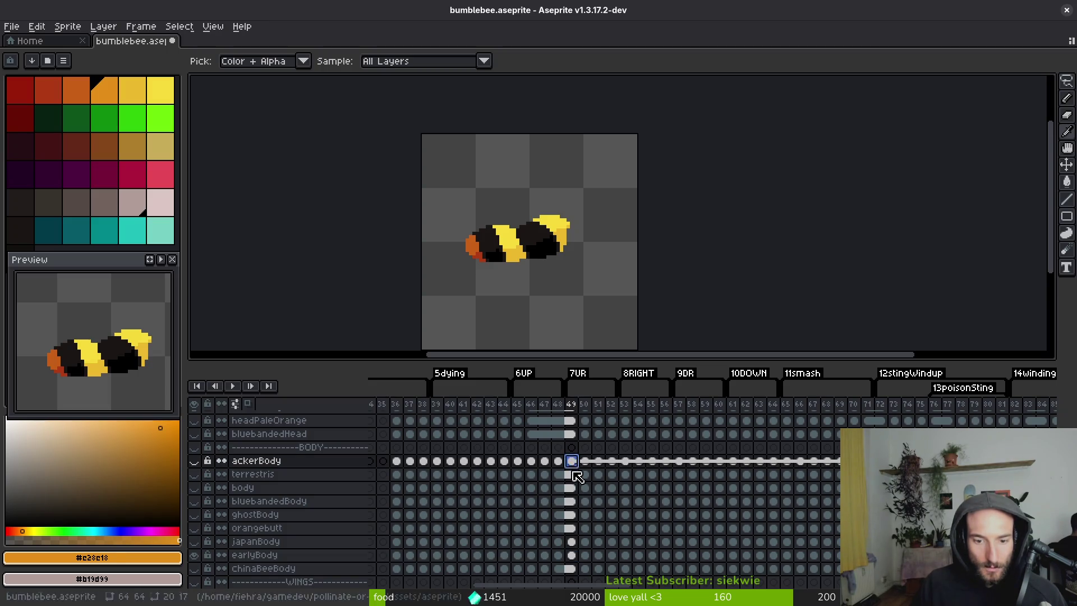
click(572, 475)
click(572, 463)
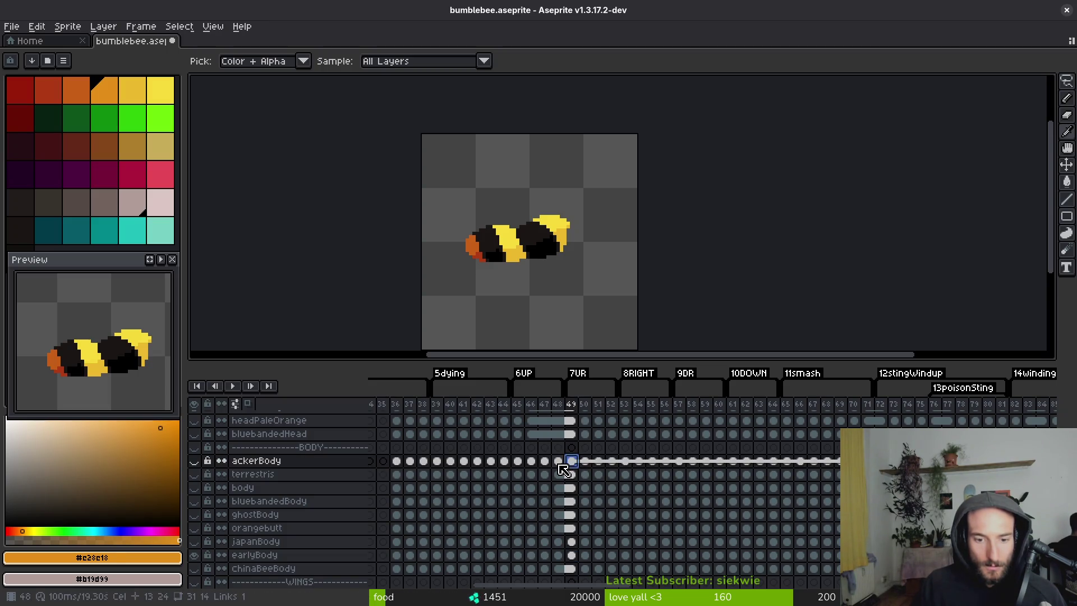
click(533, 465)
click(558, 464)
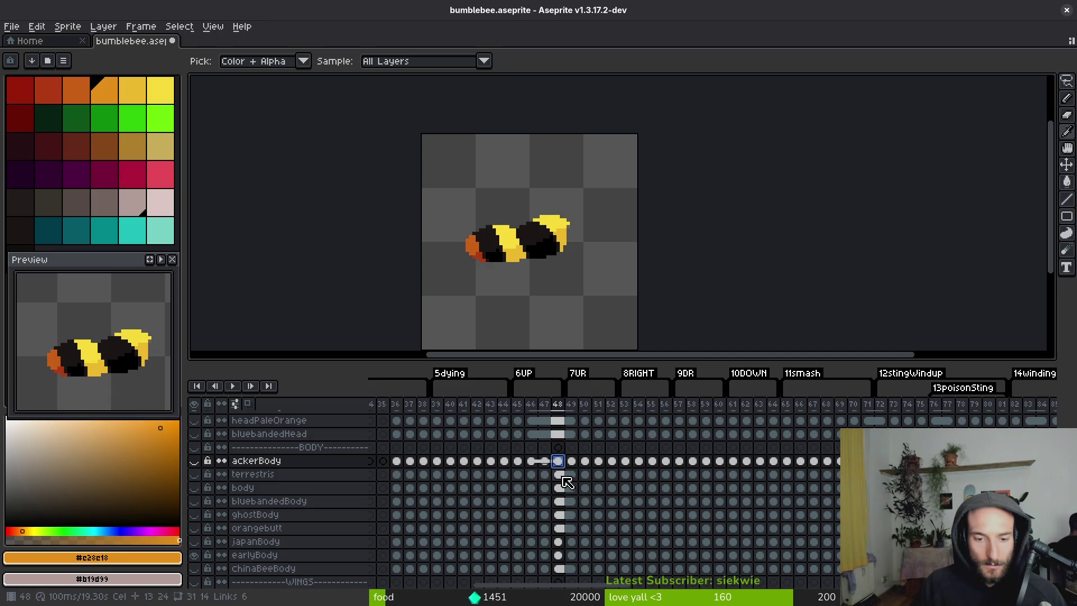
click(563, 478)
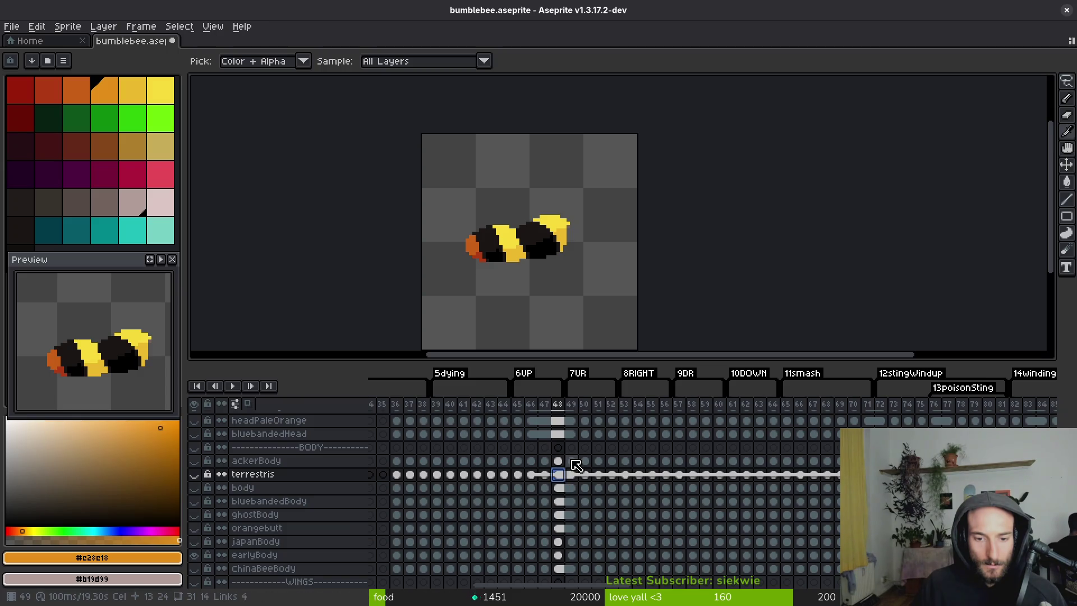
click(572, 461)
Select the ackerBody cels from frame 46 through frame 53.
click(534, 461)
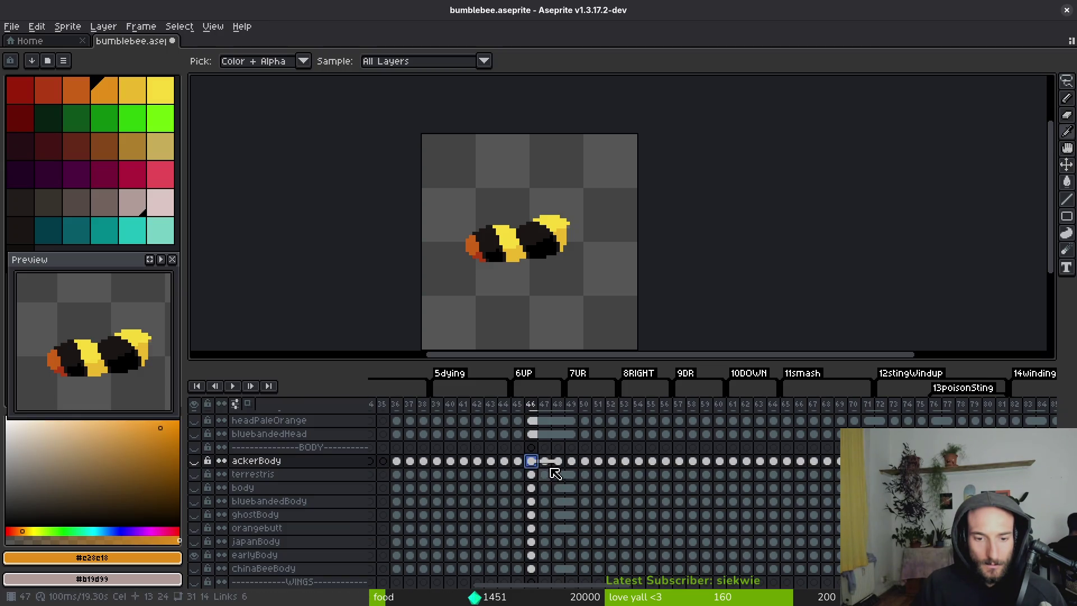
shift+click(561, 461)
shift+click(576, 463)
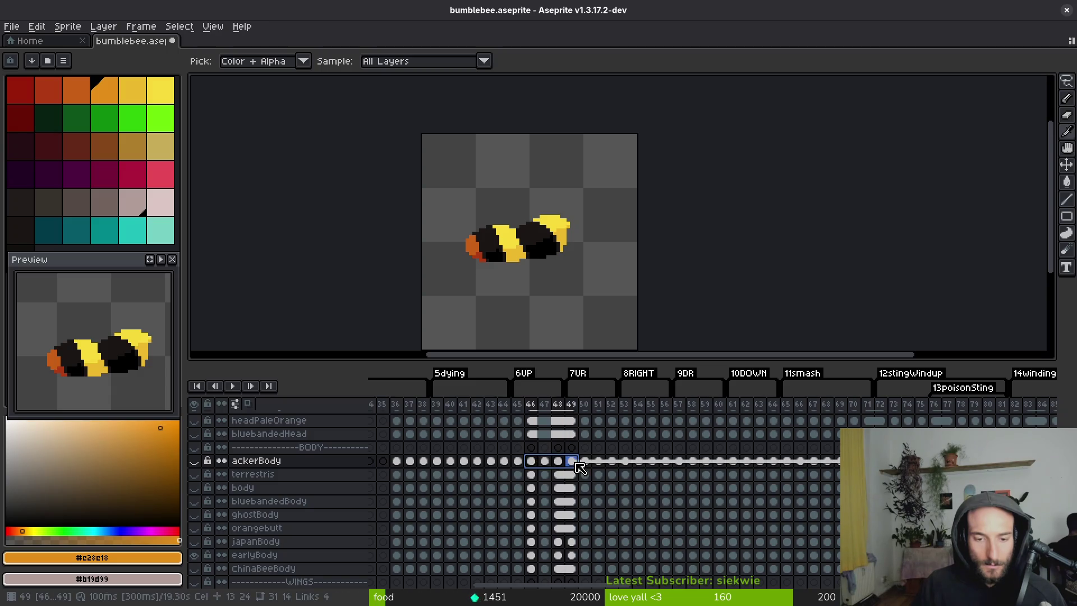
shift+click(626, 462)
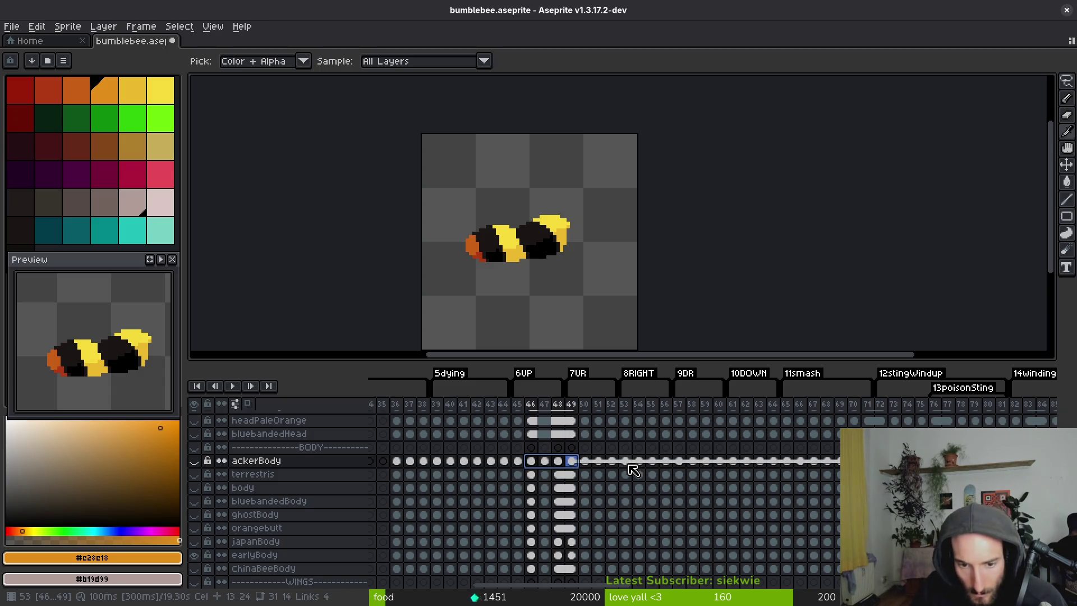
Extend the ackerBody selection to frame 66 and link its cels from frame 46 to 73.
shift+click(680, 462)
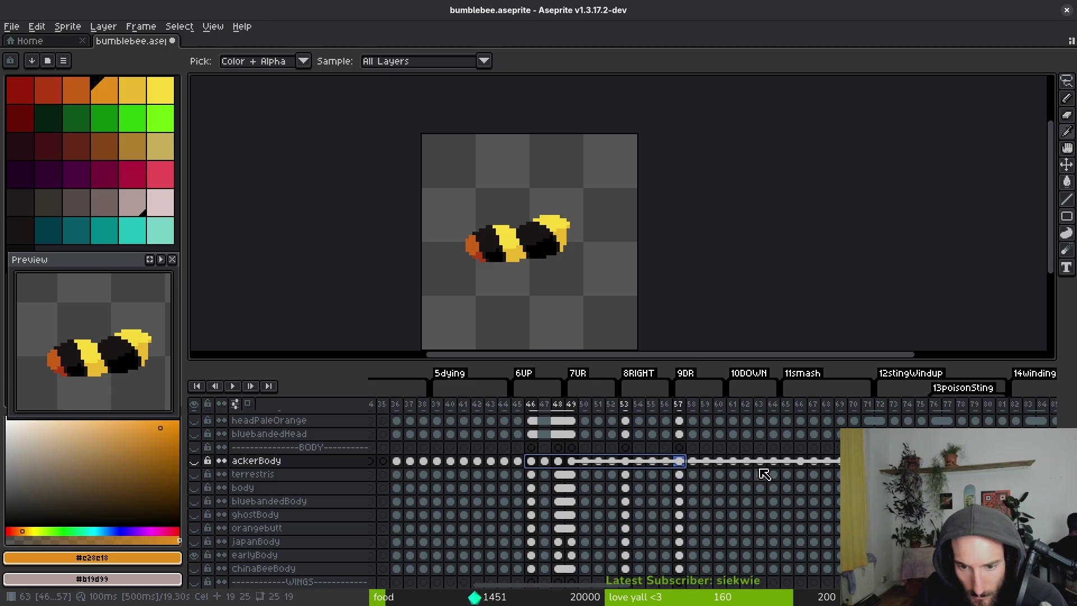
shift+click(800, 462)
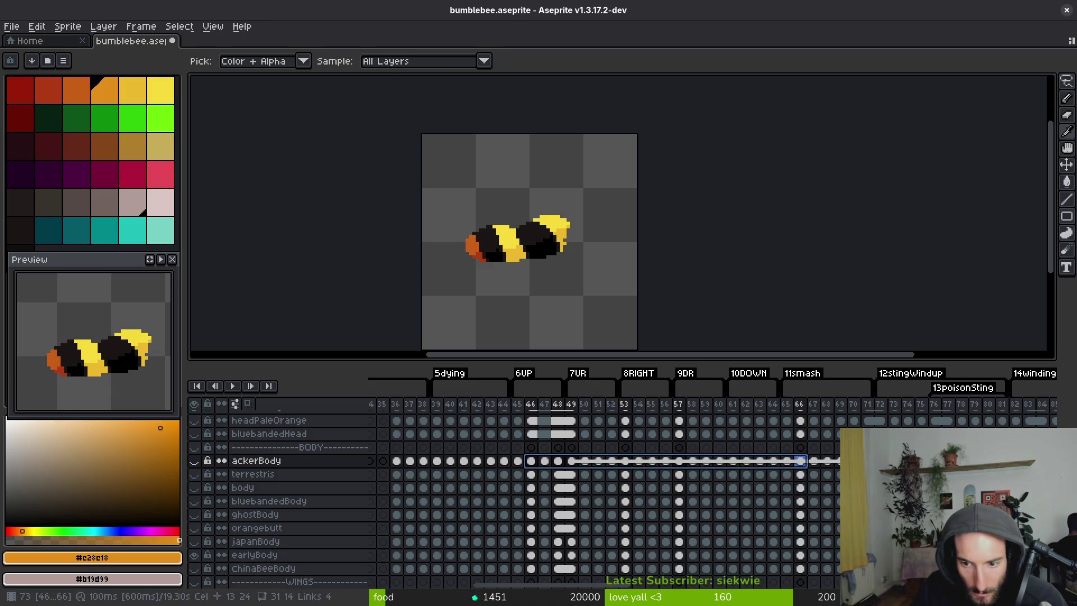
click(564, 462)
right_click(566, 467)
click(608, 509)
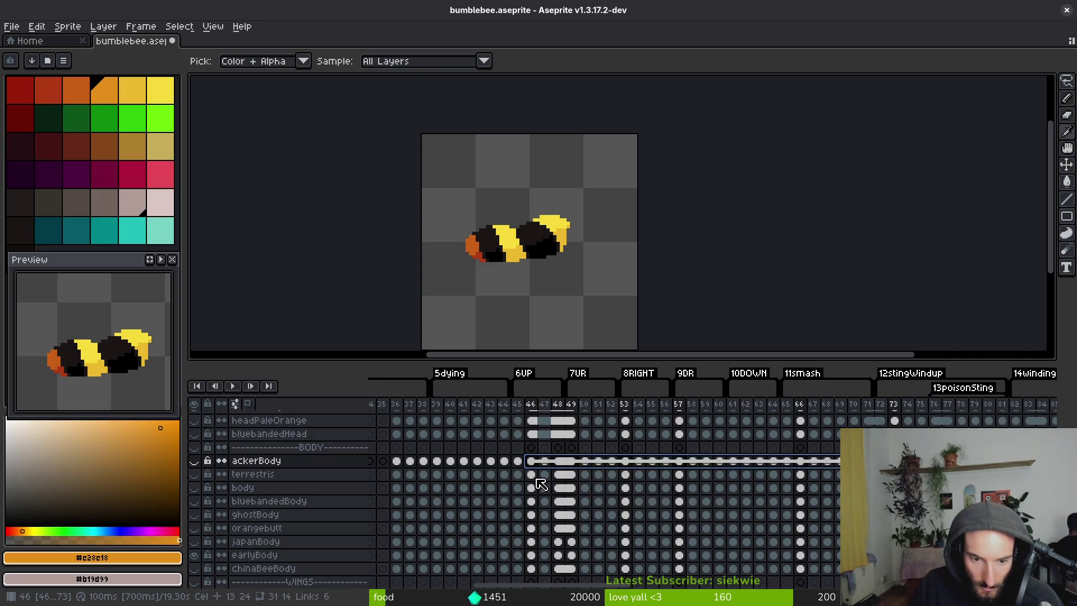
Link the japanBody and earlyBody cels across frames 46–66.
click(531, 542)
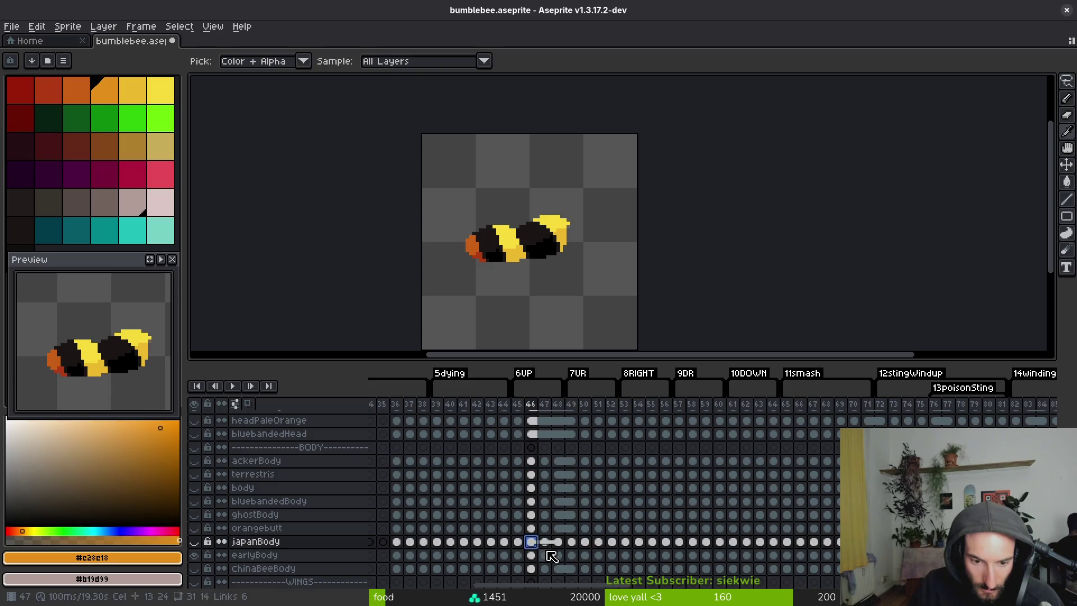
click(534, 556)
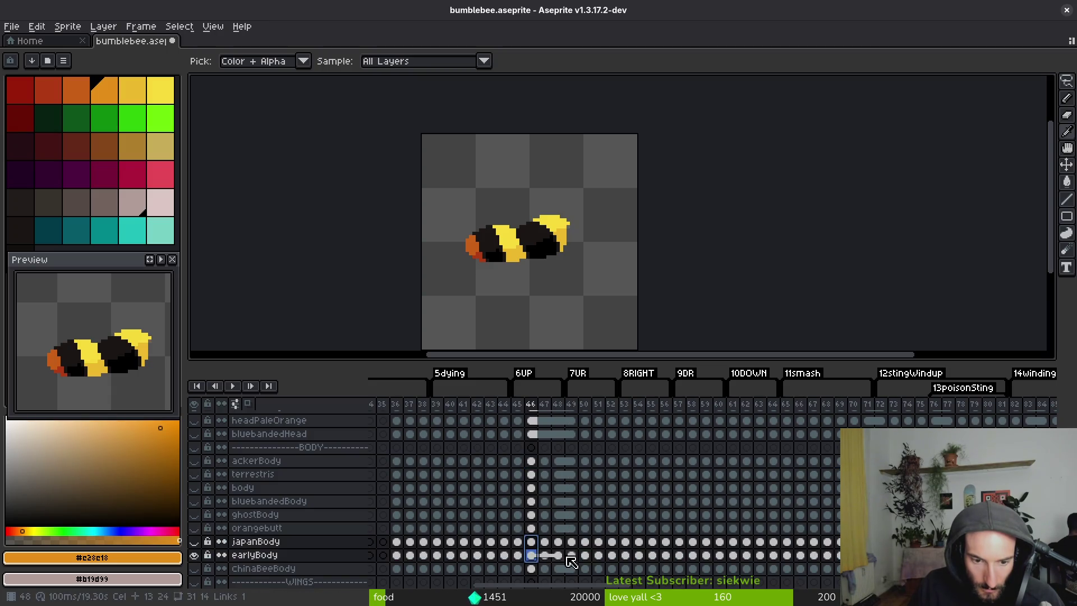
drag(564, 546, 571, 555)
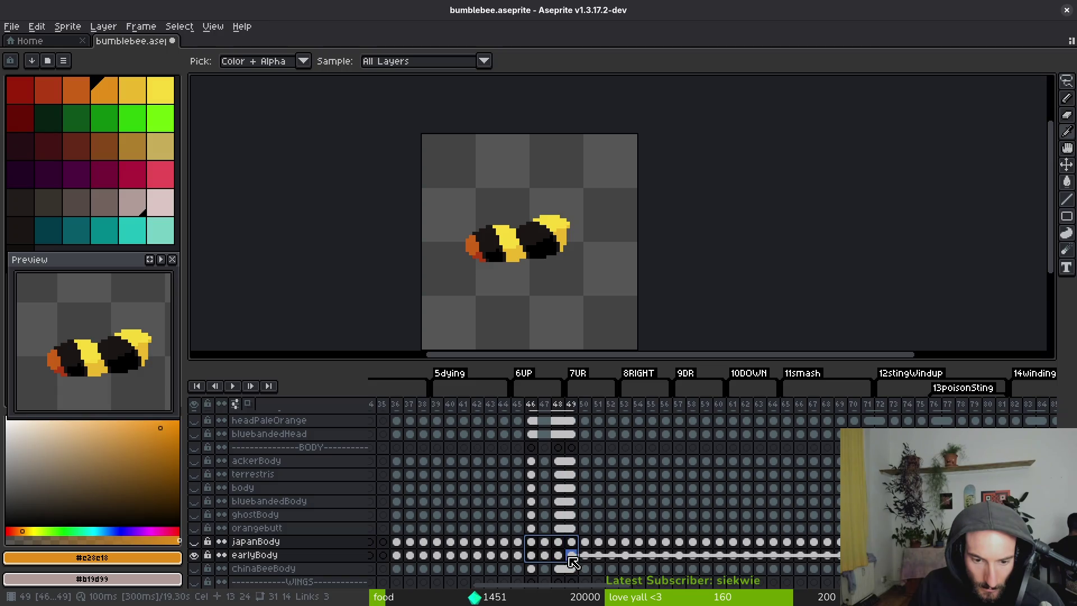
shift+click(628, 554)
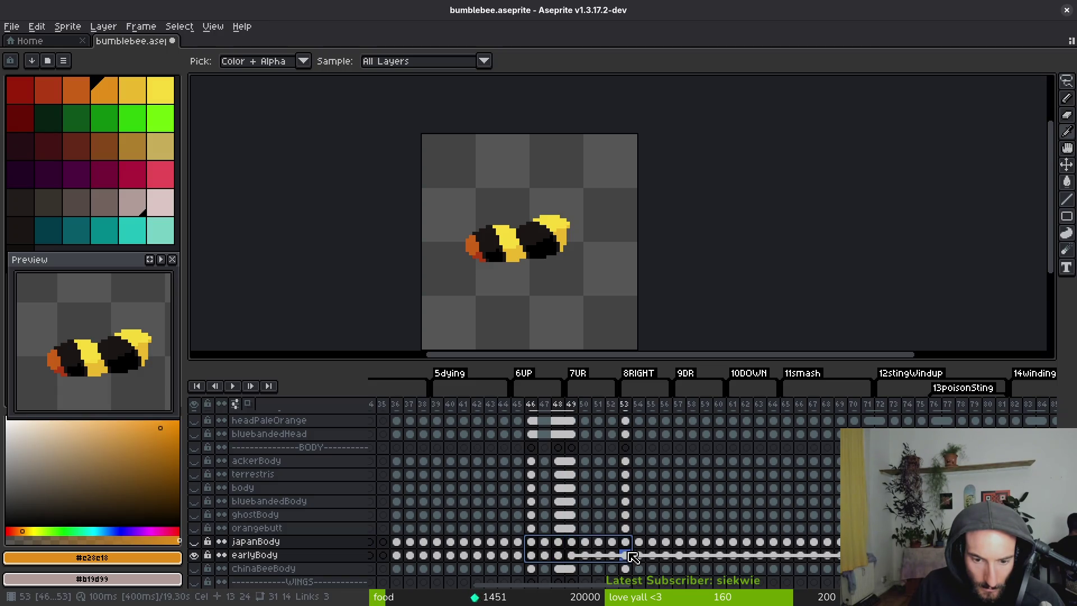
shift+click(681, 543)
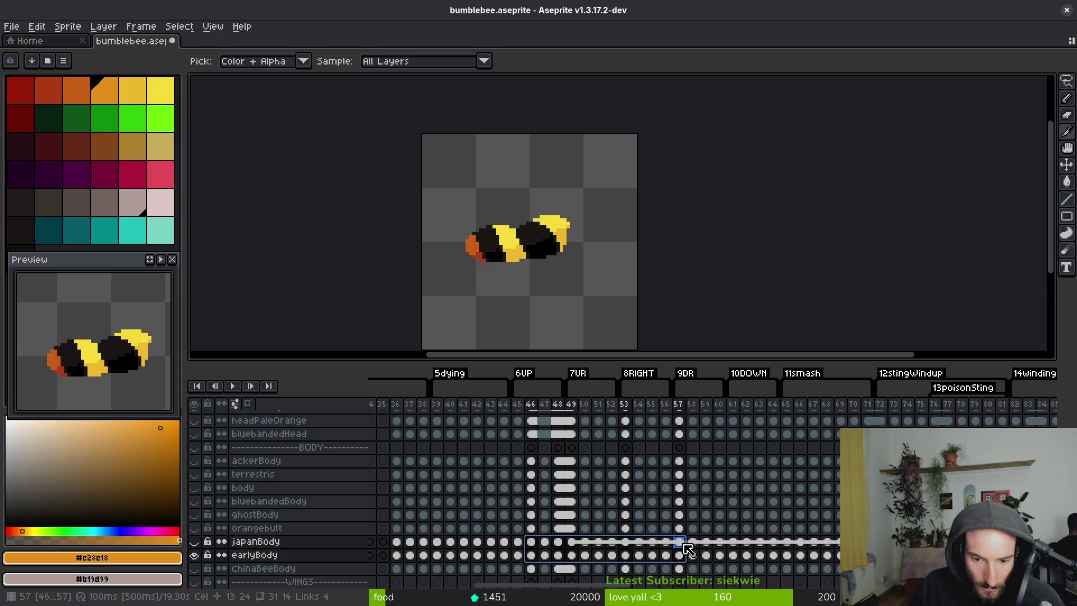
shift+click(800, 555)
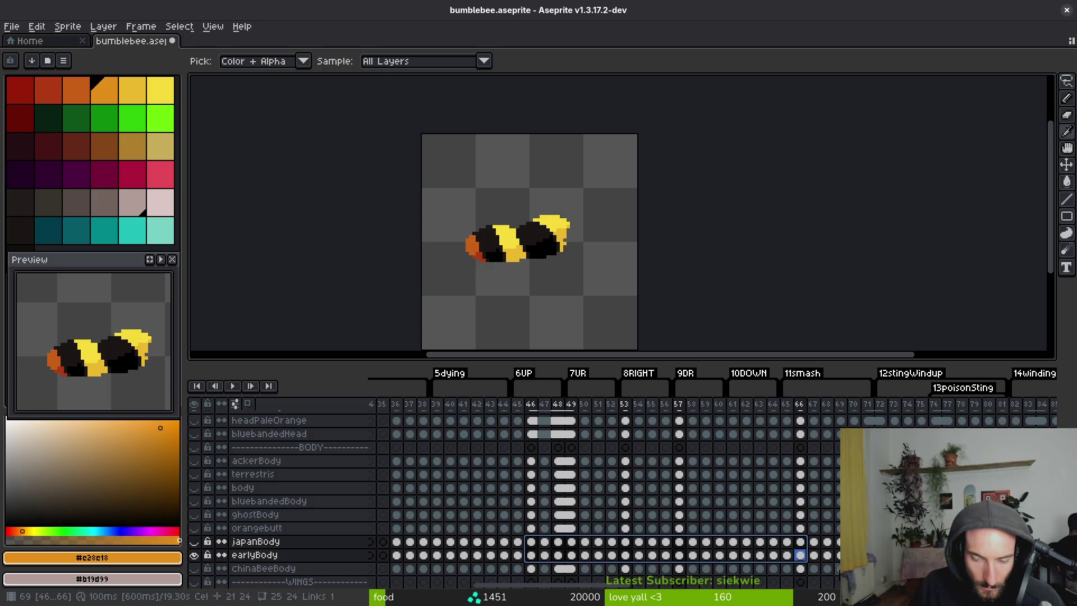
right_click(547, 546)
click(576, 565)
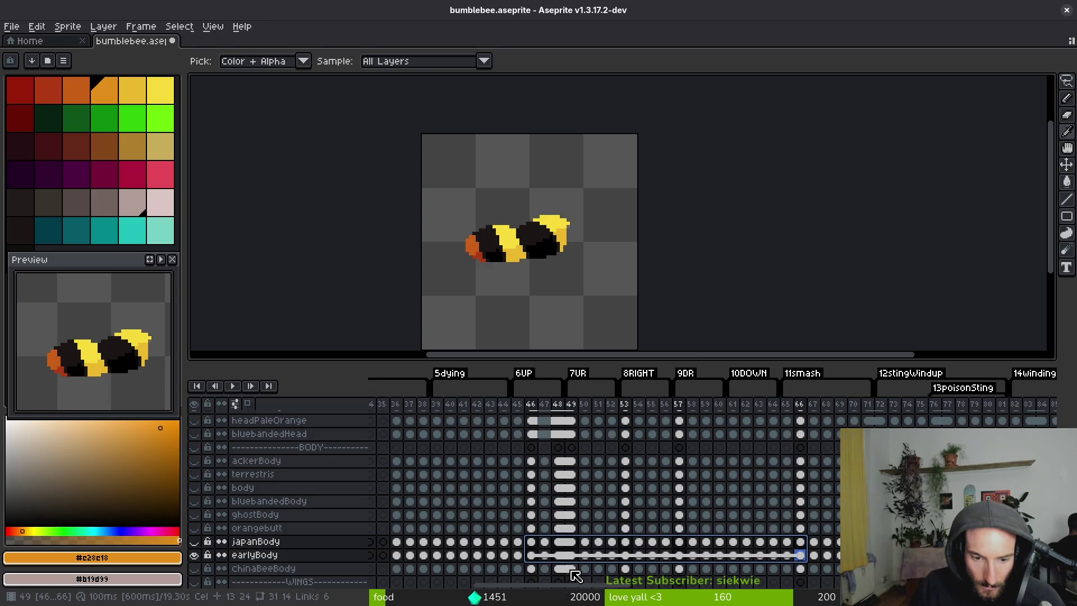
Check the japanBody, ackerBody and ghostBody cel links at frames 46–49.
click(564, 542)
click(531, 541)
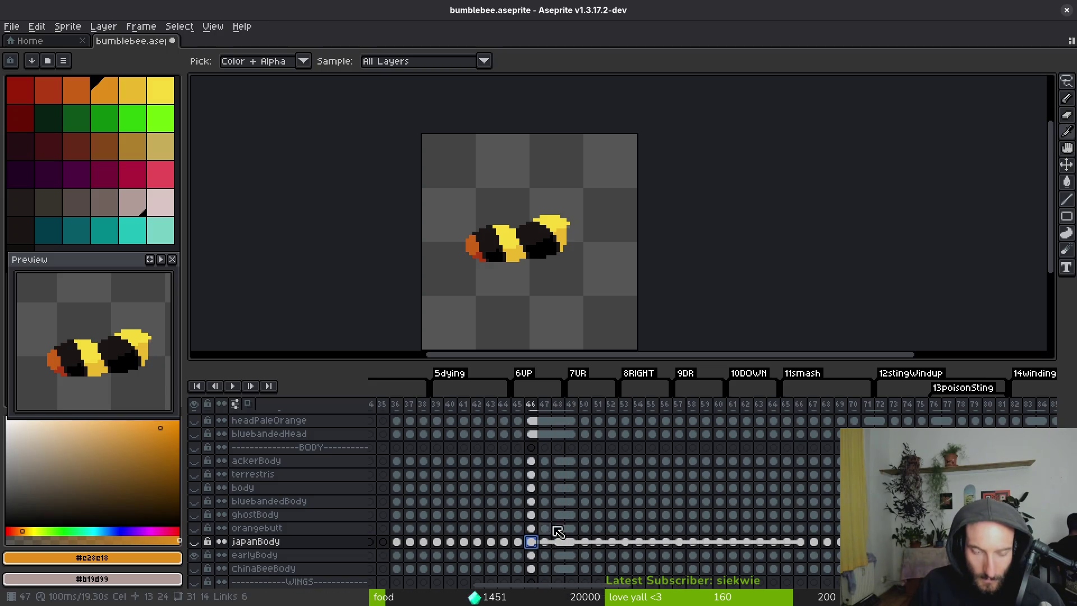
click(559, 462)
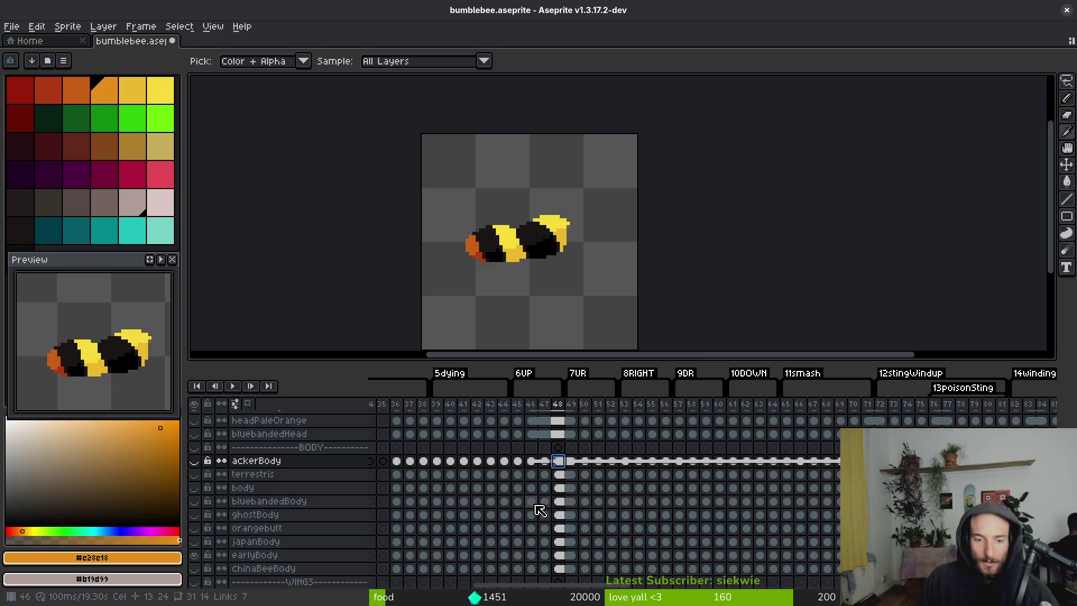
click(571, 514)
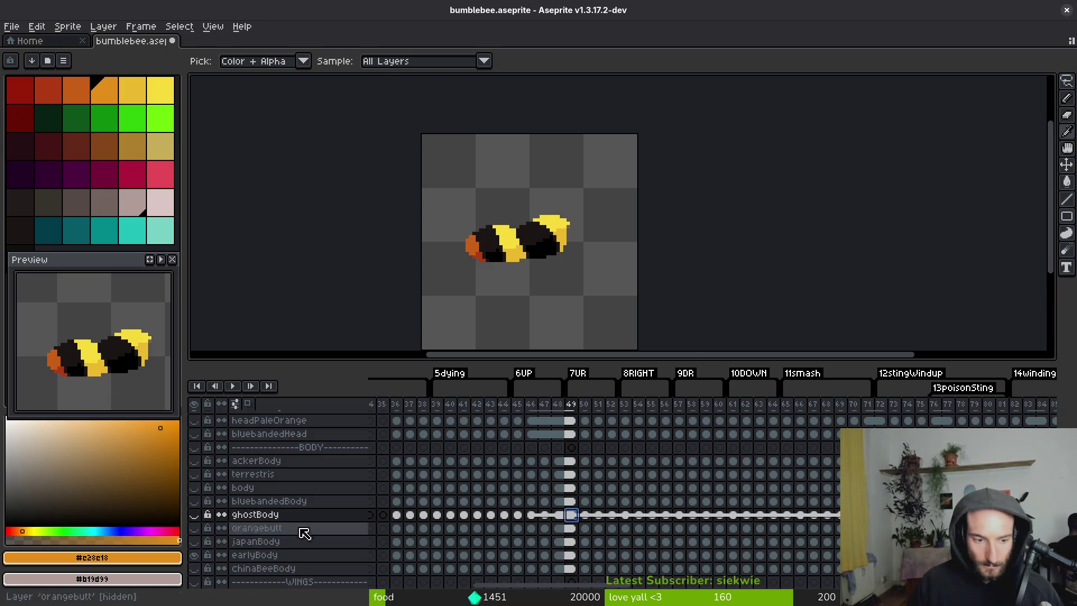
Hide earlyBody, show ackerBody, and go to the ackerBody cel at frame 47.
click(194, 559)
click(193, 461)
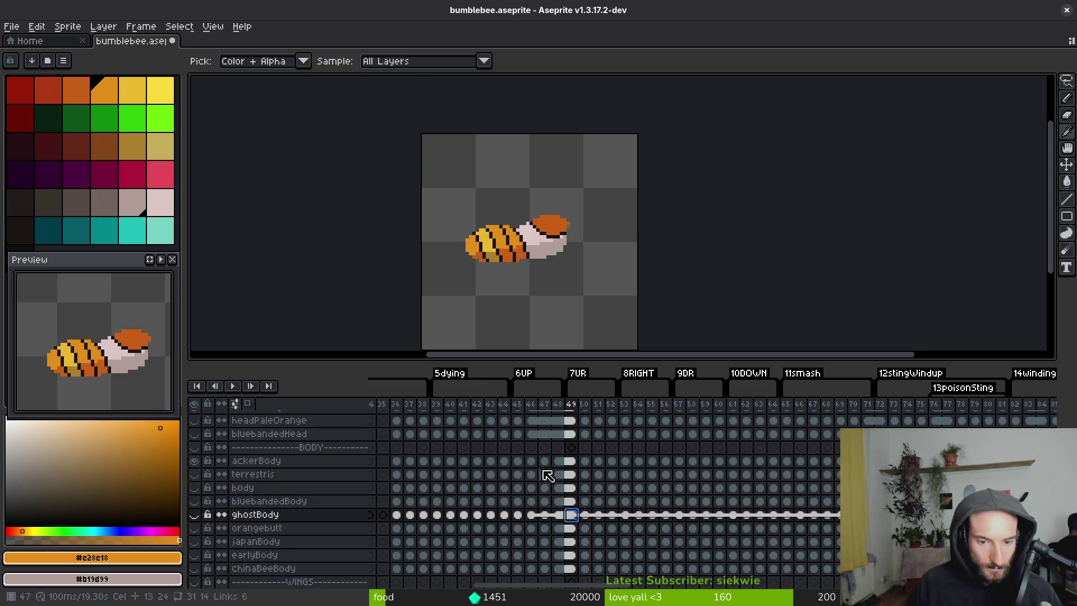
click(570, 462)
key(Right)
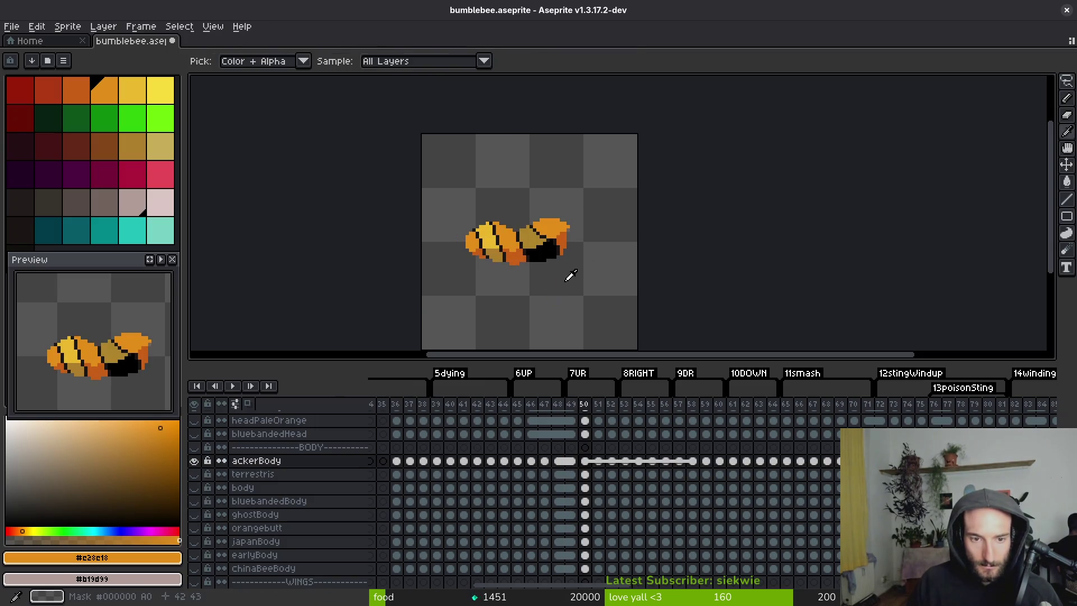
click(545, 461)
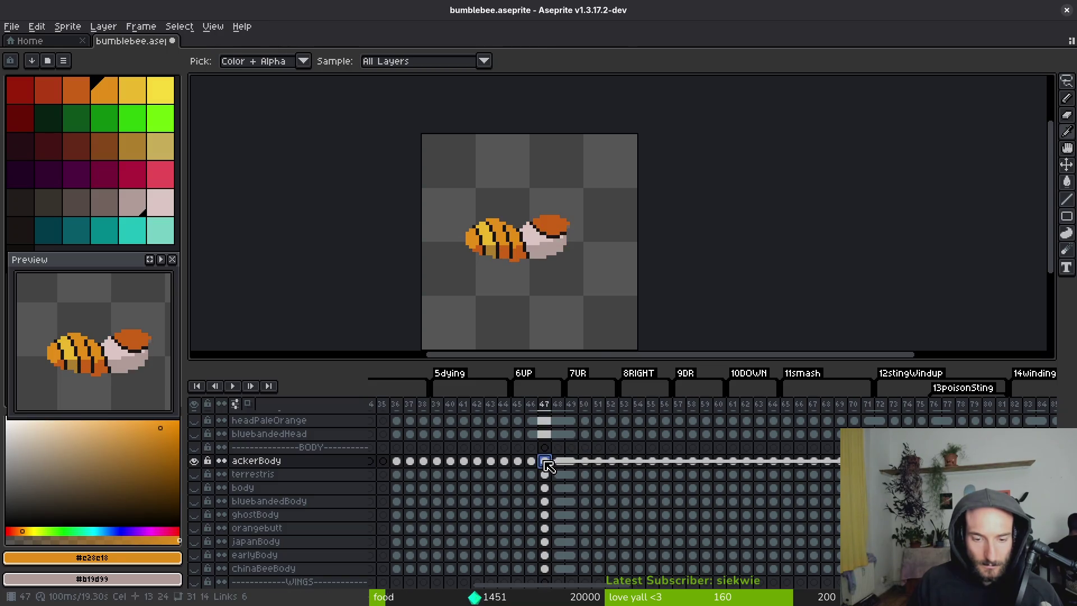
Copy frame 47's whole bee body into frame 50 and nudge it into place.
scroll(498, 258, up, 2)
key(ctrl+shift+d)
key(Right)
key(Right)
key(Down)
key(Right)
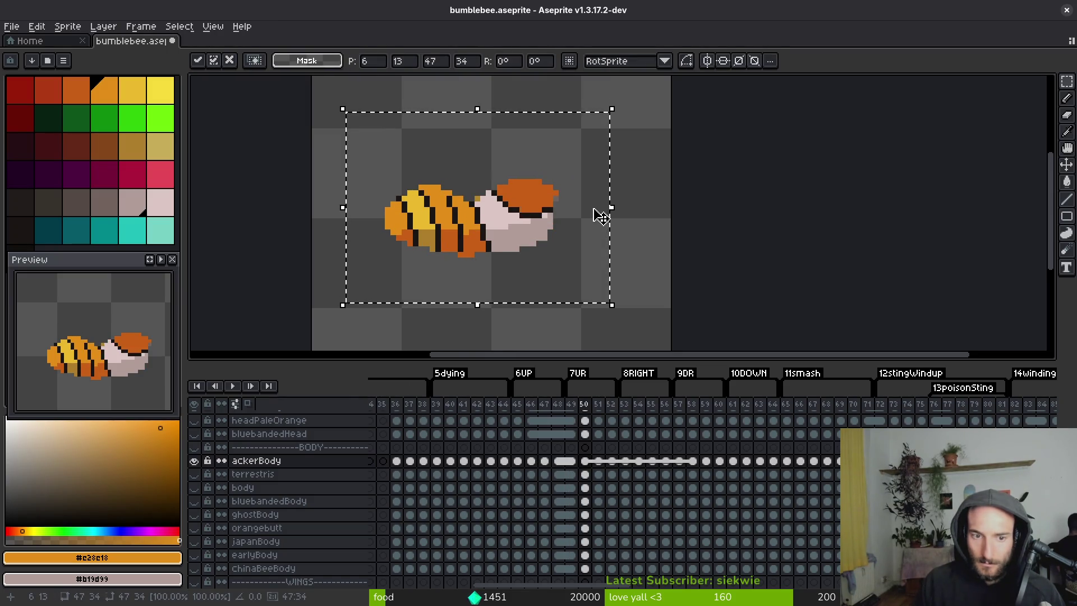
key(Up)
key(Up)
key(Up)
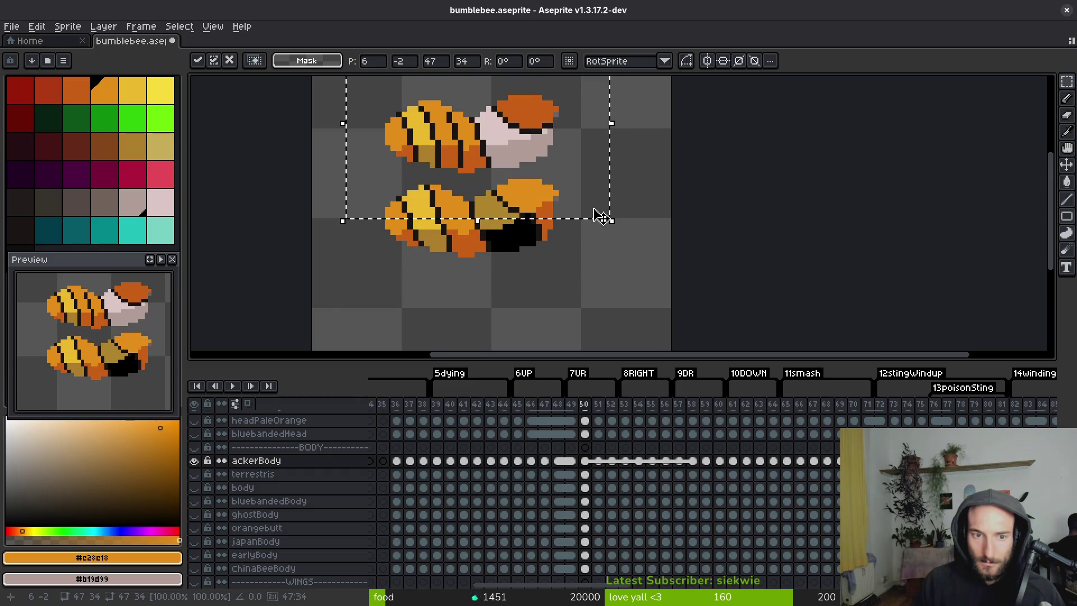
key(Down)
key(Down)
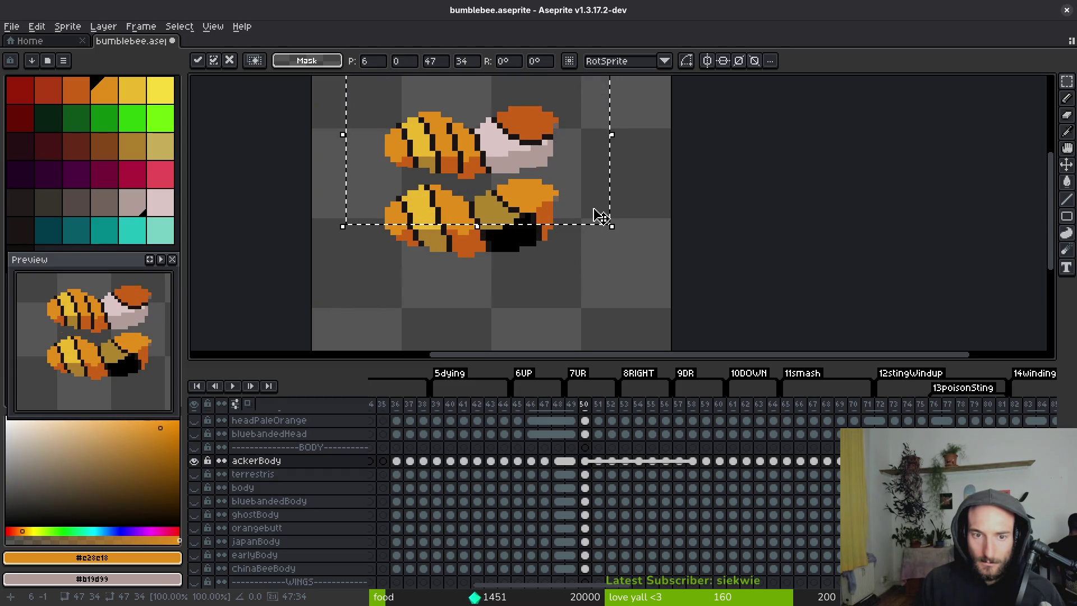
key(Down)
key(Down)
key(Down)
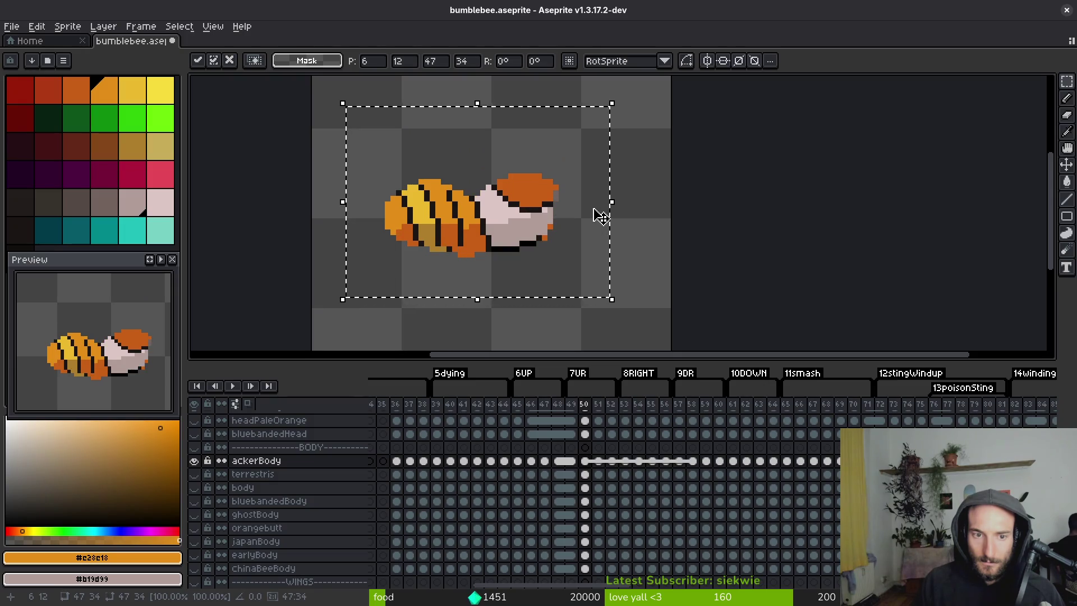
Commit the pasted body on frame 50 and save the bumblebee file.
key(ctrl+d)
scroll(499, 191, up, 1)
key(e)
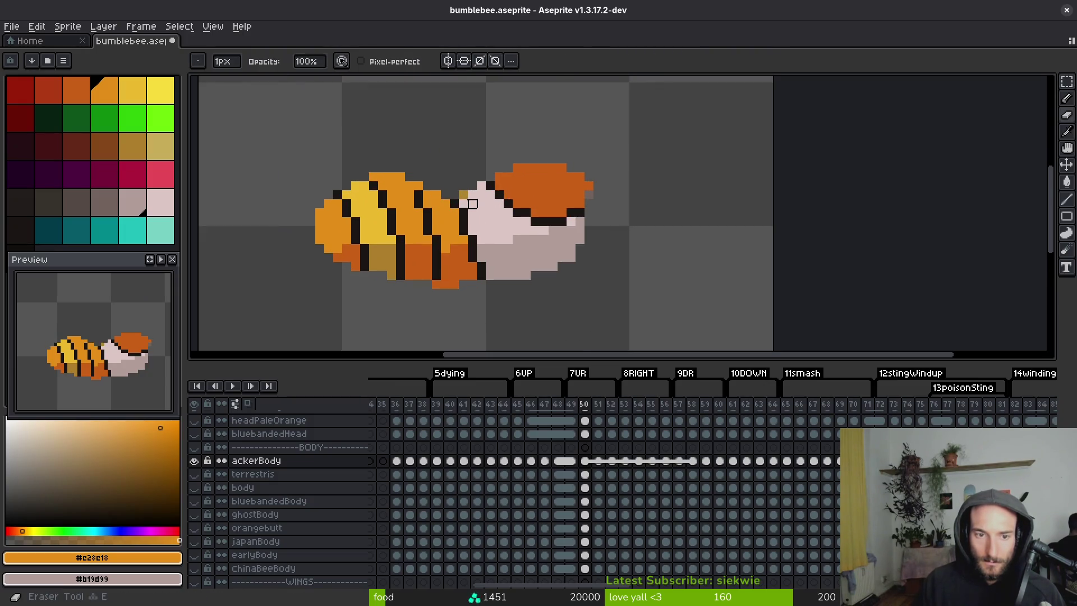
scroll(472, 204, down, 2)
key(ctrl+s)
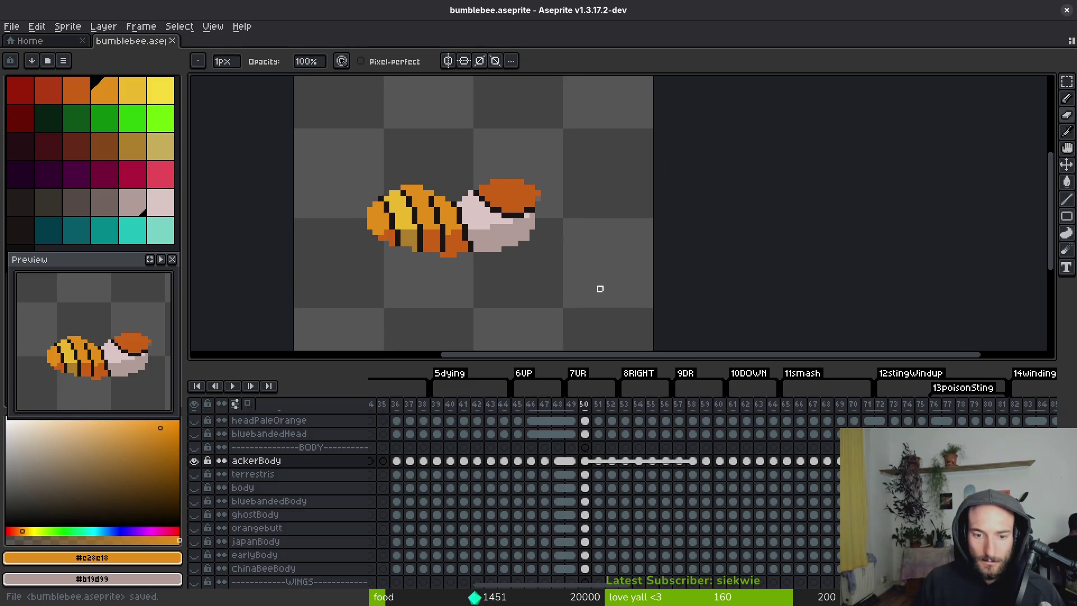
Flip repeatedly between frames 50 and 51 to compare the bee poses.
key(Right)
key(m)
key(Left)
key(Right)
key(Left)
key(i)
key(Right)
key(Left)
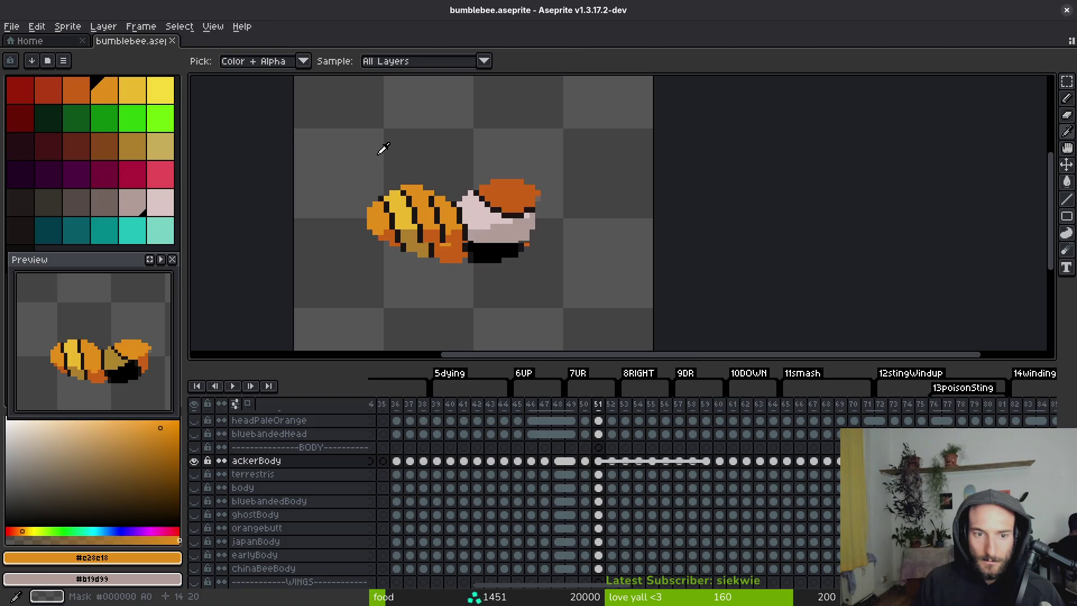
key(Right)
key(Left)
key(Right)
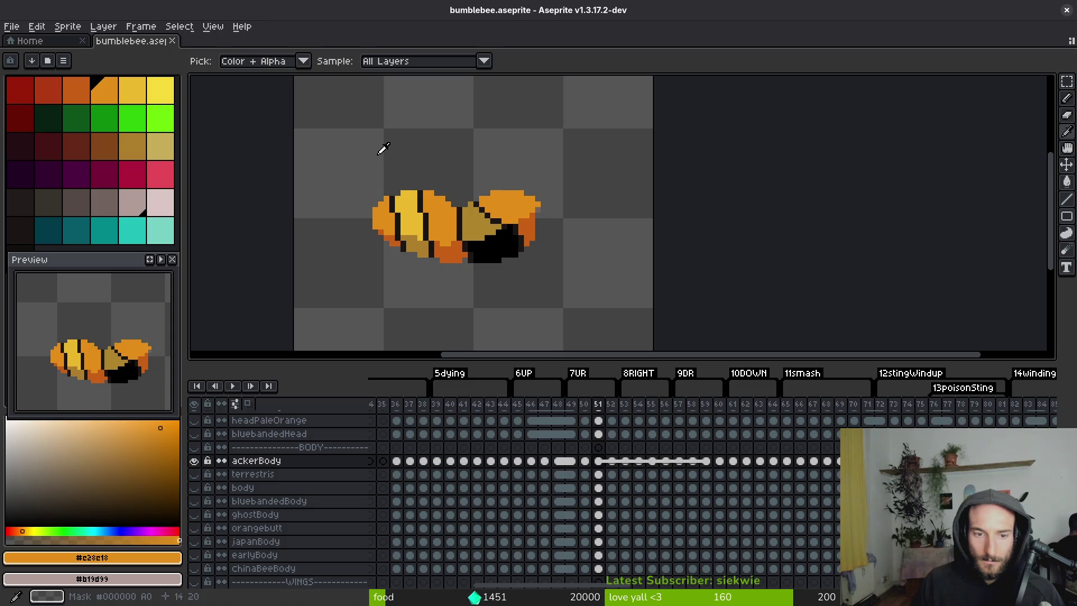
key(Left)
key(Right)
key(Left)
key(Right)
key(Left)
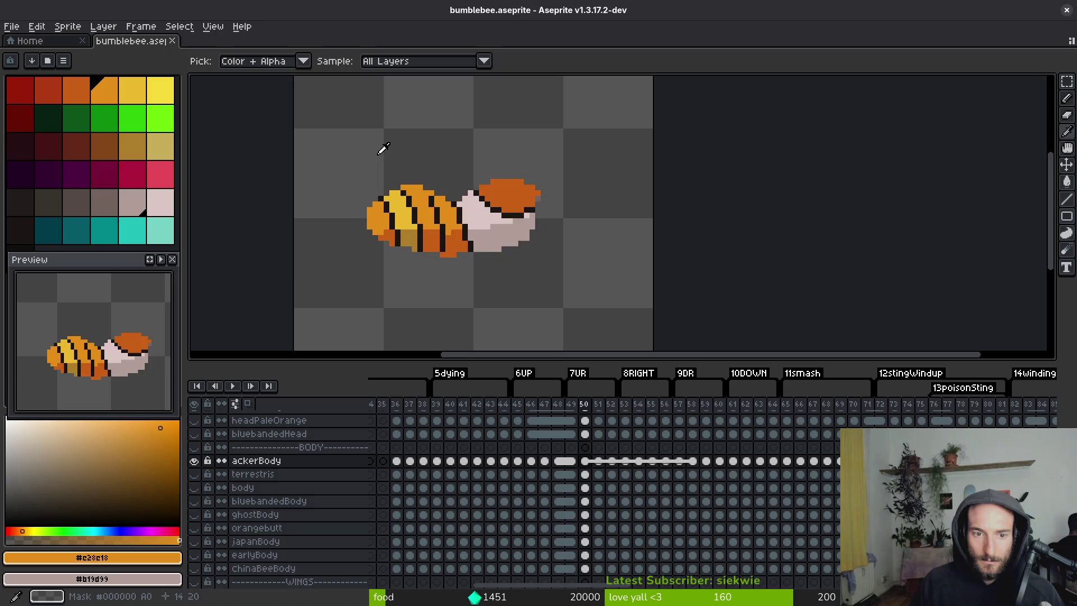
key(Right)
key(Left)
key(m)
scroll(509, 200, up, 3)
key(i)
key(Right)
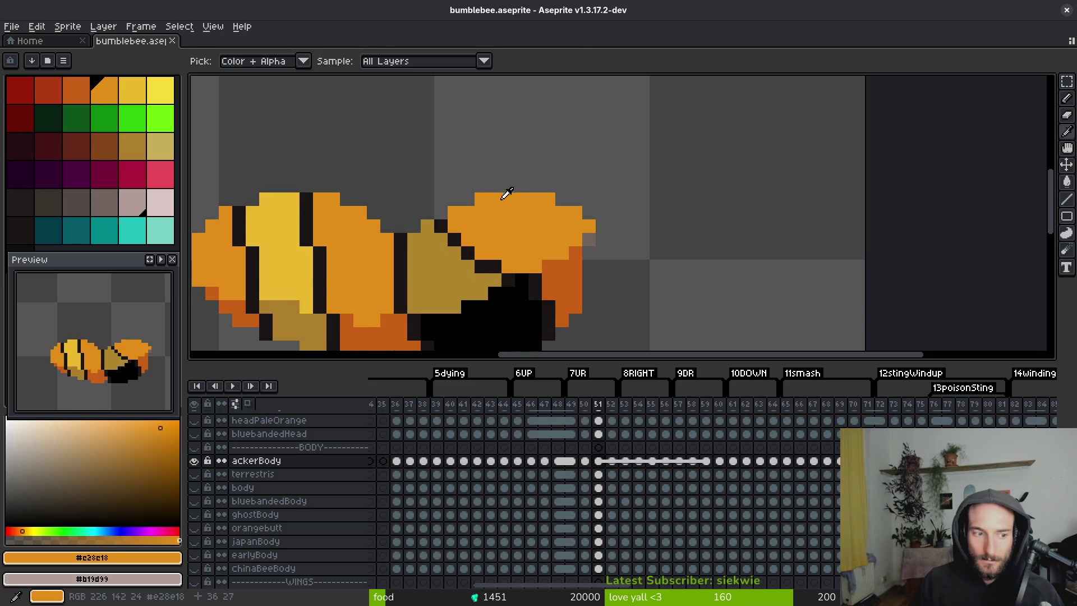
key(Left)
Try blackening two pale pixels beside the outline on frame 50, then undo it.
click(481, 192)
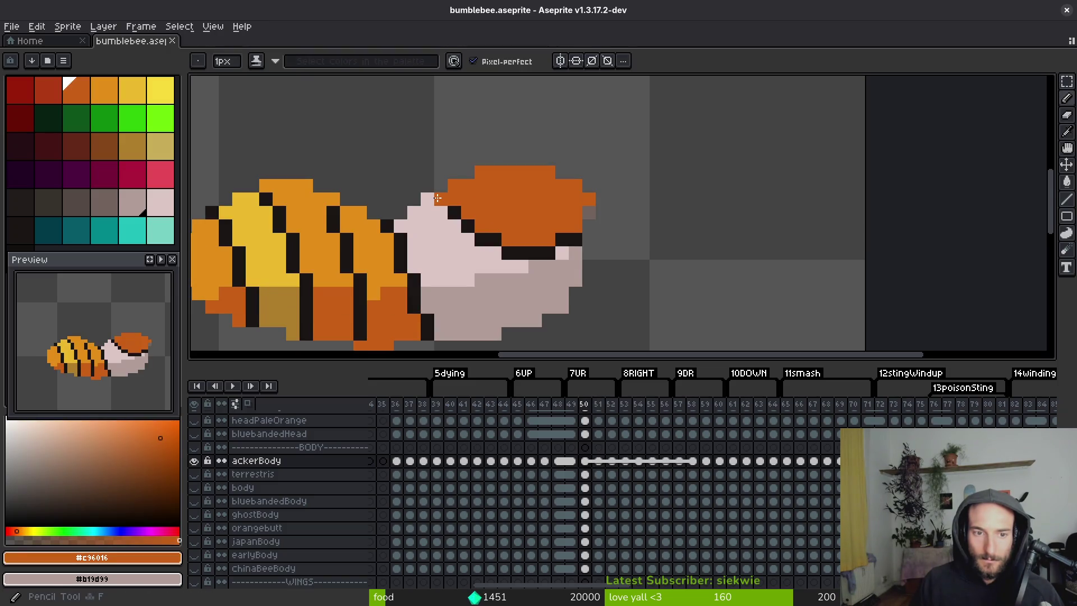
alt+click(442, 195)
drag(427, 199, 441, 213)
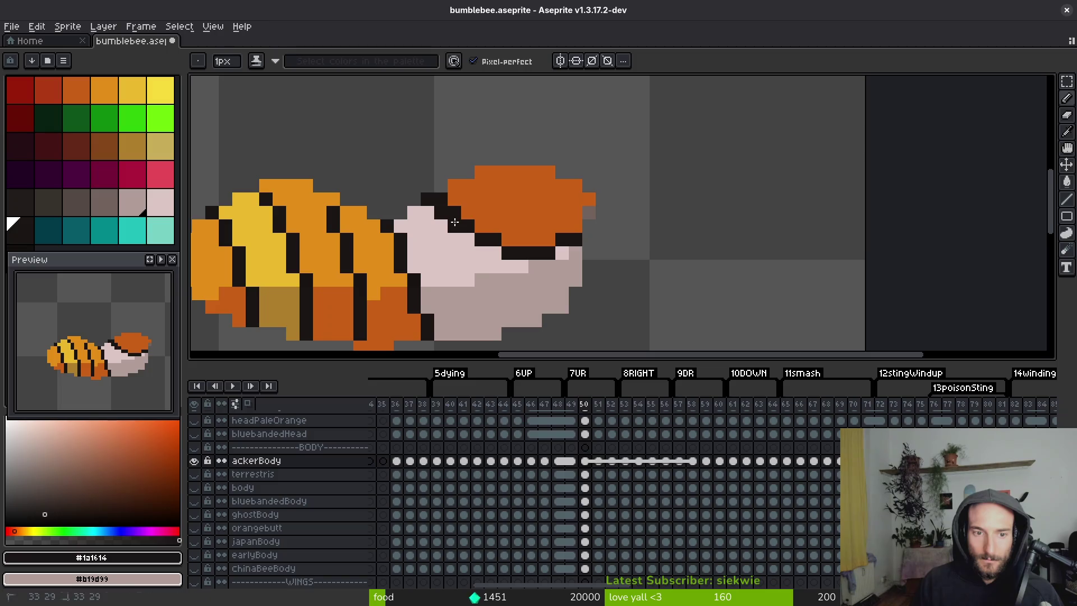
alt+click(479, 210)
scroll(481, 225, down, 3)
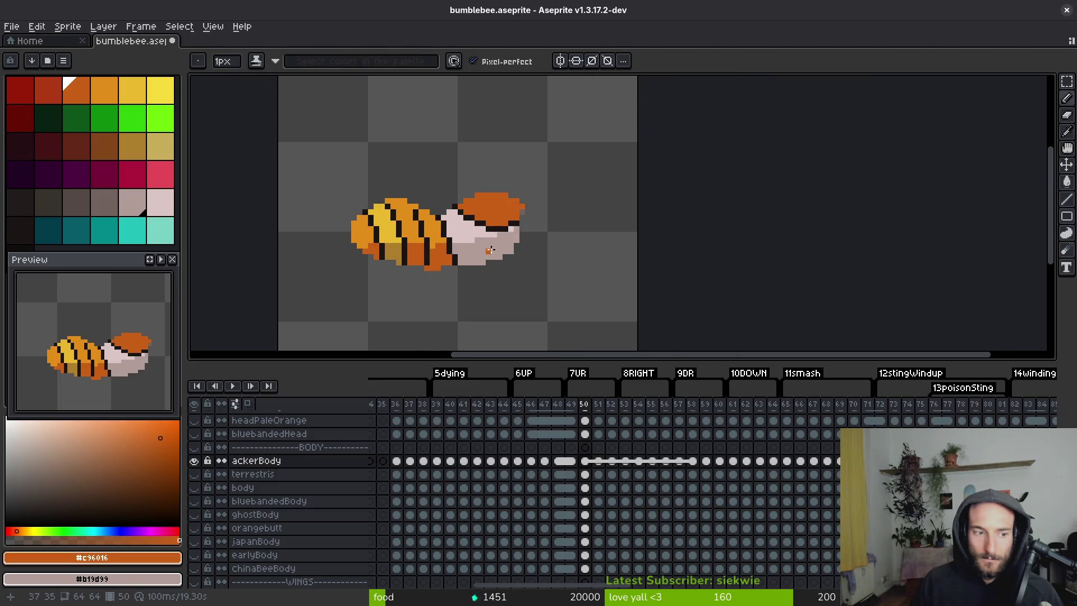
key(ctrl+z)
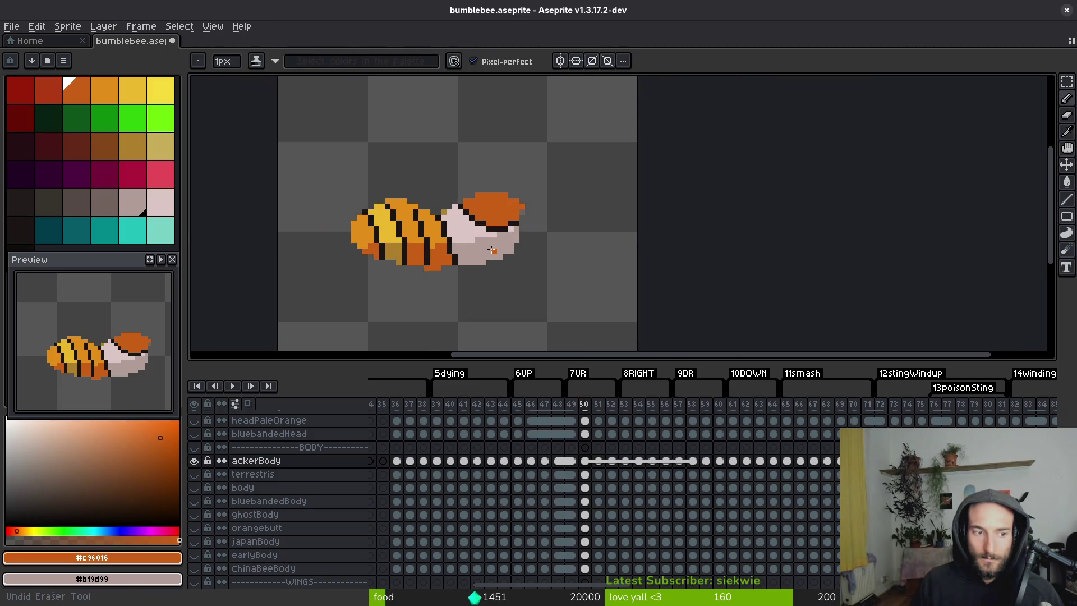
Compare frame 51's abdomen stripes with frames 48–50 and pick the black stripe colour.
key(period)
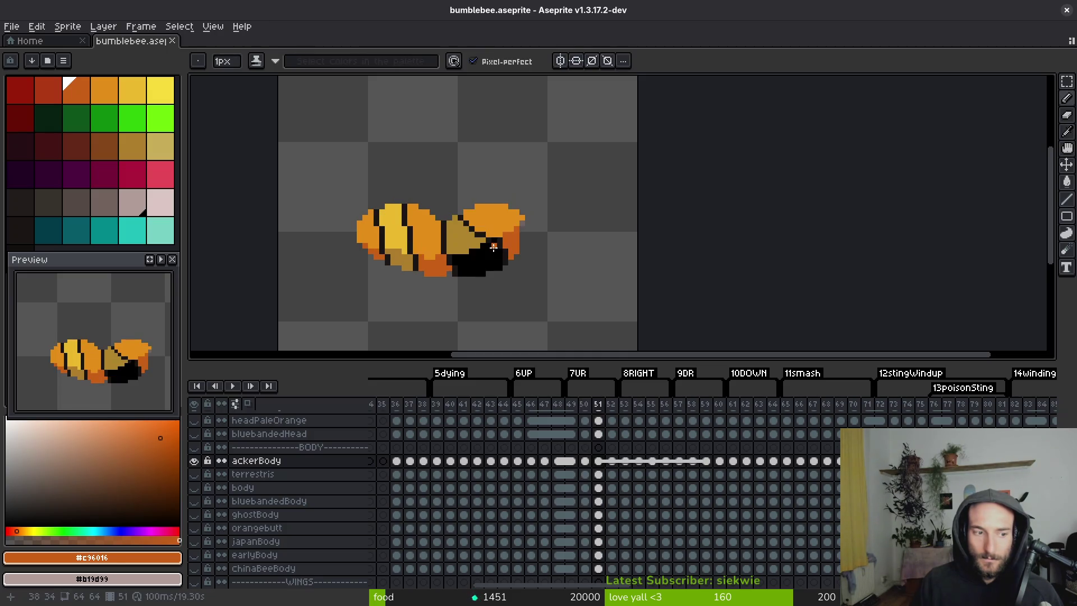
scroll(412, 208, up, 3)
drag(411, 207, 467, 216)
key(comma)
key(comma)
key(period)
key(period)
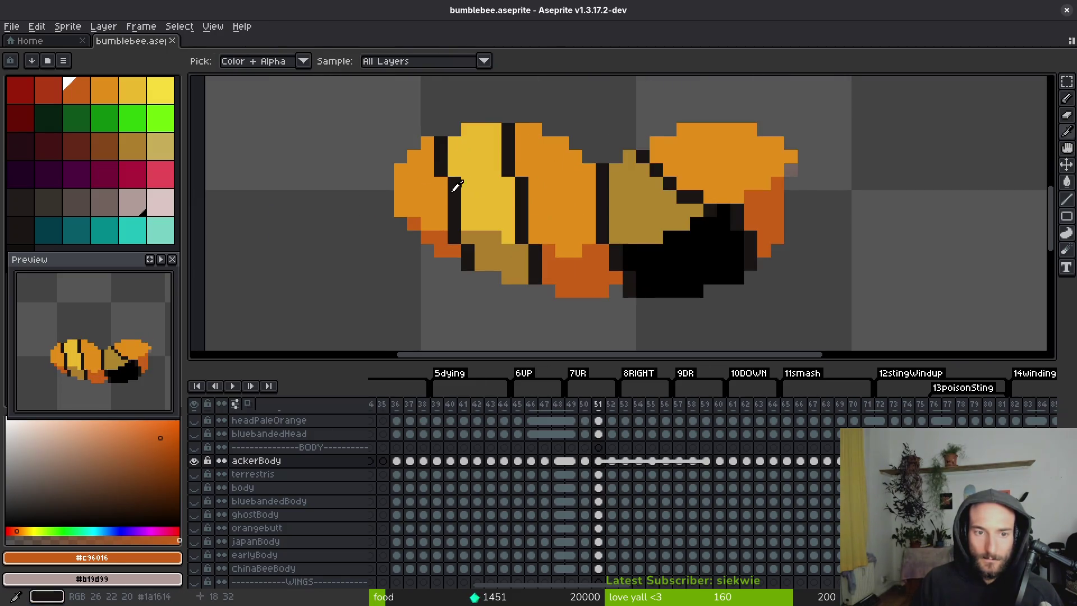
alt+click(447, 180)
key(comma)
key(comma)
key(period)
key(comma)
key(comma)
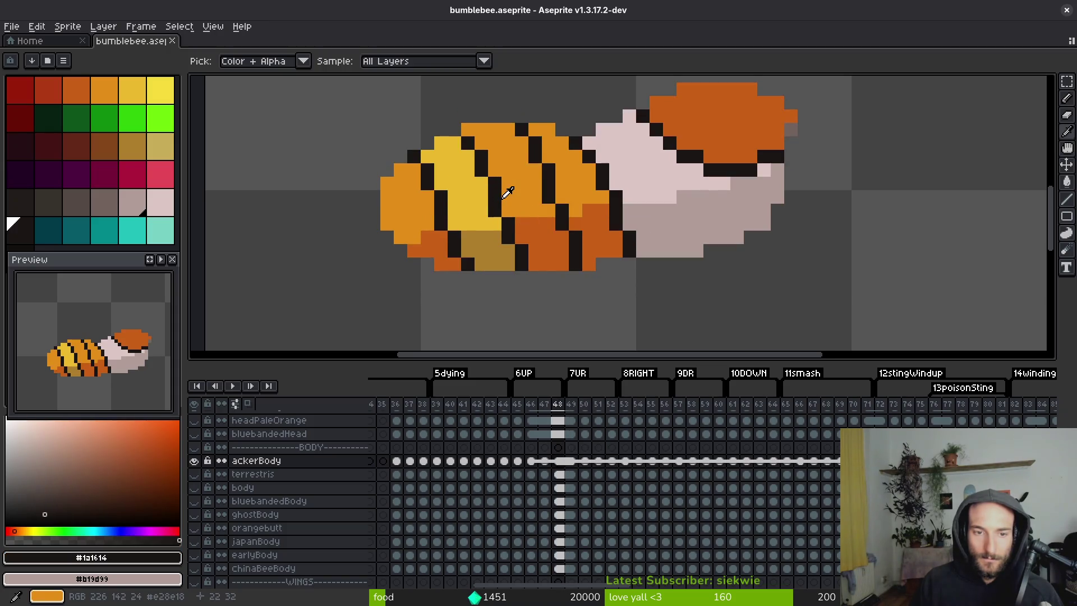
key(period)
key(period)
key(period)
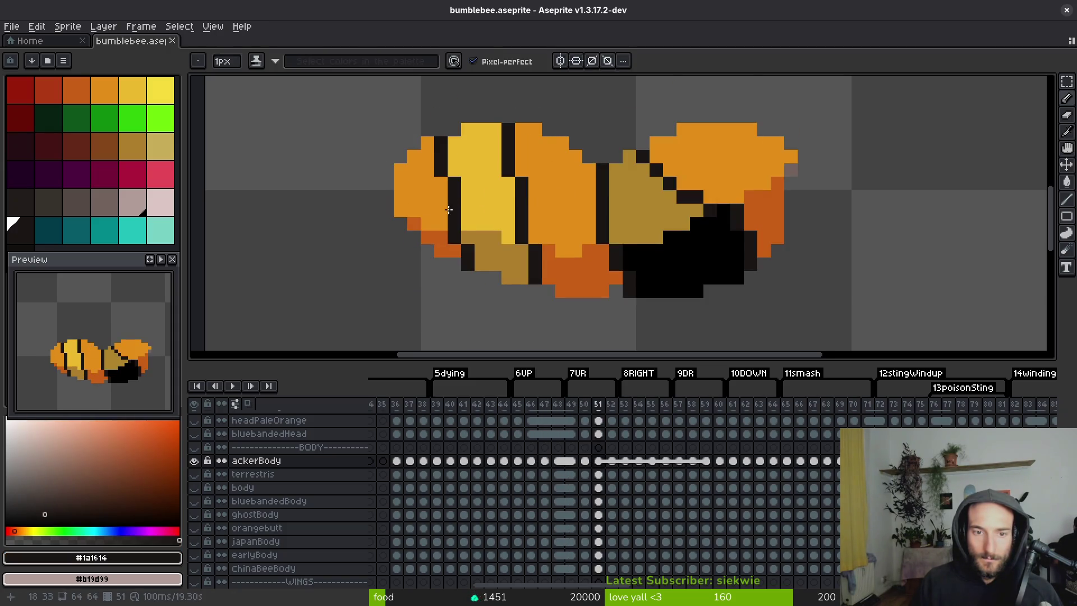
Repaint the front stripe's lower end tan and add a black pixel atop the yellow band.
alt+click(481, 240)
drag(468, 264, 474, 247)
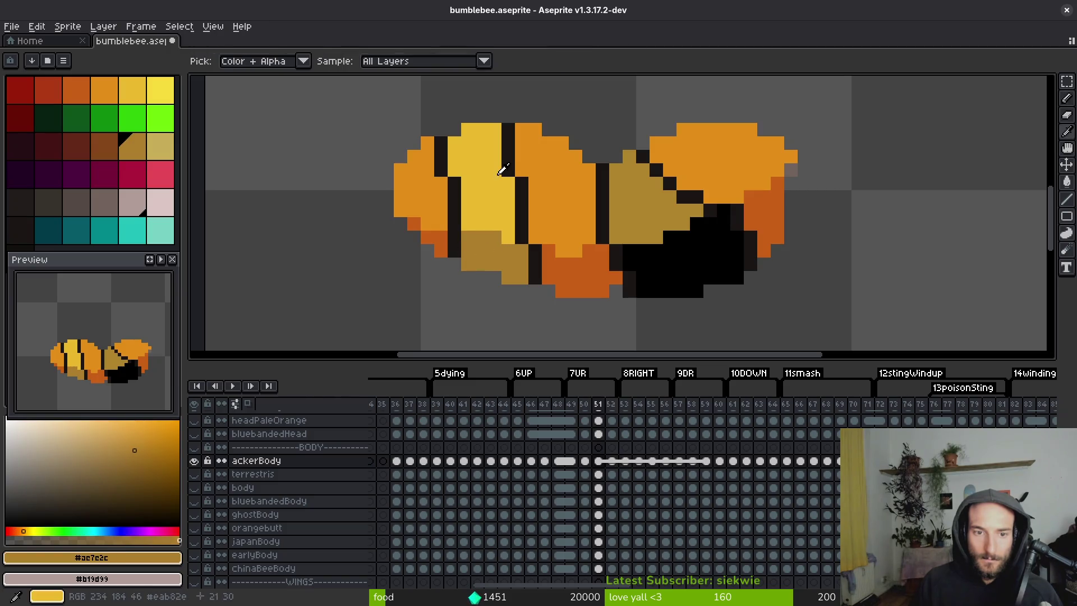
alt+click(514, 156)
click(489, 129)
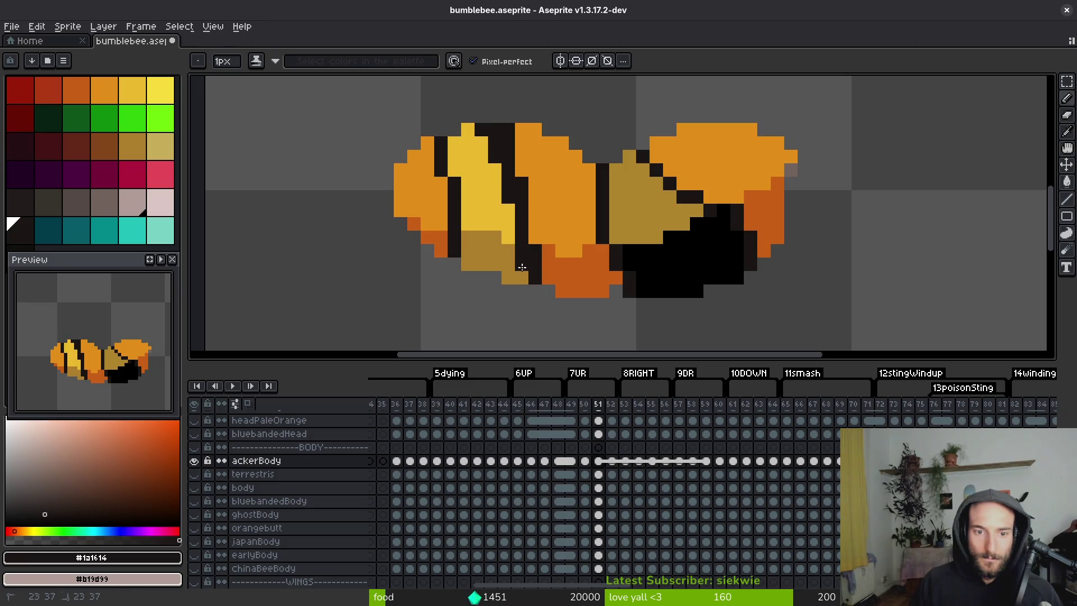
alt+click(540, 270)
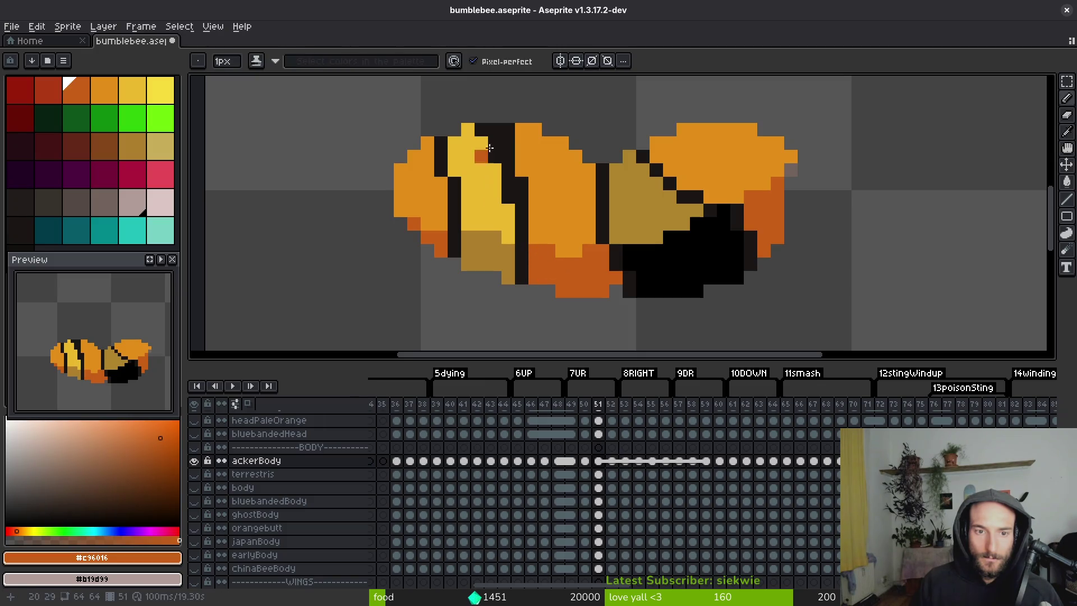
alt+click(487, 126)
alt+click(496, 129)
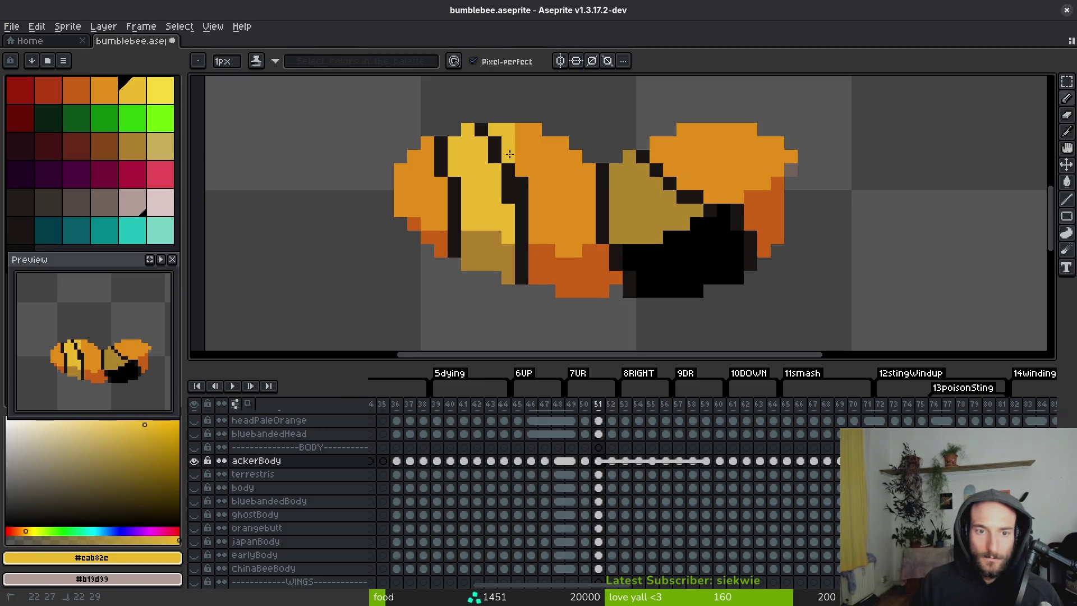
alt+click(539, 184)
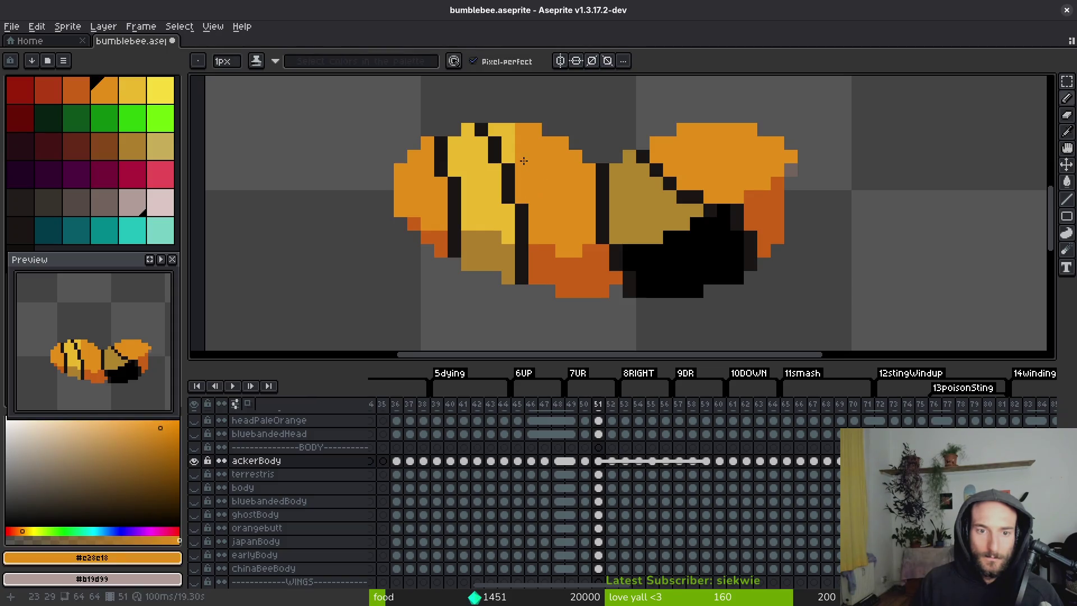
Add another dark pixel atop the yellow band and tidy the stripe's top edge in yellow.
key(g)
alt+click(486, 126)
key(f)
click(493, 130)
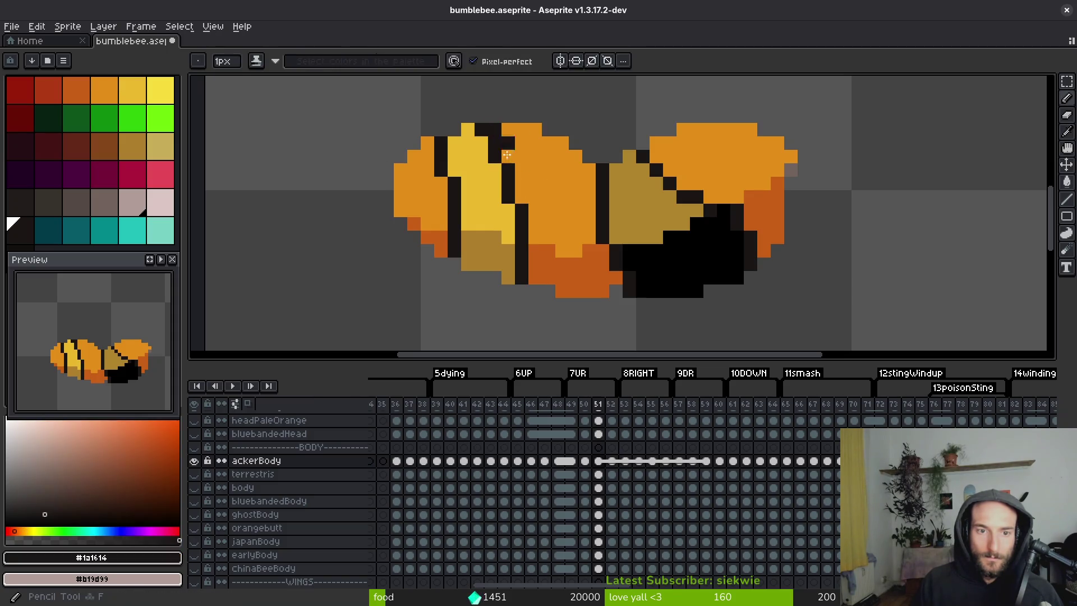
alt+click(535, 196)
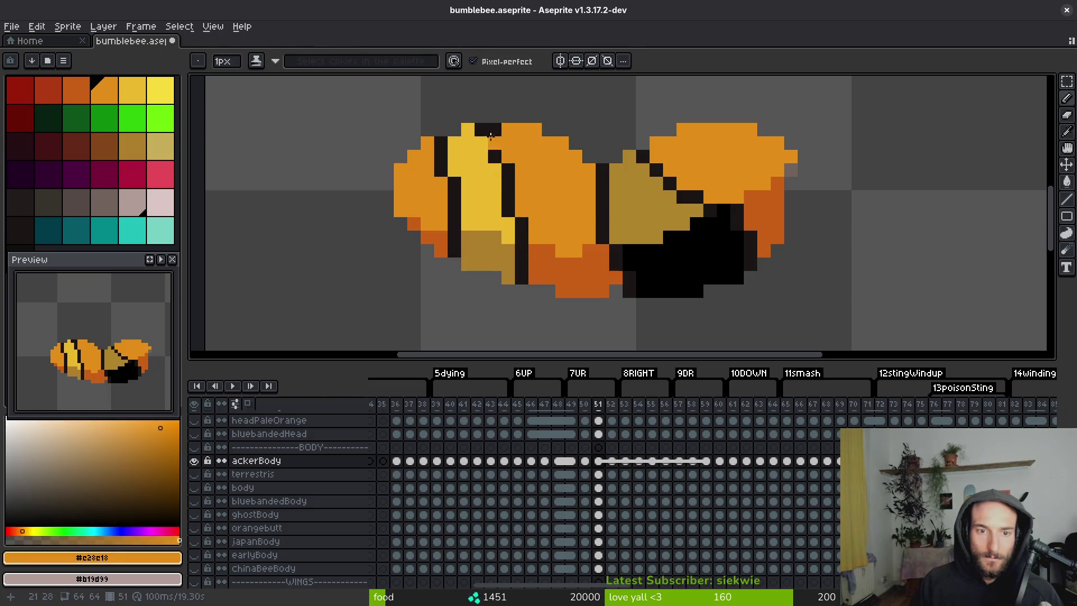
alt+click(471, 130)
click(481, 130)
Redraw the dark pixels beneath the abdomen stripe and paint stray pixels orange.
scroll(526, 254, down, 4)
key(Left)
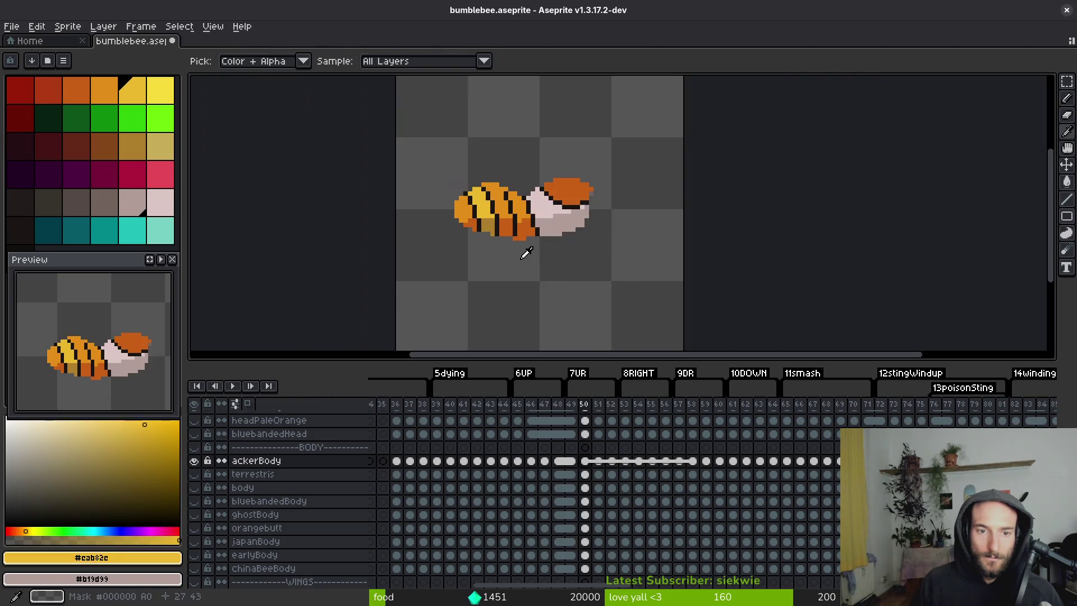
key(Right)
scroll(516, 236, up, 2)
alt+click(507, 219)
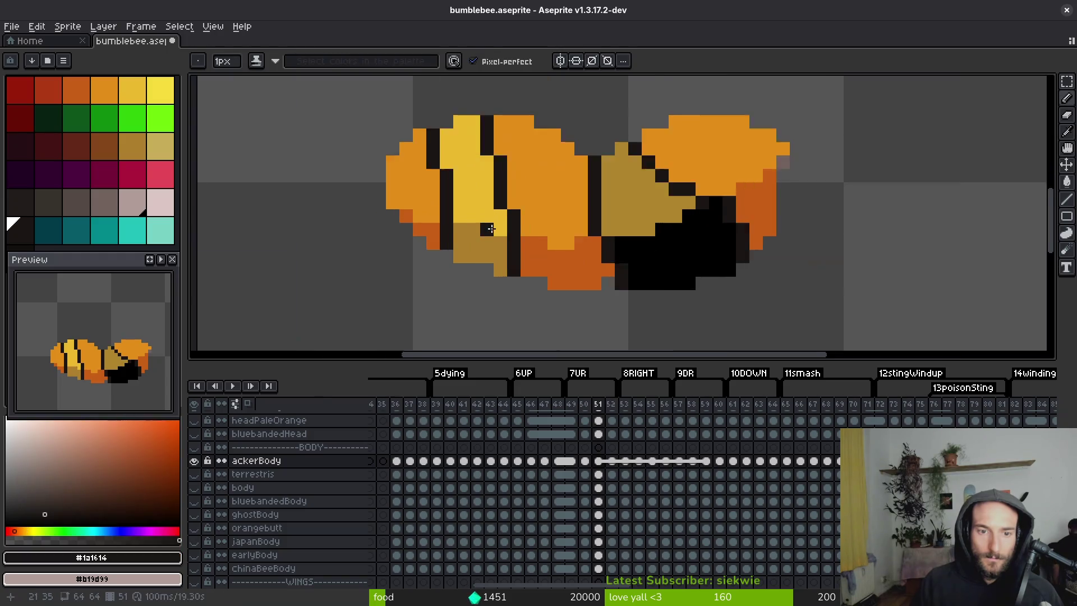
scroll(505, 226, up, 2)
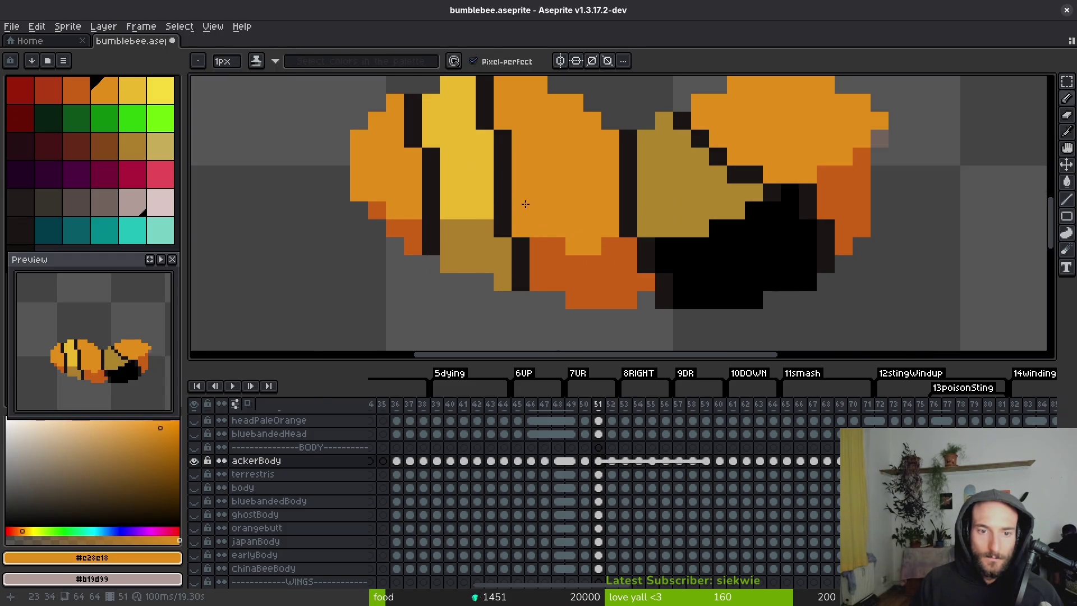
scroll(522, 209, down, 1)
drag(521, 210, 519, 230)
alt+click(548, 231)
click(534, 235)
click(534, 208)
click(537, 224)
scroll(537, 224, down, 5)
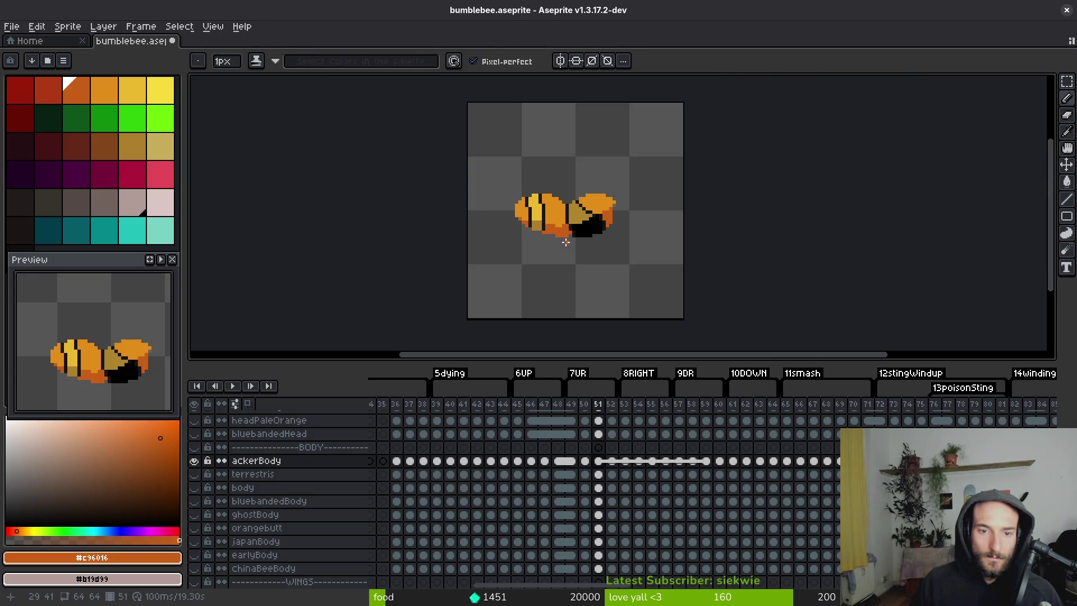
scroll(550, 220, up, 3)
Draw a diagonal dark stripe across the abdomen, with extra dark pixels below and beside it.
alt+click(553, 168)
drag(558, 162, 565, 214)
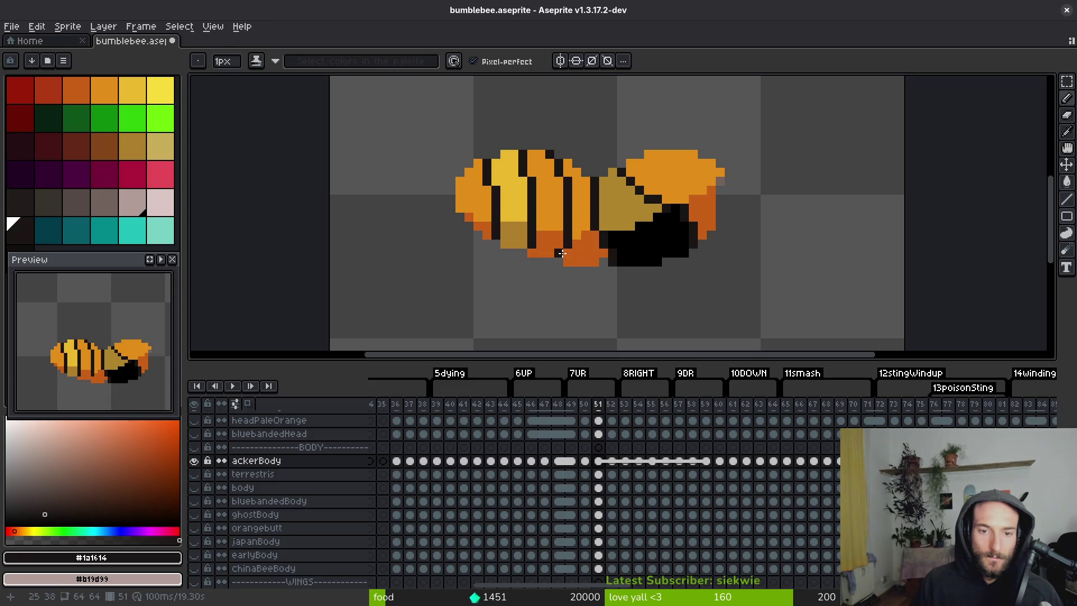
scroll(561, 253, down, 1)
scroll(577, 262, up, 1)
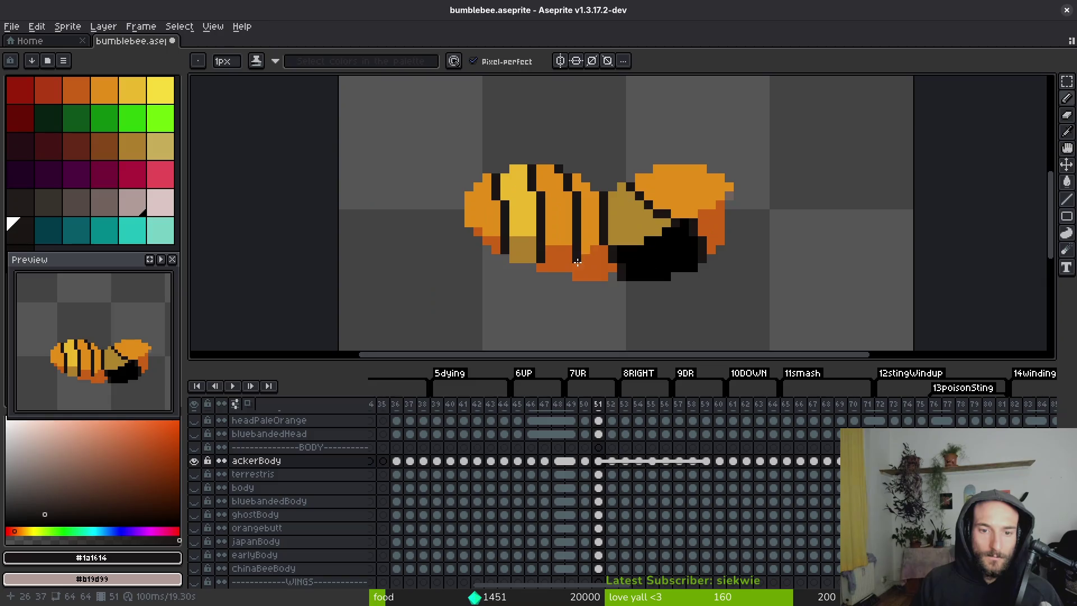
scroll(580, 266, down, 1)
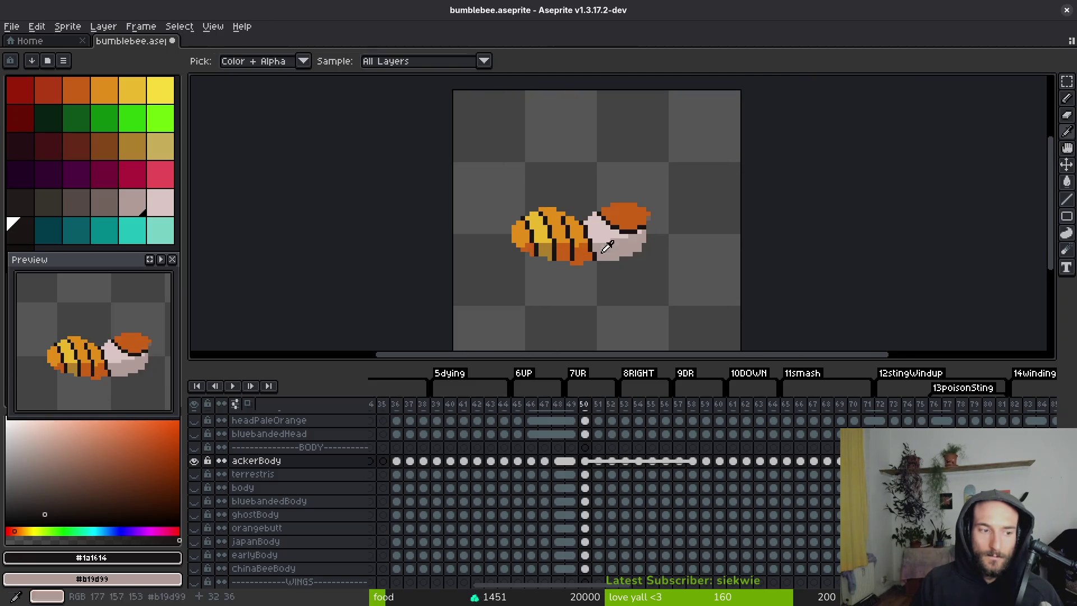
scroll(570, 231, up, 2)
drag(563, 255, 563, 274)
alt+click(459, 175)
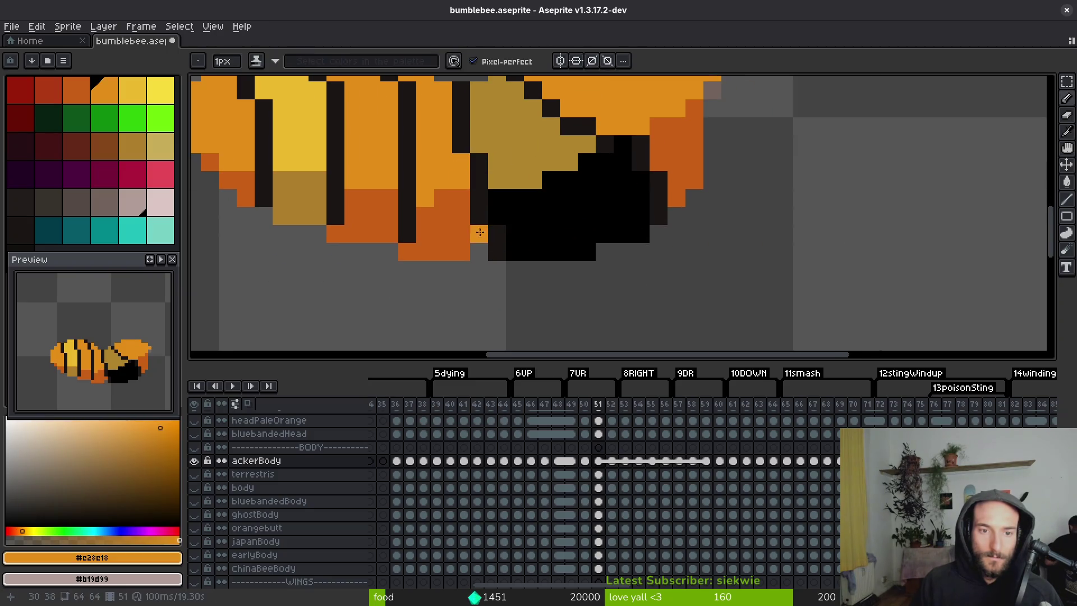
scroll(487, 230, down, 2)
key(alt)
scroll(488, 224, up, 2)
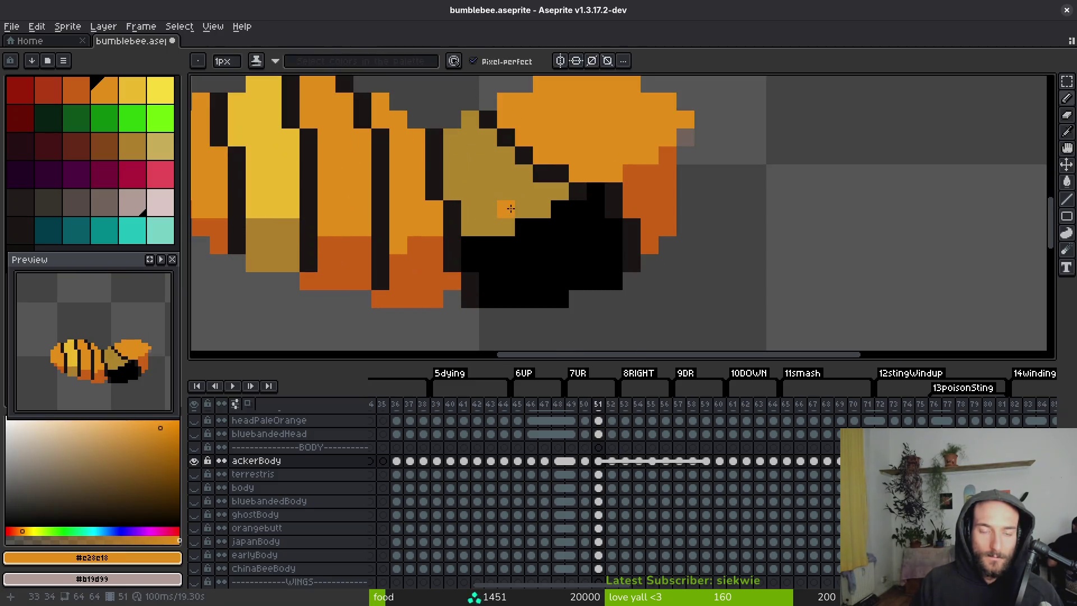
alt+click(560, 174)
click(637, 184)
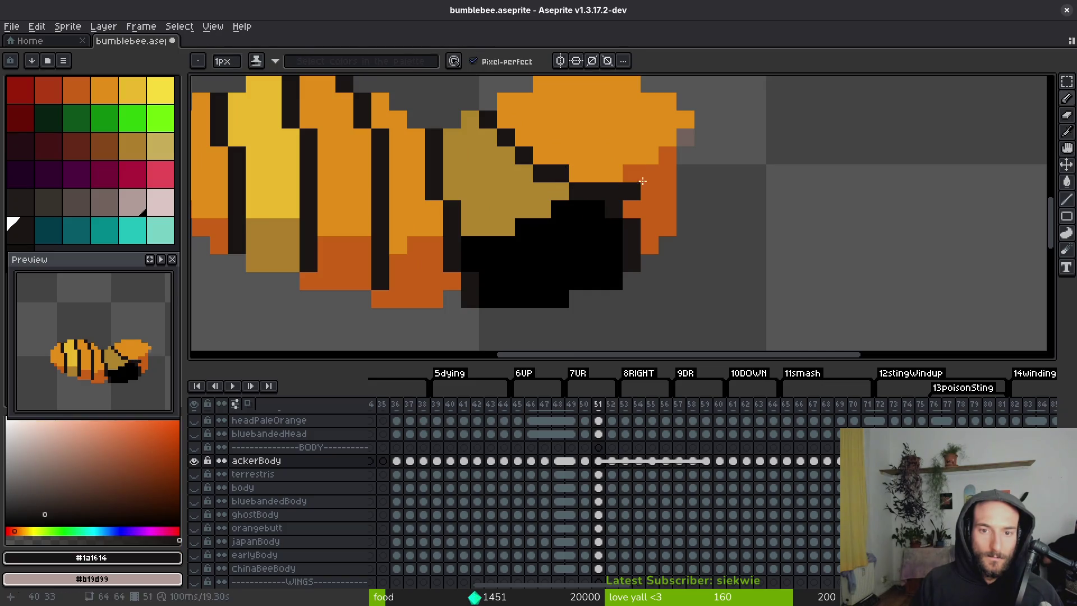
alt+click(650, 168)
scroll(641, 225, down, 2)
Paint frame 51's thorax pale pink to match frame 50, then advance to frame 52.
key(comma)
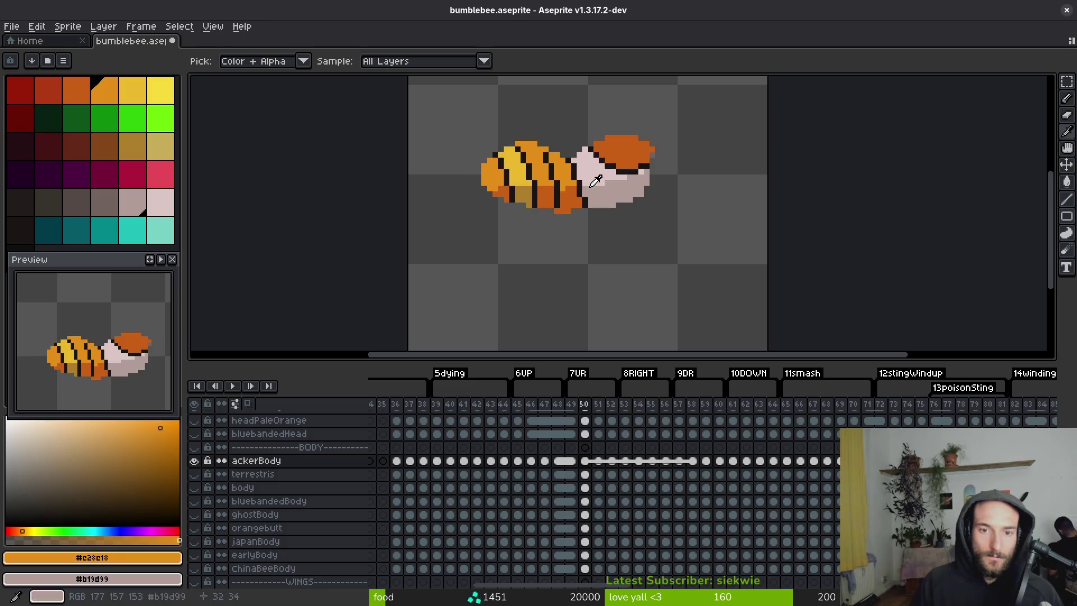
alt+click(628, 187)
key(period)
drag(594, 168, 630, 231)
scroll(611, 185, up, 2)
scroll(630, 231, down, 2)
key(comma)
key(period)
key(comma)
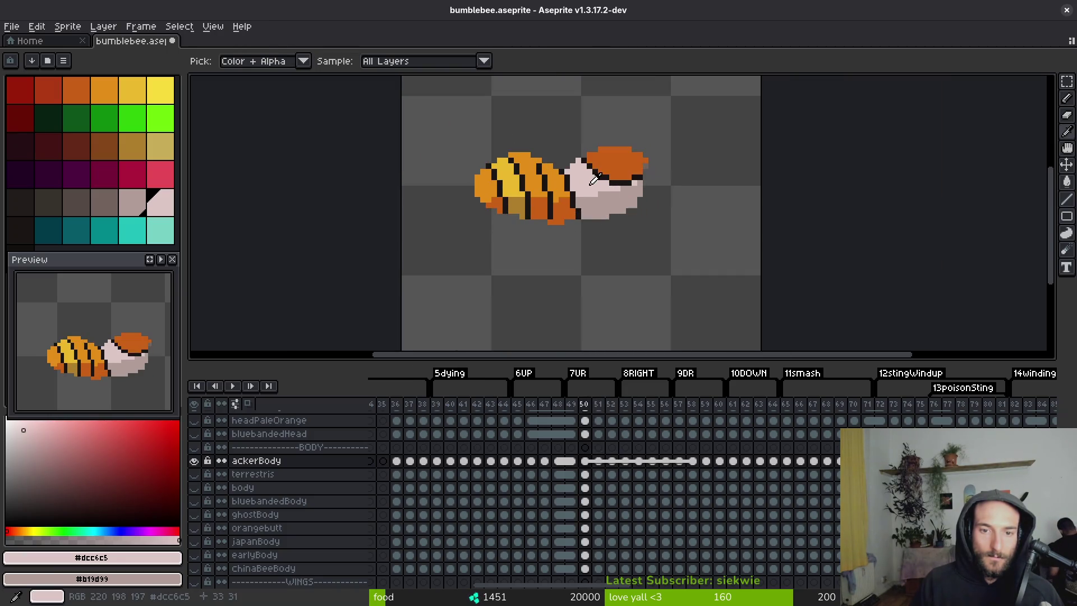
alt+click(617, 156)
key(period)
key(g)
scroll(624, 199, down, 3)
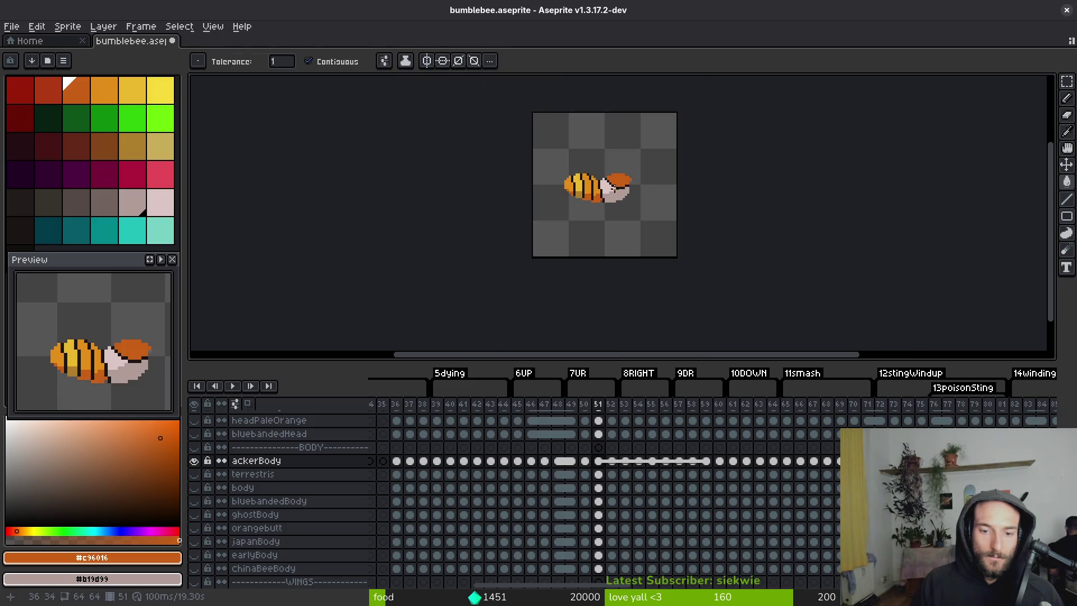
key(period)
scroll(613, 188, up, 3)
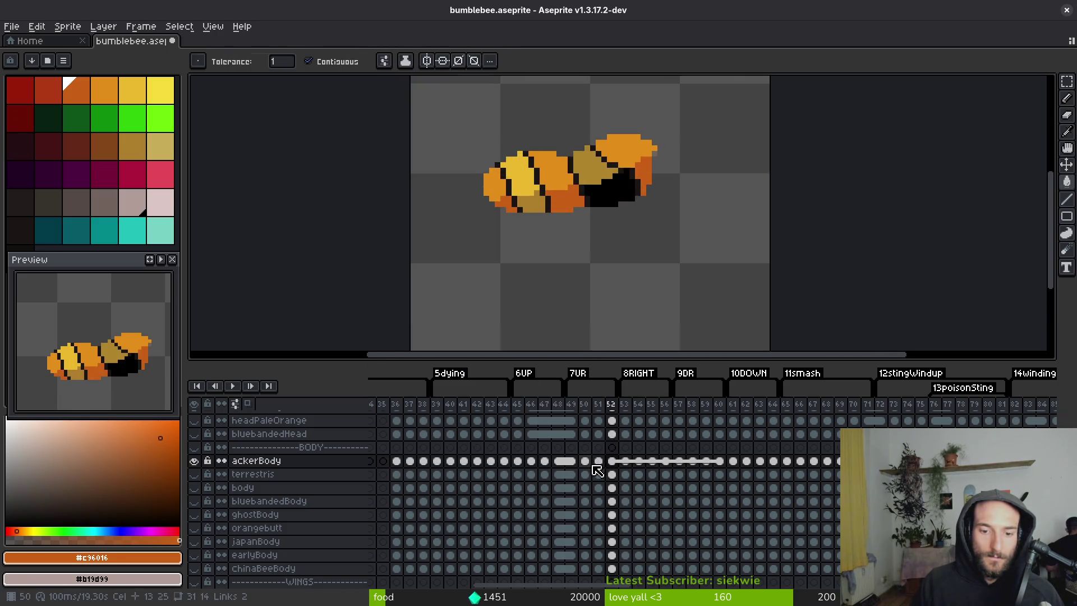
Turn a yellow pixel tan and touch up the front stripe with a short dark column.
scroll(521, 218, up, 2)
alt+click(522, 222)
key(b)
scroll(521, 222, up, 2)
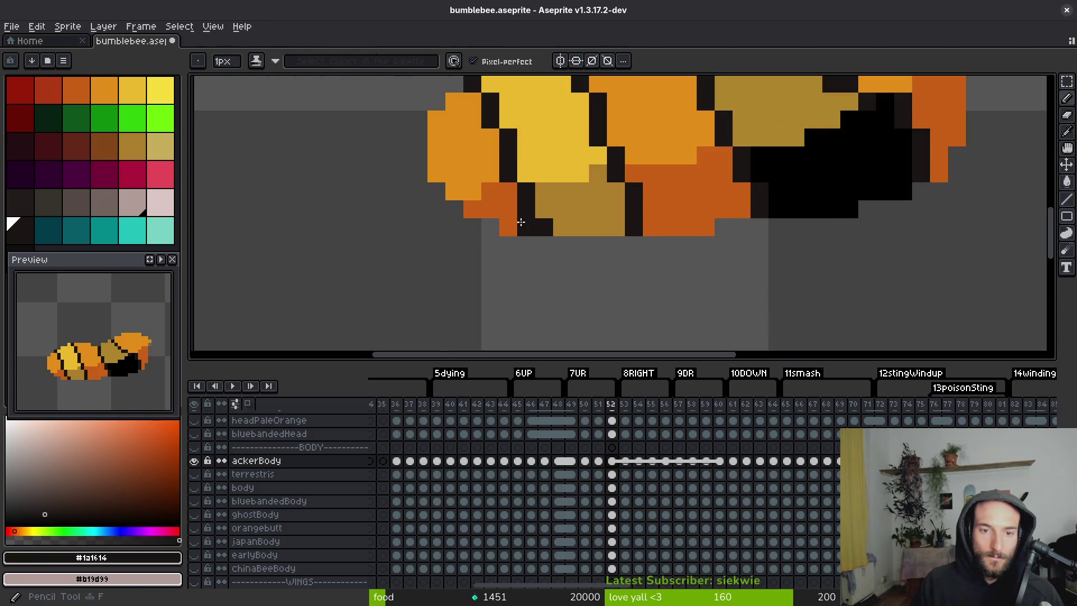
alt+click(559, 202)
click(561, 173)
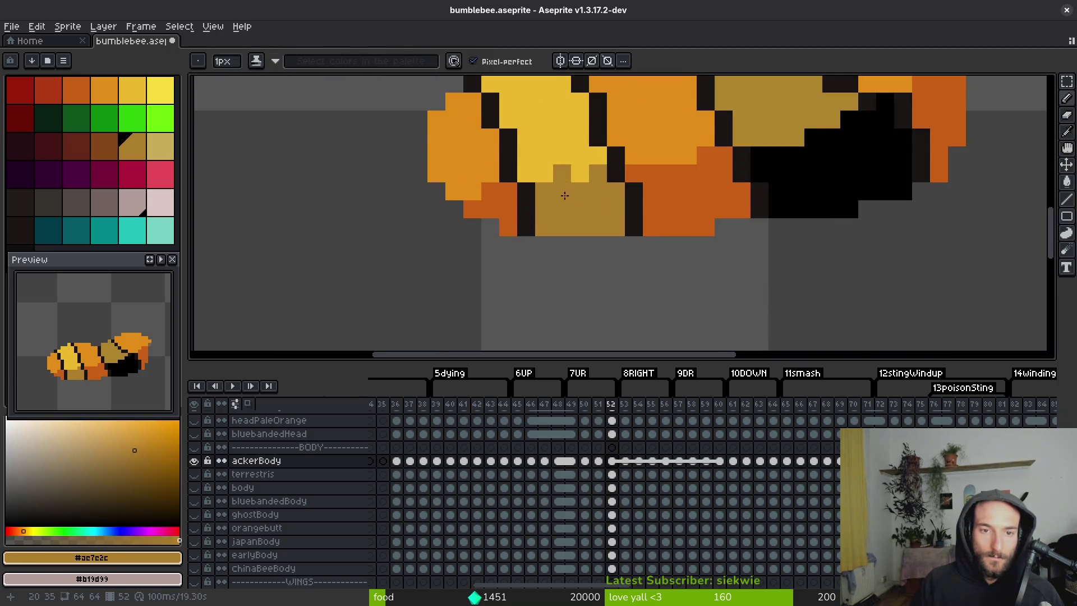
scroll(565, 180, up, 2)
alt+click(558, 90)
drag(538, 108, 543, 127)
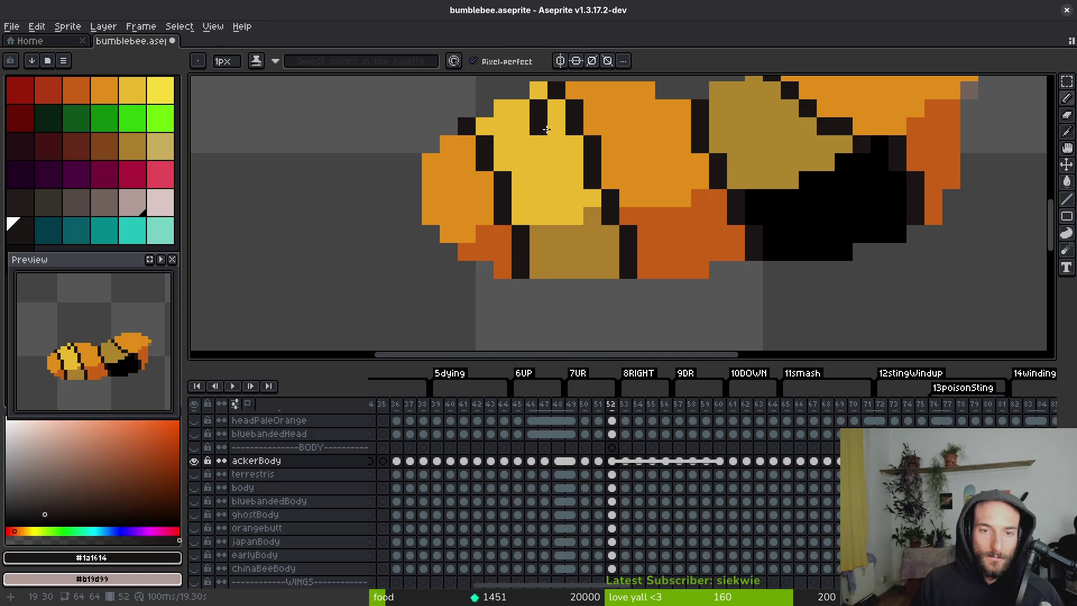
click(570, 164)
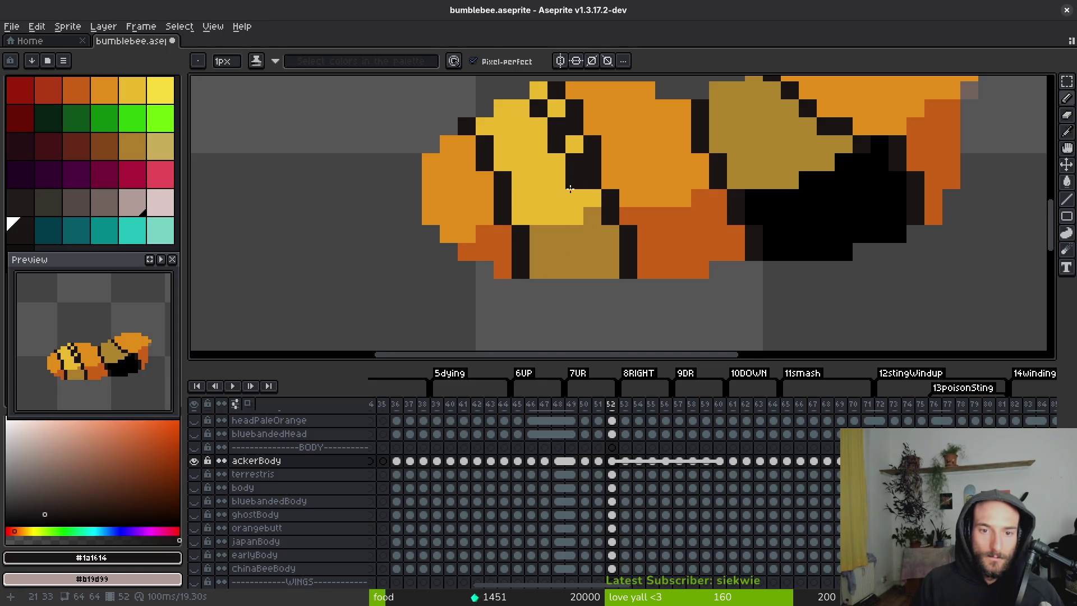
Draw a new dark stripe down the abdomen and repaint the old stripe pixels orange.
mouse_move(586, 218)
mouse_down()
mouse_move(592, 269)
mouse_move(613, 214)
mouse_up()
alt+click(645, 252)
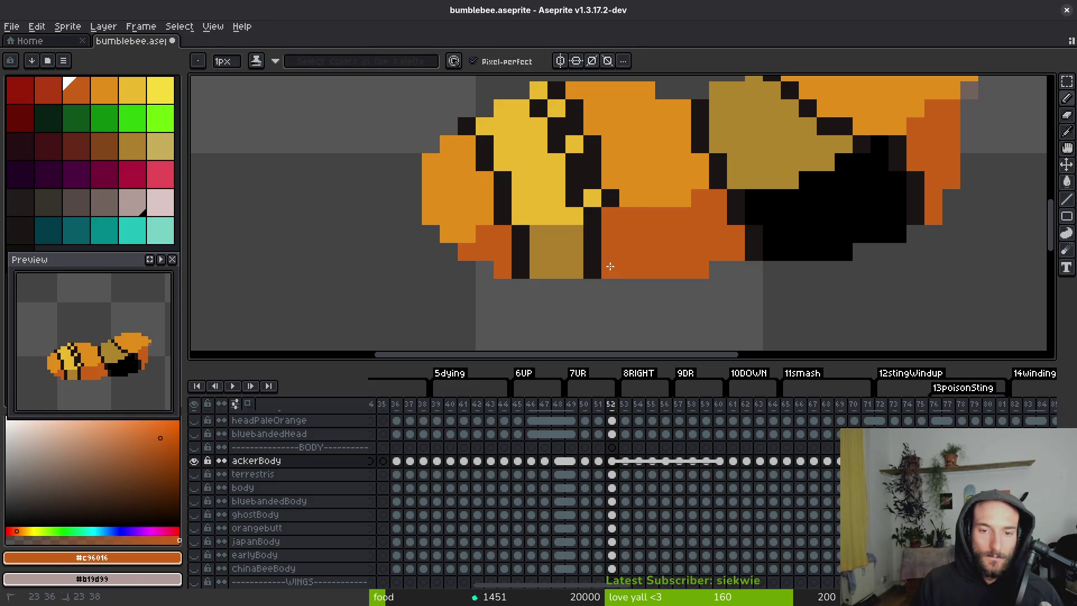
scroll(614, 258, up, 1)
key(g)
alt+click(599, 222)
click(585, 202)
key(b)
drag(583, 188, 551, 132)
Draw a second diagonal dark stripe down the abdomen, correcting its top pixel.
alt+click(550, 147)
click(583, 115)
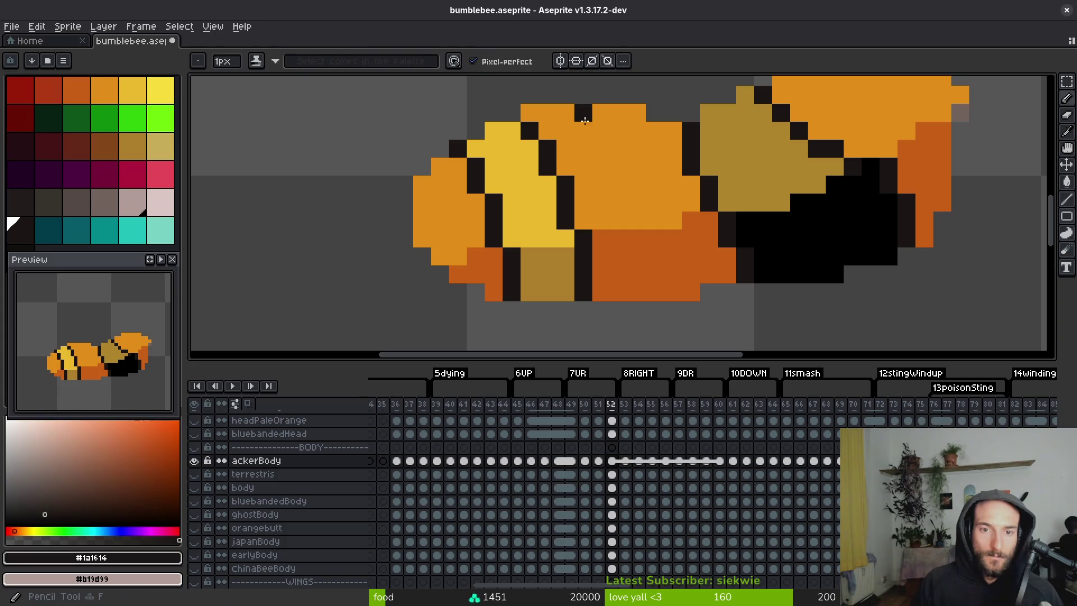
key(ctrl+z)
click(594, 112)
drag(612, 133, 667, 251)
click(674, 284)
scroll(613, 230, right, 3)
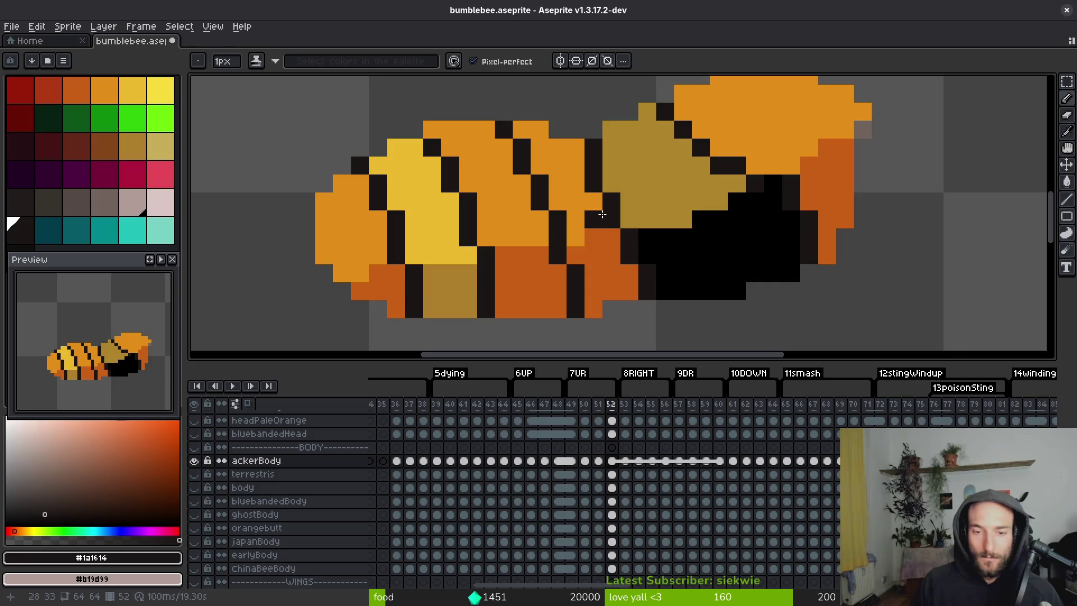
alt+click(583, 183)
alt+click(607, 185)
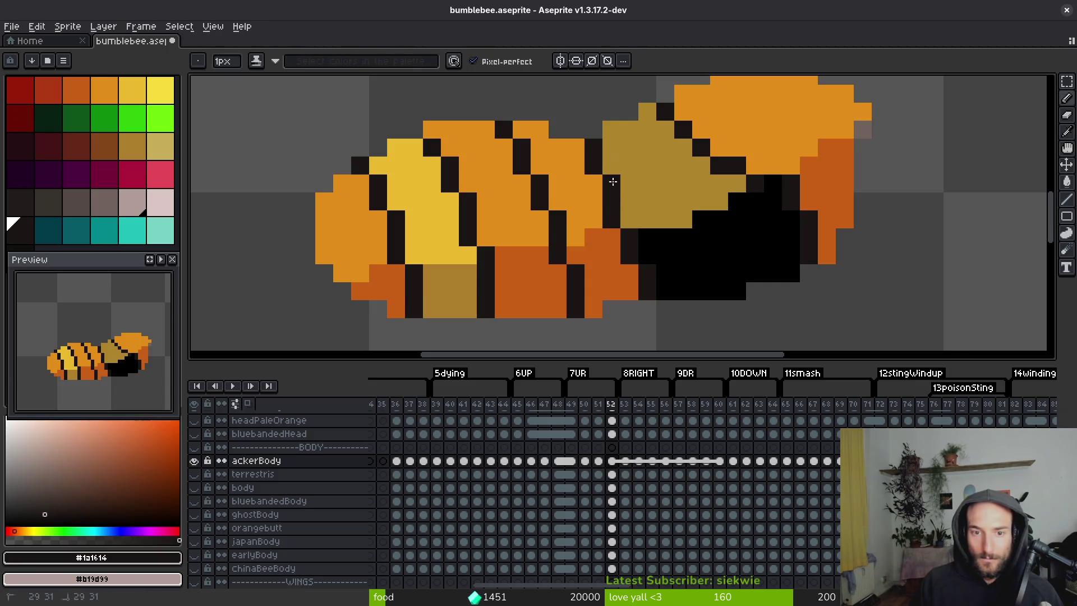
key(e)
scroll(612, 185, down, 6)
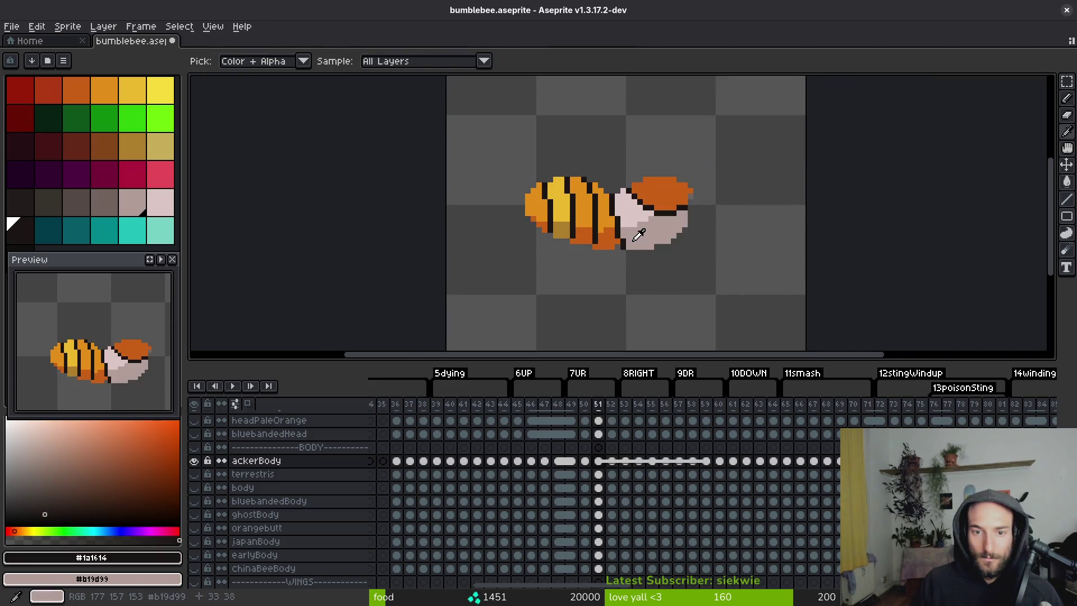
scroll(656, 213, up, 3)
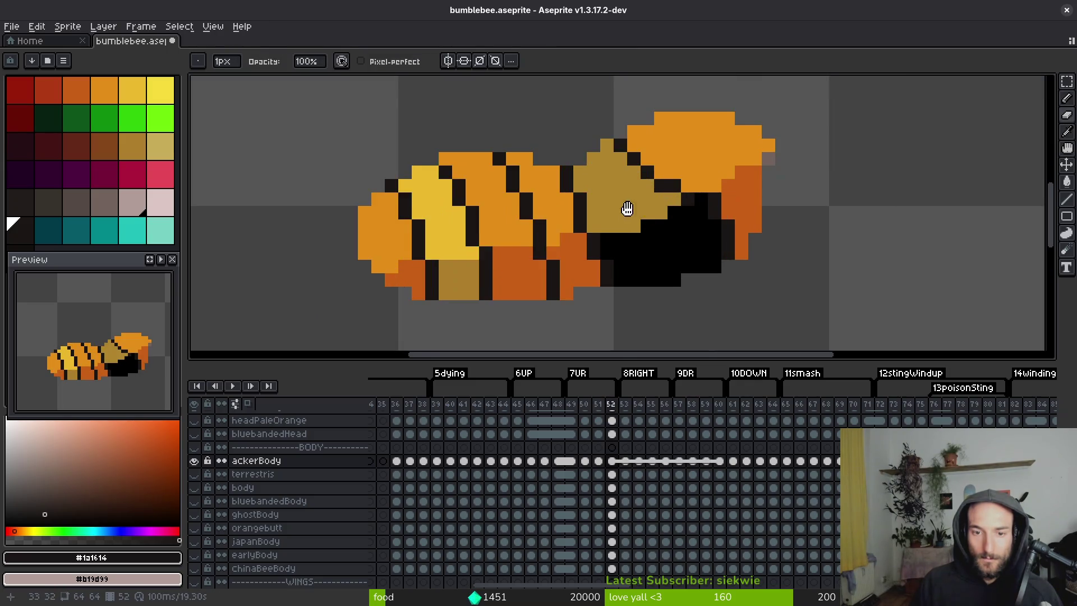
After checking frame 48, marquee-select frame 52's bee and nudge it down one pixel.
click(559, 462)
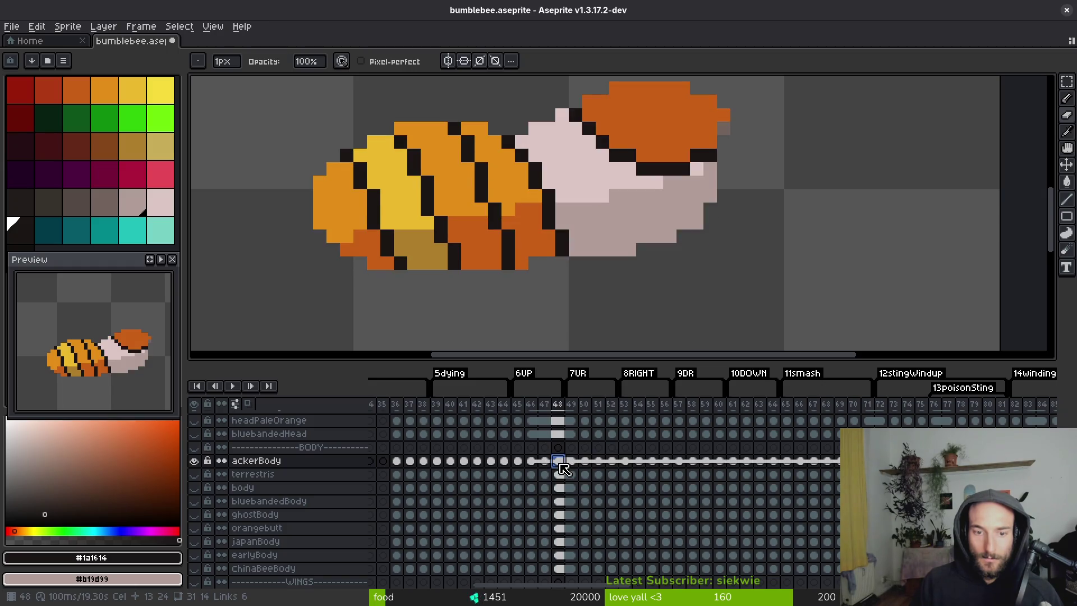
scroll(545, 199, down, 2)
key(m)
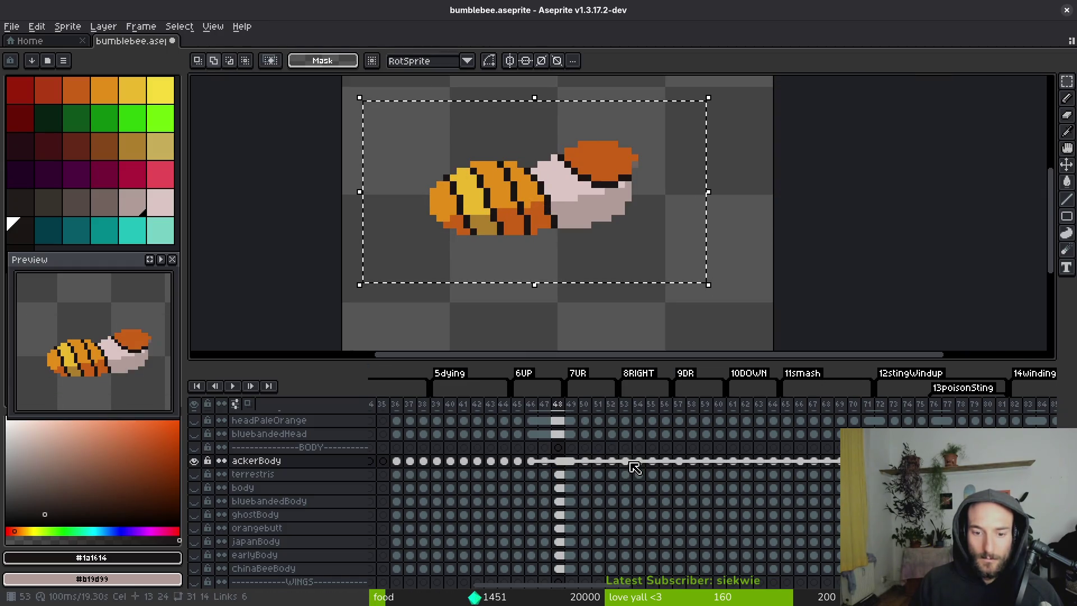
click(613, 460)
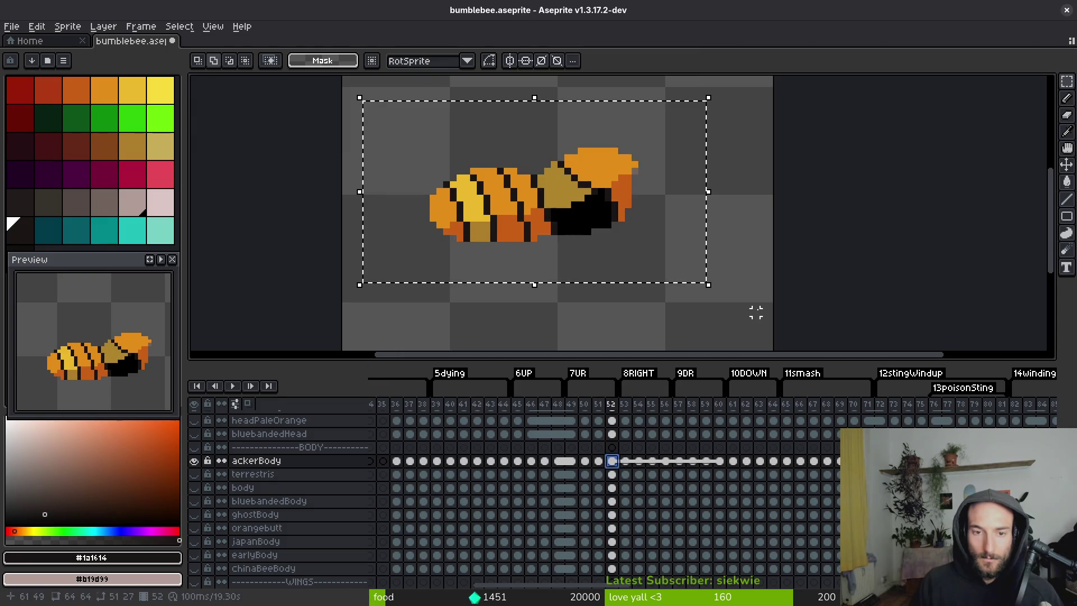
click(670, 249)
key(Down)
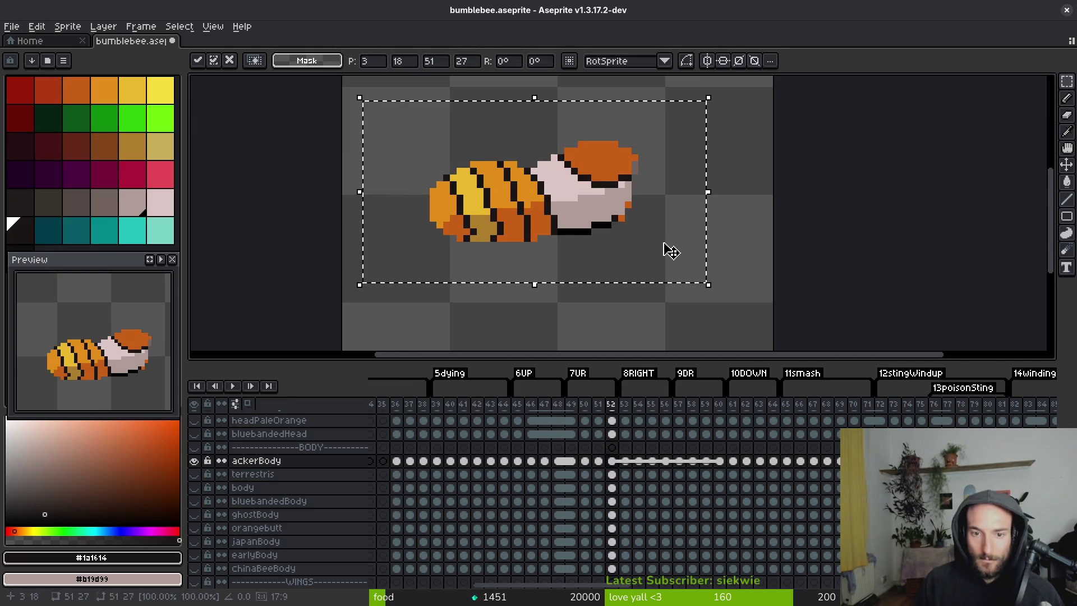
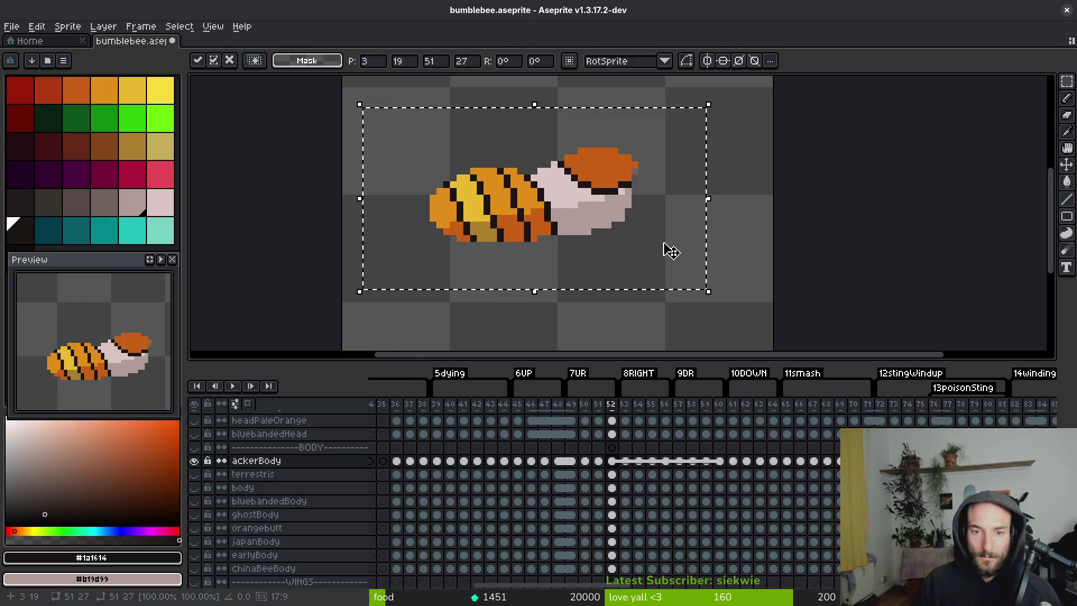
Commit the moved selection and step through frames 53–61 to compare the bee's poses.
key(ctrl+d)
key(i)
key(Right)
key(Right)
key(Right)
key(Right)
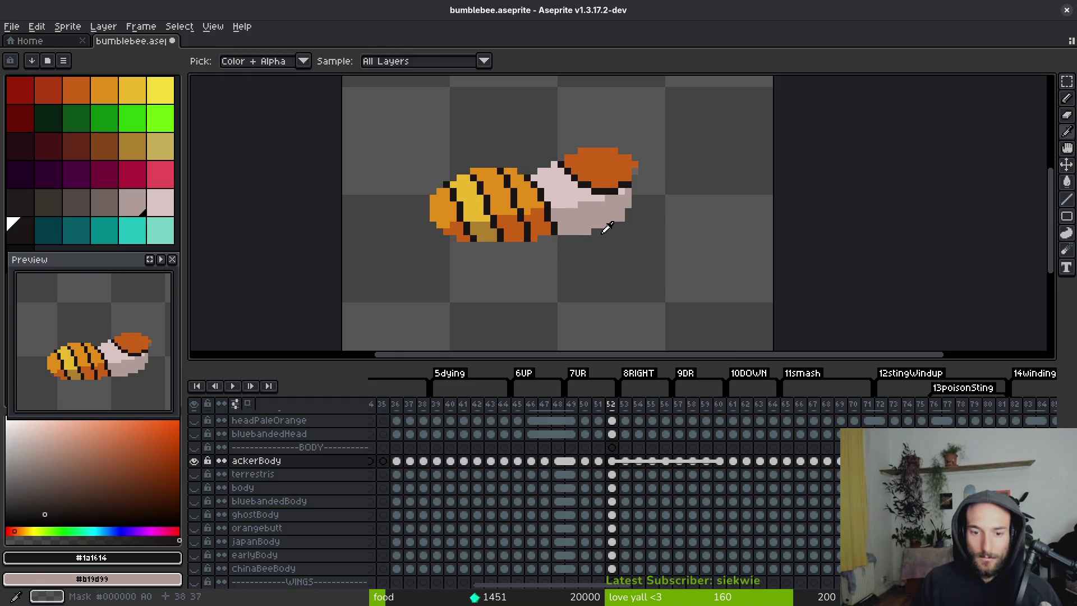
key(Right)
key(Left)
key(Right)
key(Left)
key(m)
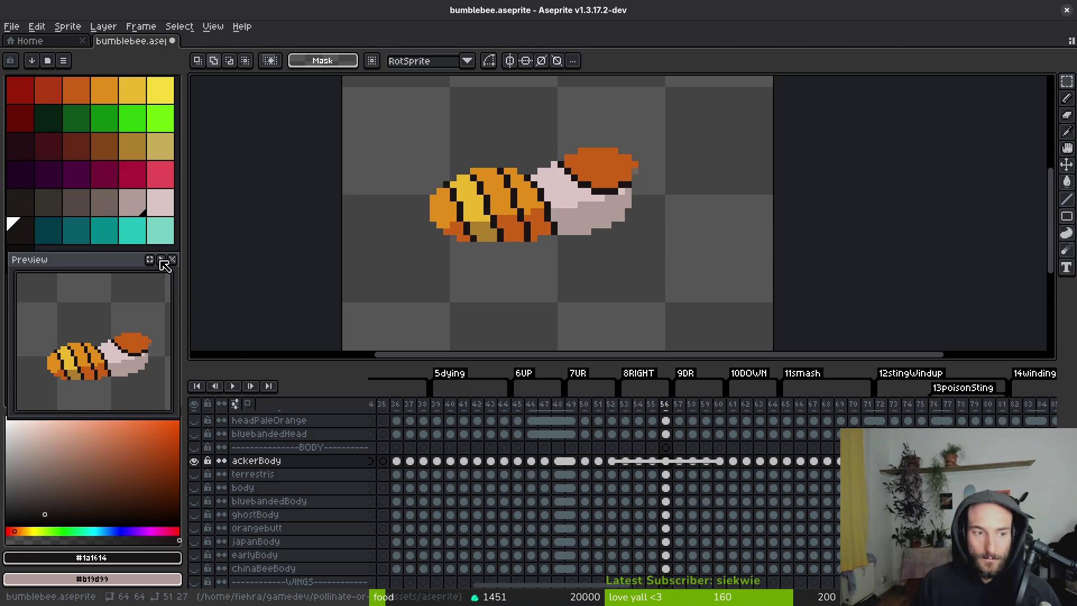
key(i)
key(Right)
key(Right)
key(Right)
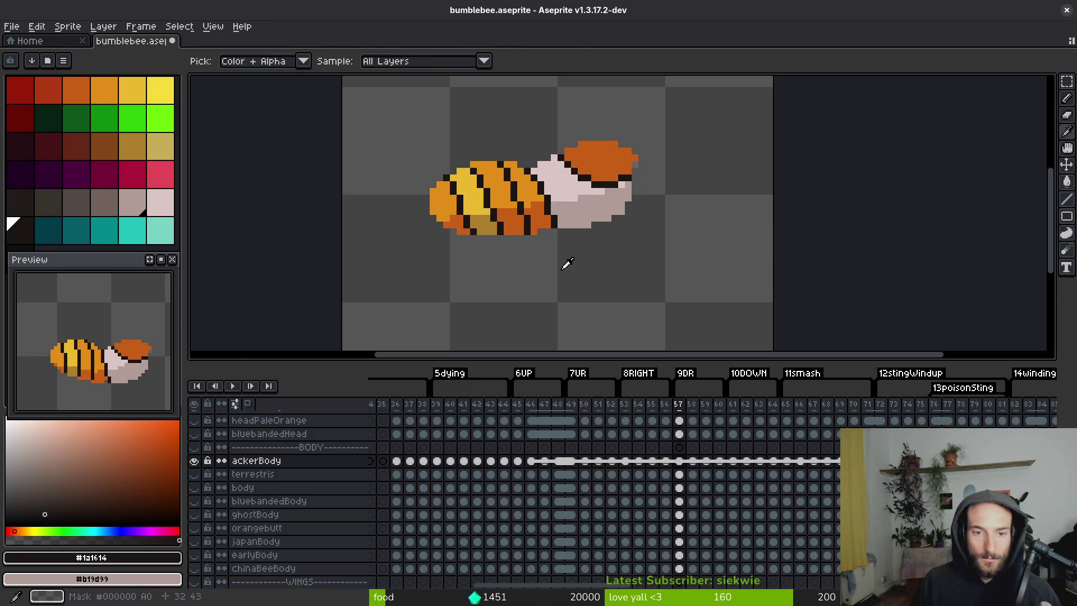
key(Right)
key(Right)
key(Left)
key(Right)
Deselect the bee on frame 61 and move to frame 62 with its black body.
key(m)
mouse_move(386, 118)
mouse_down()
mouse_move(461, 175)
mouse_move(680, 278)
mouse_up()
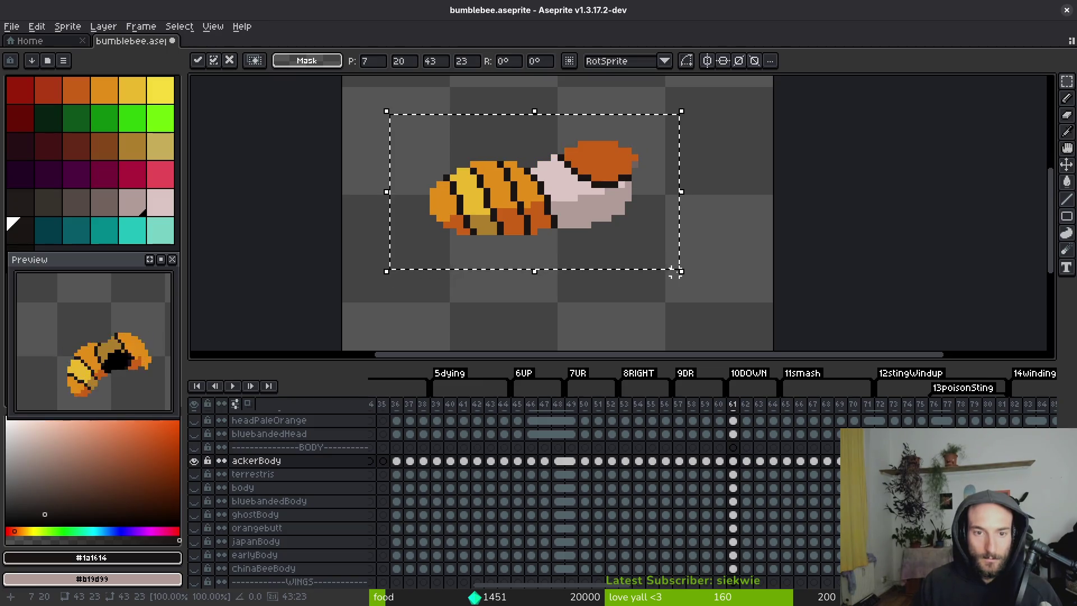
click(534, 250)
key(Right)
key(i)
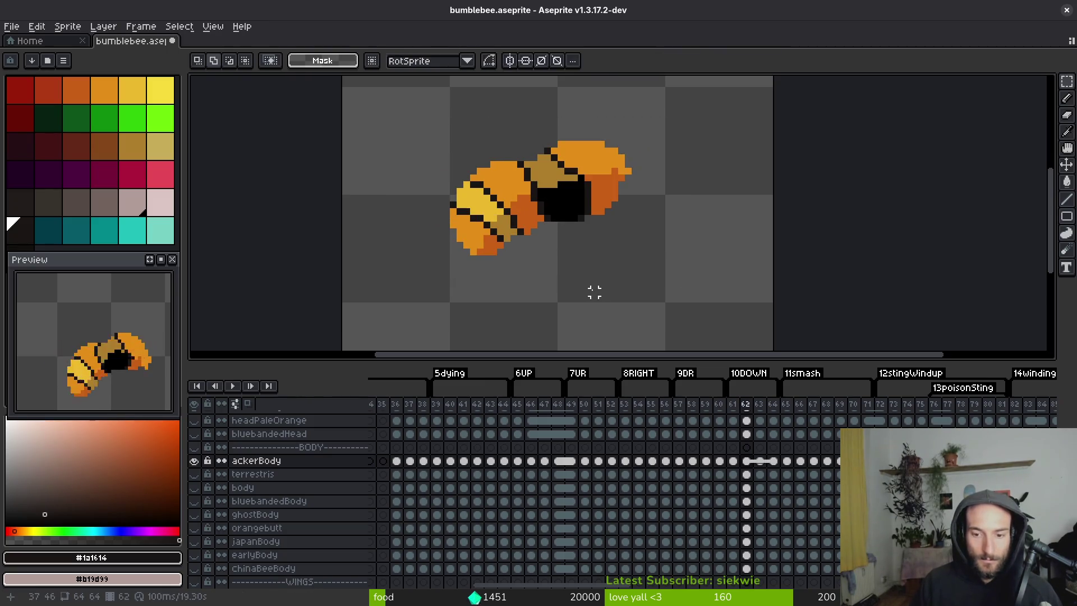
scroll(527, 230, up, 3)
key(b)
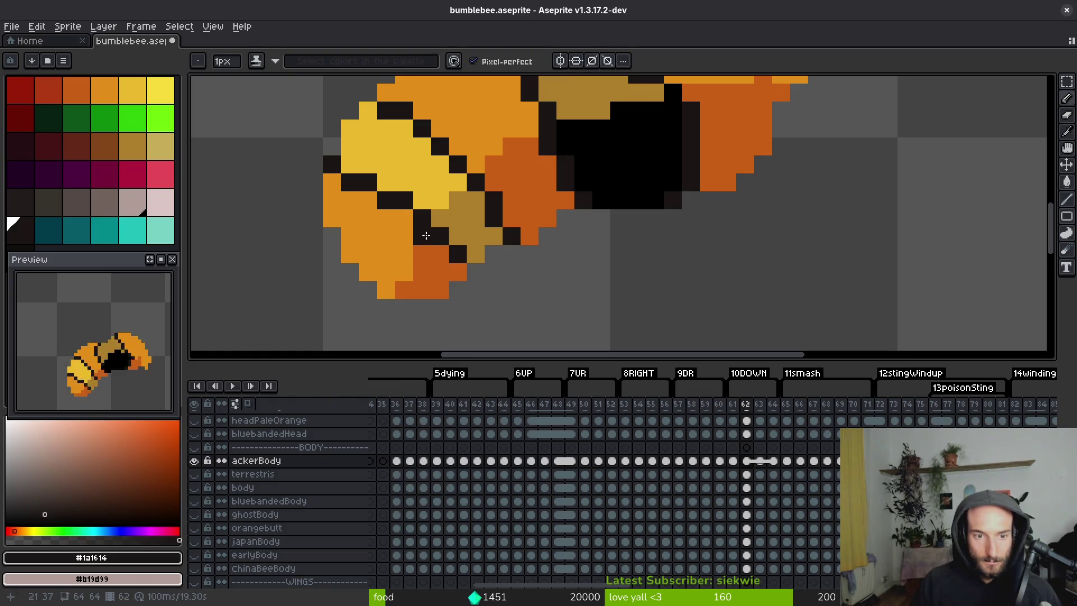
Extend the black stripe leftward and fill the orange patches and stray pixel by the tail yellow.
drag(420, 231, 350, 219)
alt+click(352, 197)
alt+click(381, 187)
click(387, 200)
click(367, 199)
key(g)
click(348, 196)
click(334, 169)
key(b)
Add dark outline pixels and draw a black stripe across the yellow tail.
alt+click(494, 216)
click(494, 229)
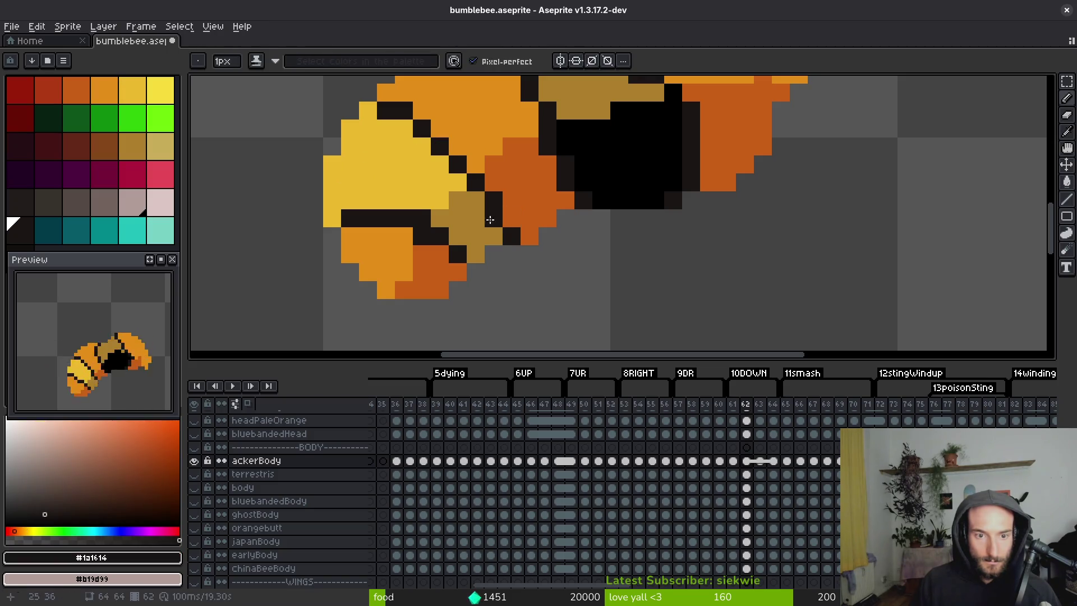
alt+click(452, 211)
alt+click(494, 209)
click(475, 208)
mouse_move(436, 167)
mouse_down()
mouse_move(404, 147)
mouse_move(347, 147)
mouse_move(405, 113)
mouse_up()
alt+click(382, 117)
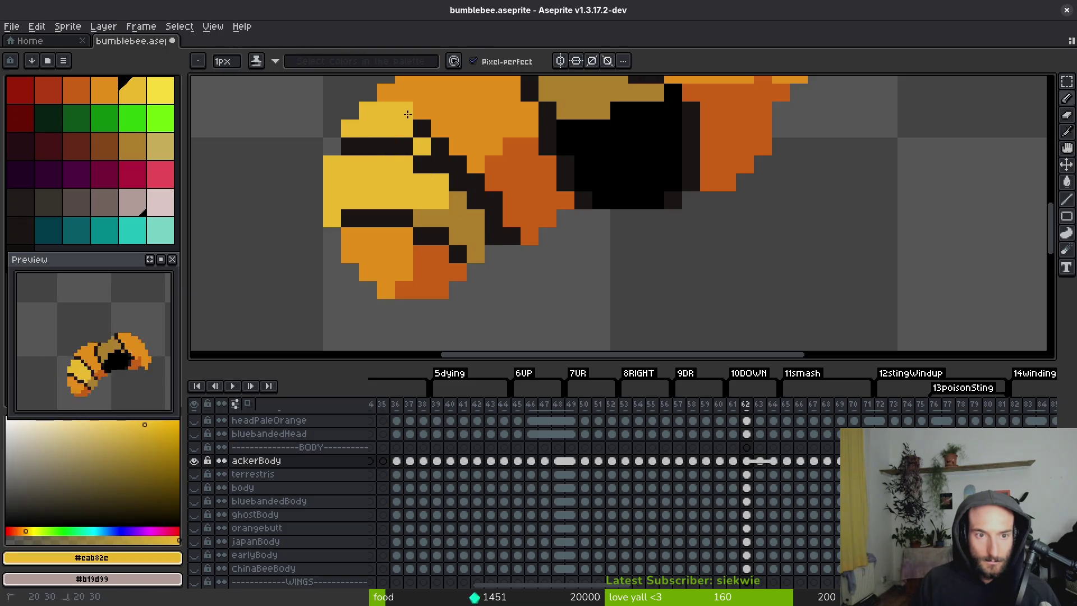
drag(481, 168, 457, 165)
alt+click(480, 132)
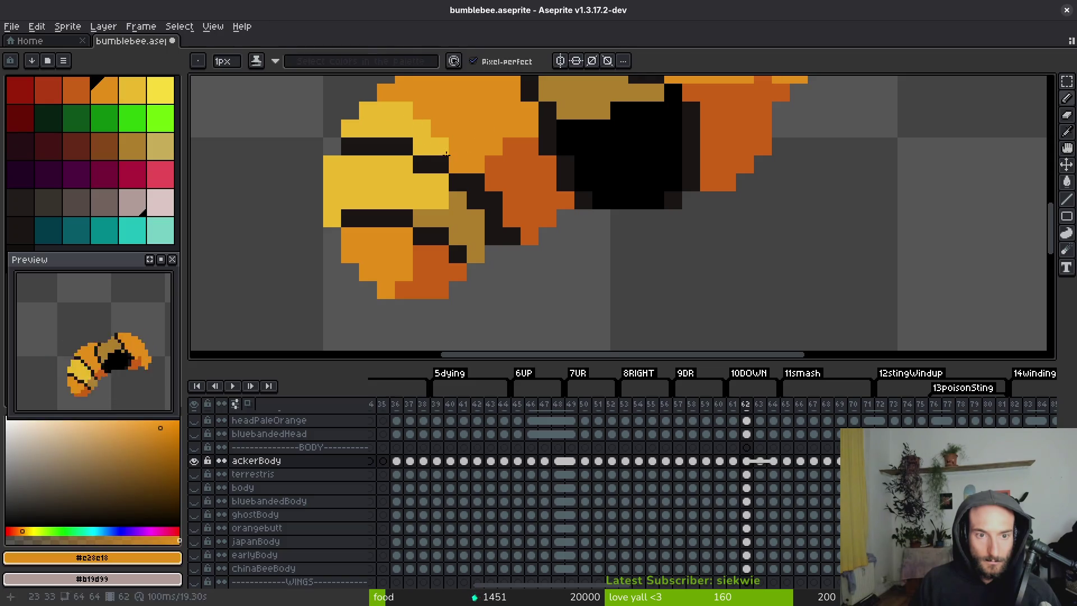
Fill the upper yellow area orange and recolour black diagonal body pixels orange.
key(g)
click(428, 143)
alt+click(507, 180)
click(494, 193)
key(ctrl+z)
key(f)
click(498, 200)
click(512, 235)
Darken an orange pixel and draw a short dark stripe across the body.
scroll(498, 205, down, 3)
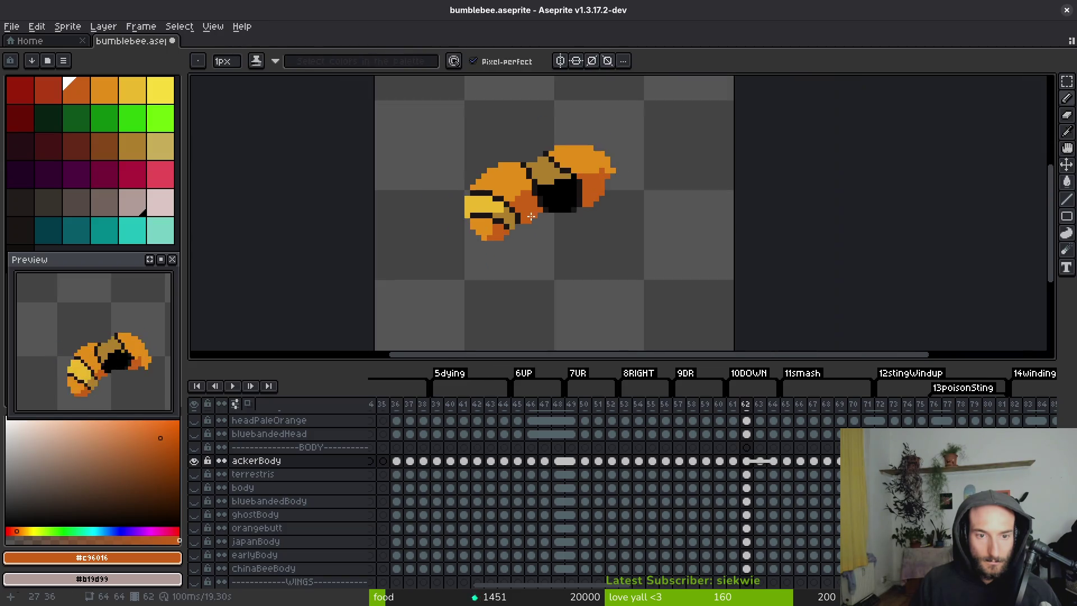
scroll(497, 213, up, 3)
scroll(496, 212, up, 1)
scroll(471, 238, down, 1)
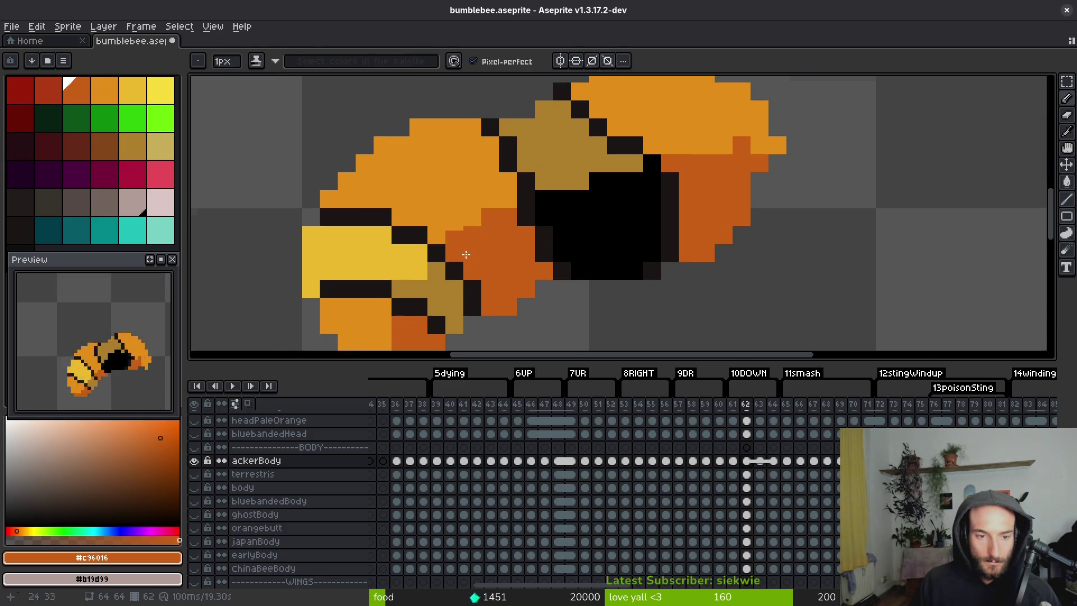
scroll(459, 243, down, 4)
alt+click(448, 268)
scroll(487, 254, up, 1)
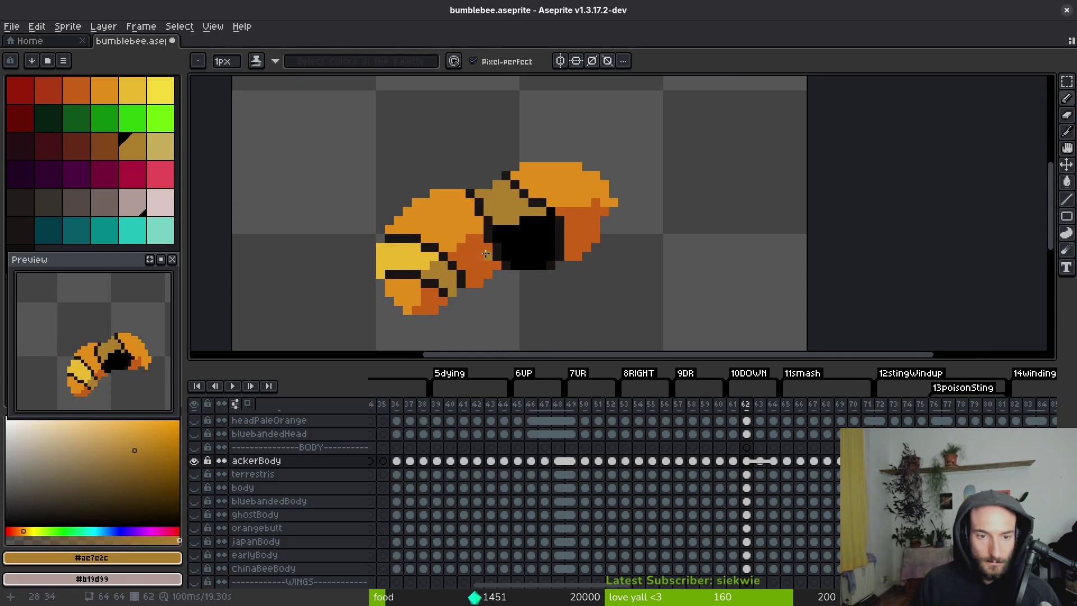
alt+click(487, 220)
scroll(452, 228, up, 3)
click(344, 173)
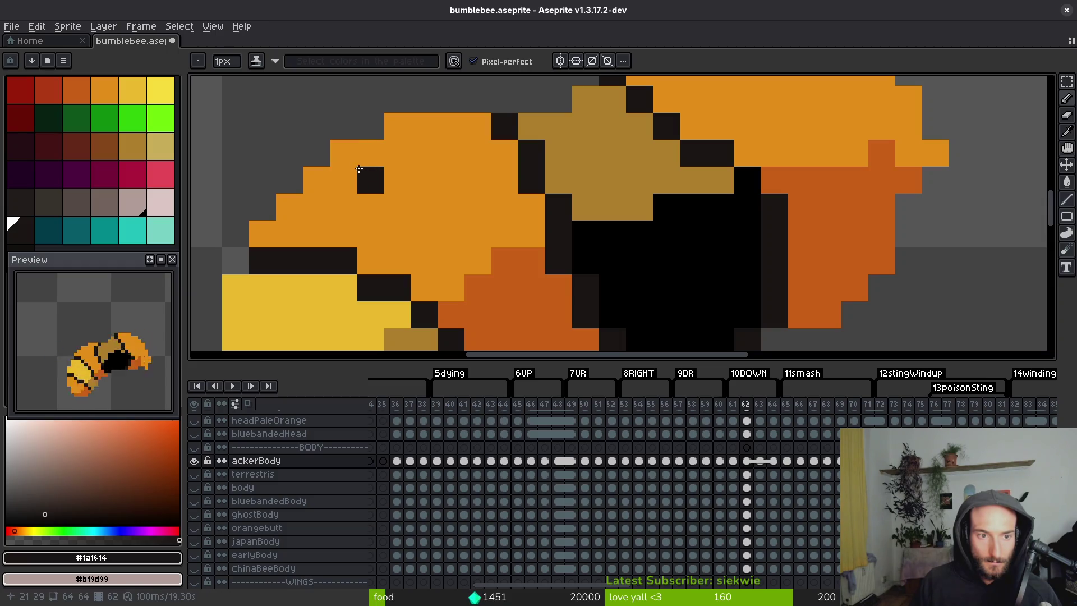
mouse_move(364, 176)
mouse_down()
mouse_move(407, 205)
mouse_move(458, 214)
mouse_up()
Add more dark stripe pixels on the body, sampling the orange and tan shades.
scroll(458, 215, down, 2)
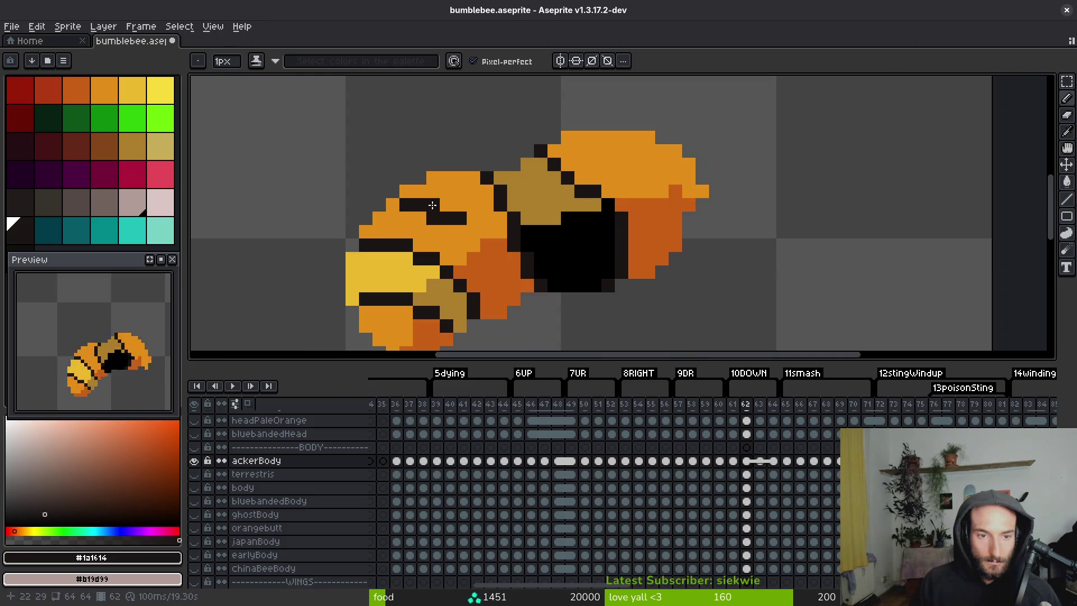
alt+click(438, 219)
alt+click(463, 212)
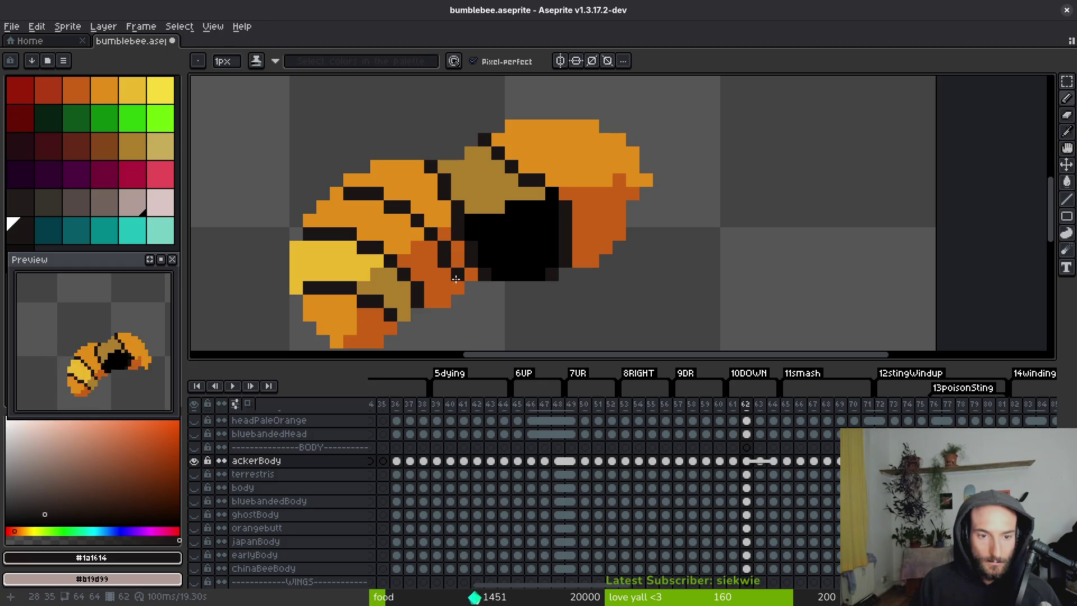
drag(437, 169, 461, 199)
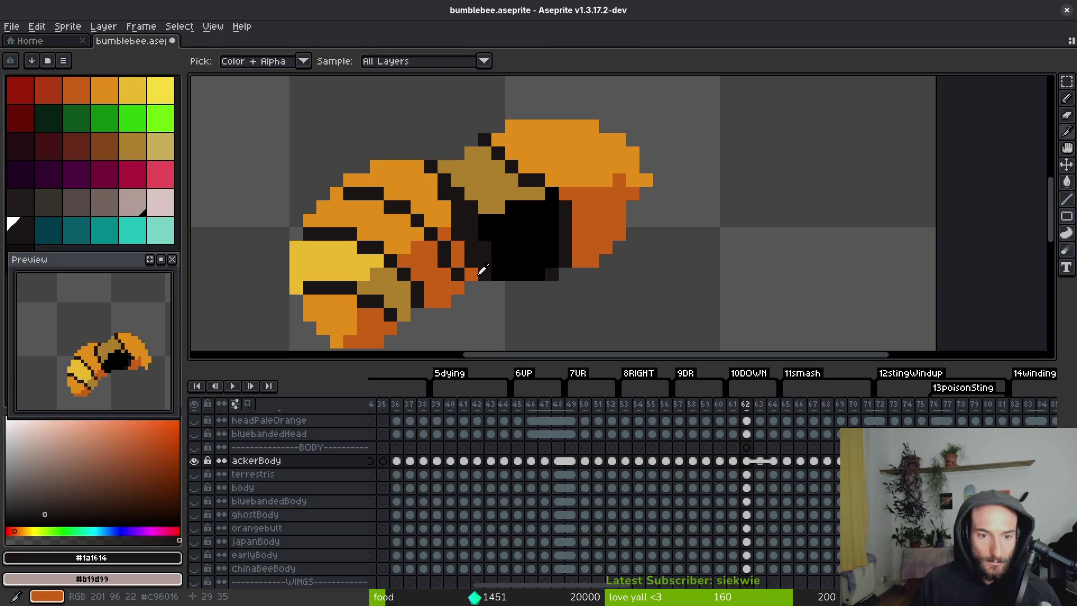
alt+click(470, 247)
alt+click(447, 209)
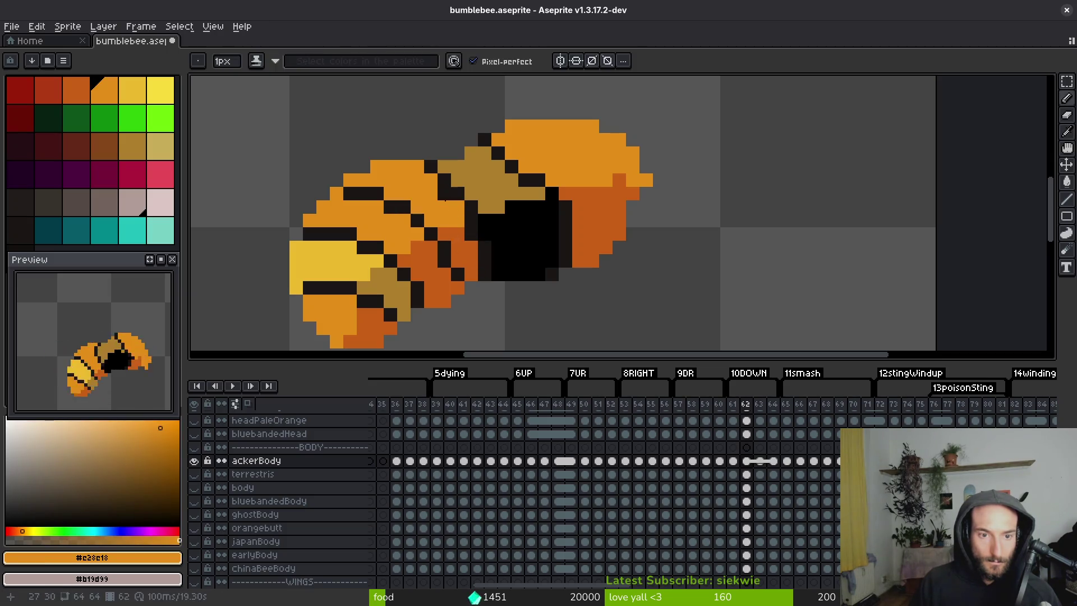
scroll(504, 247, down, 5)
scroll(503, 247, up, 3)
alt+click(485, 179)
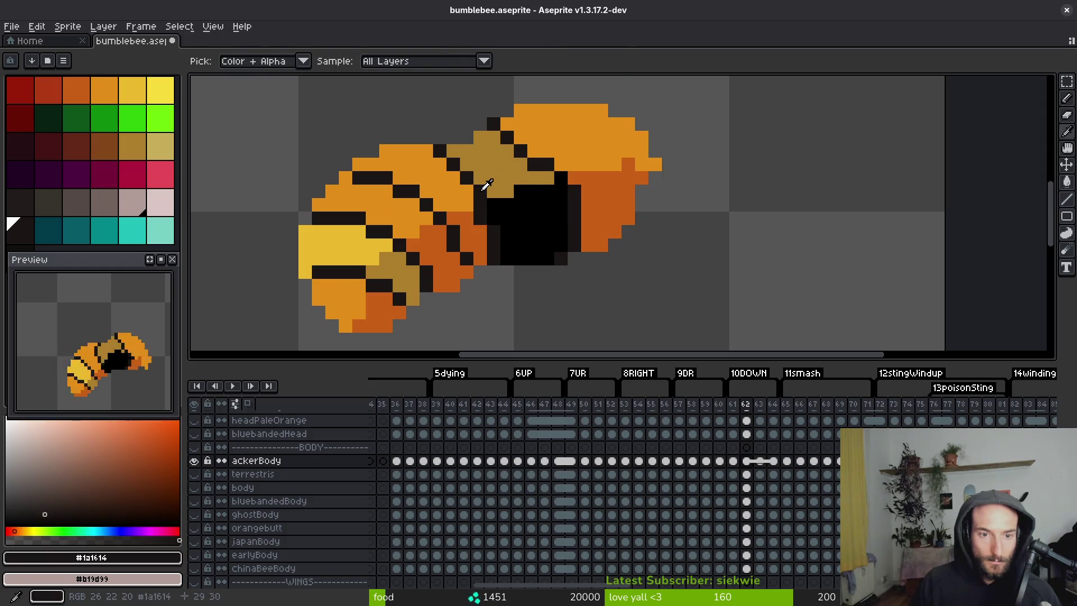
alt+click(483, 190)
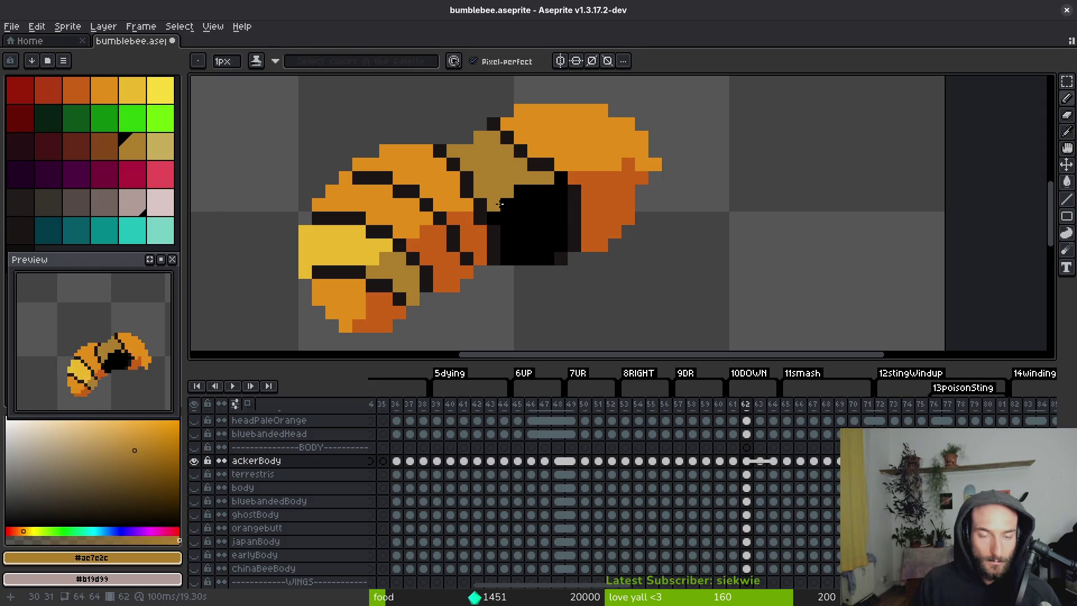
Draw a dark outline row under the head and fill the head's black areas dark orange.
alt+click(563, 175)
drag(564, 176, 645, 177)
alt+click(635, 163)
alt+click(605, 203)
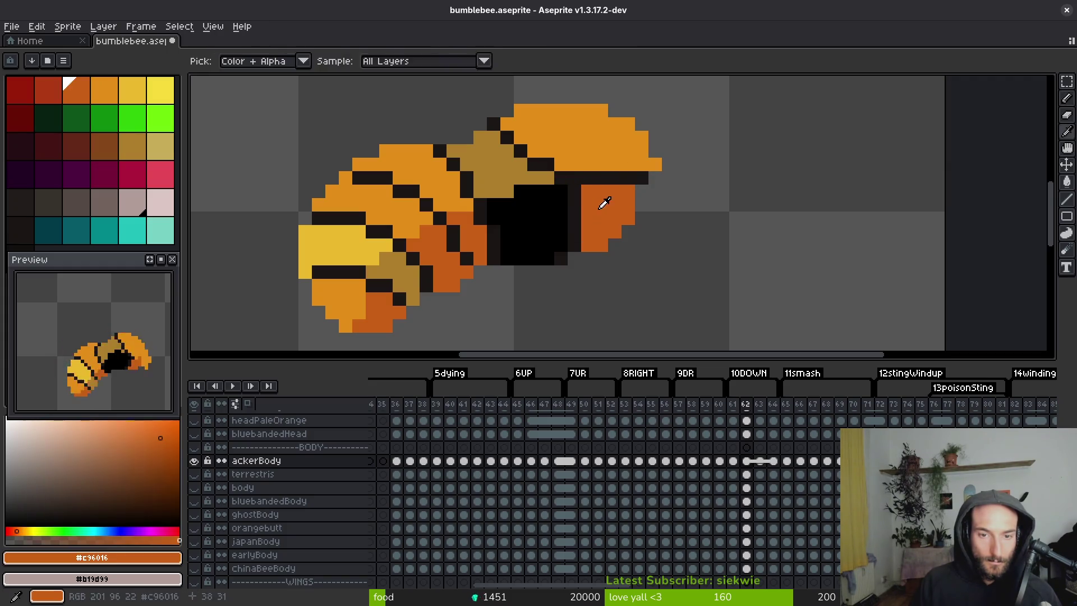
key(g)
click(583, 134)
click(541, 222)
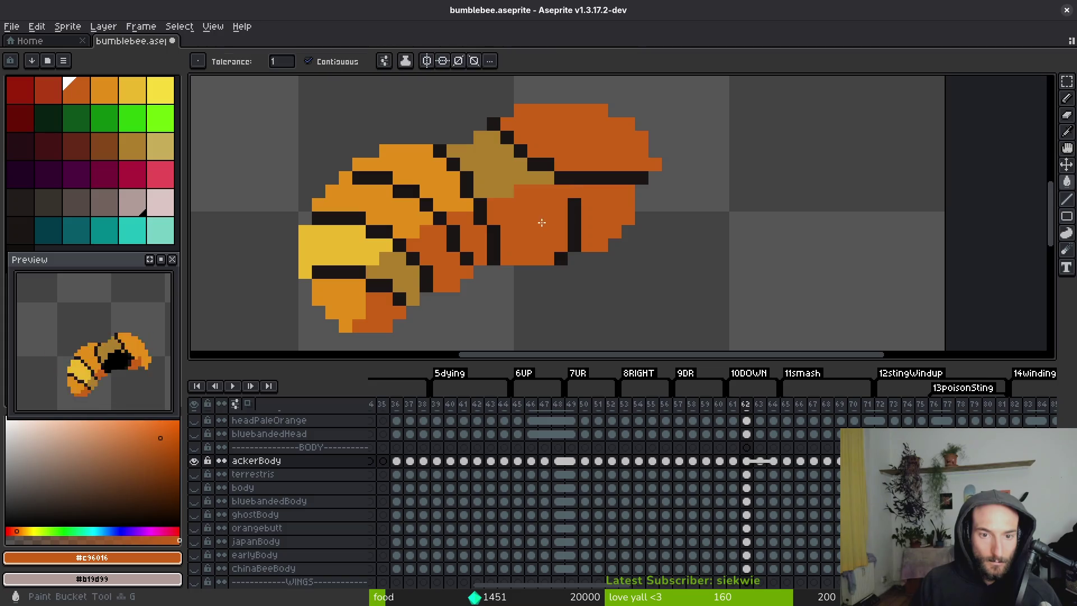
click(574, 220)
click(555, 256)
scroll(567, 252, down, 5)
scroll(577, 264, up, 2)
Fill the tan underside area with pale pink.
alt+click(547, 250)
key(b)
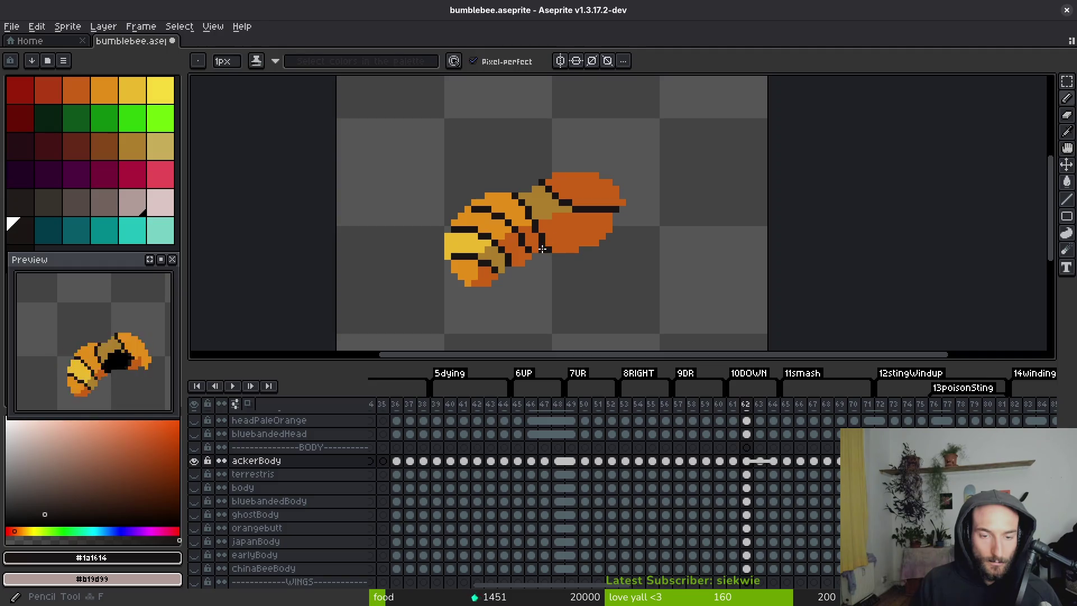
alt+click(564, 246)
scroll(554, 262, down, 1)
scroll(553, 269, up, 2)
key(e)
scroll(553, 274, down, 2)
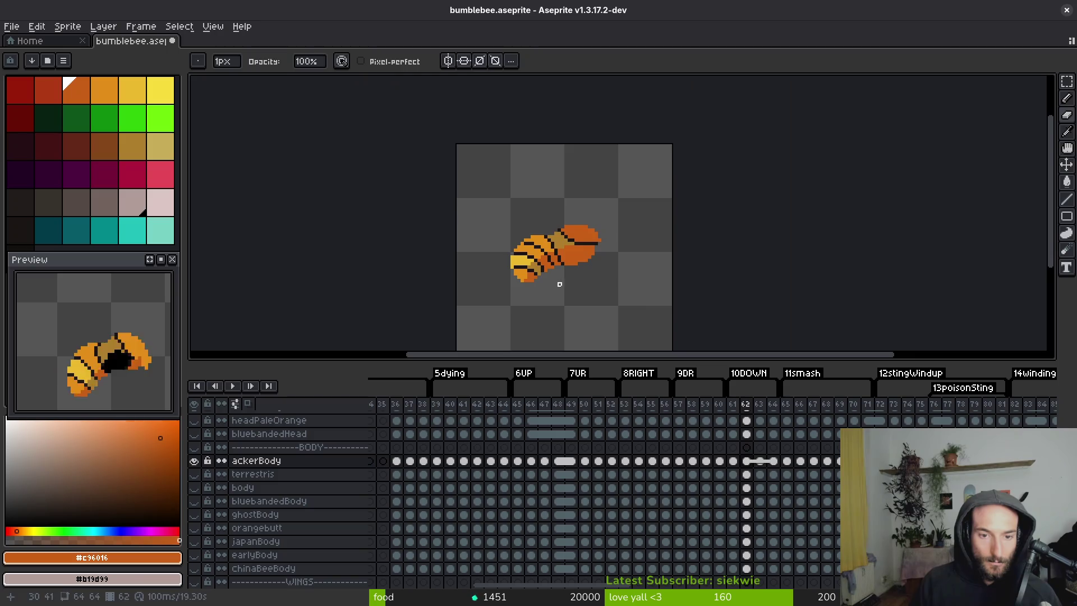
scroll(569, 275, up, 2)
scroll(571, 272, up, 1)
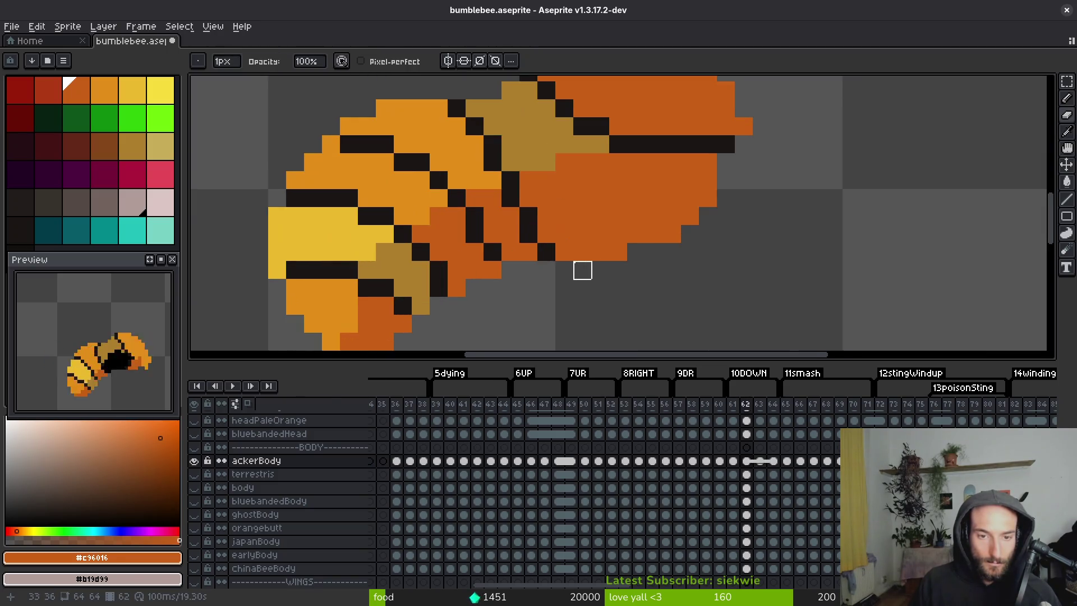
alt+click(602, 229)
key(g)
click(505, 146)
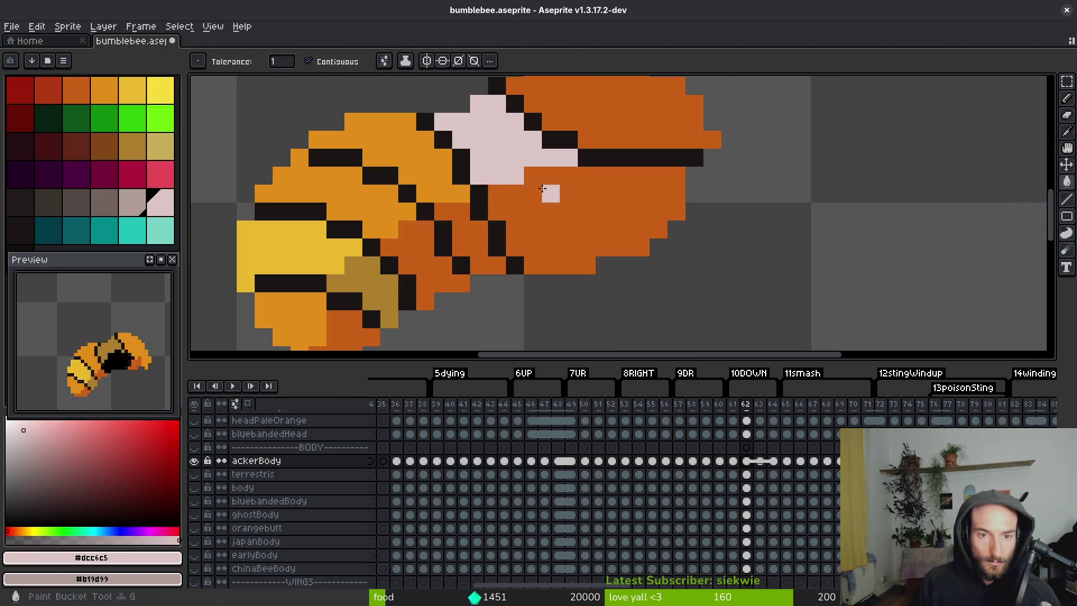
Fill the face grey-pink, add pale pink face highlights, then advance to frame 63.
right_click(572, 213)
key(b)
drag(601, 173, 567, 175)
click(632, 179)
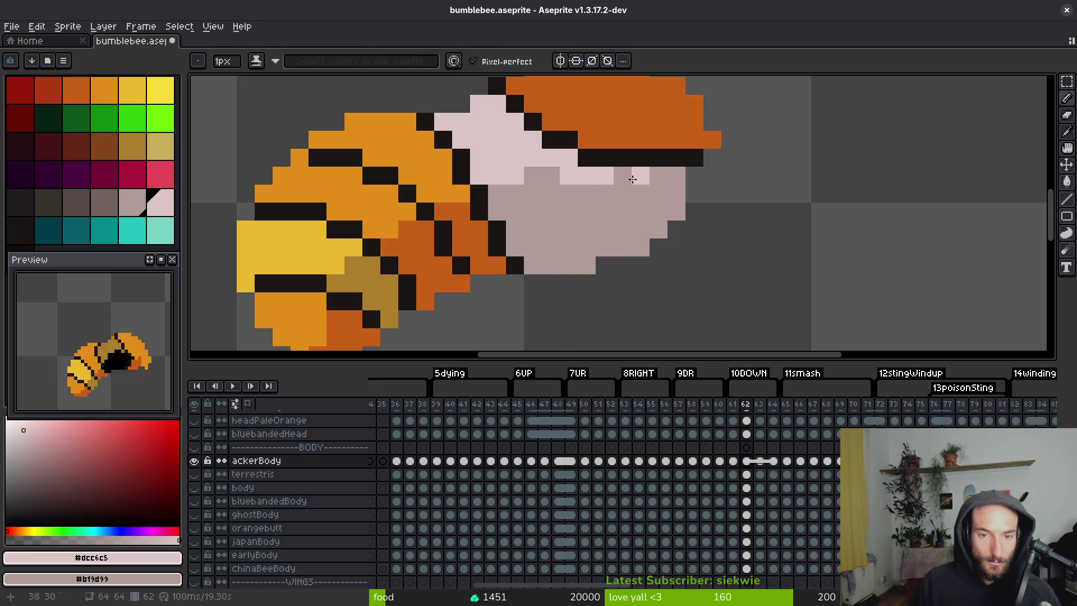
scroll(550, 208, down, 4)
key(alt)
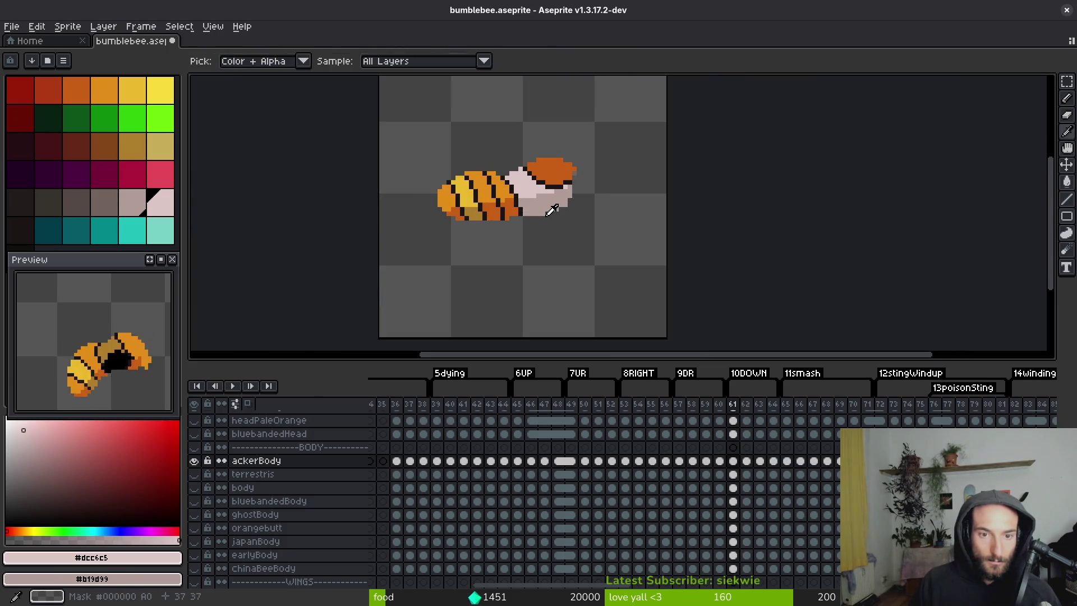
key(ctrl+z)
key(ctrl+z)
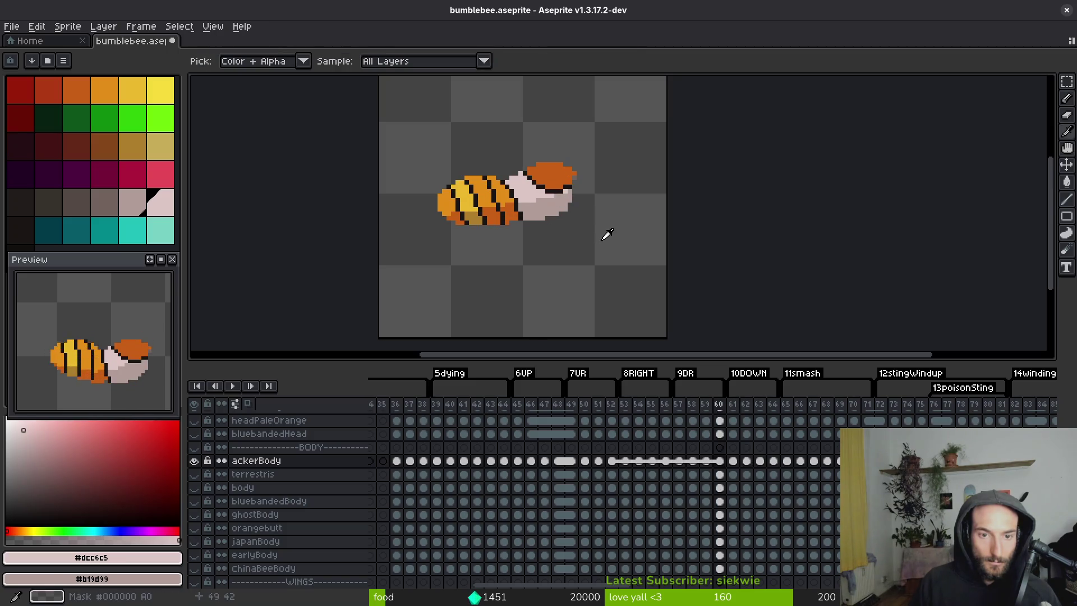
key(ctrl+y)
key(ctrl+y)
scroll(505, 182, up, 1)
scroll(502, 184, up, 2)
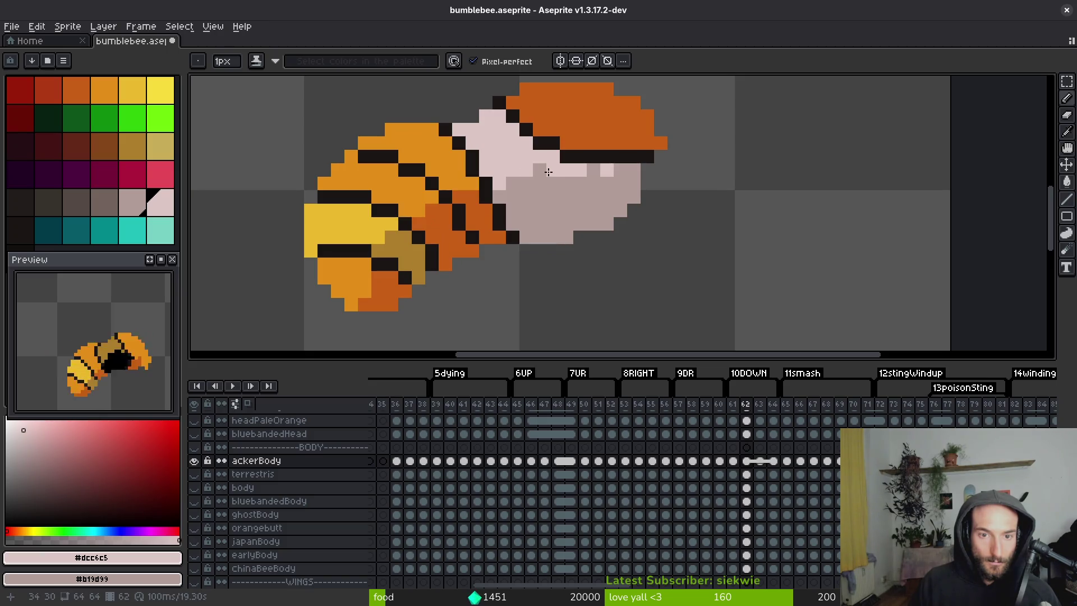
scroll(611, 180, down, 3)
key(alt)
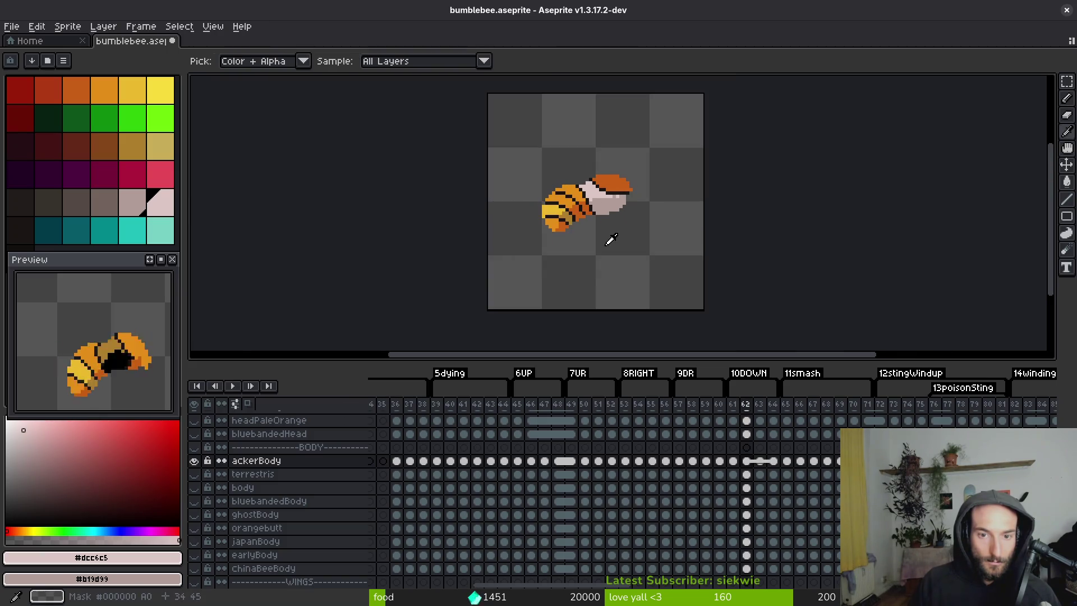
key(Right)
Paint a row of pale pink pixels as a rim above the bee's black mouth.
scroll(623, 233, up, 2)
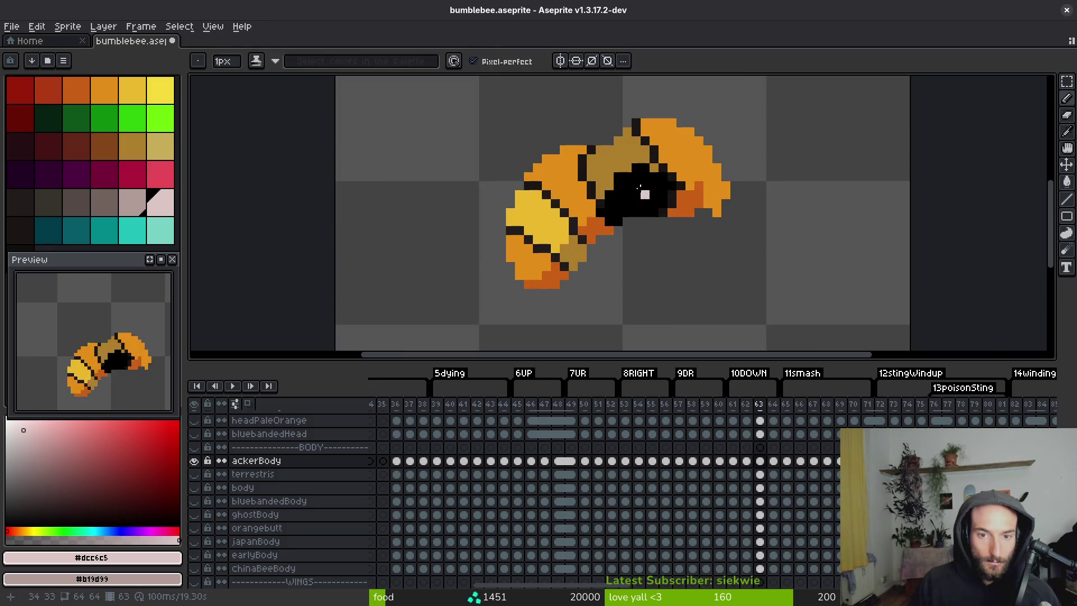
click(653, 177)
scroll(665, 196, up, 2)
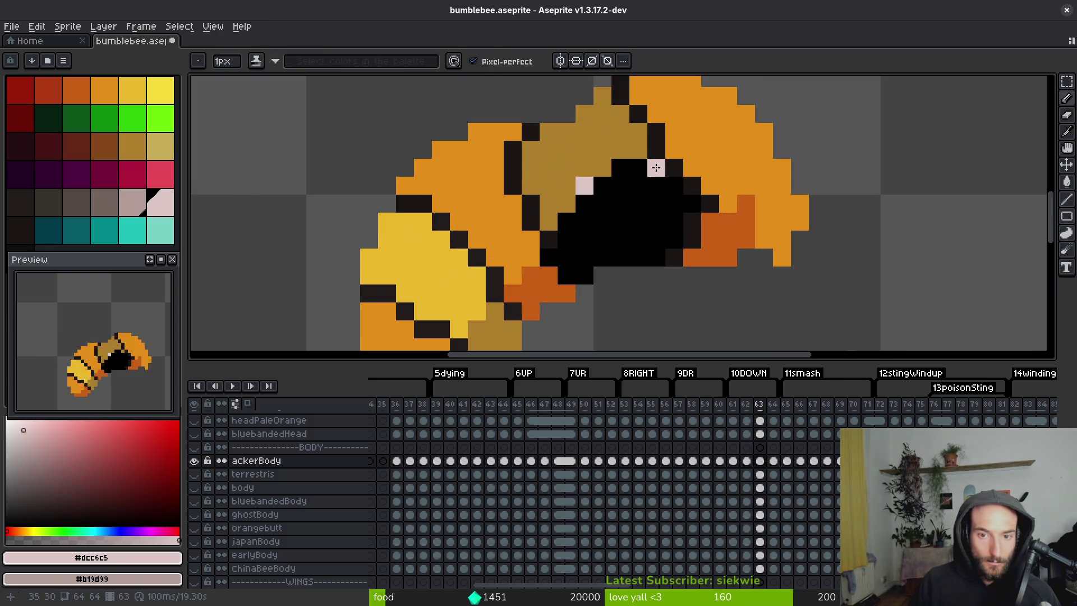
drag(656, 168, 608, 162)
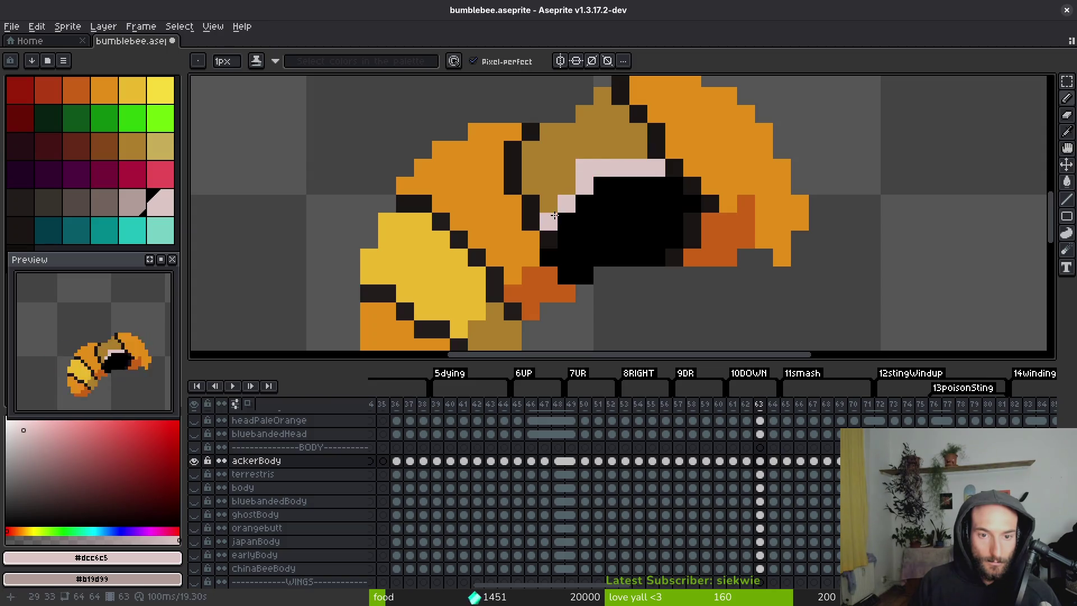
Draw a dark stripe across the yellow section and repaint stray pixels yellow.
scroll(611, 241, down, 3)
scroll(611, 242, up, 6)
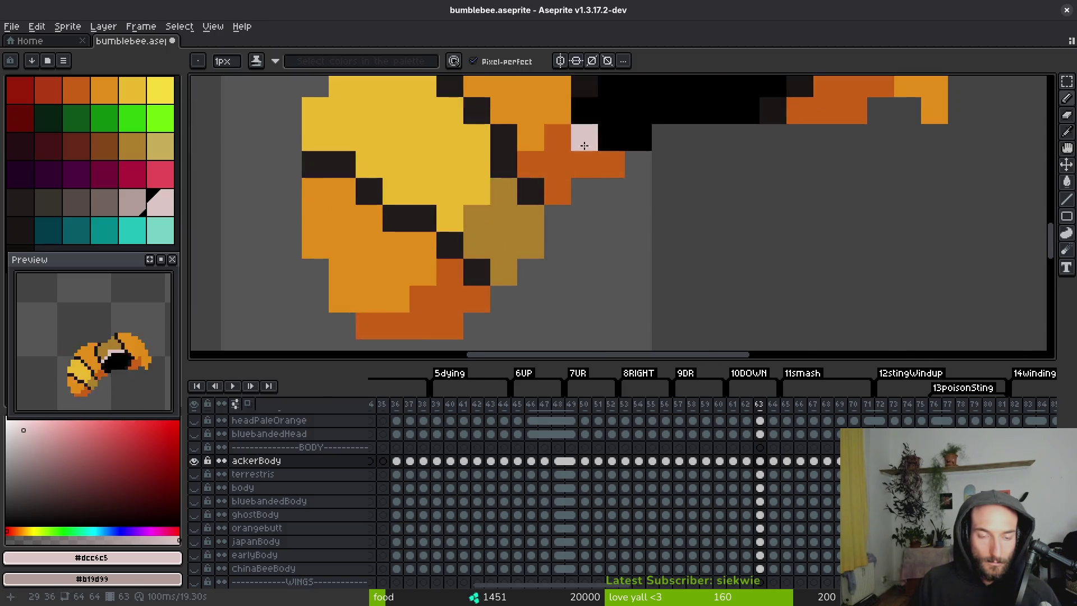
key(alt)
alt+click(368, 181)
click(423, 245)
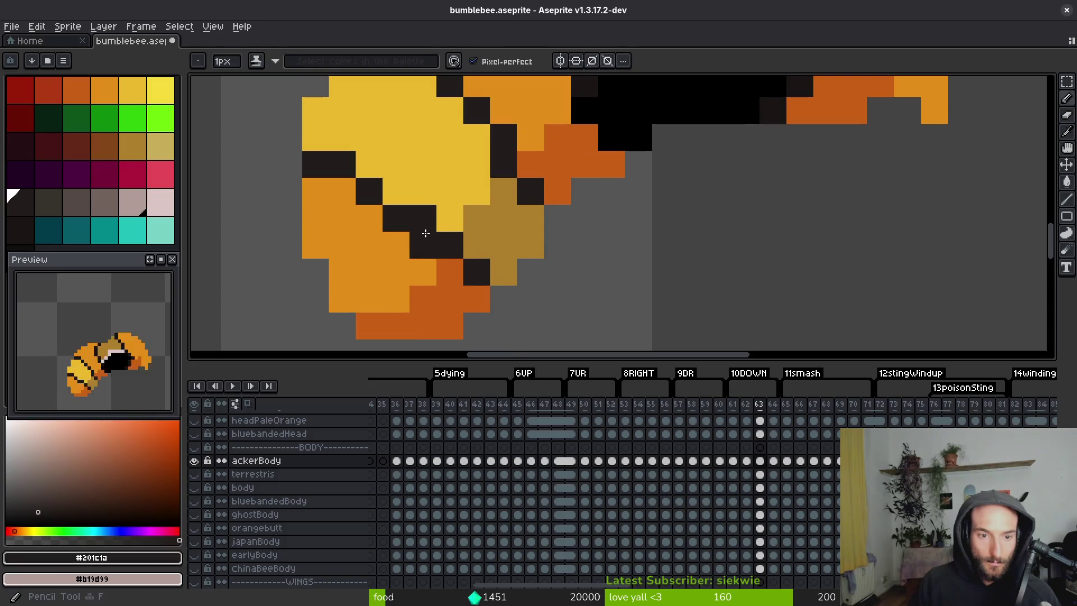
click(369, 218)
drag(368, 219, 315, 218)
alt+click(390, 191)
mouse_move(369, 191)
mouse_down()
mouse_move(331, 187)
mouse_move(320, 168)
mouse_move(390, 178)
mouse_move(425, 219)
mouse_up()
Repaint the bee's bottom pixels orange and erase stray orange pixels at its bottom edge.
scroll(429, 213, down, 5)
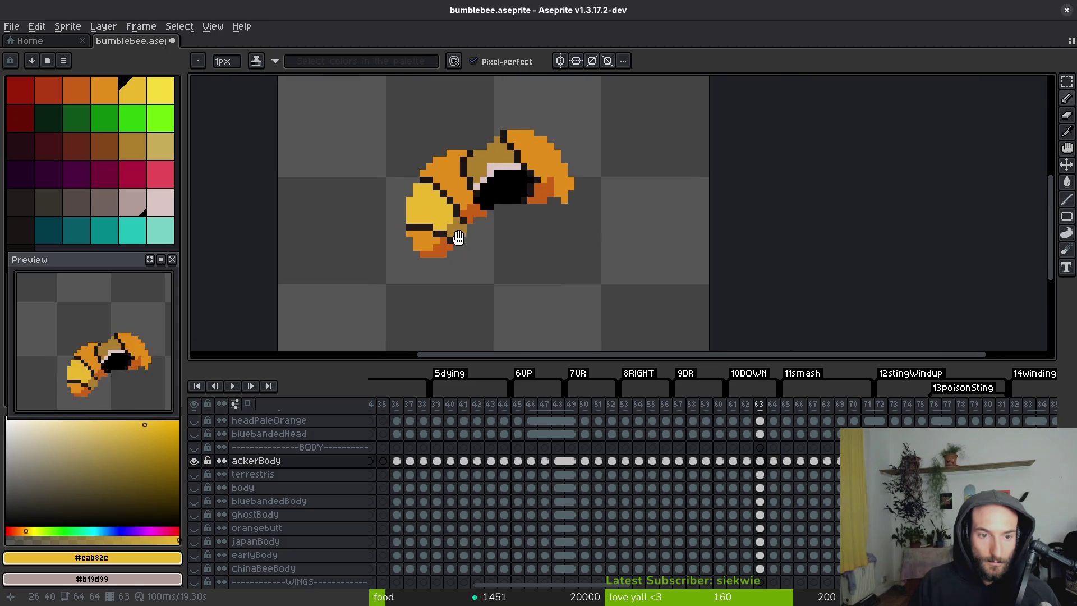
scroll(424, 237, up, 4)
scroll(423, 237, up, 1)
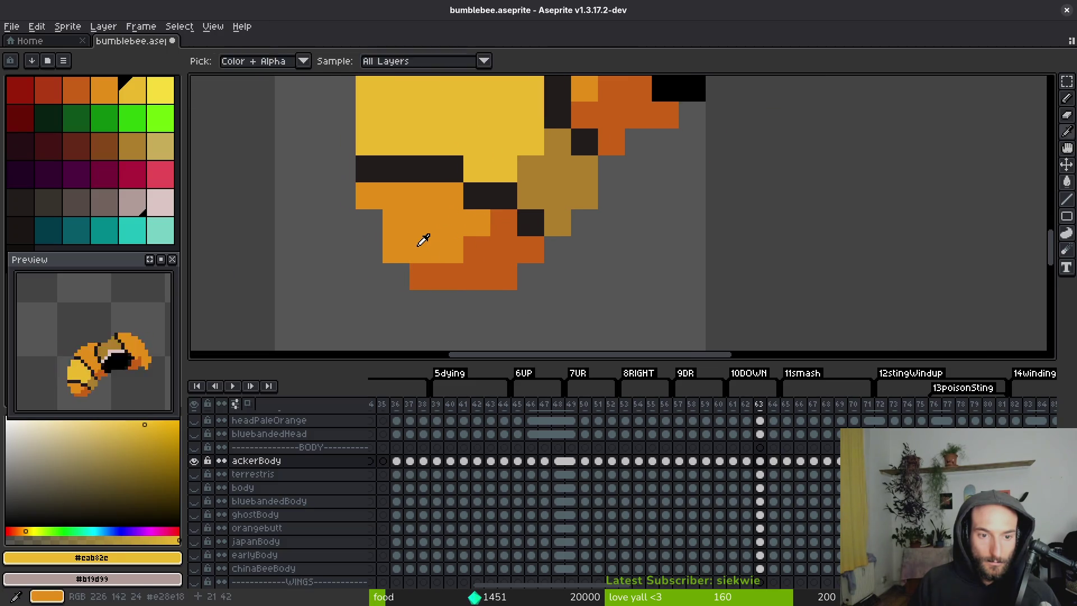
alt+click(421, 270)
click(436, 273)
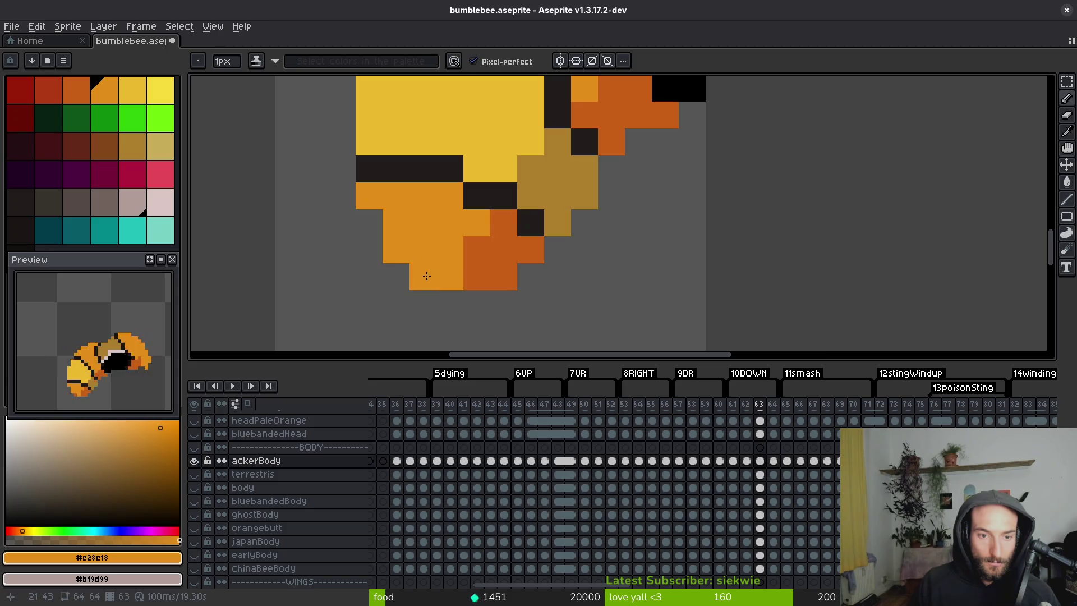
scroll(427, 269, down, 4)
key(e)
click(432, 262)
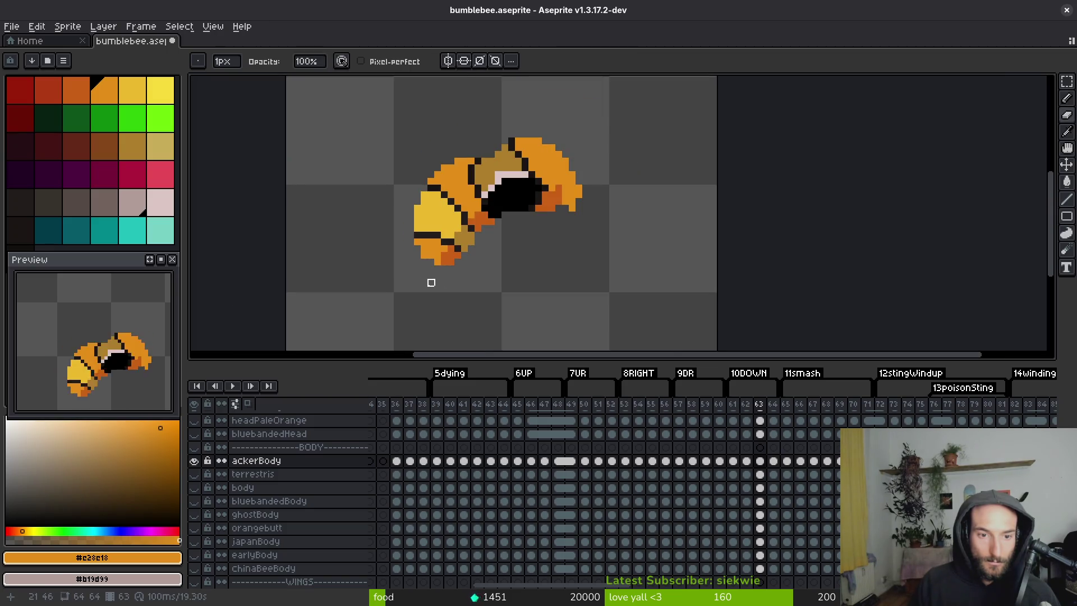
Add a dark outline pixel on the bee's left edge, undoing a misplaced one.
scroll(434, 275, up, 2)
alt+click(443, 232)
key(b)
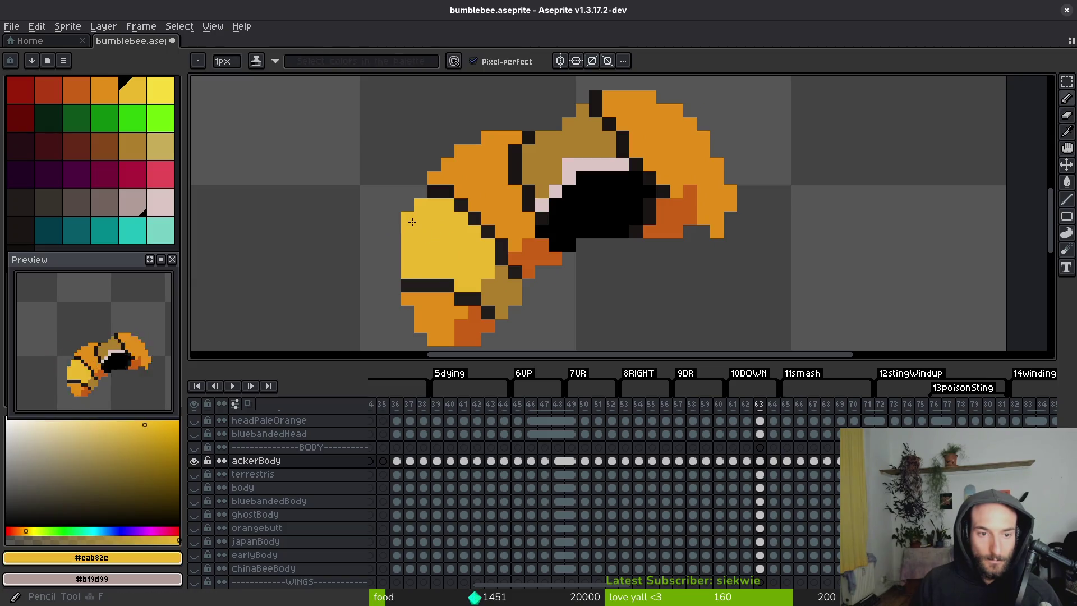
scroll(432, 236, down, 4)
scroll(453, 252, up, 4)
alt+click(457, 213)
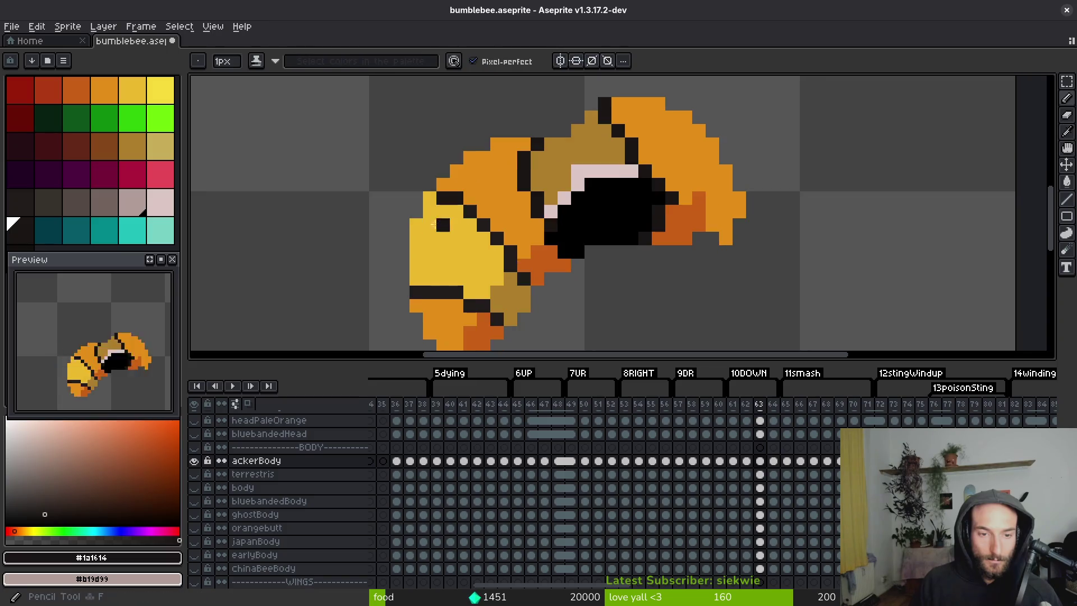
click(421, 238)
key(ctrl+z)
scroll(412, 211, up, 2)
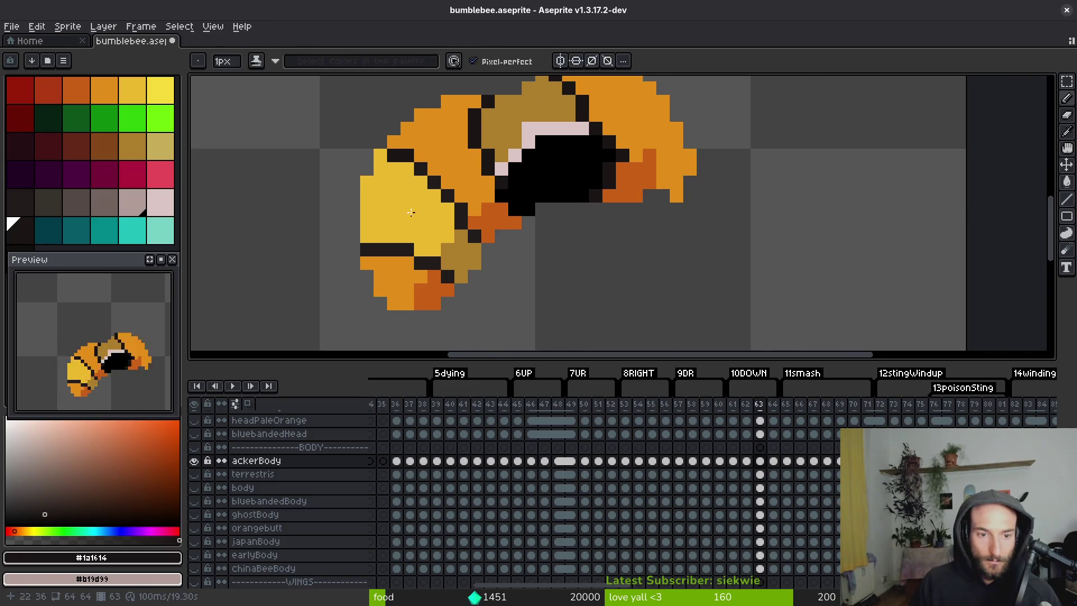
scroll(349, 201, down, 2)
mouse_move(348, 201)
mouse_down()
mouse_move(340, 184)
mouse_move(386, 210)
mouse_up()
click(315, 192)
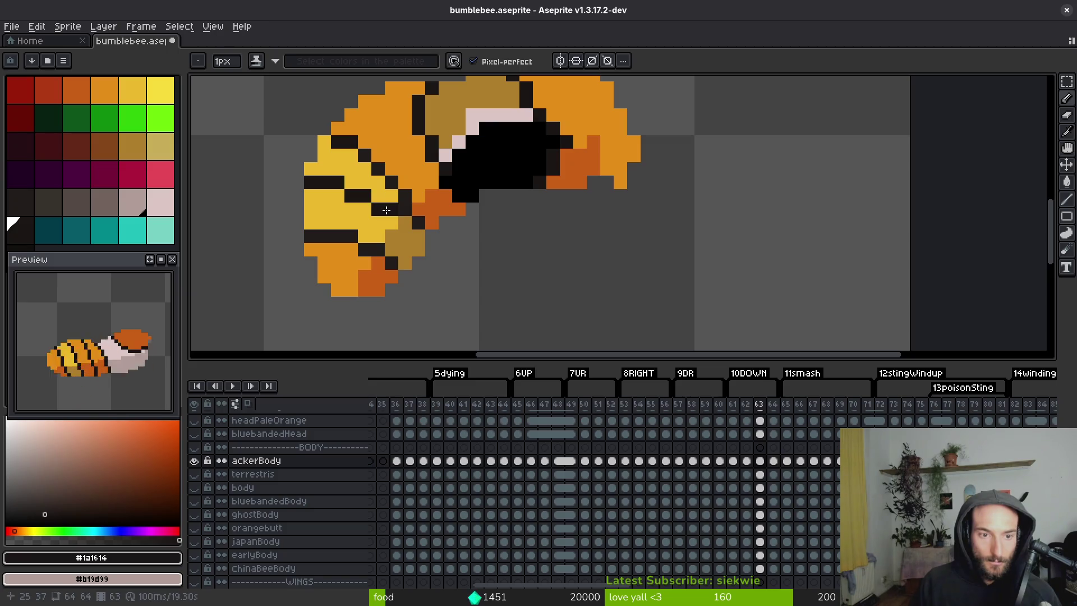
Bucket-fill the upper yellow area of the body with bright orange.
alt+click(422, 227)
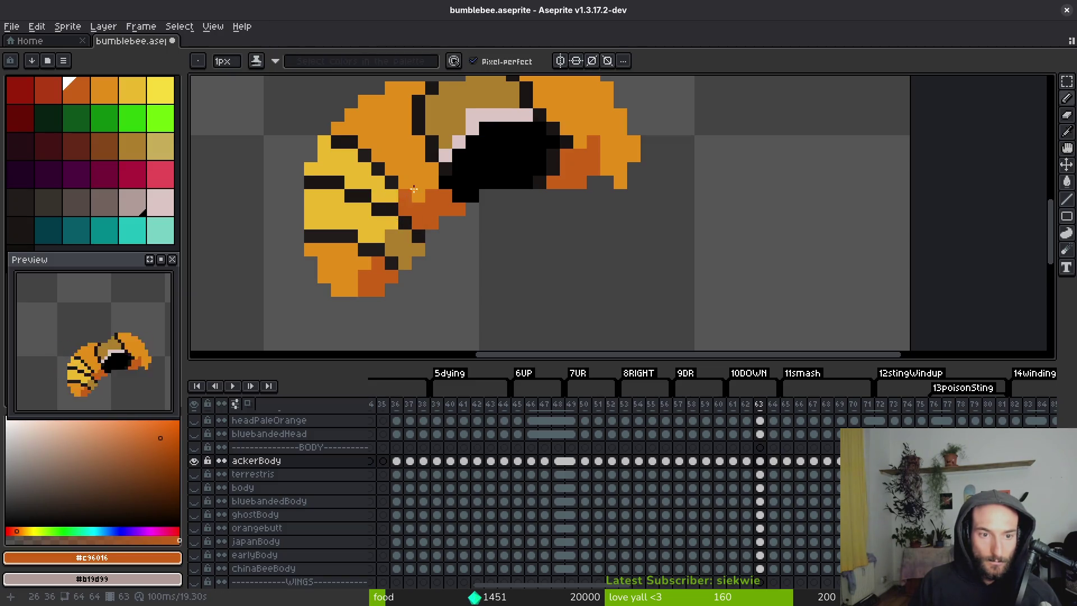
scroll(423, 197, up, 1)
alt+click(423, 198)
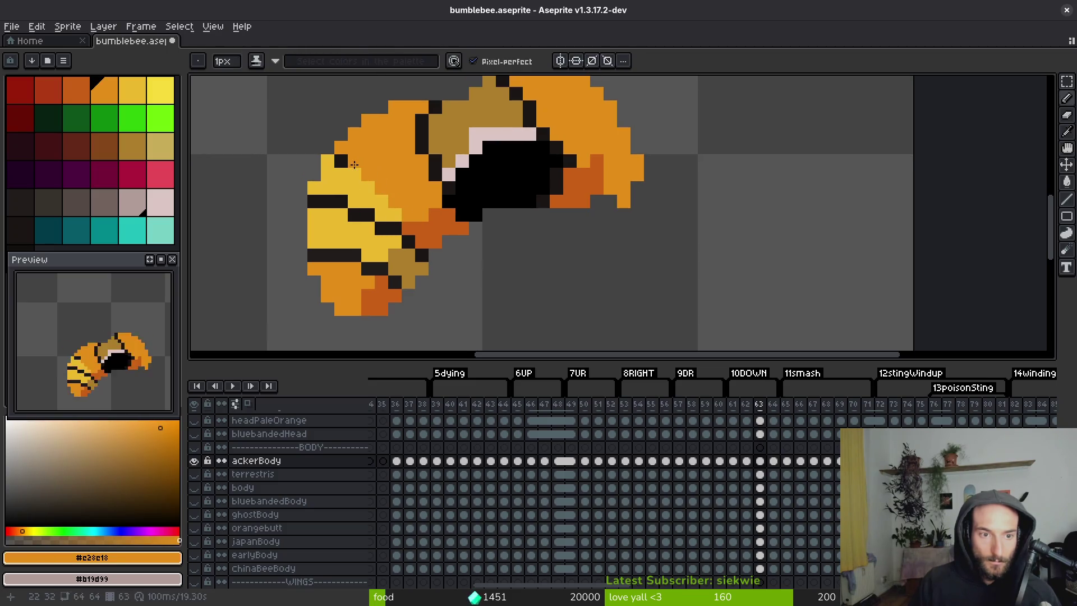
key(g)
click(368, 160)
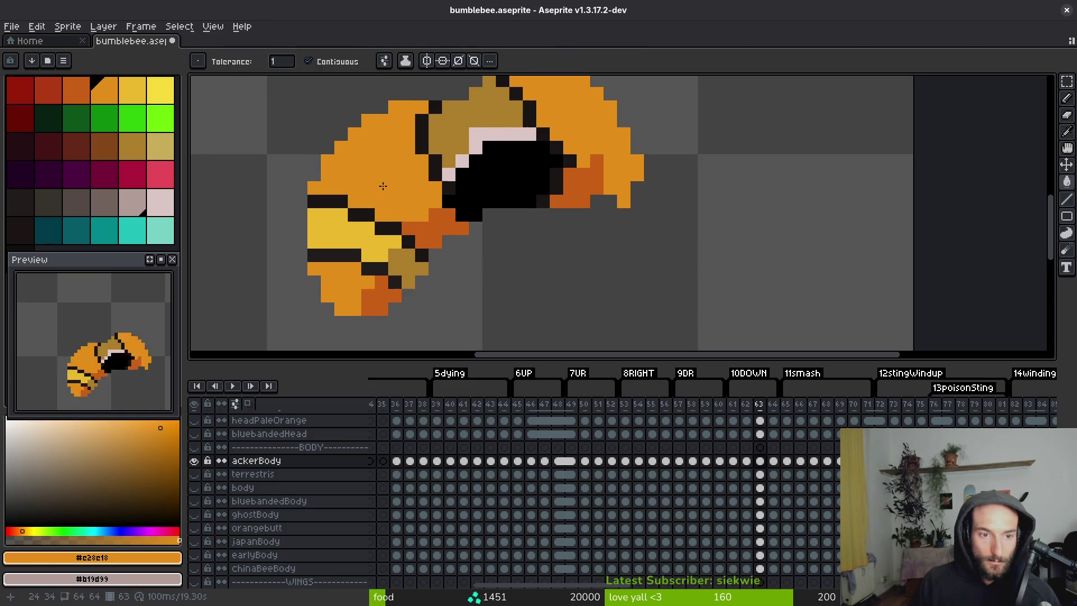
Draw a dark diagonal stripe running down-right across the orange body.
scroll(382, 185, up, 1)
alt+click(336, 209)
click(354, 169)
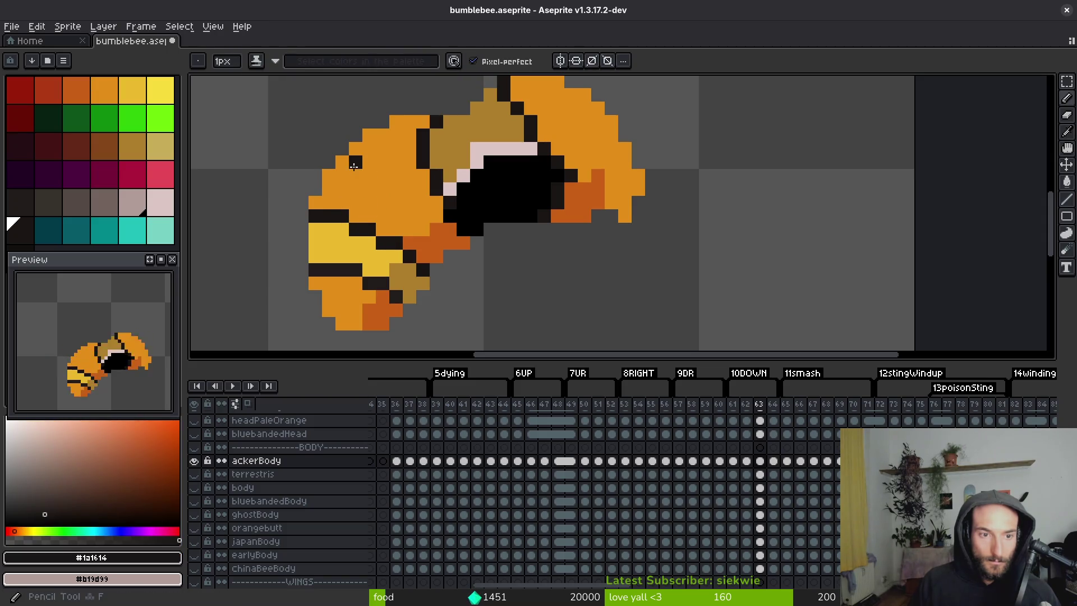
drag(368, 168, 412, 189)
key(ctrl+z)
key(ctrl+z)
key(ctrl+z)
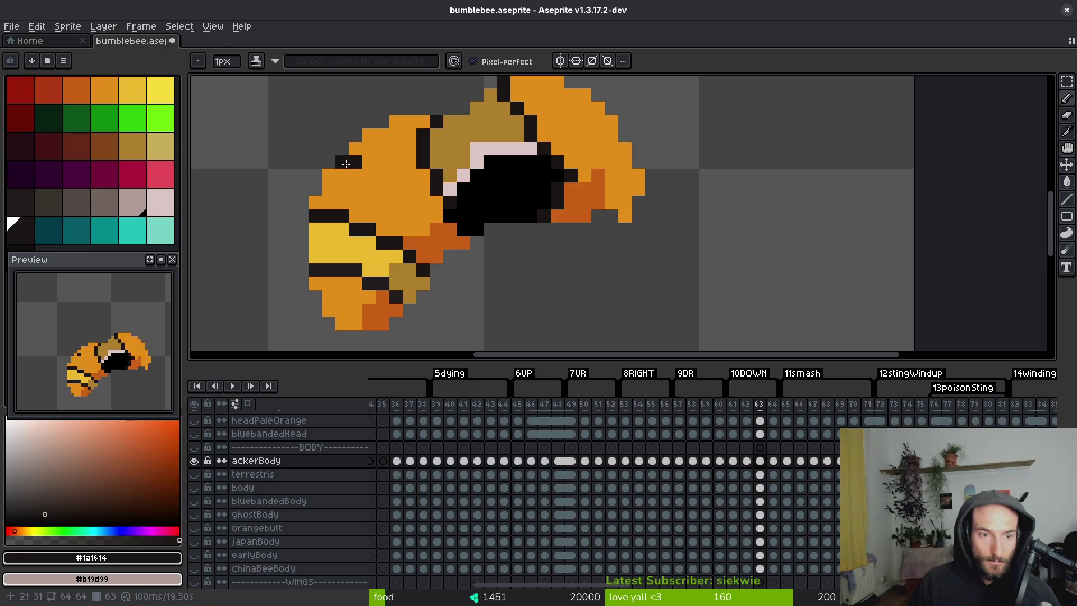
drag(356, 165, 366, 174)
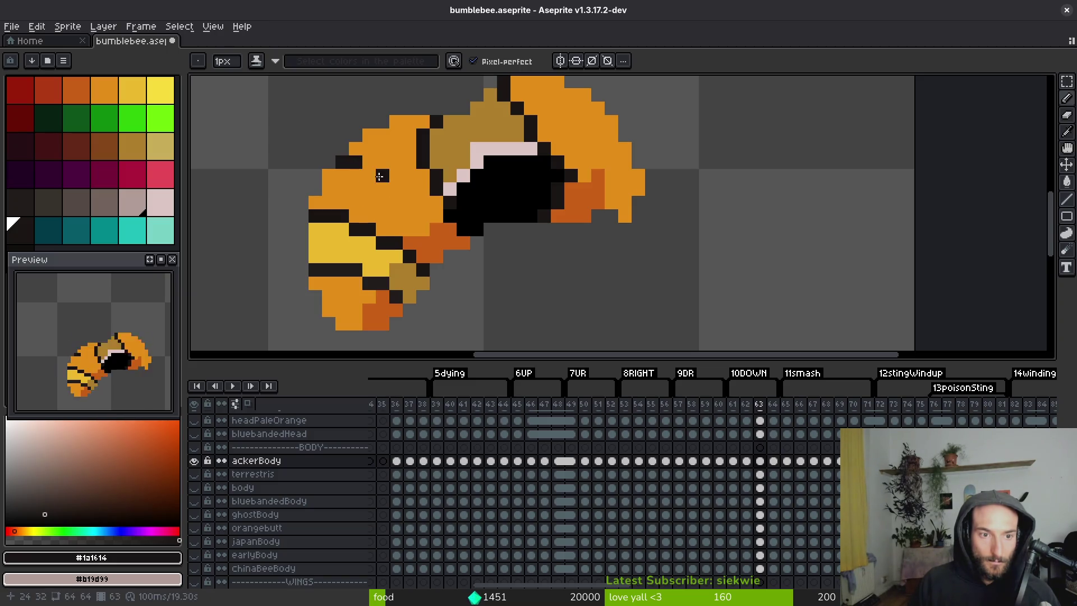
drag(407, 201, 443, 243)
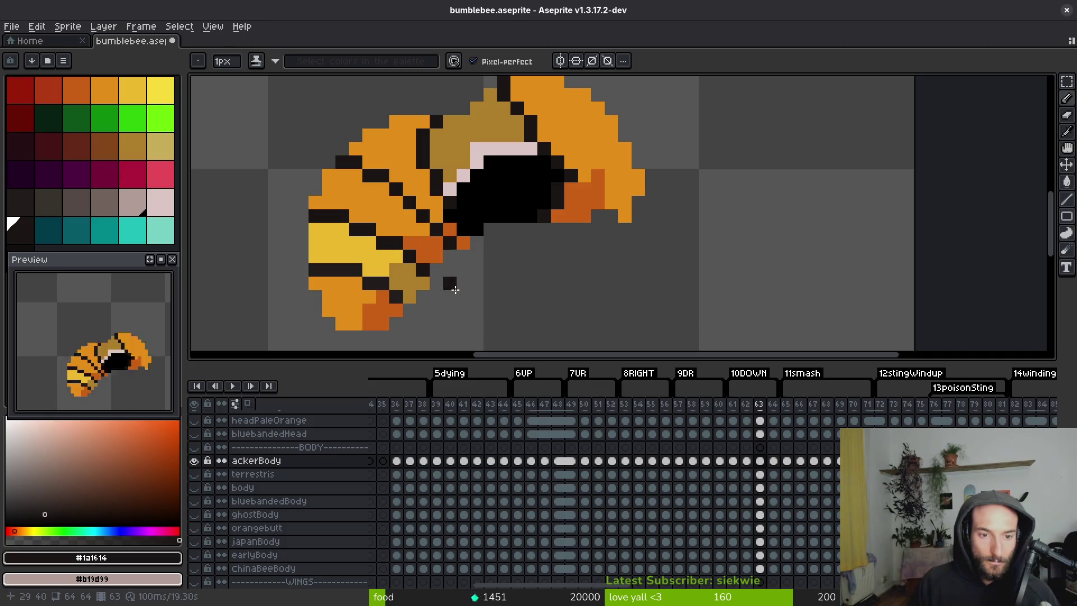
Recolour pixels along the stripe using the sprite's rust orange.
scroll(453, 286, down, 4)
scroll(454, 283, up, 3)
key(e)
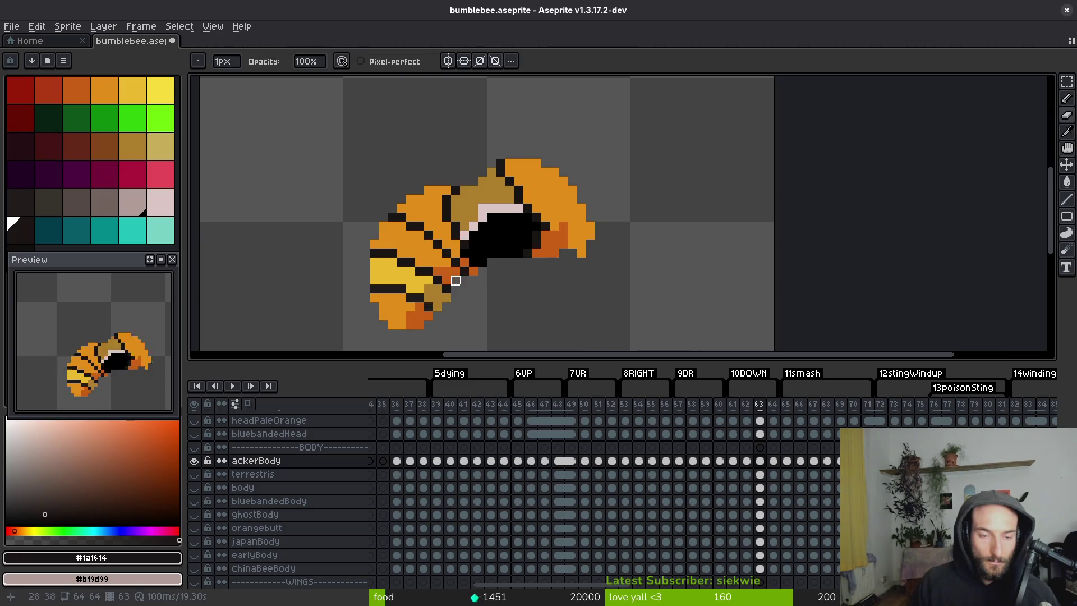
scroll(455, 280, down, 3)
scroll(483, 306, up, 3)
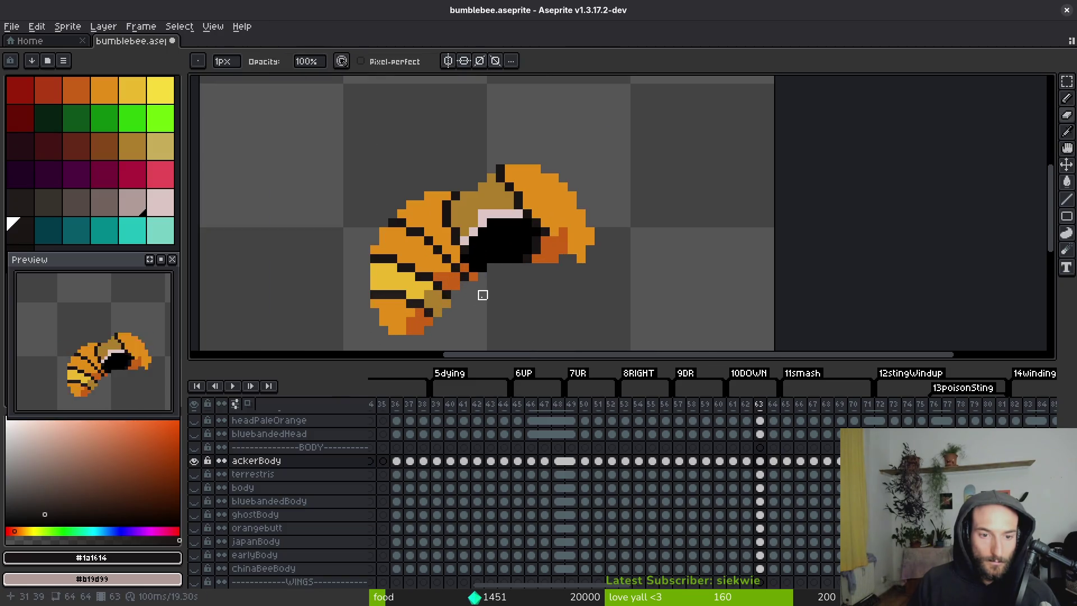
key(b)
click(455, 276)
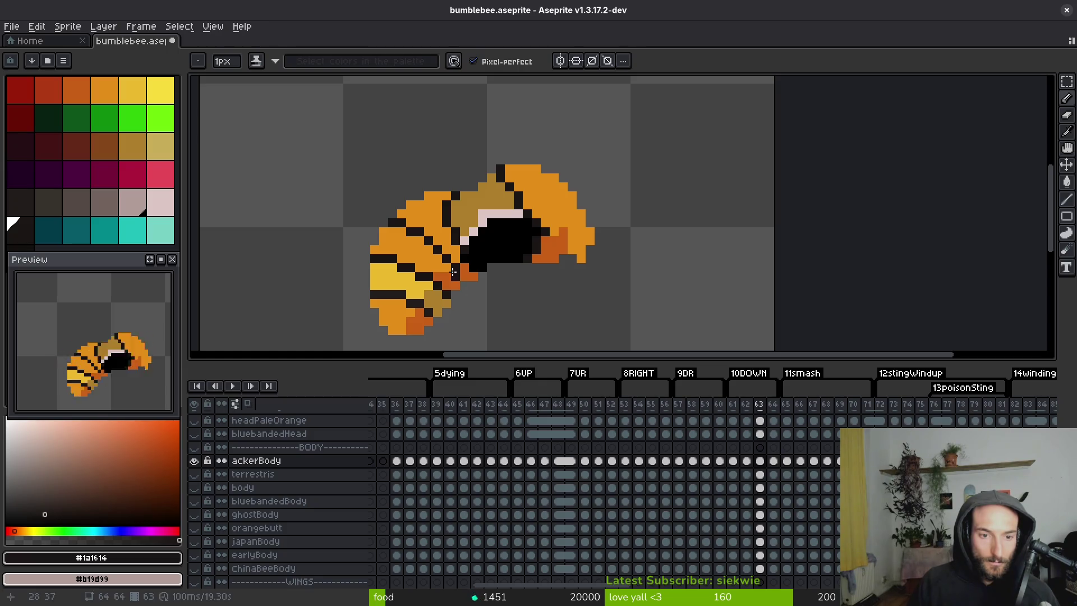
alt+click(458, 277)
Darken the stripe's end and touch up stray stripe pixels in orange.
scroll(457, 277, down, 3)
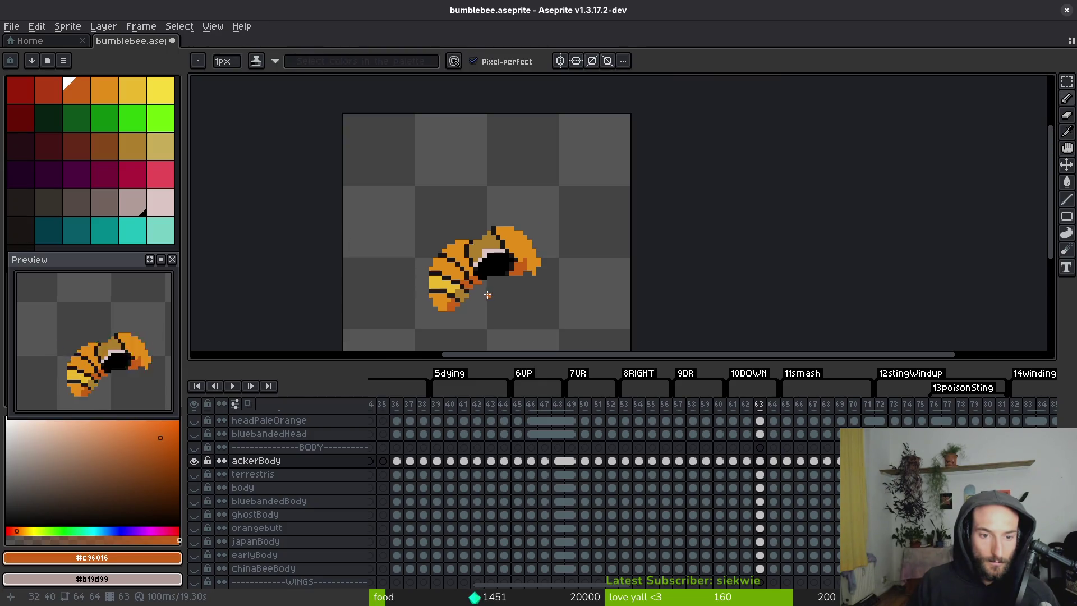
scroll(481, 290, up, 3)
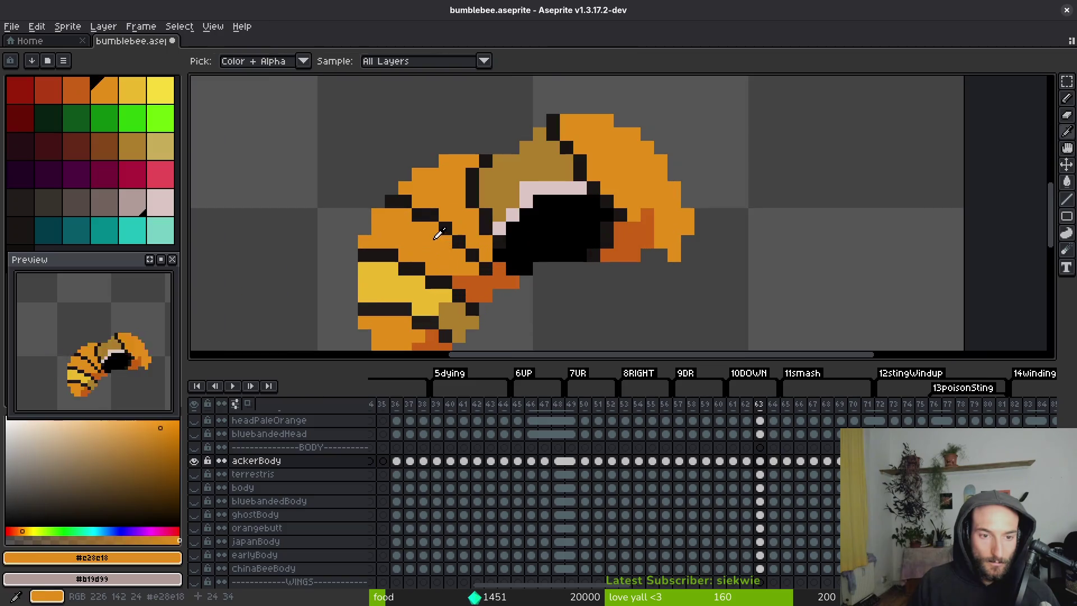
alt+click(440, 225)
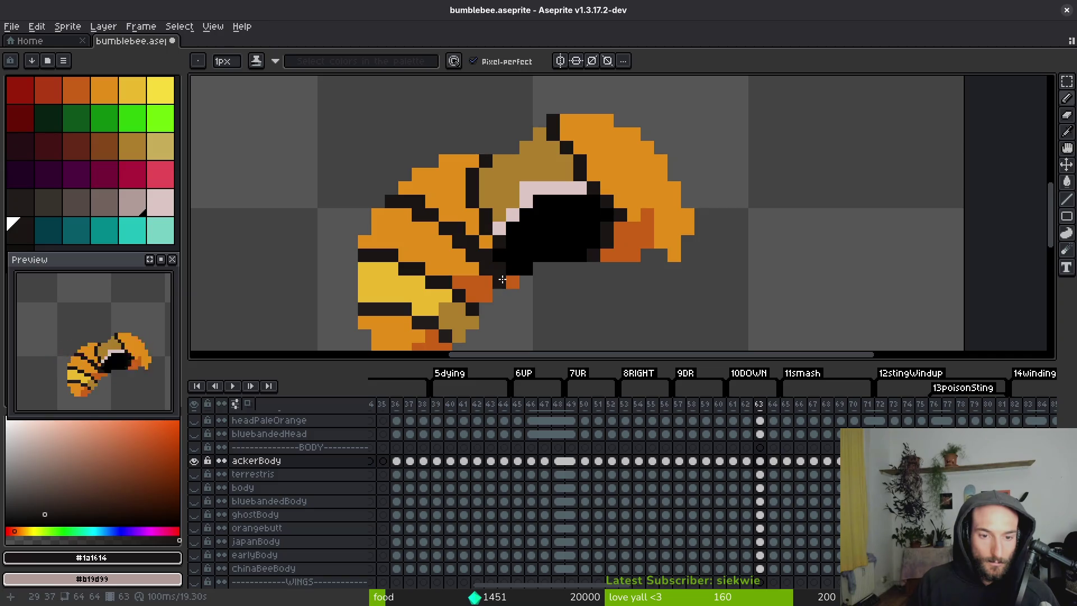
click(512, 282)
alt+click(460, 255)
click(472, 255)
alt+click(468, 256)
click(419, 215)
click(445, 228)
alt+click(432, 215)
click(446, 218)
Paint a second diagonal dark stripe across the orange body and clean up around it.
scroll(445, 222, down, 2)
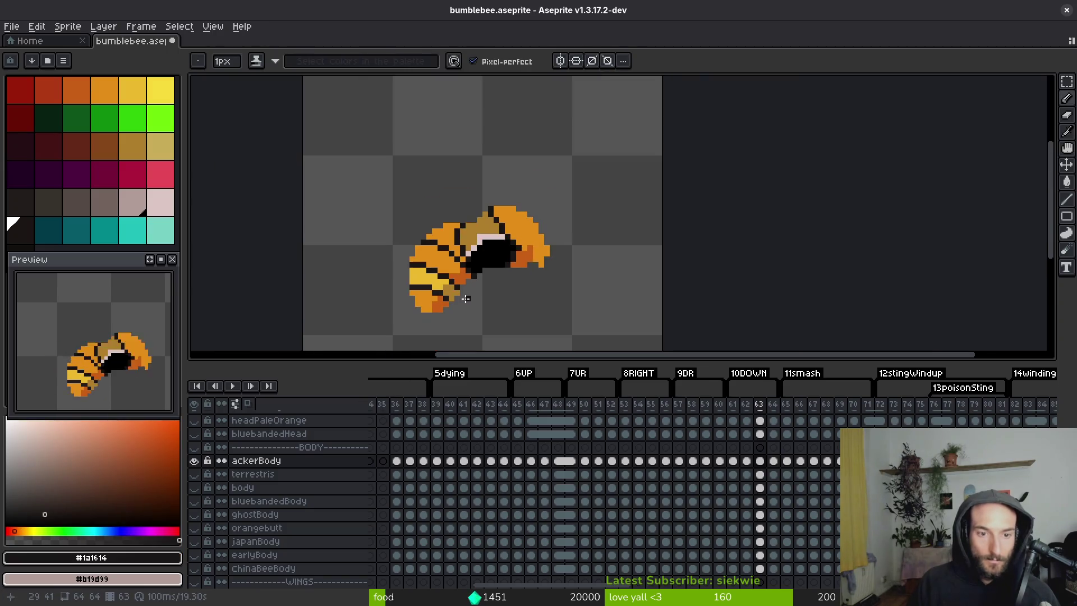
scroll(445, 223, up, 2)
scroll(450, 181, down, 2)
scroll(426, 171, left, 1)
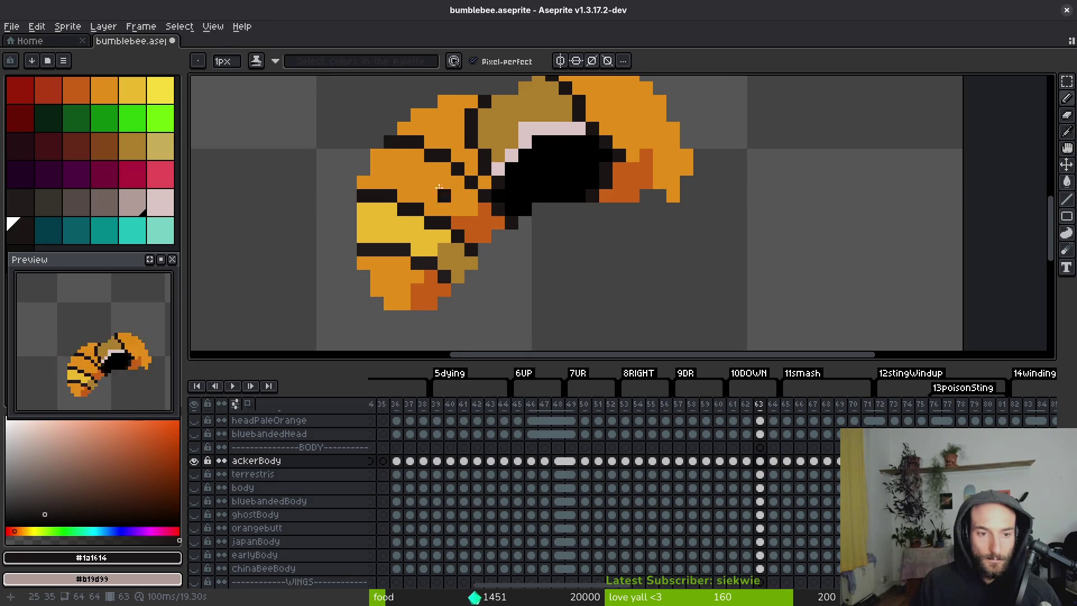
mouse_move(387, 155)
mouse_down()
mouse_move(445, 174)
mouse_move(498, 212)
mouse_move(465, 171)
mouse_move(426, 148)
mouse_up()
alt+click(484, 223)
alt+click(484, 184)
scroll(460, 185, down, 3)
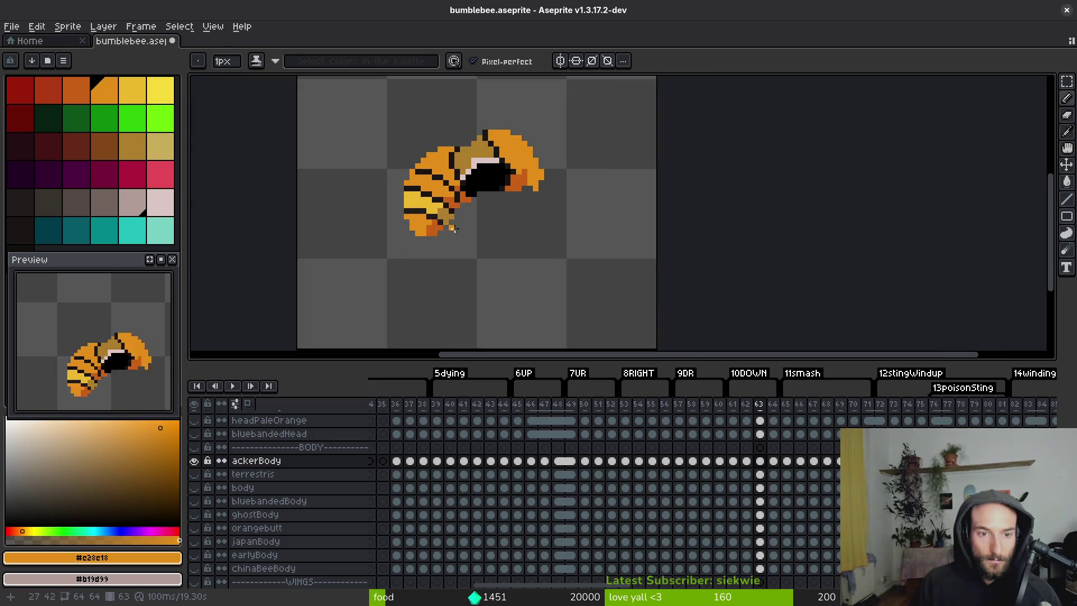
scroll(481, 189, up, 4)
alt+click(481, 189)
drag(447, 172, 389, 131)
alt+click(386, 116)
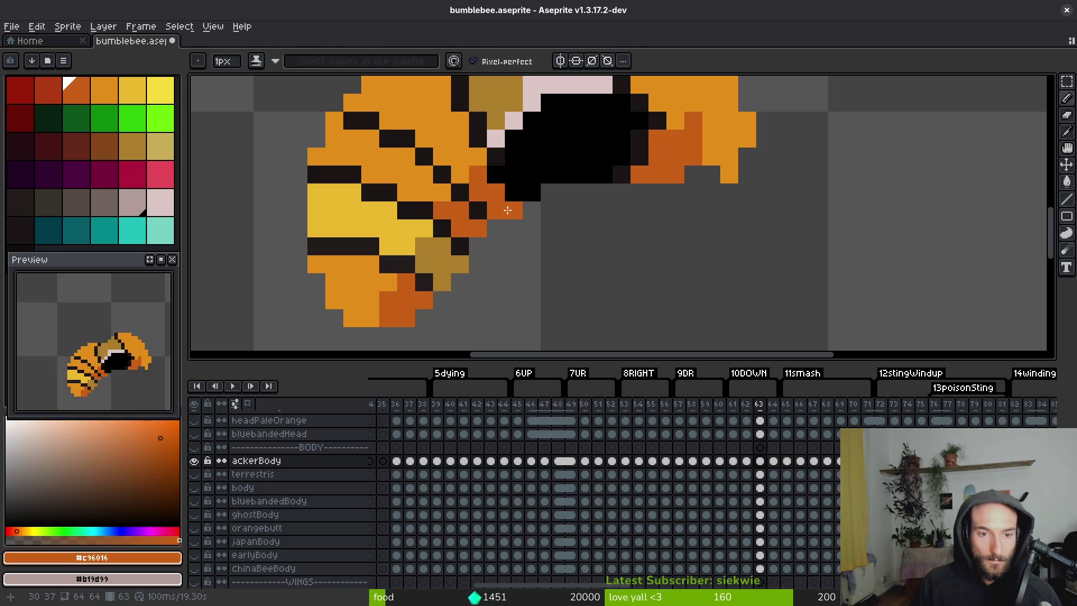
Redraw the dark stripe line down-right on the body, fixing overshoot with orange.
scroll(505, 225, down, 5)
scroll(515, 241, up, 5)
alt+click(465, 128)
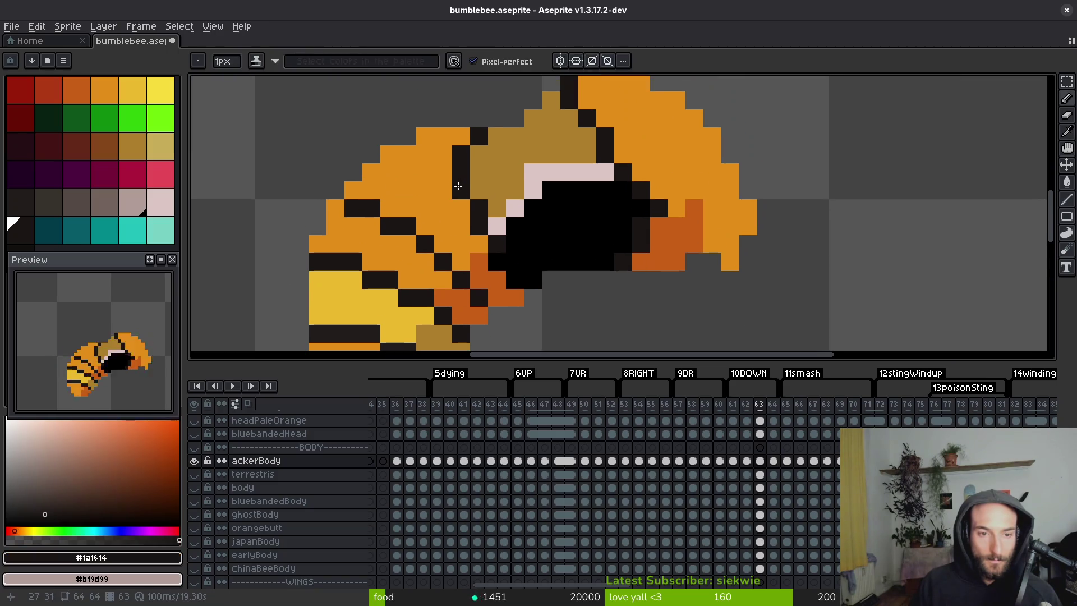
key(ctrl+z)
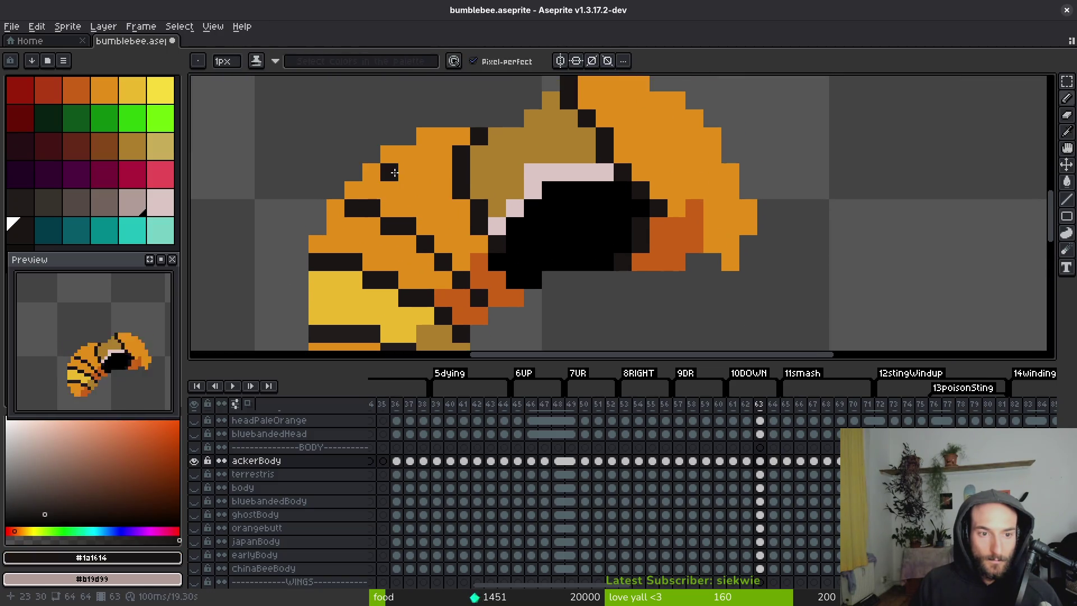
drag(371, 191, 424, 226)
key(ctrl+z)
mouse_move(390, 172)
mouse_down()
mouse_move(435, 245)
mouse_move(353, 207)
mouse_move(390, 232)
mouse_move(362, 215)
mouse_move(334, 217)
mouse_move(359, 217)
mouse_move(334, 228)
mouse_move(372, 242)
mouse_up()
alt+click(421, 257)
click(418, 245)
Repaint the lower dark row and stray dark pixels yellow.
scroll(441, 276, down, 4)
scroll(442, 277, up, 3)
alt+click(393, 238)
click(384, 265)
key(ctrl+z)
key(ctrl+z)
click(390, 229)
alt+click(362, 242)
click(377, 241)
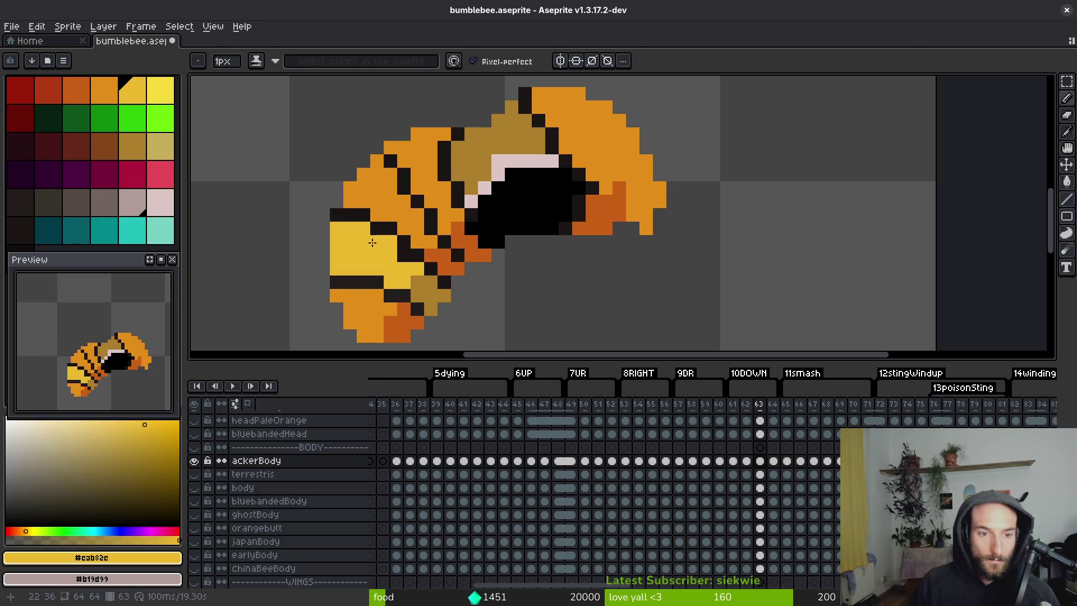
Add dark-orange shading pixels along the bee's underside.
scroll(521, 296, down, 3)
scroll(512, 296, up, 3)
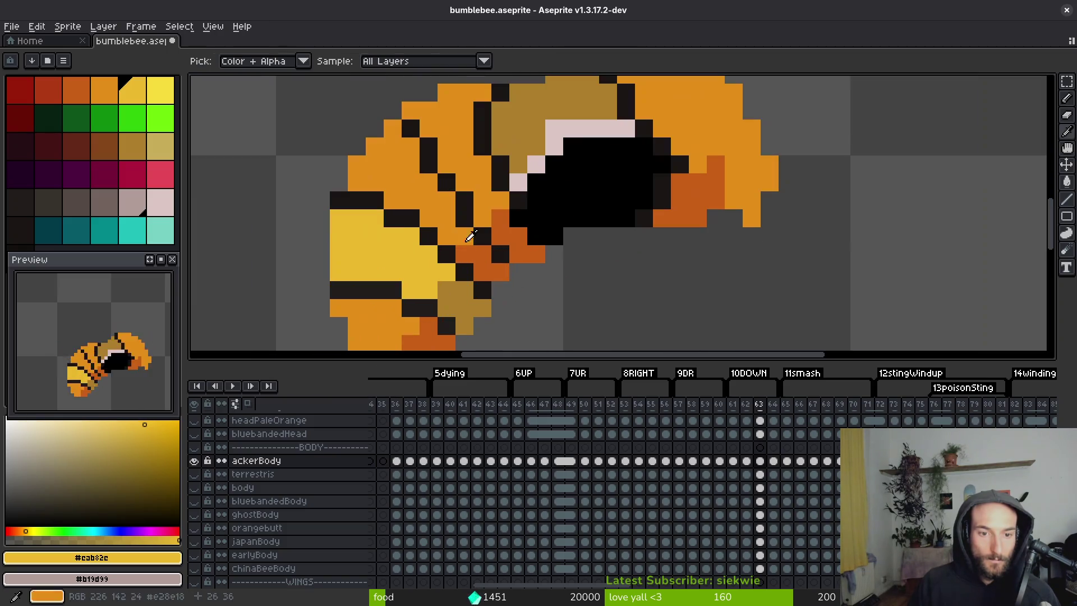
alt+click(451, 223)
click(483, 237)
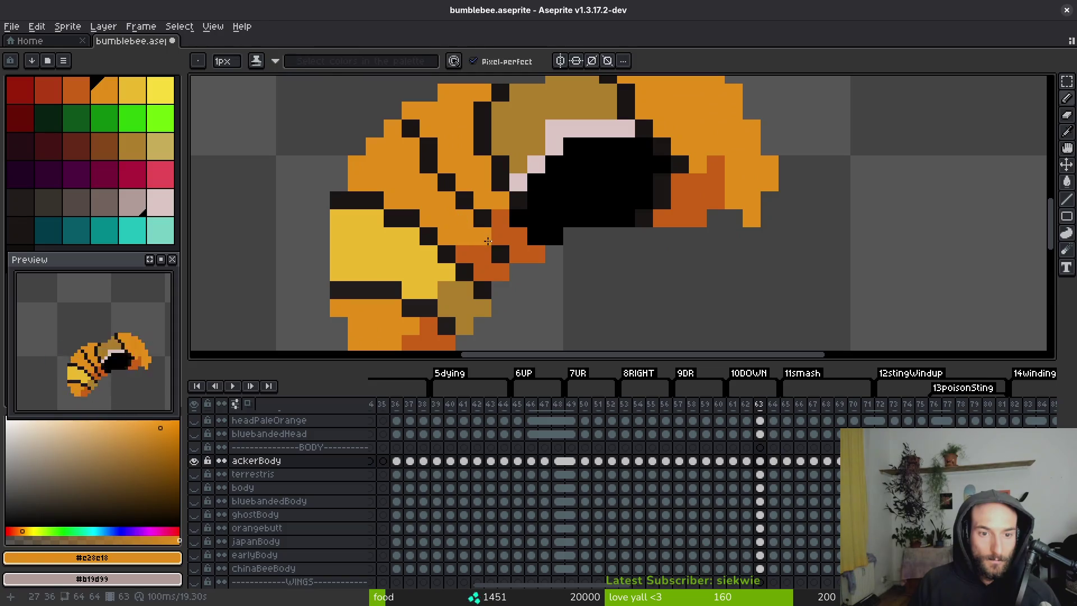
alt+click(500, 240)
click(482, 236)
Add a dark outline pixel and turn the dark pixel beside the pink to orange.
scroll(493, 272, down, 3)
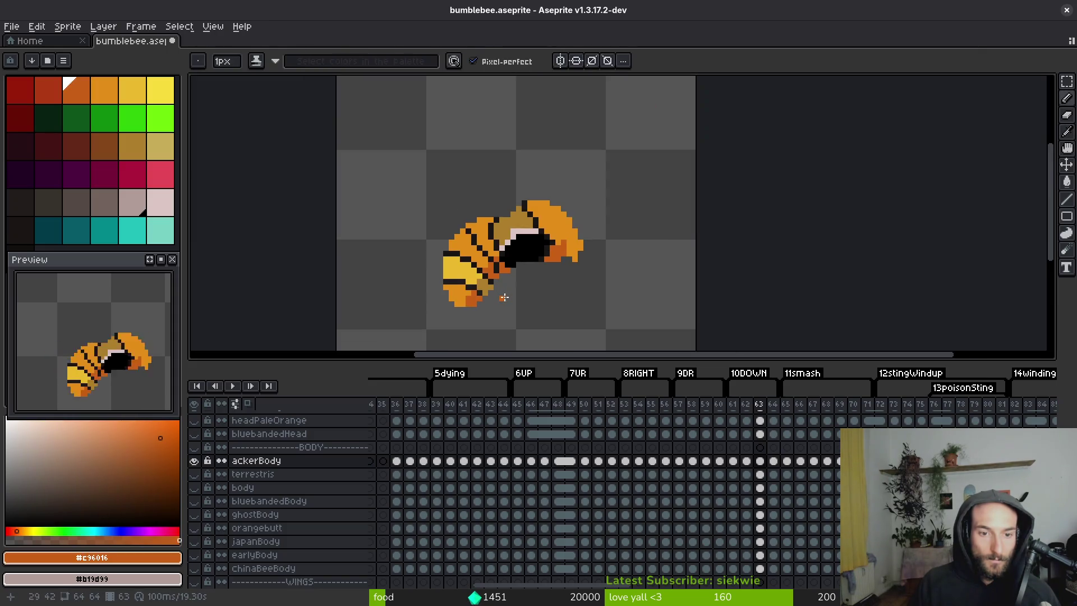
scroll(490, 269, up, 3)
alt+click(456, 152)
click(456, 200)
alt+click(454, 200)
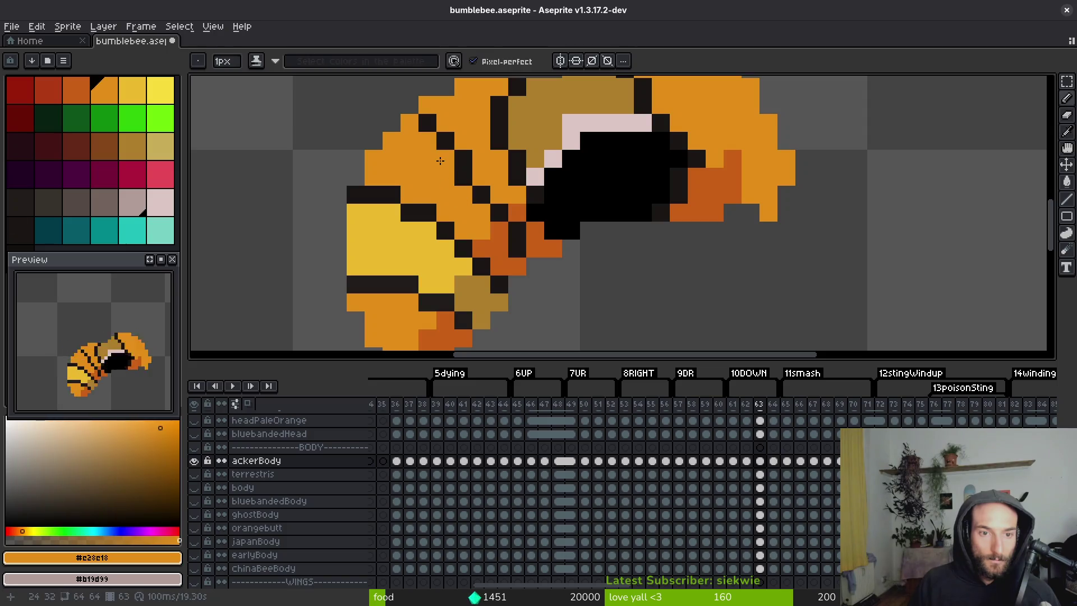
scroll(459, 199, down, 3)
scroll(465, 196, up, 3)
click(471, 188)
Draw a dark outline line down over the pale pink edge.
key(alt)
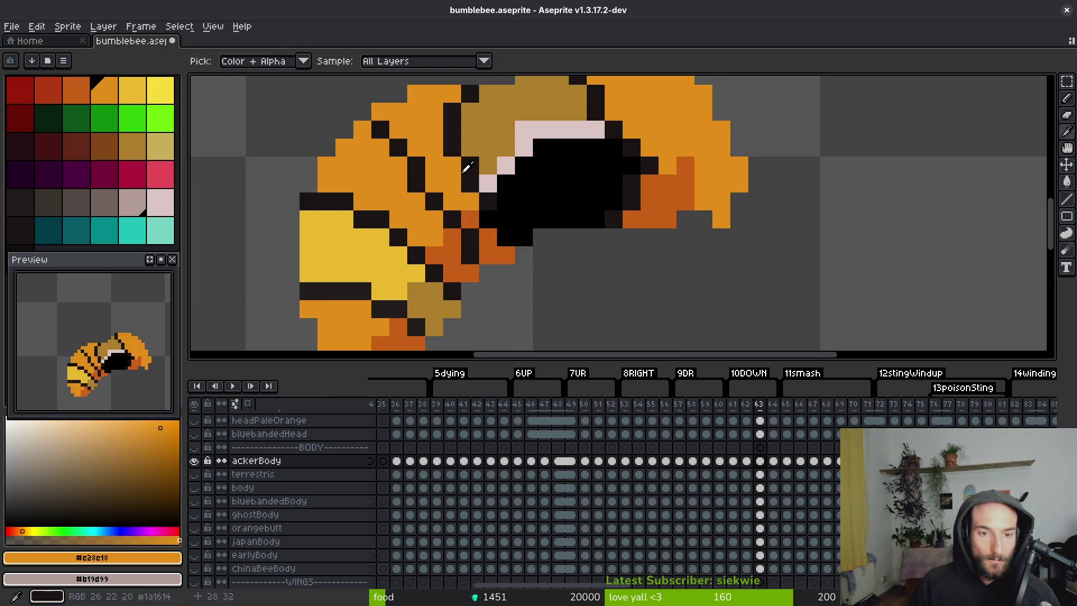
alt+click(461, 147)
scroll(461, 147, down, 3)
scroll(457, 135, up, 3)
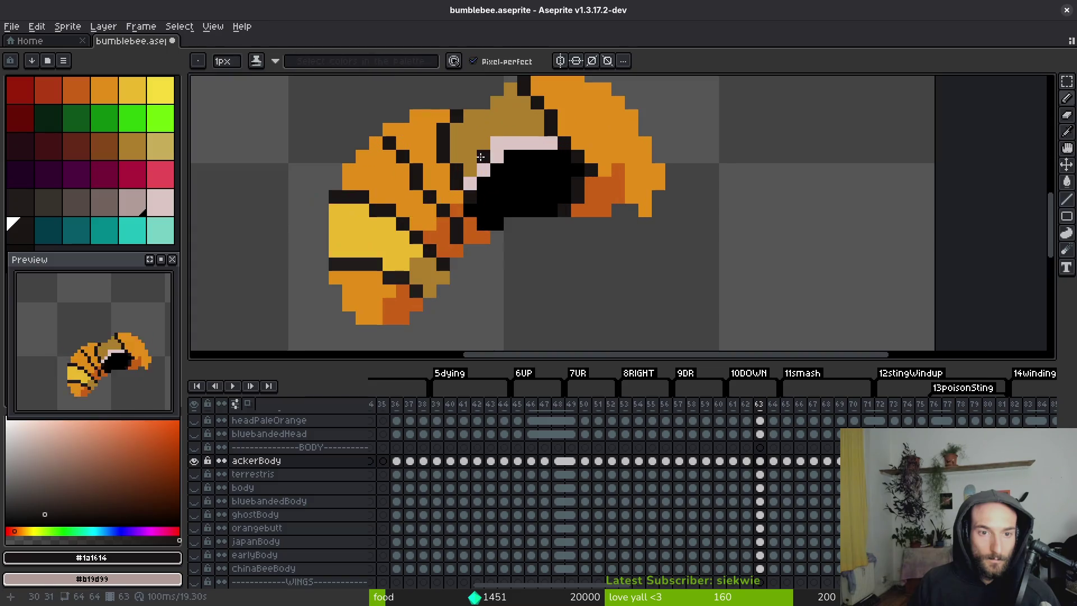
drag(458, 132, 470, 185)
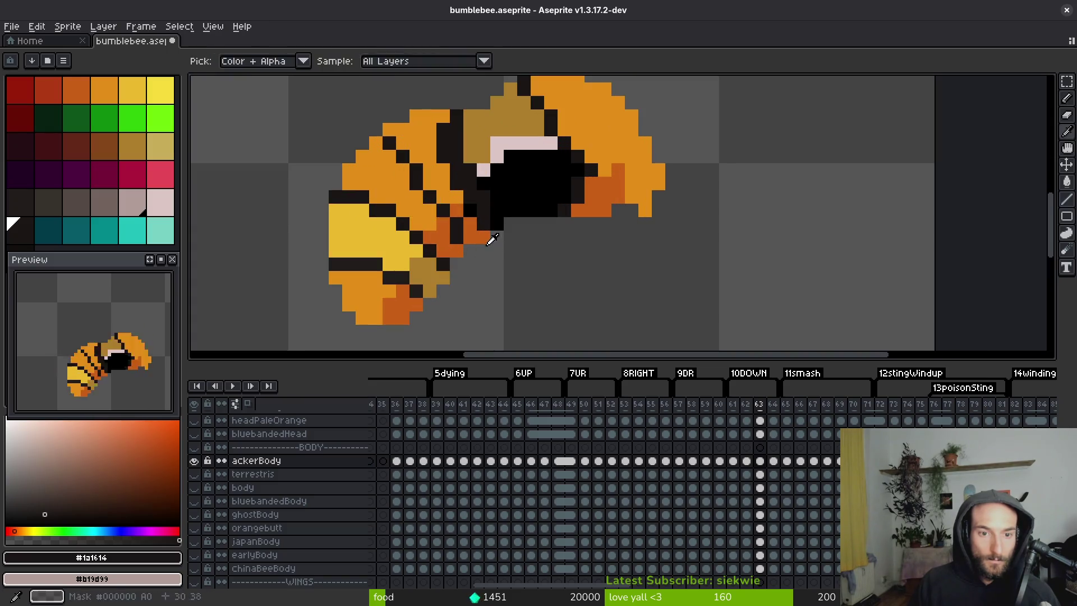
Cover the remaining stray dark pixels on the body with lighter orange.
alt+click(472, 213)
scroll(468, 212, up, 3)
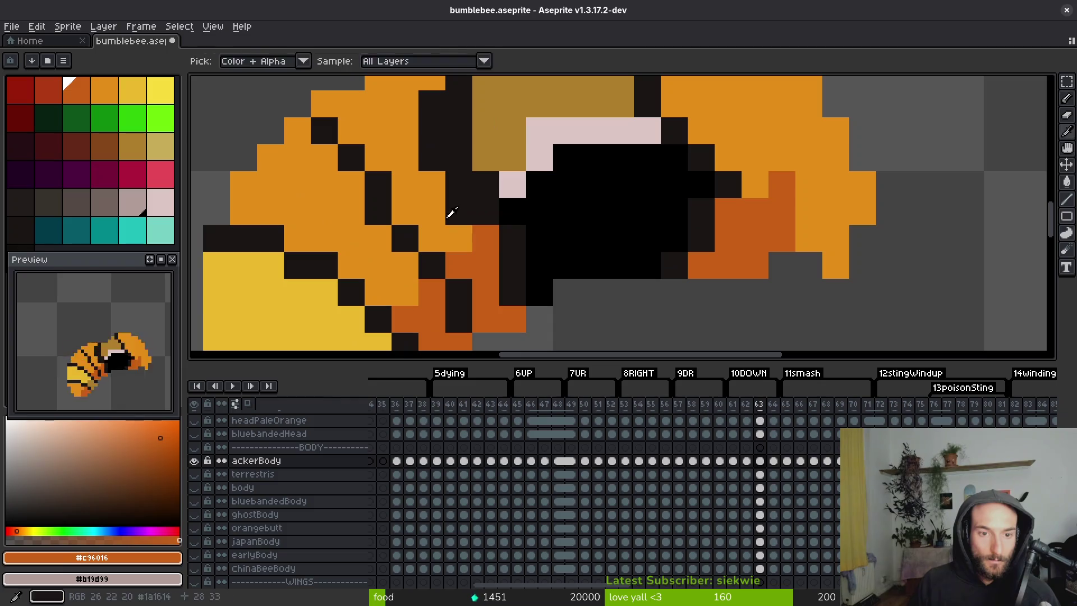
alt+click(459, 208)
drag(459, 208, 446, 245)
mouse_move(419, 141)
mouse_down()
mouse_move(421, 191)
mouse_move(447, 196)
mouse_up()
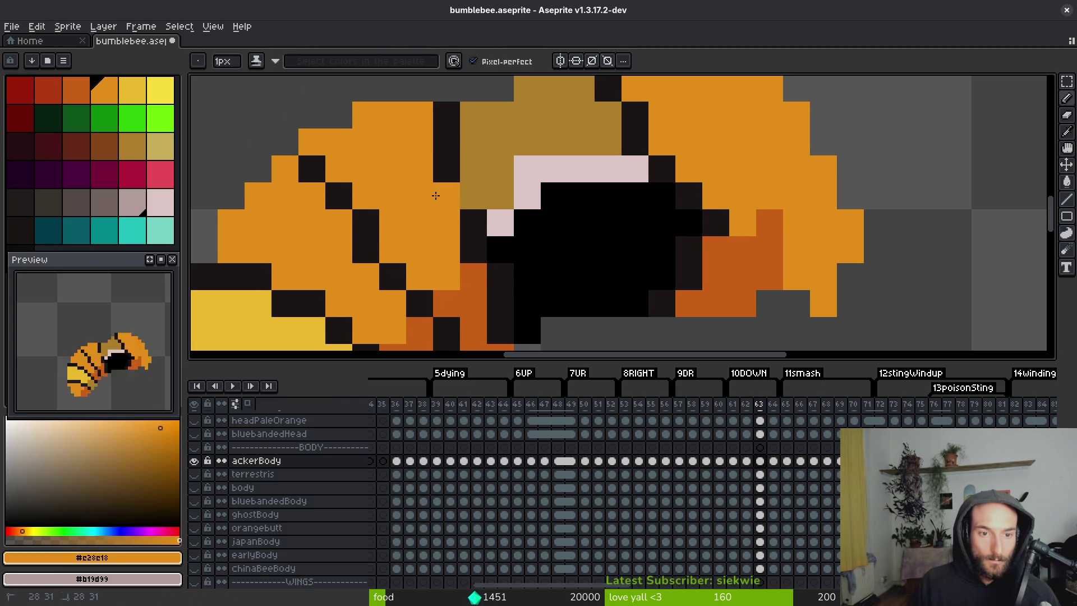
scroll(466, 196, down, 1)
scroll(469, 211, up, 1)
alt+click(469, 212)
scroll(474, 230, down, 3)
scroll(481, 253, down, 1)
scroll(481, 253, up, 4)
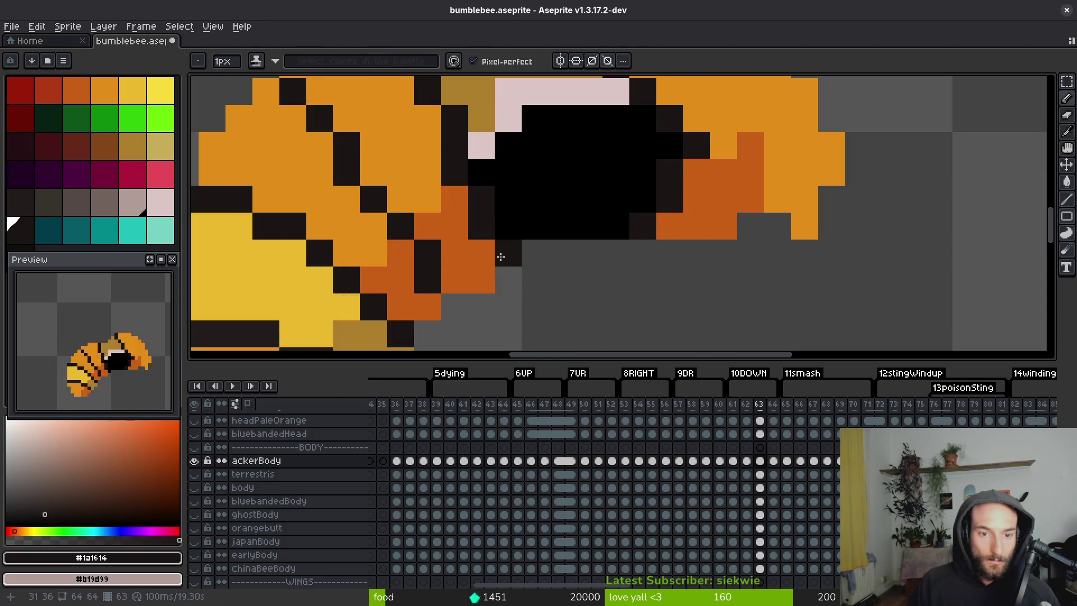
scroll(500, 250, down, 4)
scroll(494, 236, down, 1)
scroll(465, 190, up, 5)
Fill the two pink pixels beside the bee's eye with the gold head colour.
key(e)
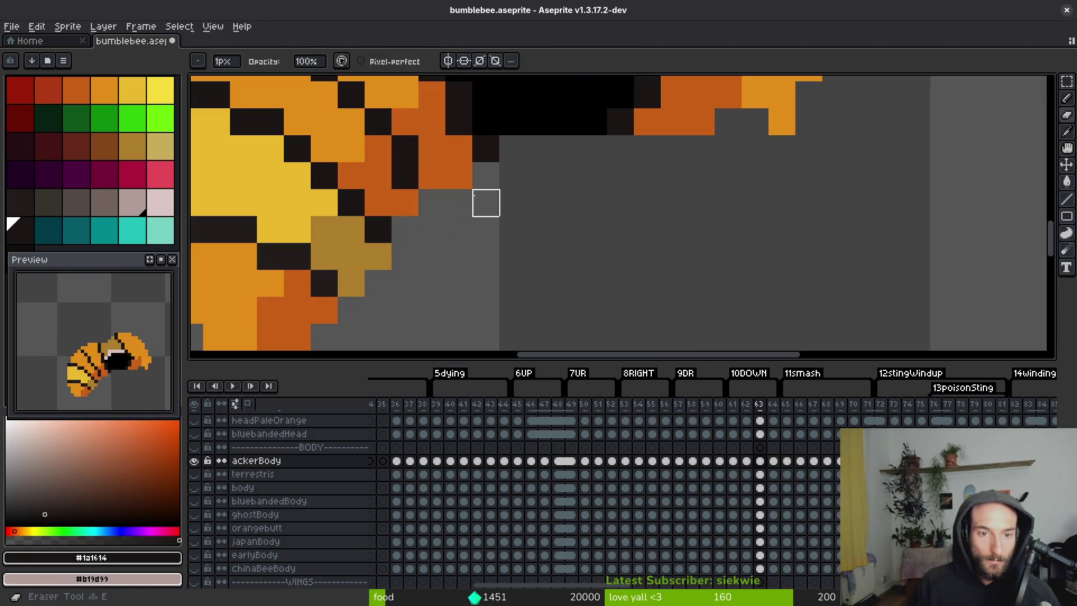
scroll(480, 247, down, 3)
scroll(488, 243, up, 3)
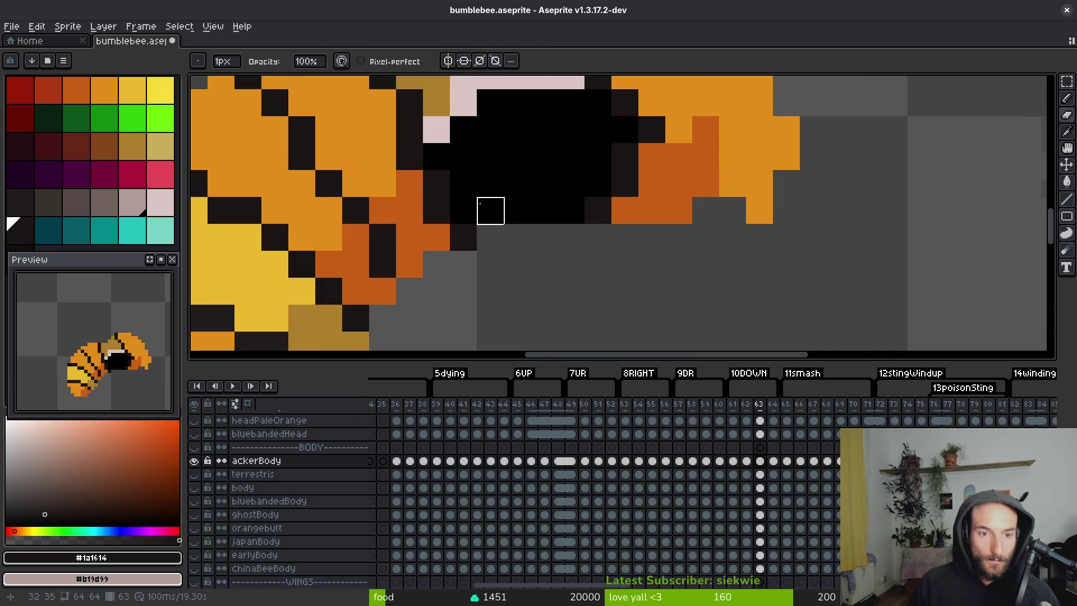
scroll(493, 211, up, 1)
alt+click(471, 213)
key(g)
click(509, 199)
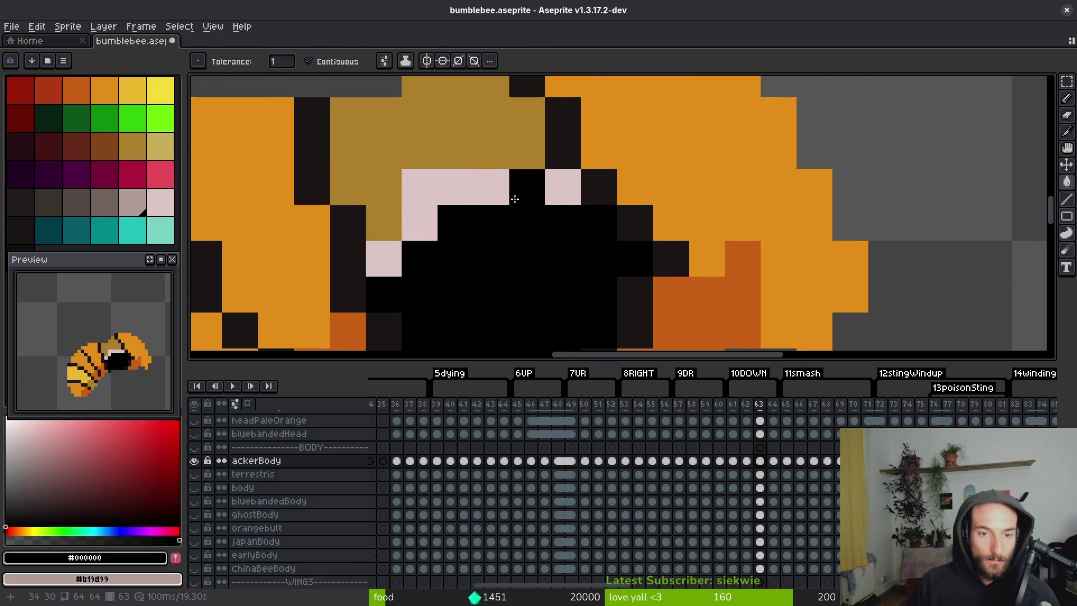
key(ctrl+z)
alt+click(419, 163)
scroll(483, 199, down, 3)
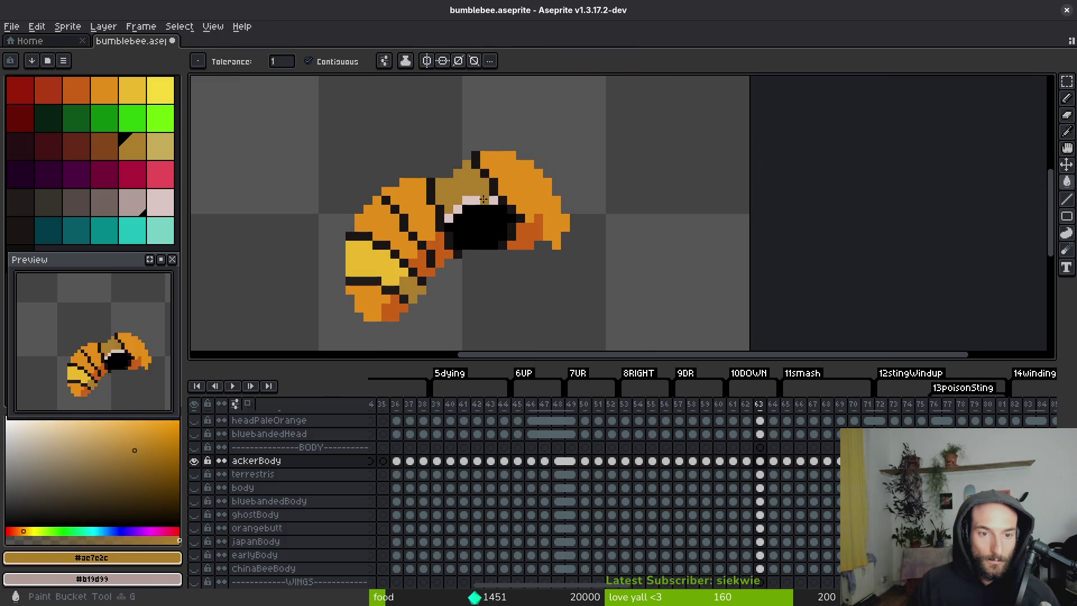
scroll(484, 199, up, 3)
click(440, 227)
click(583, 215)
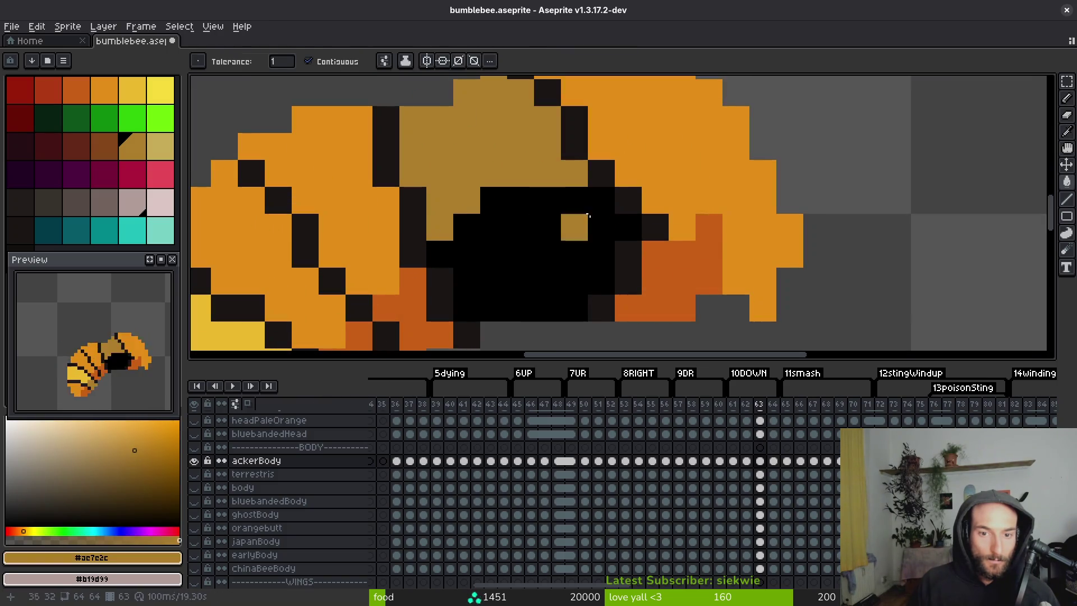
Paint a short row of dark outline pixels to the right of the eye.
key(b)
drag(583, 216, 452, 267)
alt+click(519, 249)
click(553, 278)
drag(553, 278, 628, 279)
Sample pale pink from the previous frame and paint pale pixels on frame 63's head.
scroll(620, 291, down, 3)
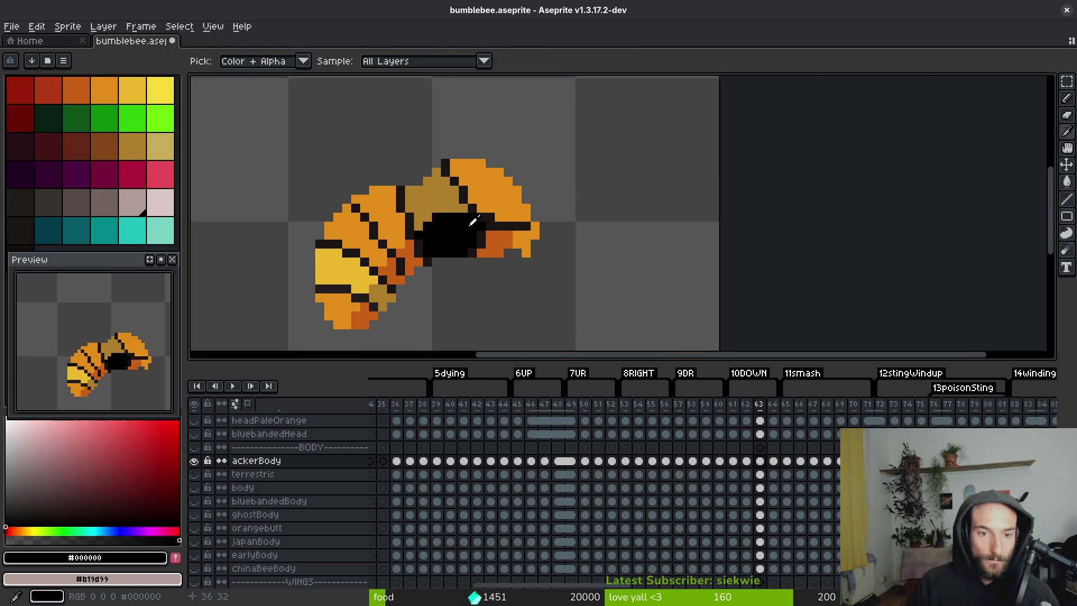
scroll(473, 222, up, 2)
alt+click(399, 198)
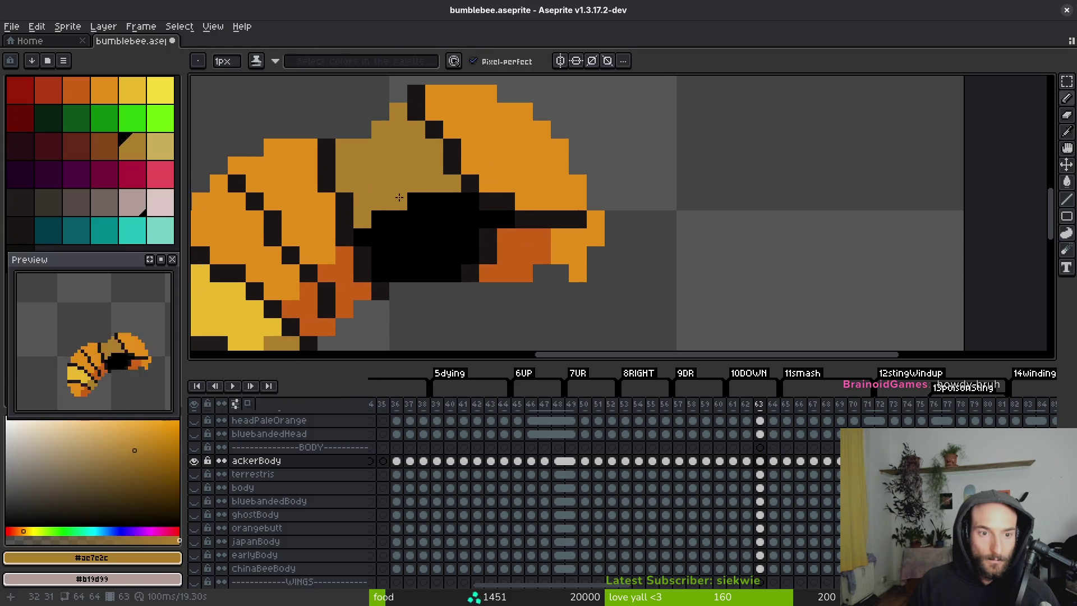
scroll(399, 197, down, 2)
key(Left)
alt+click(418, 187)
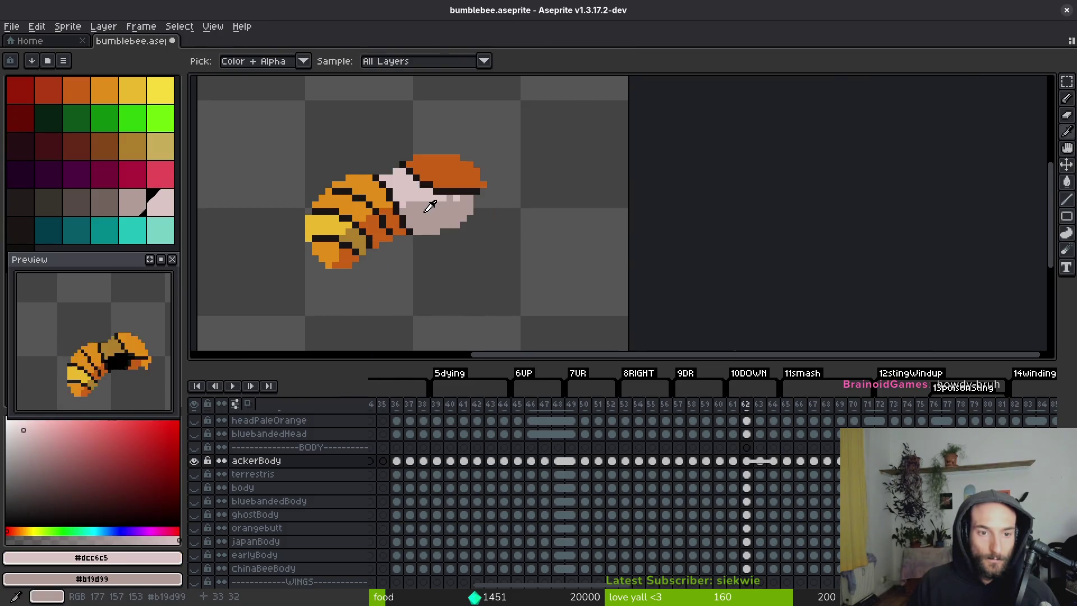
key(Right)
click(429, 215)
scroll(437, 213, up, 2)
click(467, 206)
Clear four leftover orange and black stray pixels on the head to background.
key(g)
right_click(467, 206)
right_click(456, 201)
right_click(401, 196)
right_click(383, 227)
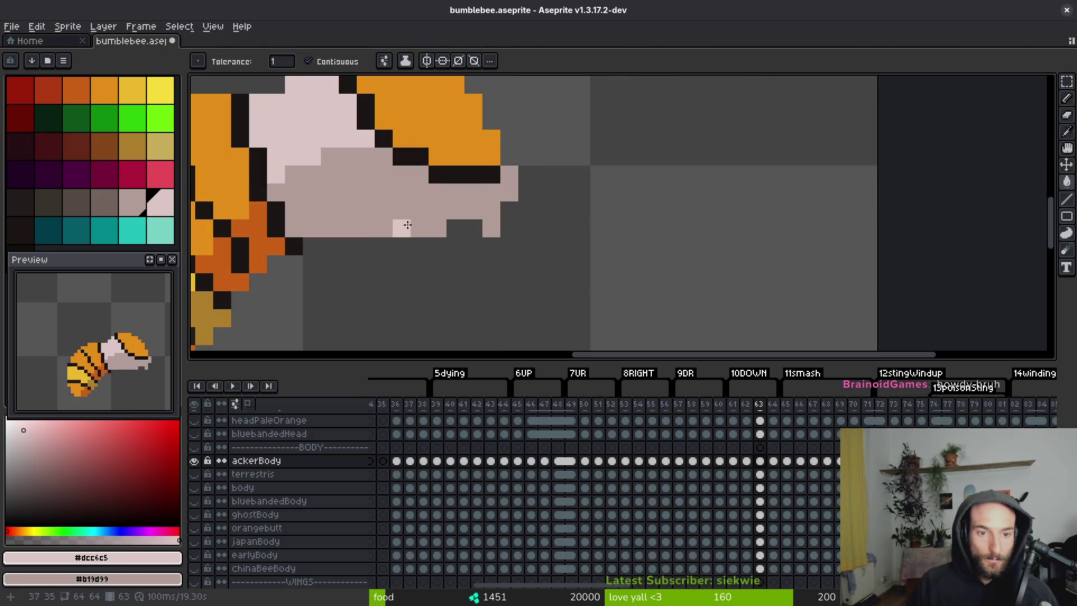
scroll(405, 222, down, 3)
scroll(415, 224, up, 2)
key(b)
Compare with the neighbouring frame, then refill the head's orange area in dark orange.
scroll(482, 251, down, 3)
key(Left)
key(Right)
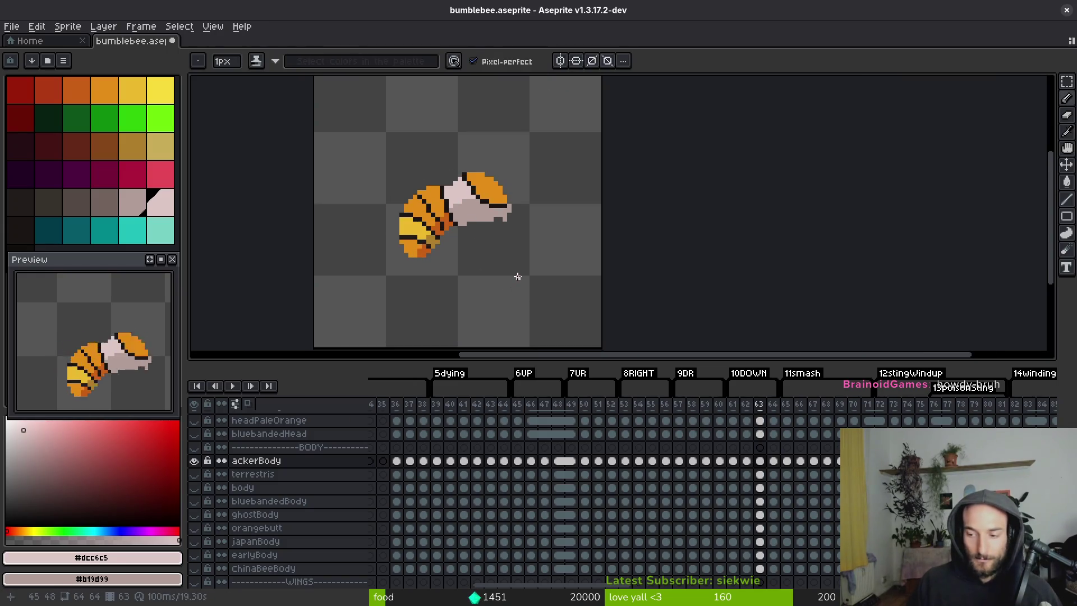
alt+click(446, 211)
key(g)
scroll(497, 202, up, 2)
click(493, 179)
scroll(497, 202, down, 2)
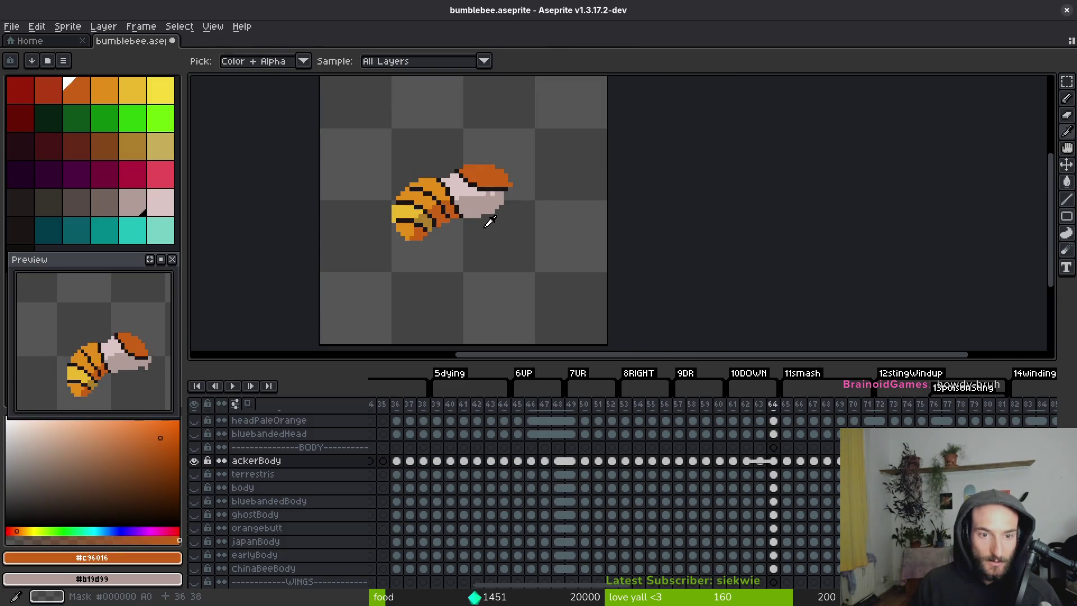
scroll(484, 183, up, 3)
key(b)
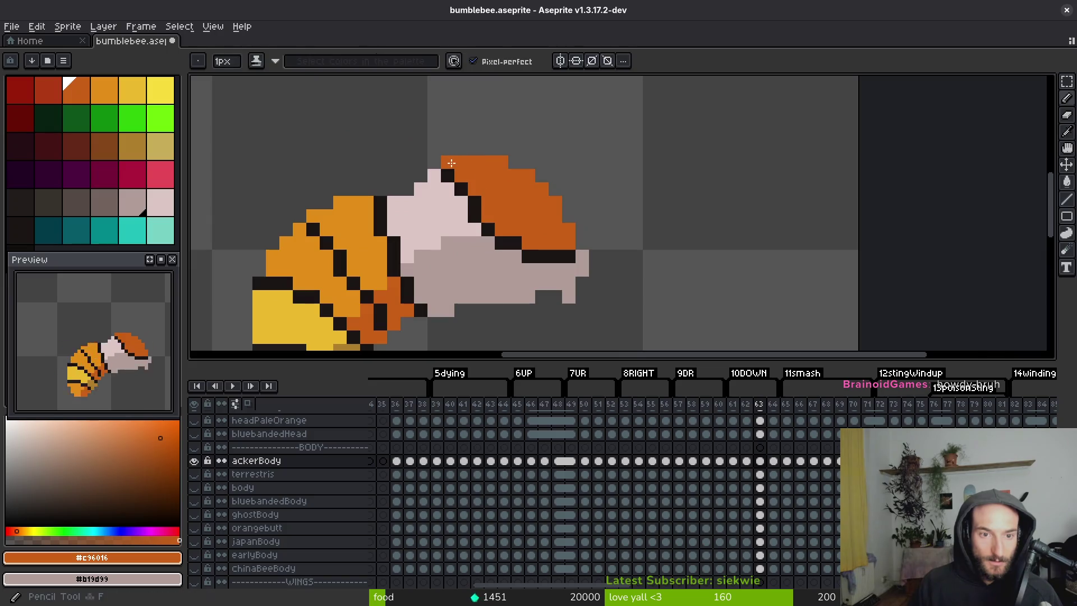
Sample the outline and dark orange head colours, then undo the last stroke and the refill.
scroll(510, 238, down, 5)
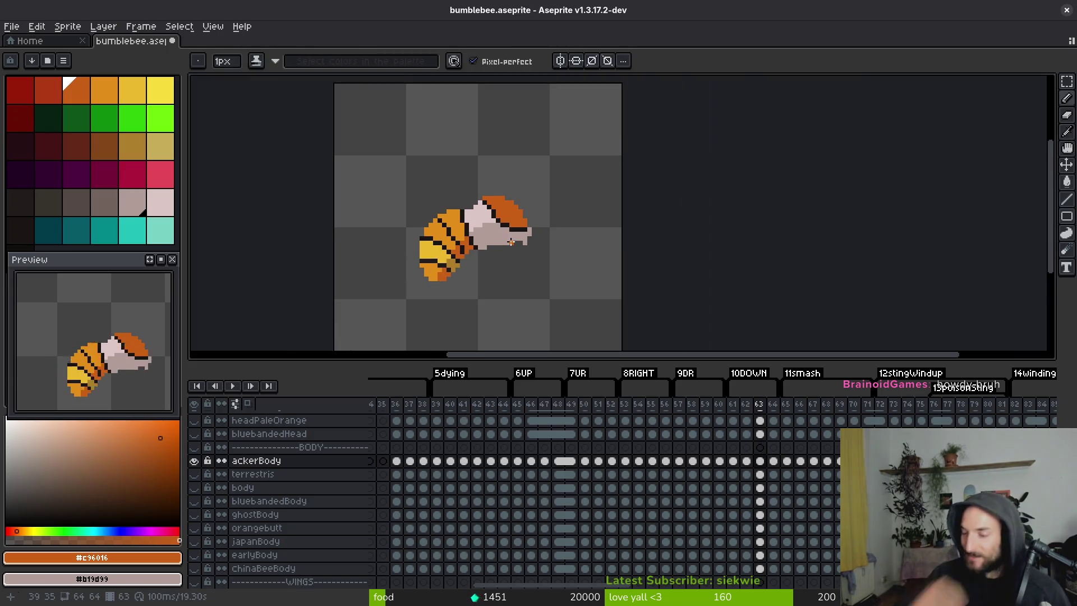
scroll(509, 235, up, 3)
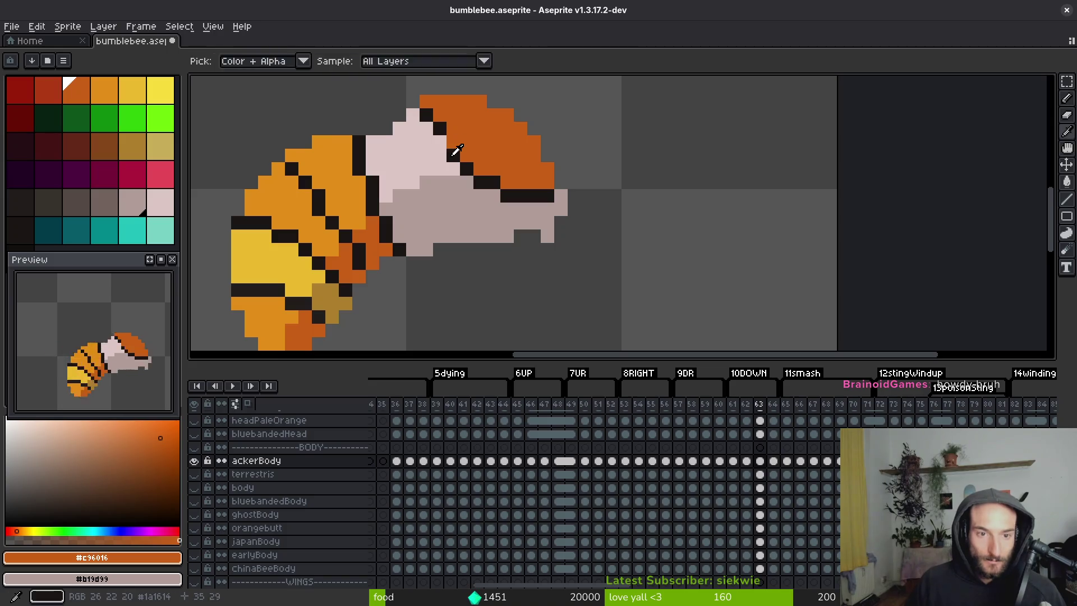
alt+click(453, 148)
scroll(446, 146, down, 3)
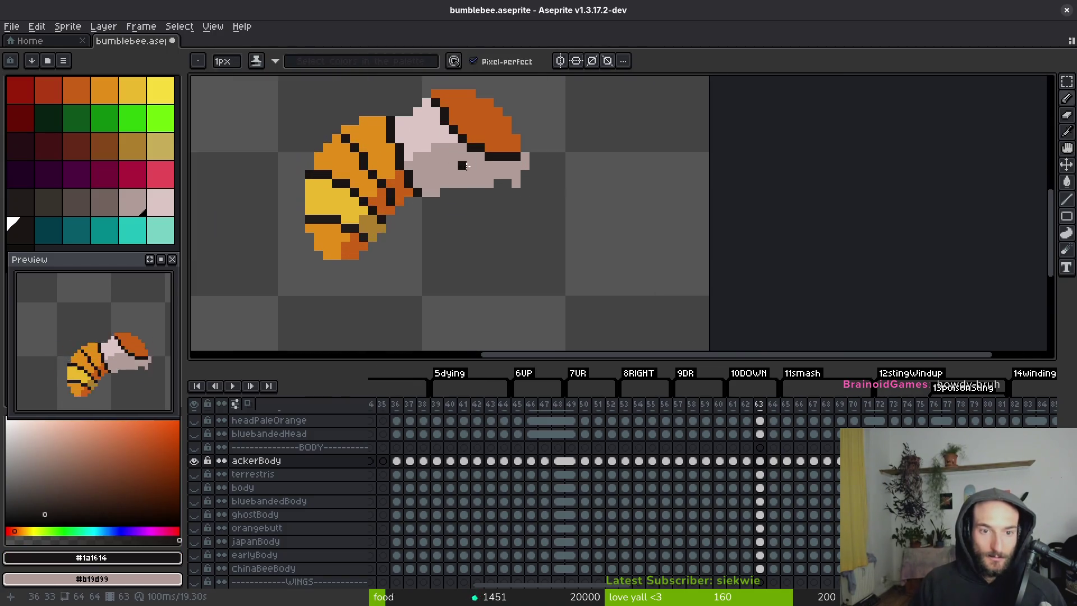
scroll(505, 180, up, 5)
alt+click(536, 213)
scroll(493, 209, down, 3)
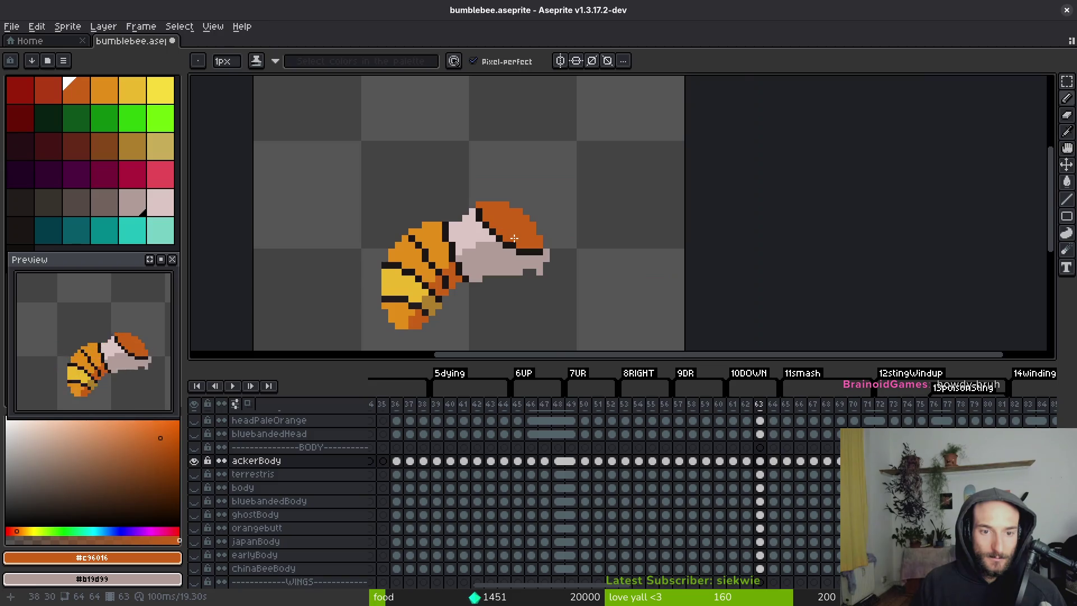
scroll(464, 178, up, 3)
alt+click(424, 168)
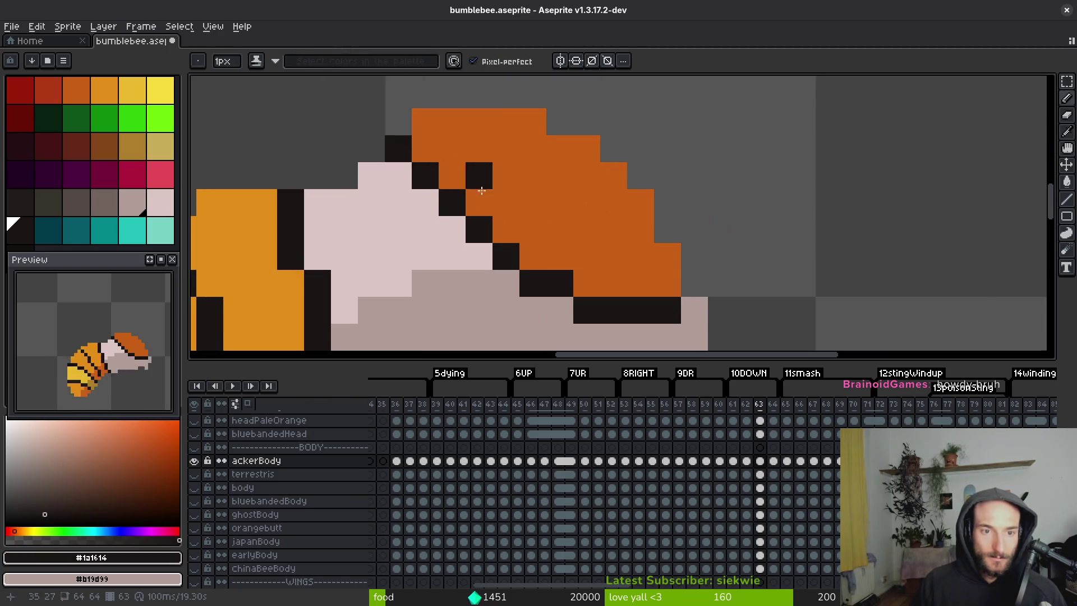
scroll(527, 268, down, 4)
key(ctrl+z)
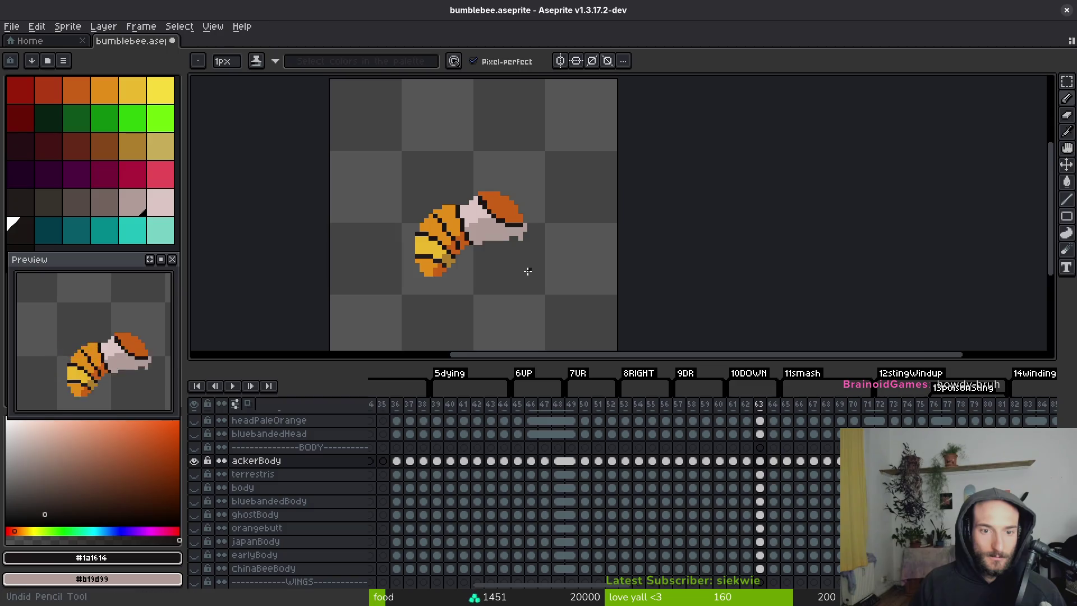
key(ctrl+z)
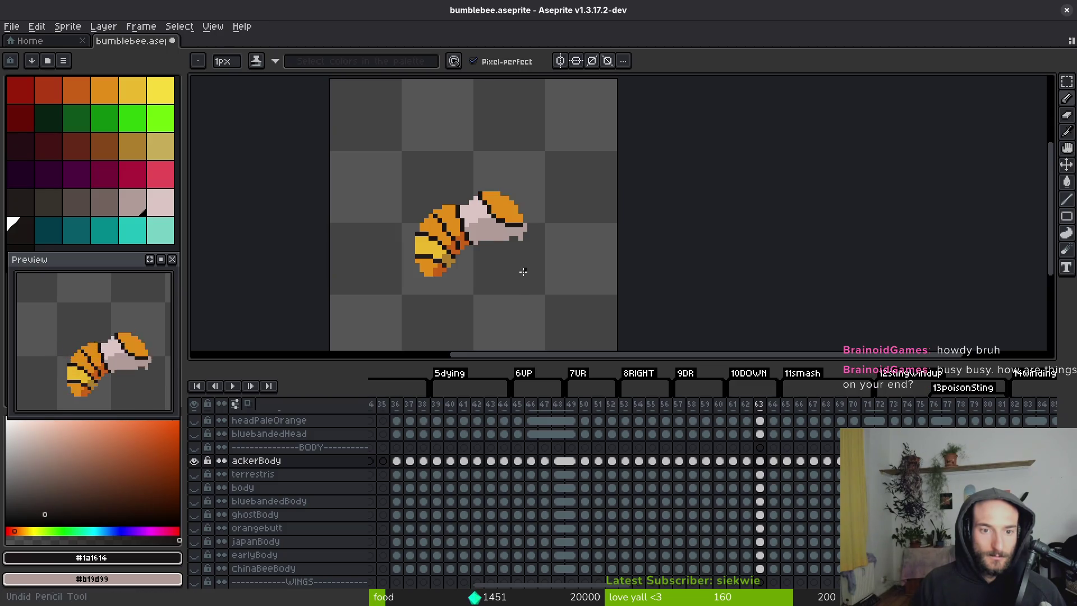
Restore the dark head stroke, repaint the diagonal outline orange, and add one dark outline pixel.
scroll(523, 271, down, 3)
key(ctrl+y)
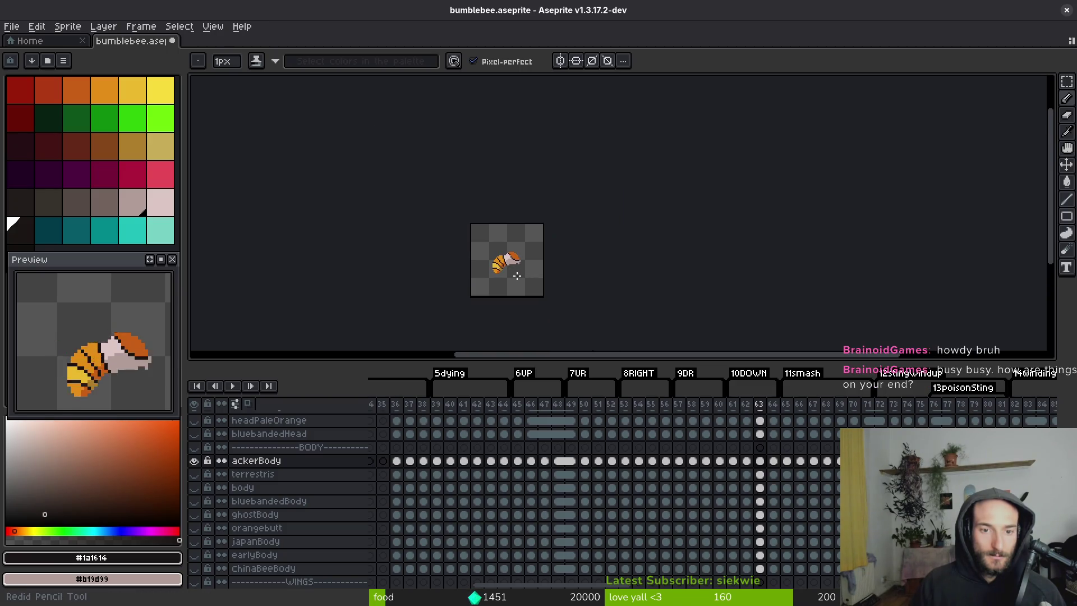
scroll(516, 275, up, 3)
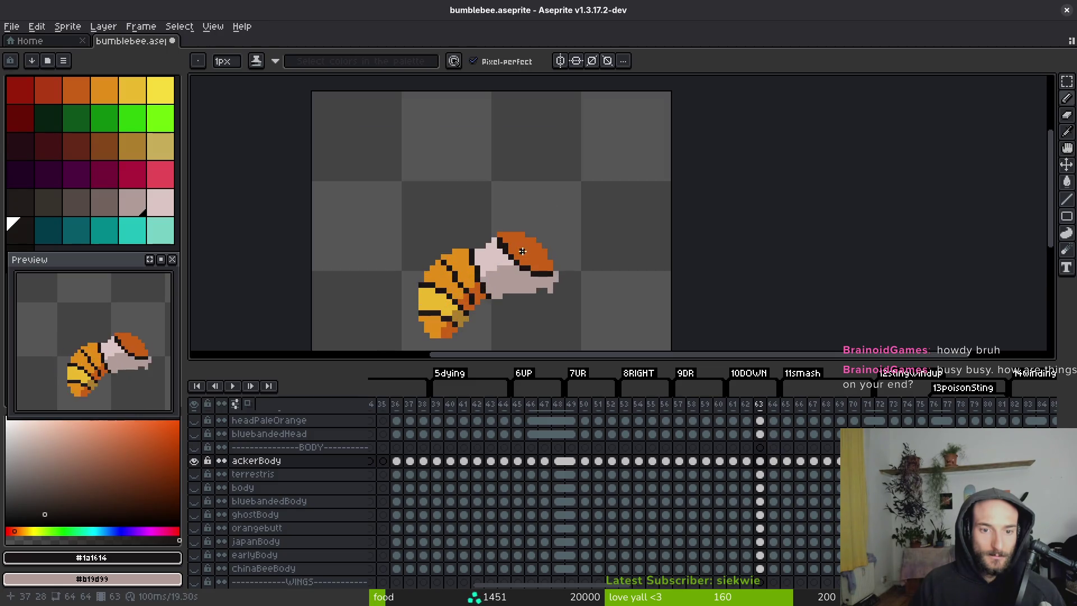
scroll(523, 251, up, 3)
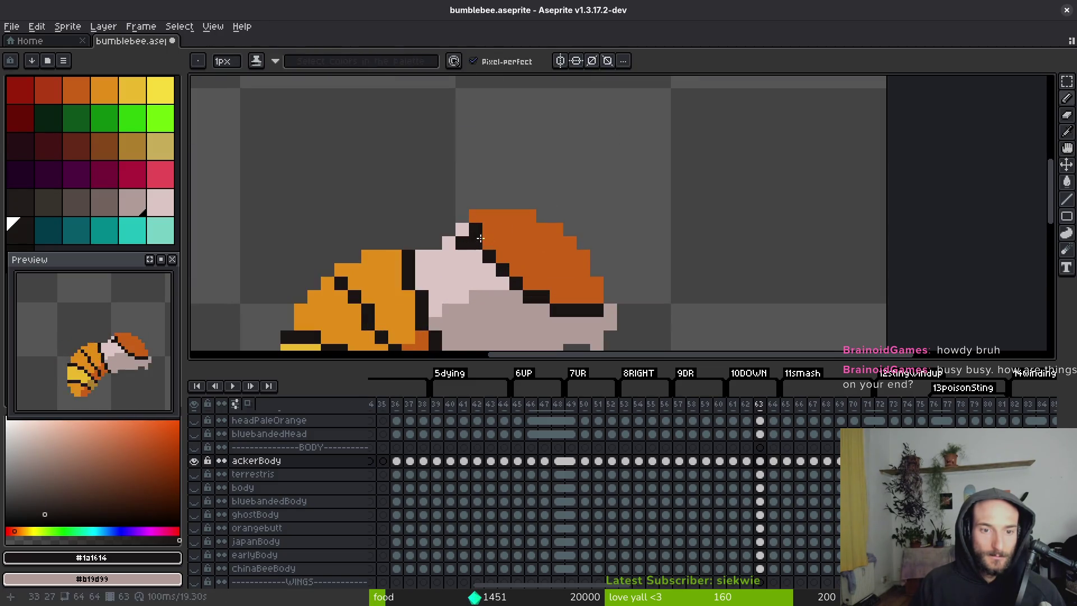
alt+click(487, 239)
drag(462, 229, 511, 265)
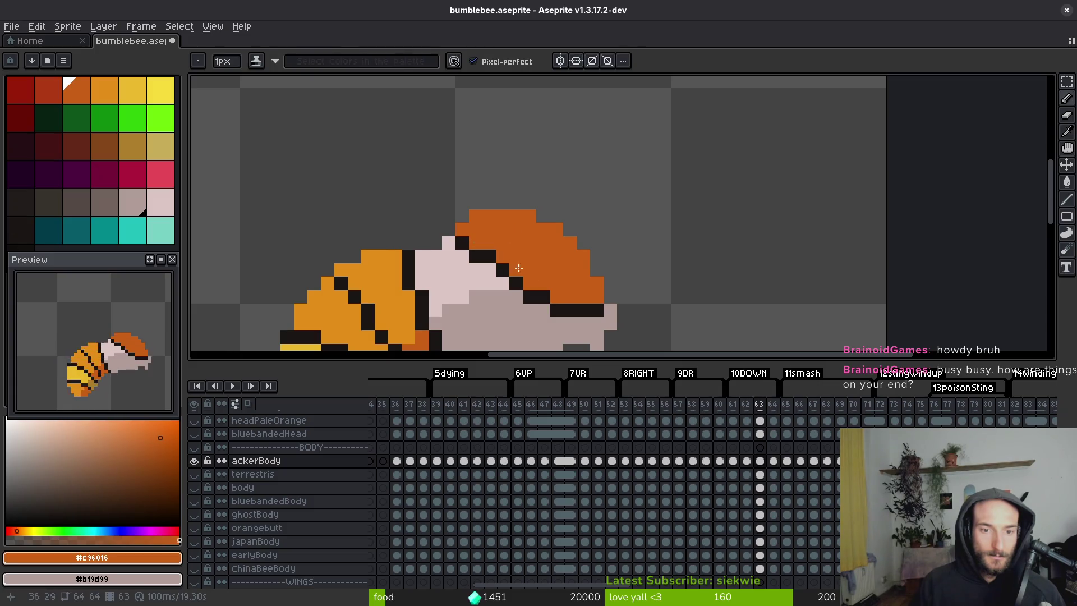
scroll(511, 264, down, 3)
scroll(507, 268, up, 3)
alt+click(497, 240)
click(508, 248)
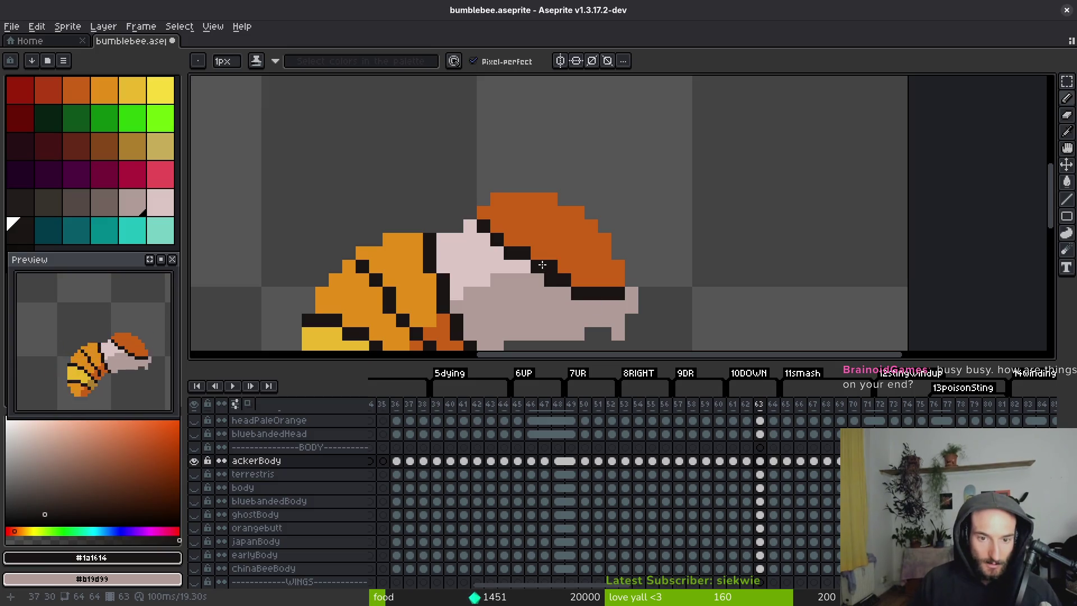
Save bumblebee.aseprite, undo two head outline edits, and save again.
scroll(507, 249, up, 5)
scroll(502, 201, down, 4)
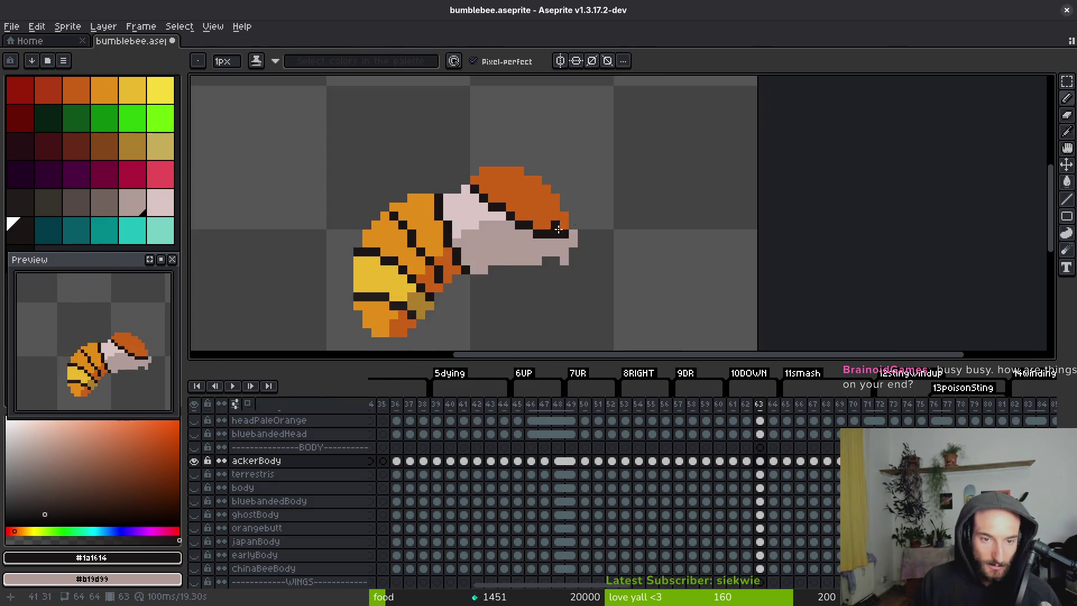
key(ctrl+s)
scroll(446, 161, up, 2)
key(ctrl+z)
key(ctrl+z)
key(ctrl+z)
key(ctrl+z)
key(ctrl+z)
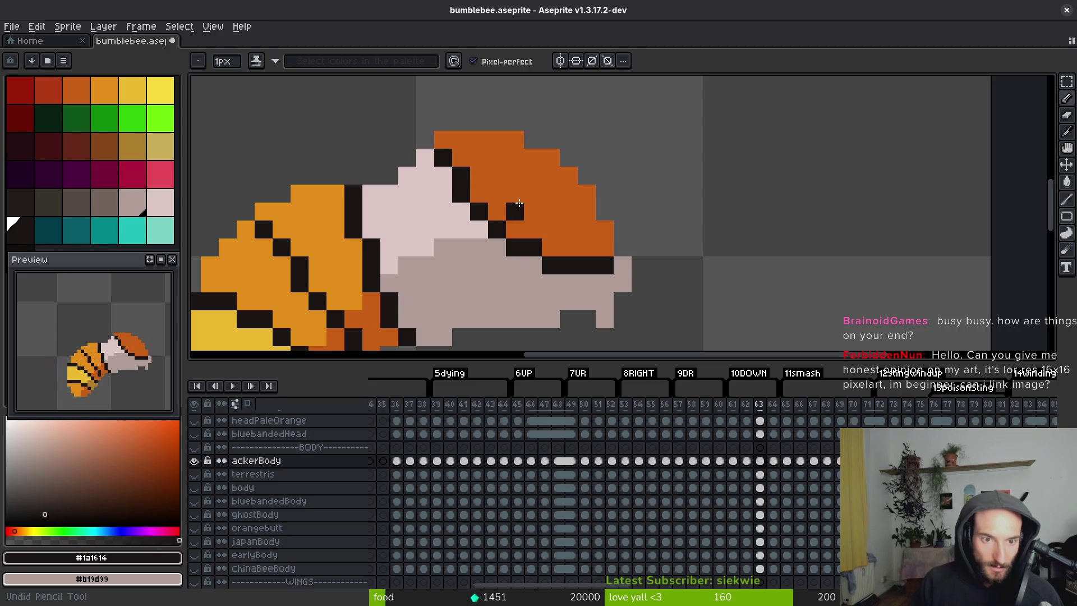
key(ctrl+z)
key(ctrl+s)
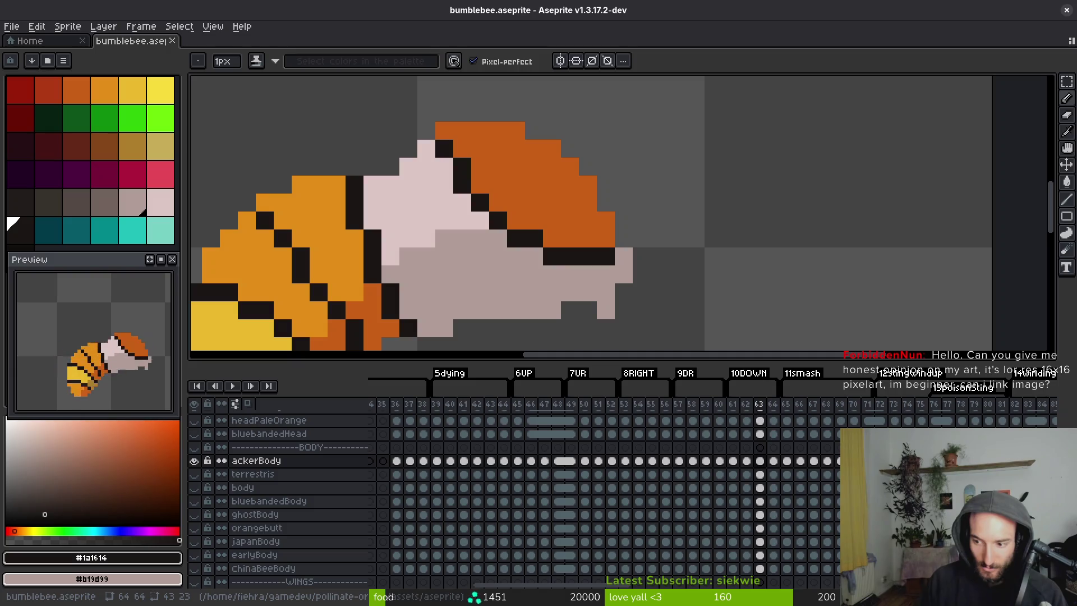
Erase the stray grey pixel on the bee's body and save the file.
scroll(505, 191, down, 1)
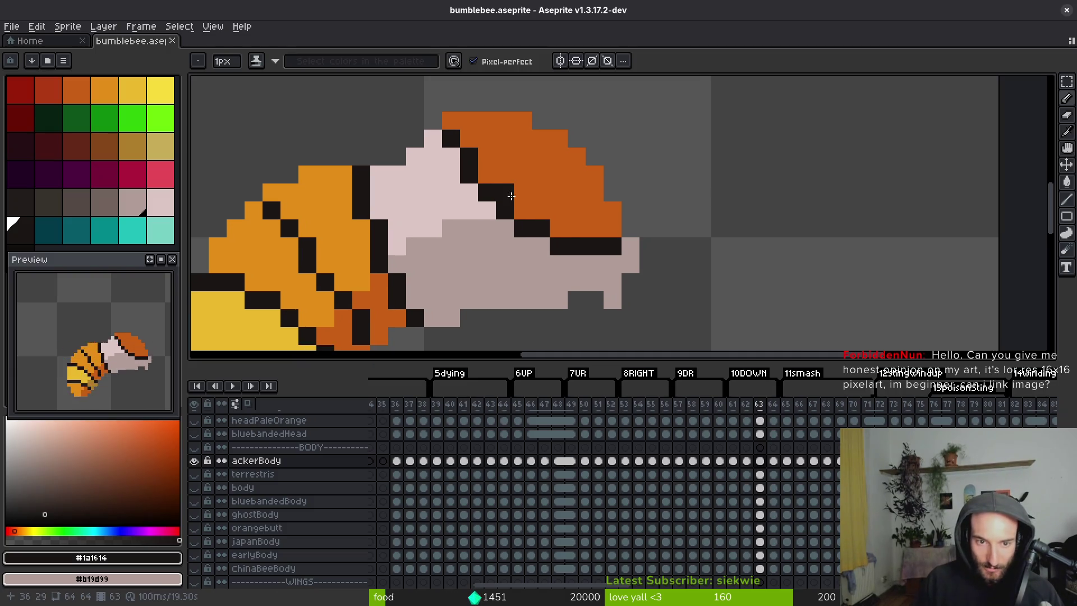
scroll(511, 195, down, 2)
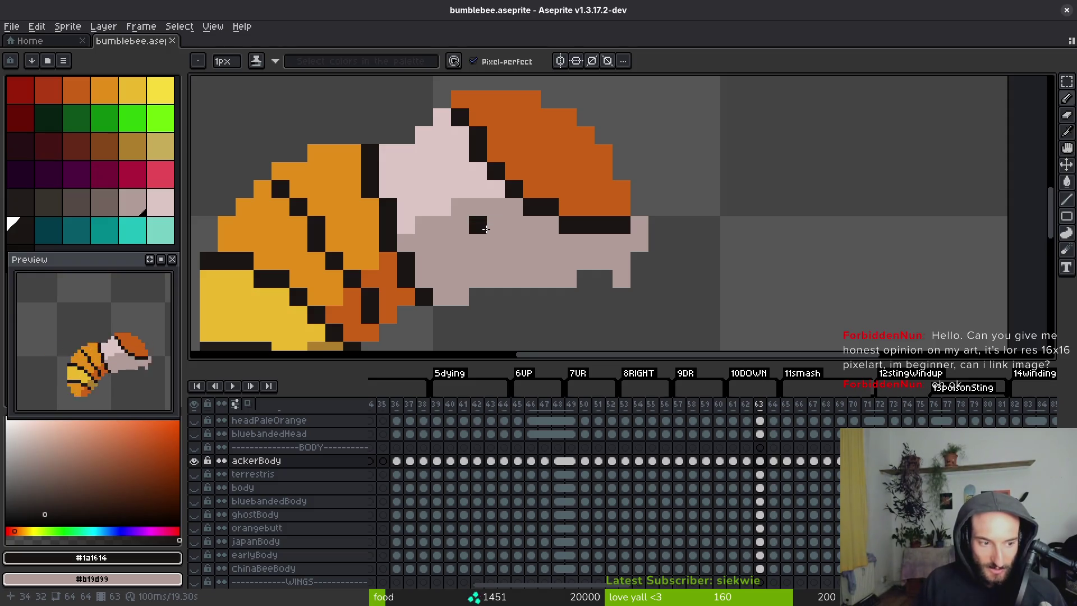
scroll(561, 224, up, 2)
alt+click(622, 258)
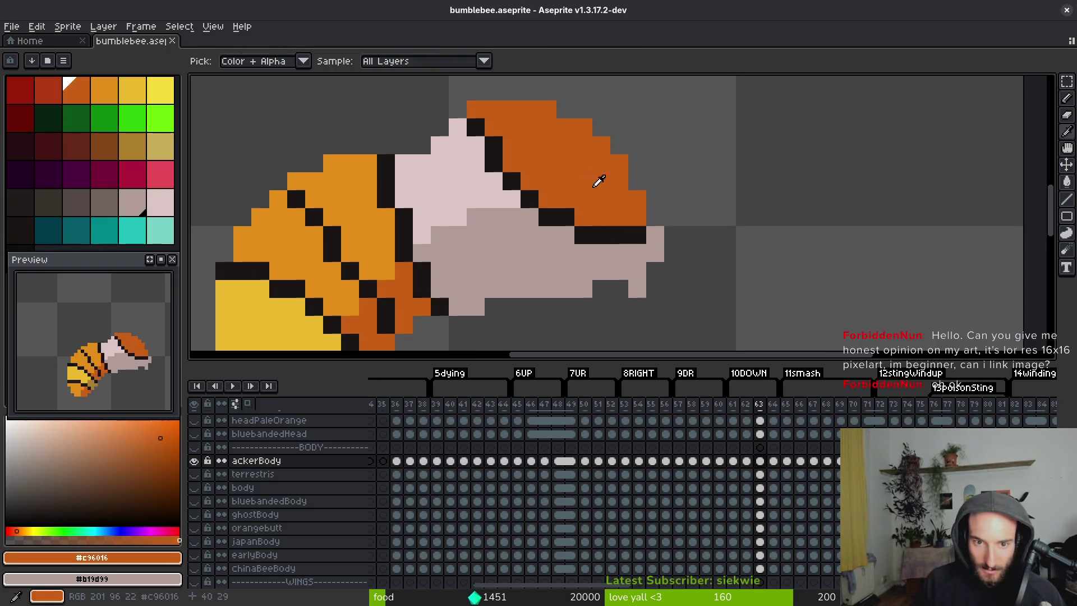
scroll(617, 275, down, 3)
scroll(617, 276, up, 2)
key(e)
click(595, 261)
key(ctrl+s)
scroll(609, 275, down, 2)
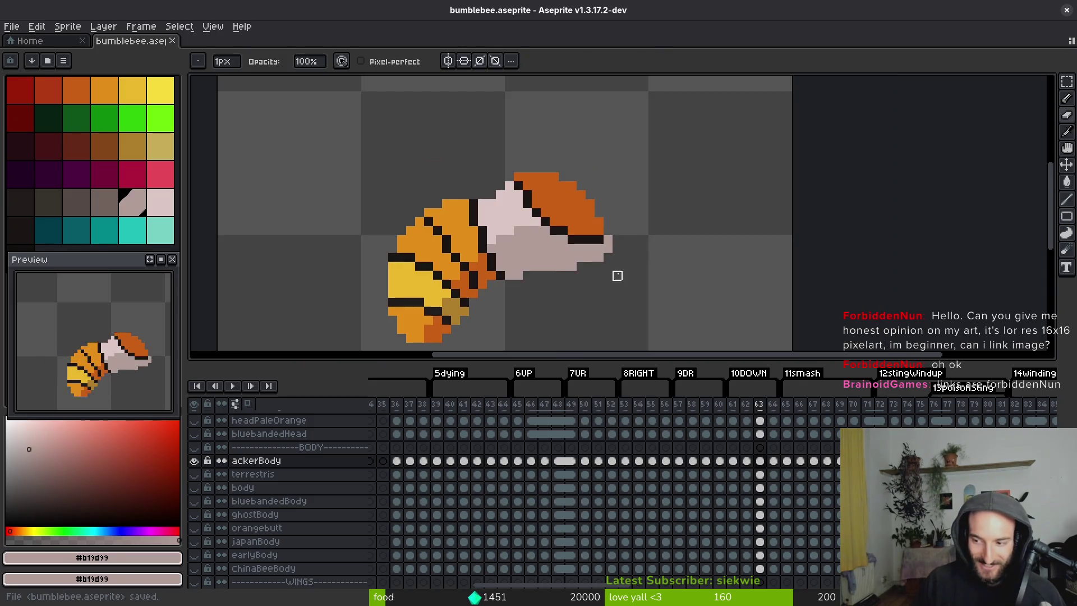
alt+click(513, 212)
scroll(513, 212, up, 2)
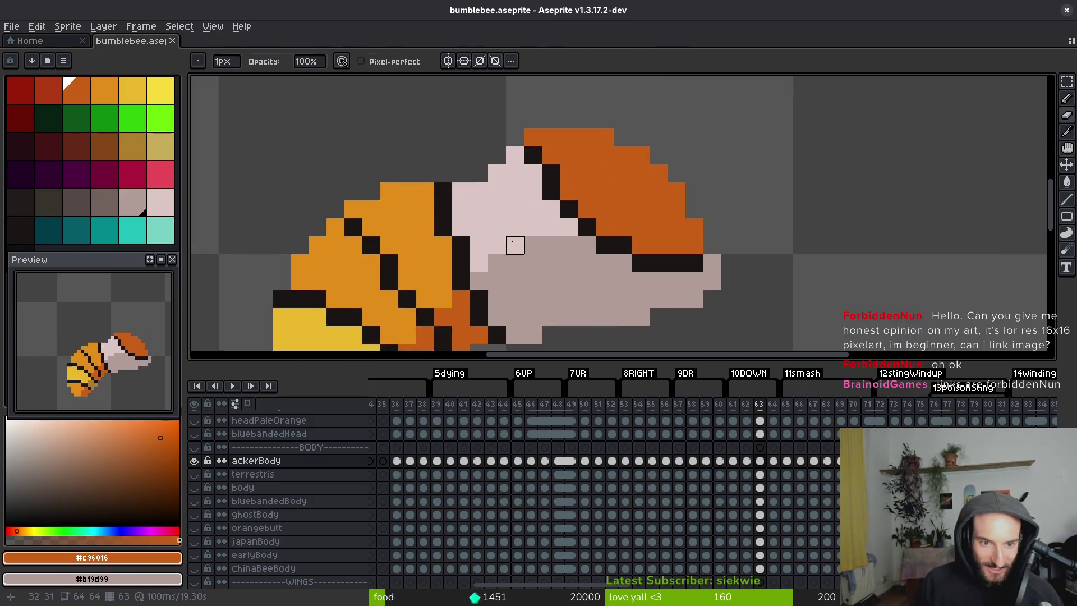
alt+click(520, 183)
scroll(554, 213, down, 2)
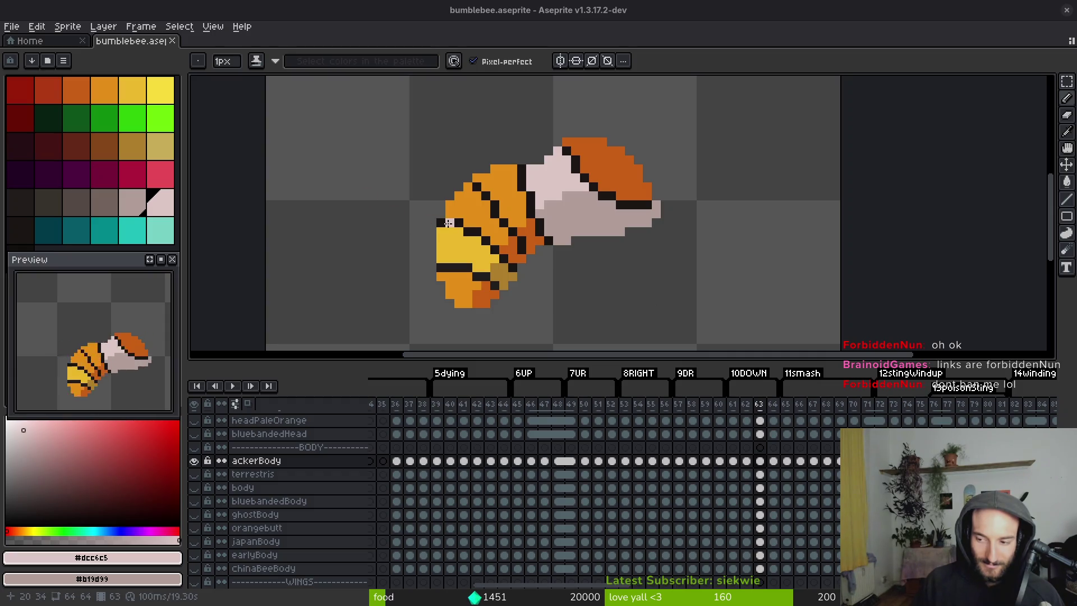
scroll(495, 206, up, 3)
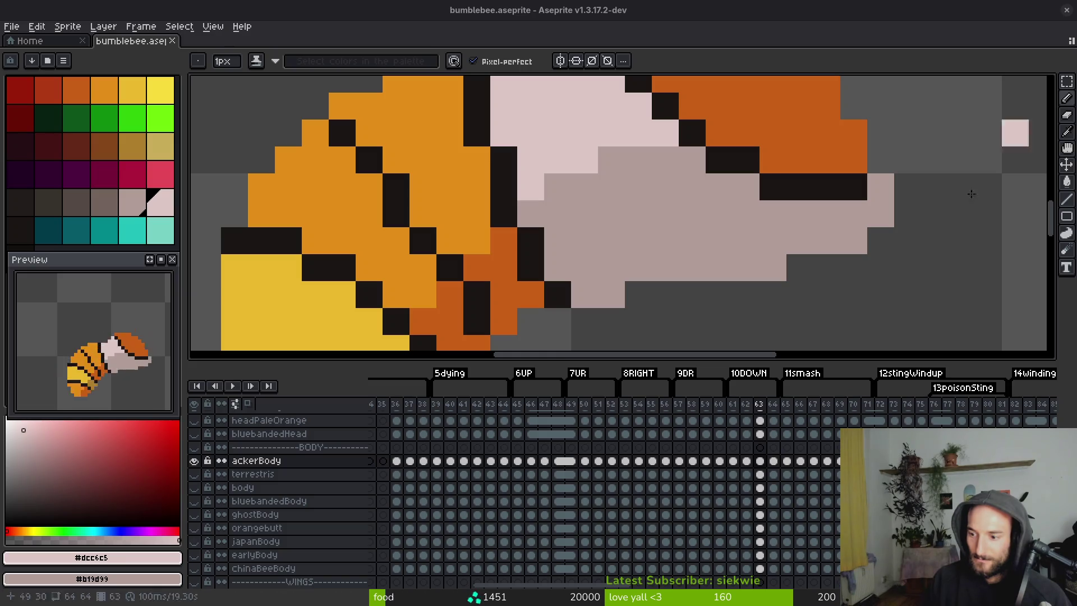
scroll(638, 215, down, 5)
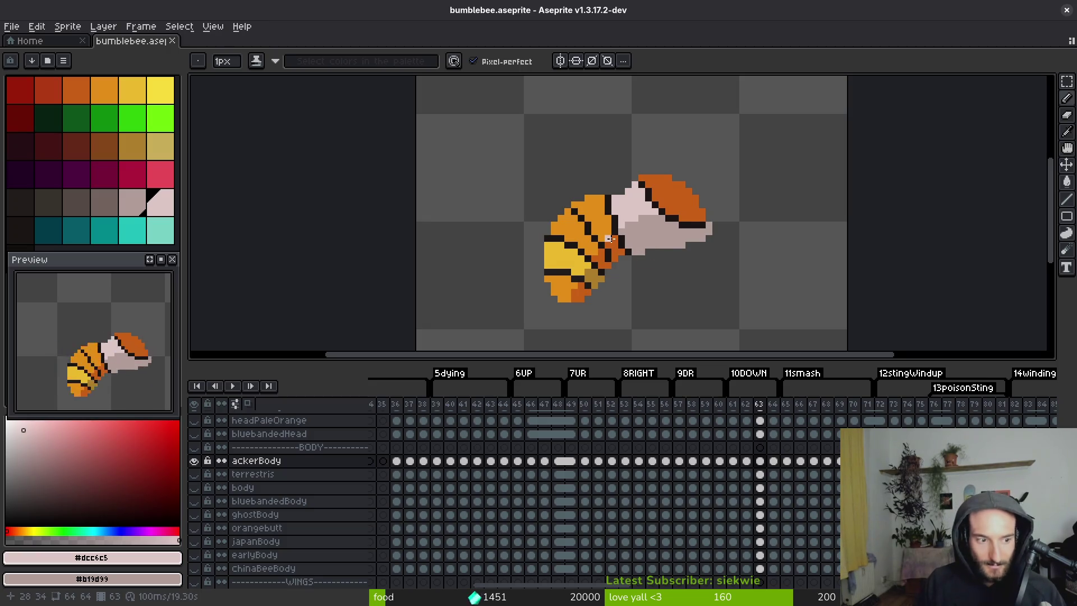
drag(600, 258, 604, 256)
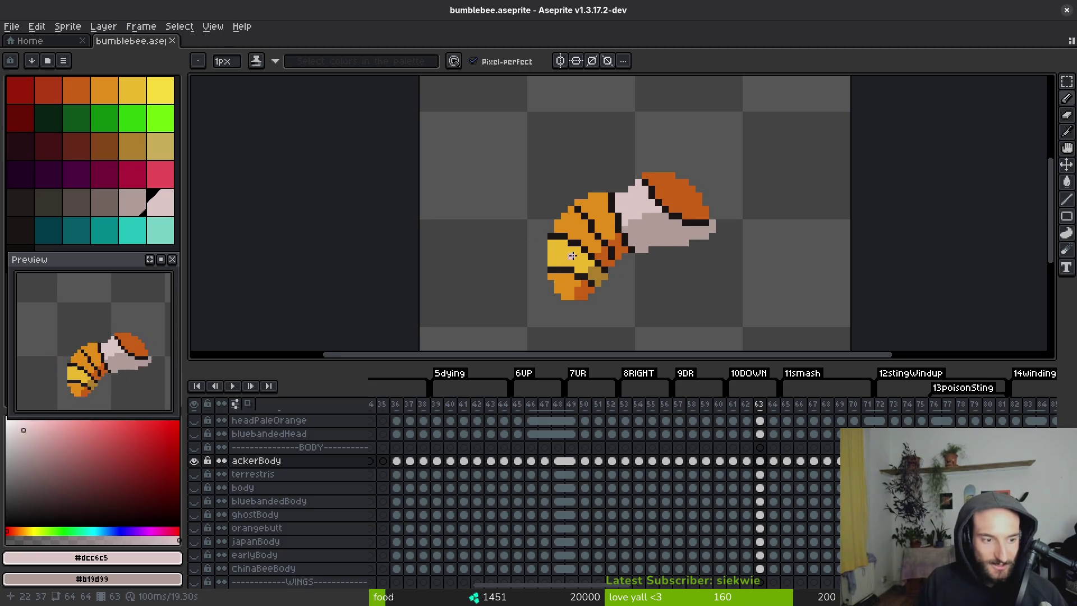
scroll(624, 234, right, 1)
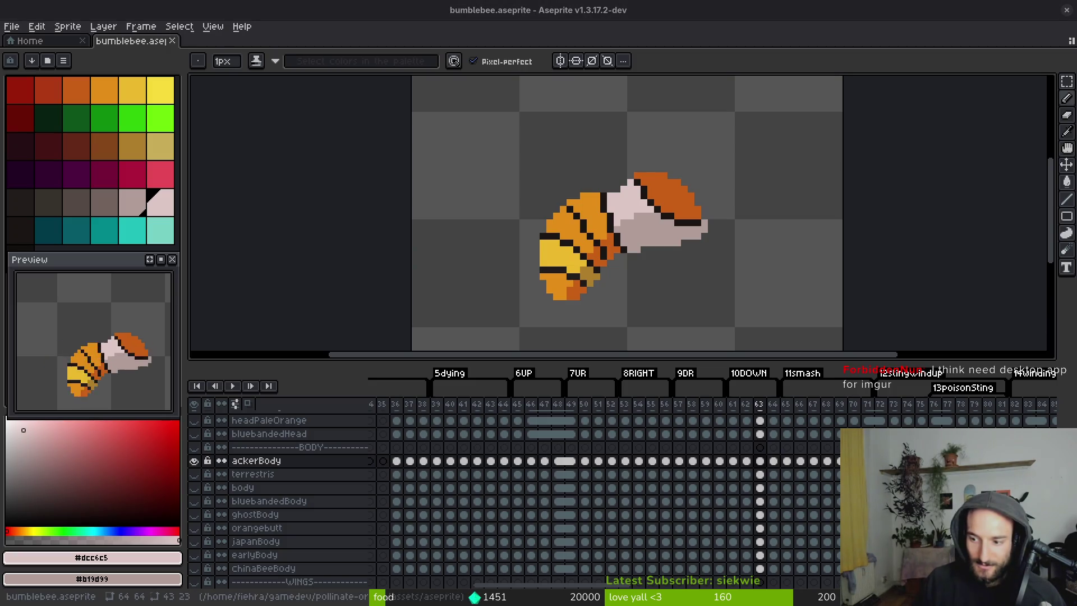
scroll(644, 264, down, 1)
alt+click(644, 264)
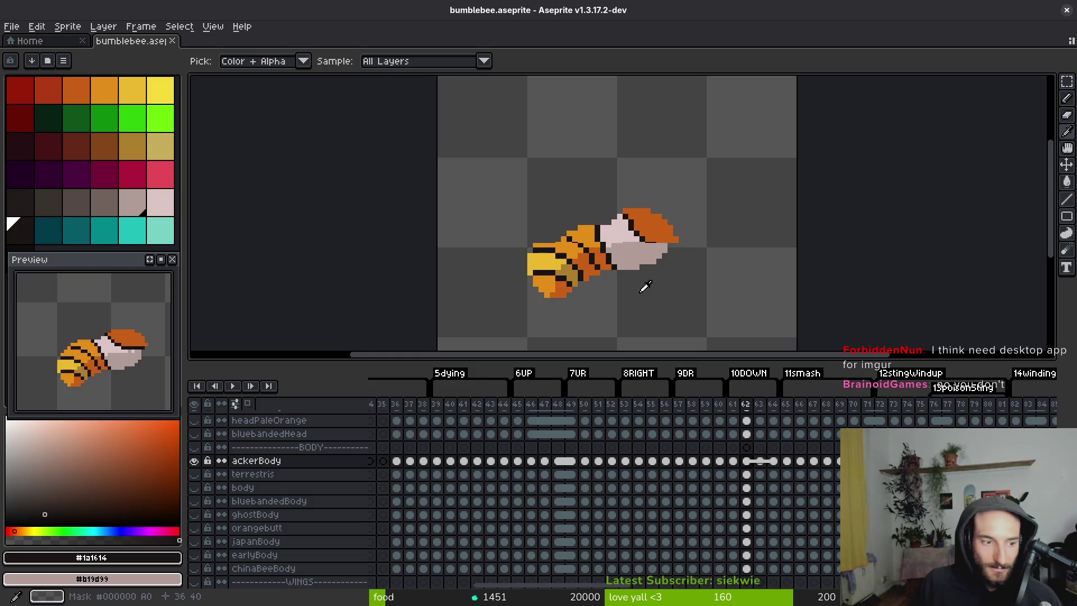
drag(645, 286, 506, 214)
key(comma)
scroll(443, 191, up, 3)
key(period)
key(comma)
key(period)
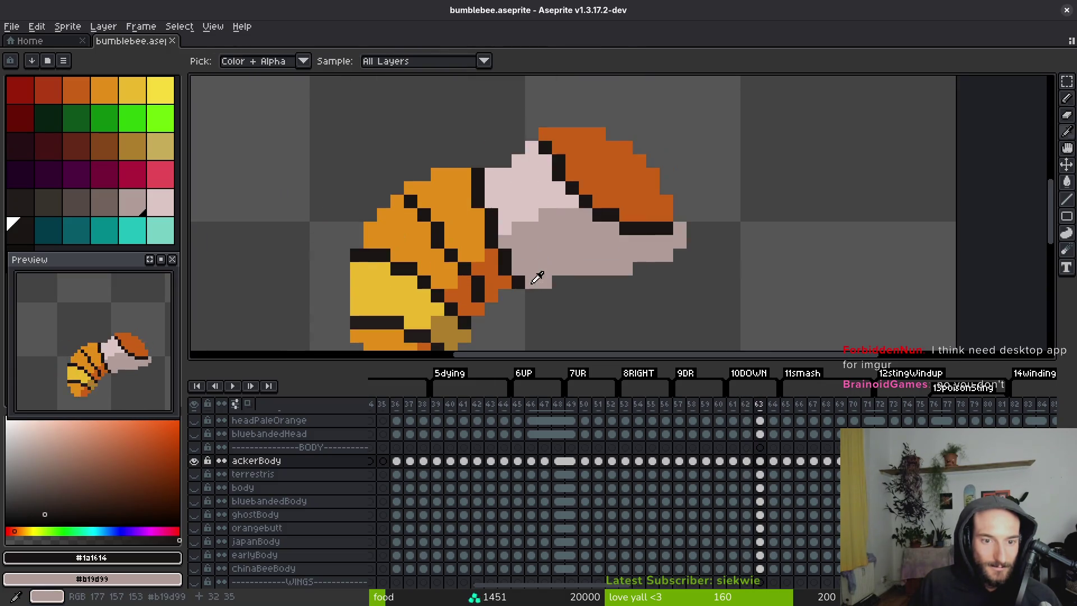
scroll(543, 258, down, 3)
key(comma)
key(period)
scroll(561, 263, down, 1)
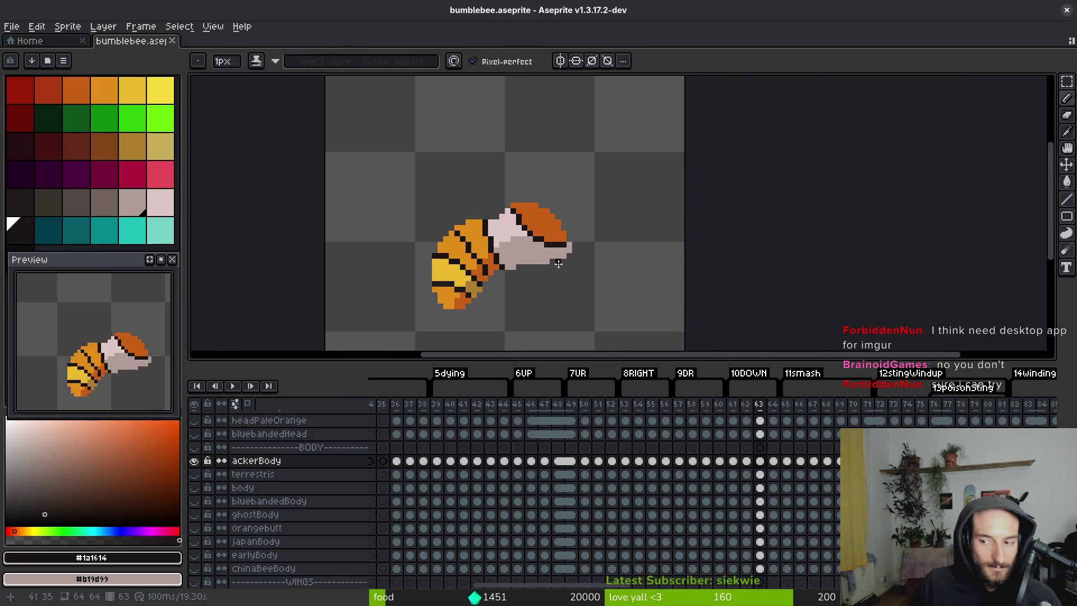
key(comma)
key(period)
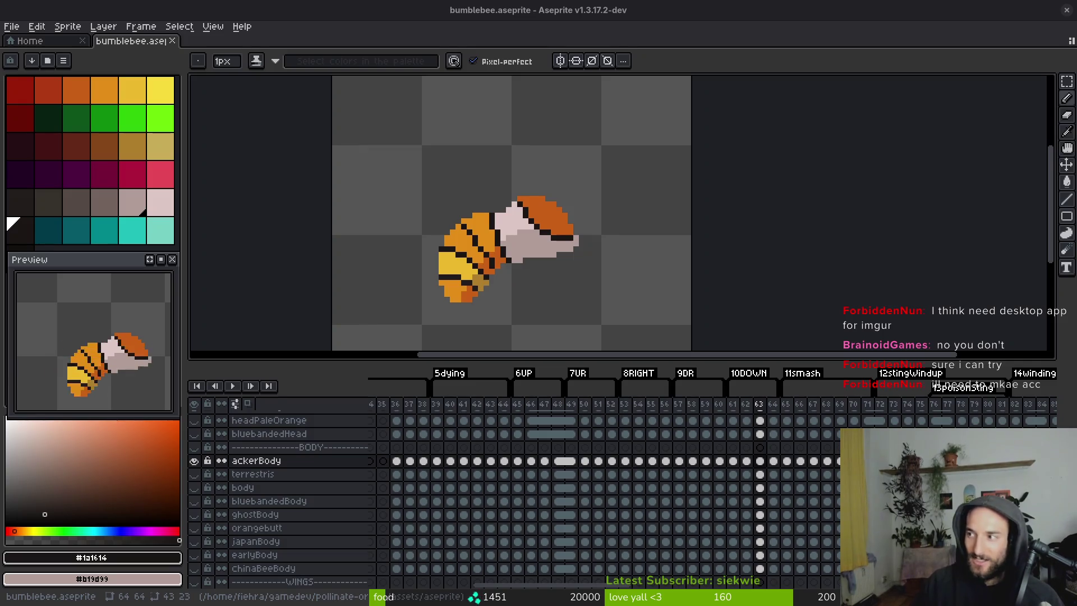
key(alt+Tab)
Upload achieved.png from Downloads as a new Imgur post, copy its link, and return to Aseprite.
click(362, 192)
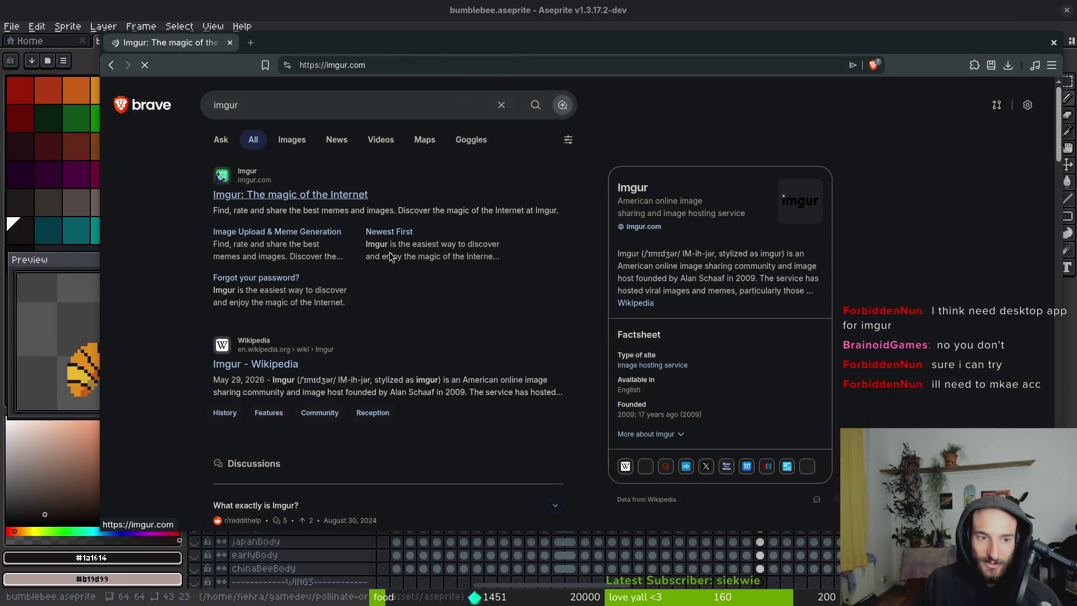
click(301, 95)
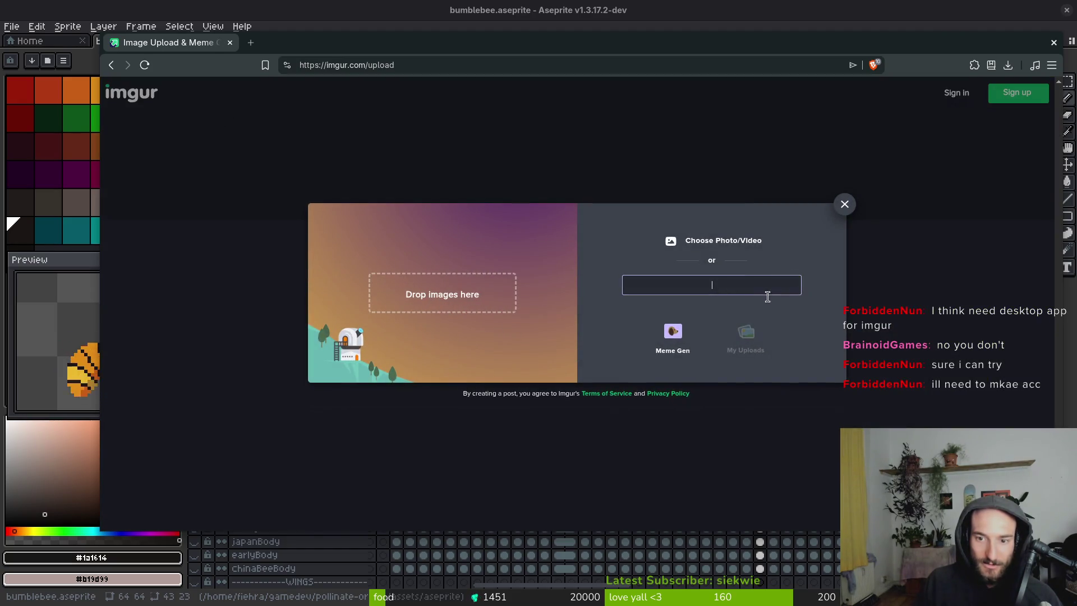
click(727, 245)
click(583, 194)
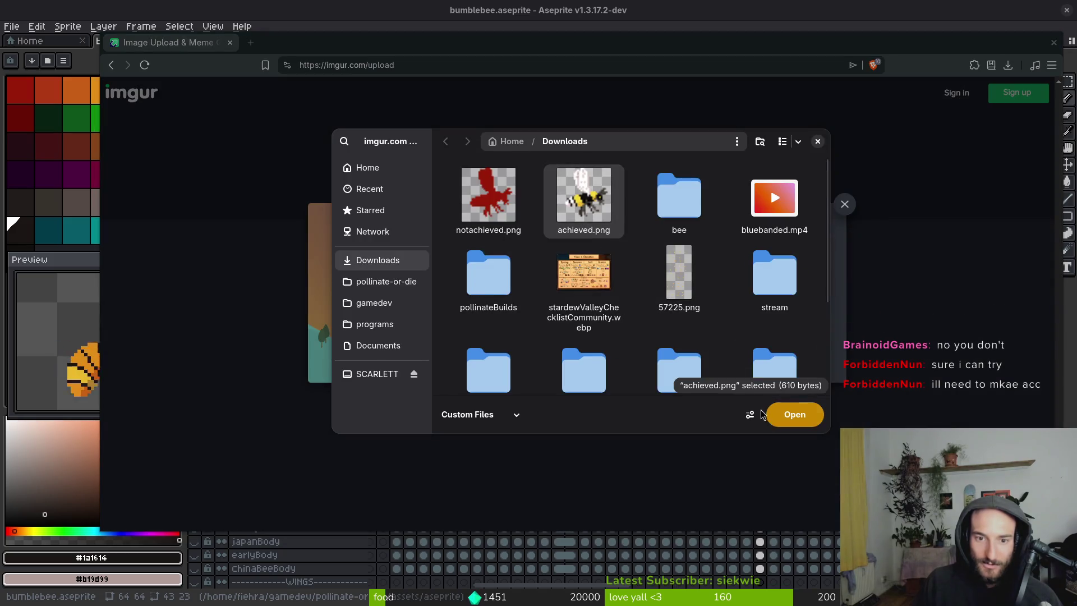
click(791, 415)
click(856, 185)
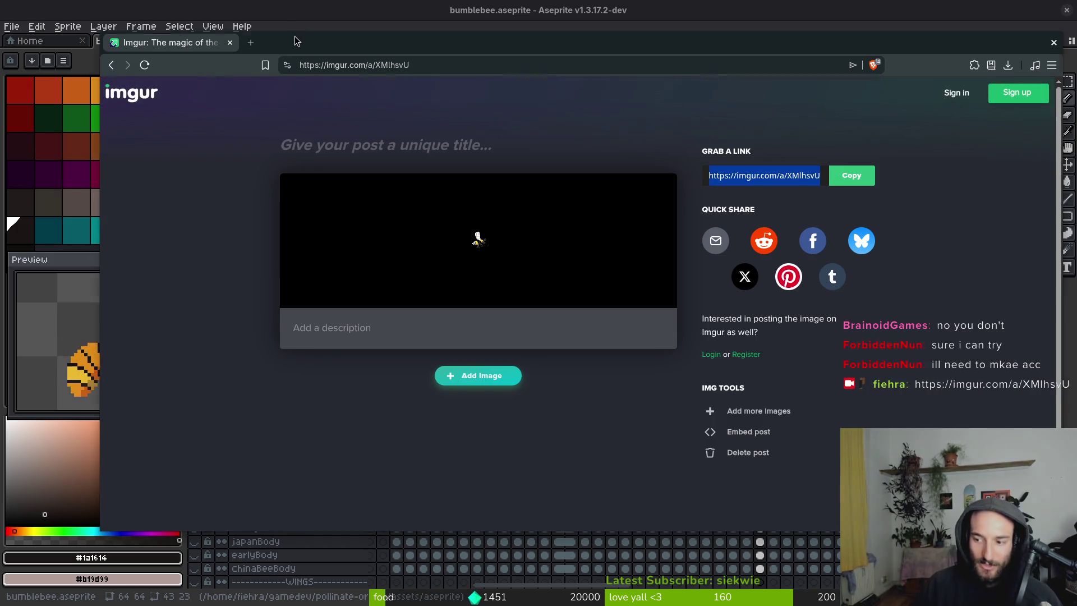
key(alt+Tab)
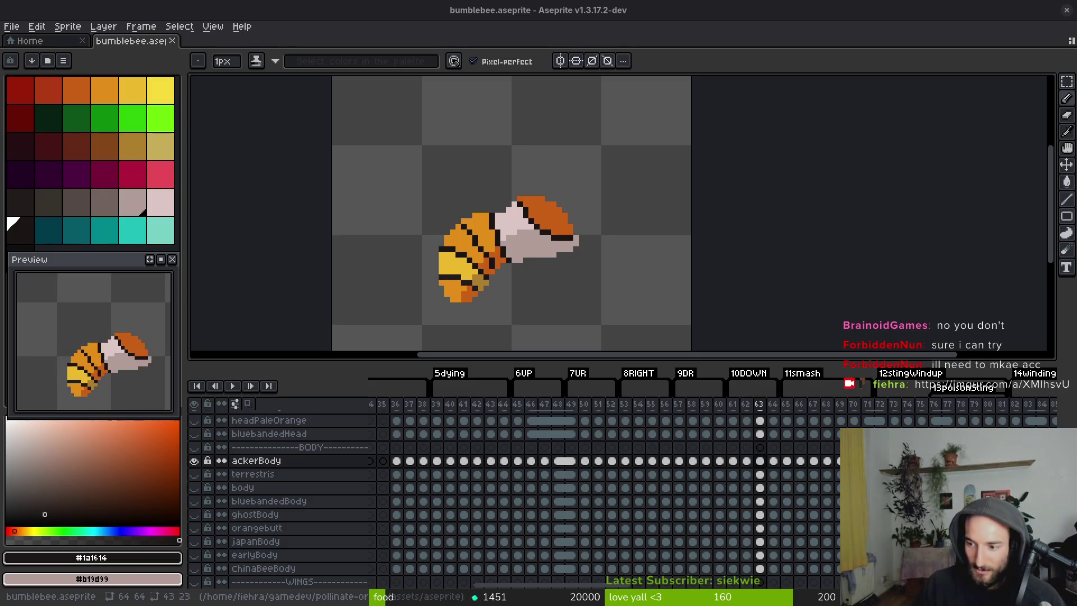
Nudge the canvas view over the bee and save bumblebee.aseprite.
drag(554, 283, 549, 281)
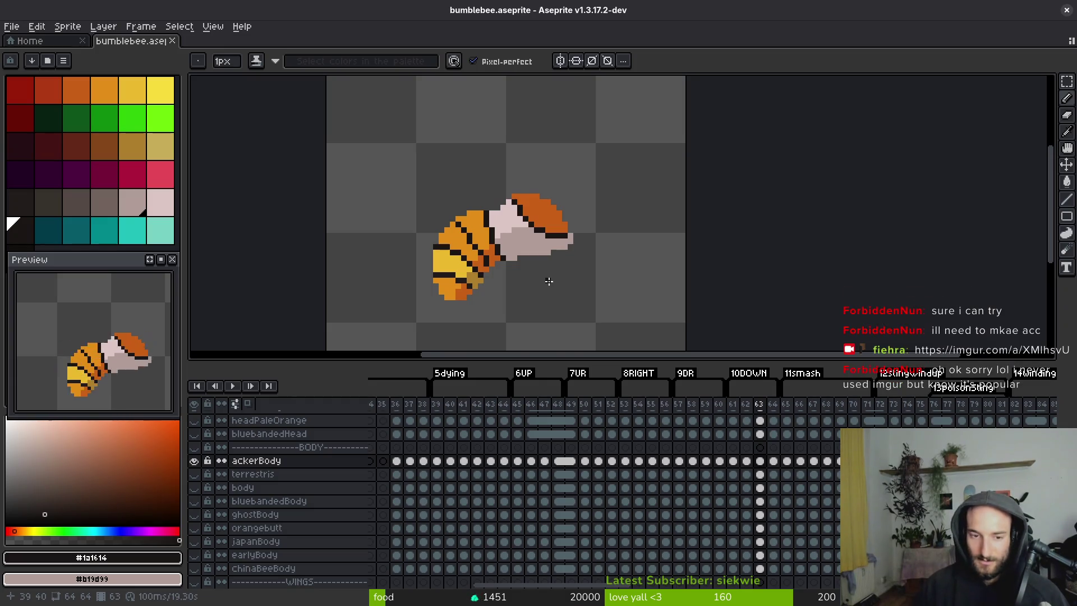
scroll(519, 262, down, 1)
scroll(519, 263, up, 6)
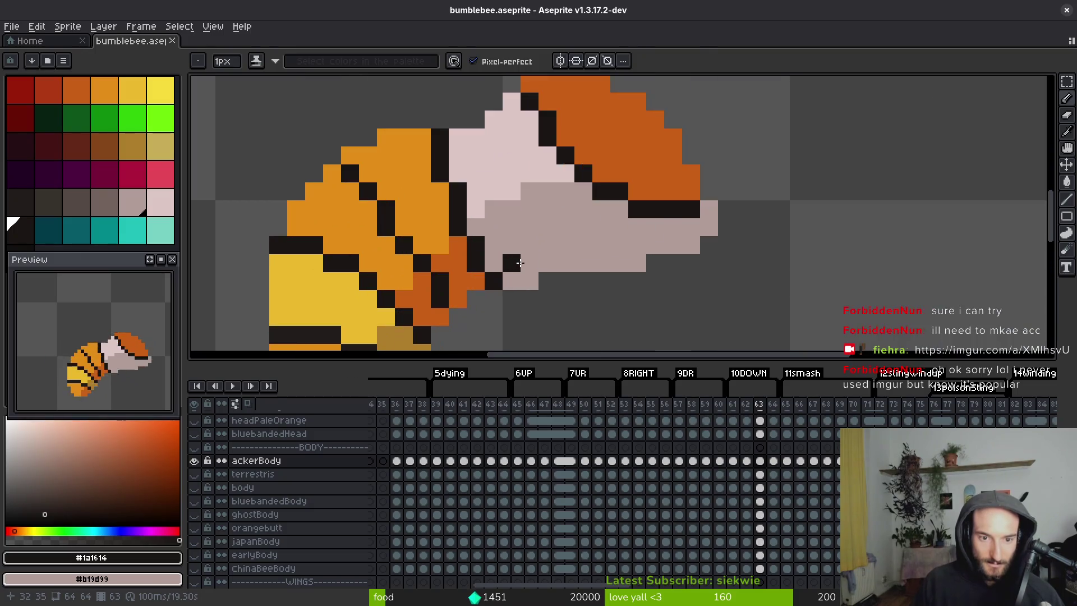
scroll(520, 263, down, 5)
key(ctrl+s)
Flip between frames 62, 63 and 64 using the ackerBody cels to compare the bee.
key(Left)
click(759, 460)
click(772, 460)
click(759, 460)
click(771, 462)
click(759, 460)
key(Left)
key(Right)
key(b)
Step forward through frame 64 to land on frame 65.
scroll(523, 256, up, 3)
key(i)
key(Right)
scroll(573, 230, down, 3)
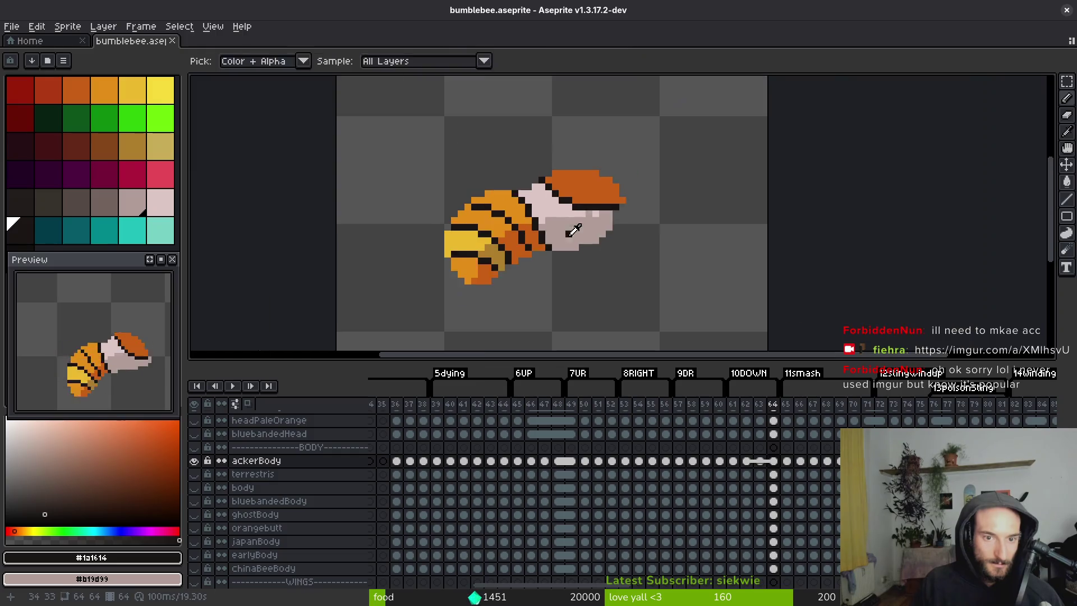
key(Right)
key(b)
scroll(483, 256, up, 4)
Add dark #201c1a outline pixels on the bee's lower edge and repaint two pixels gold #ac7c2c.
drag(483, 256, 507, 246)
alt+click(488, 243)
scroll(389, 202, down, 1)
scroll(406, 176, up, 1)
drag(406, 176, 407, 163)
key(ctrl+z)
alt+click(505, 257)
drag(480, 268, 482, 283)
Paint a dark #201c1a vertical stripe across the bee's body.
scroll(505, 234, down, 3)
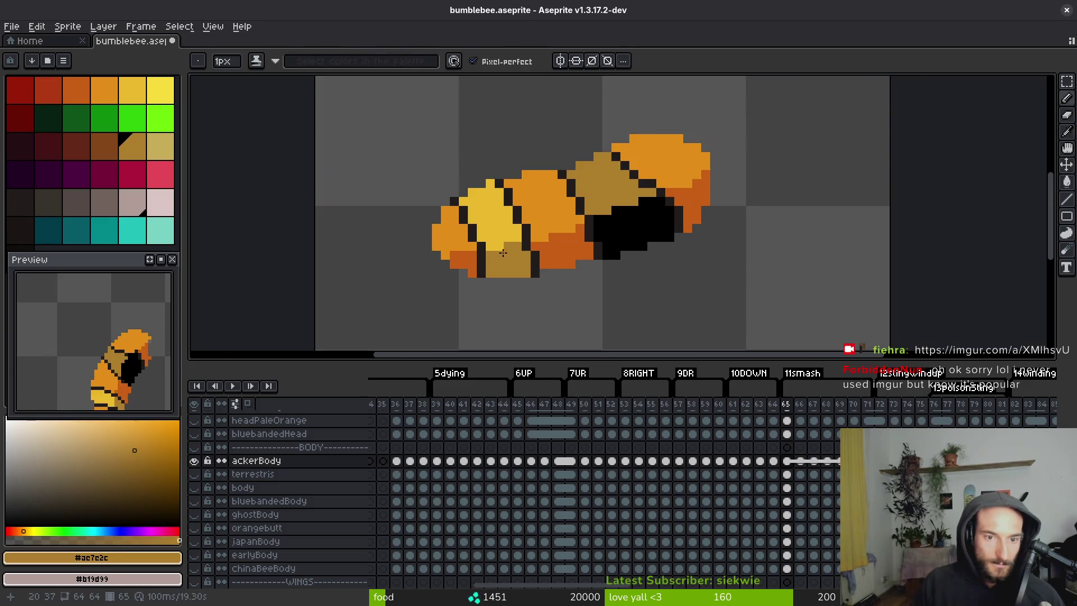
alt+click(501, 211)
scroll(501, 210, up, 3)
click(500, 210)
click(545, 272)
drag(480, 236, 479, 215)
drag(499, 250, 499, 304)
Cover leftover dark pixels with orange #c96016 and repaint a body patch with #c28c18.
alt+click(548, 255)
click(537, 272)
mouse_move(537, 272)
mouse_down()
mouse_move(517, 286)
mouse_move(517, 250)
mouse_move(524, 284)
mouse_up()
mouse_move(531, 212)
mouse_down()
mouse_move(520, 251)
mouse_move(488, 269)
mouse_move(470, 185)
mouse_move(436, 162)
mouse_up()
alt+click(533, 235)
mouse_move(565, 229)
mouse_down()
mouse_move(514, 210)
mouse_move(465, 172)
mouse_up()
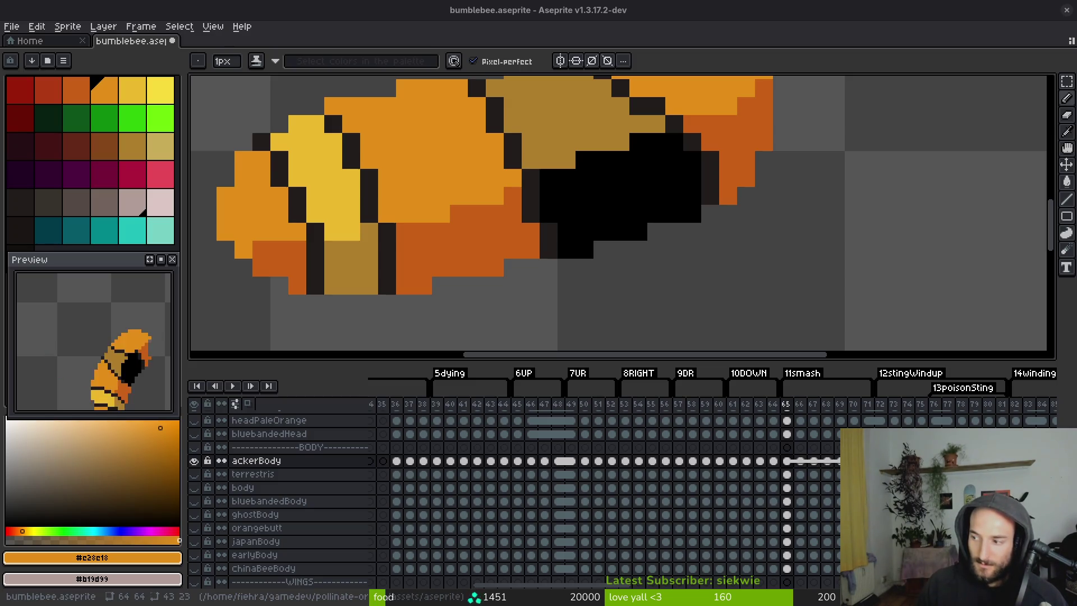
key(alt+Tab)
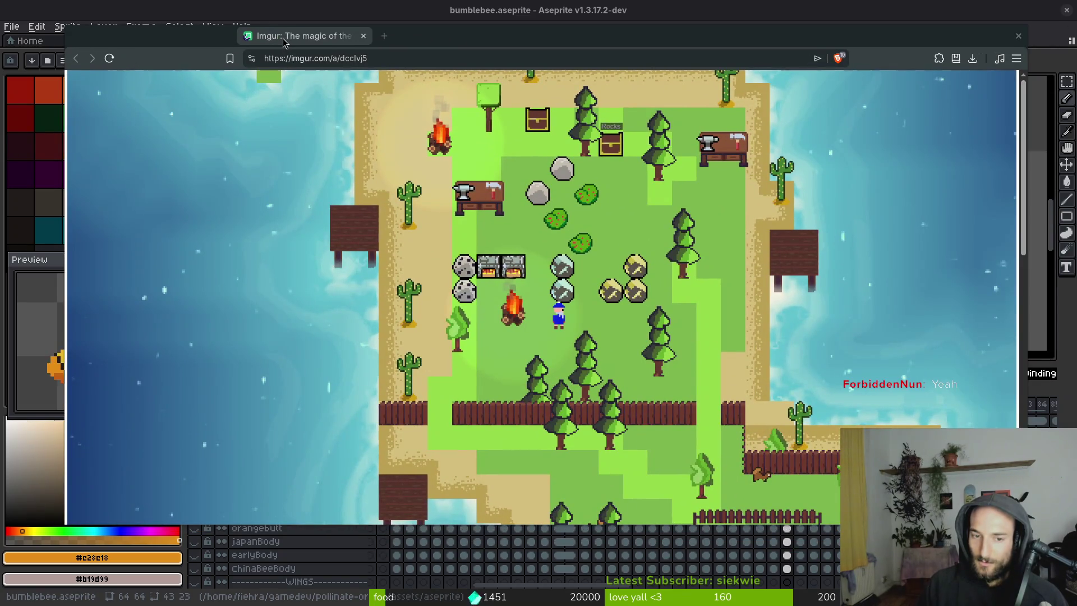
drag(283, 42, 115, 40)
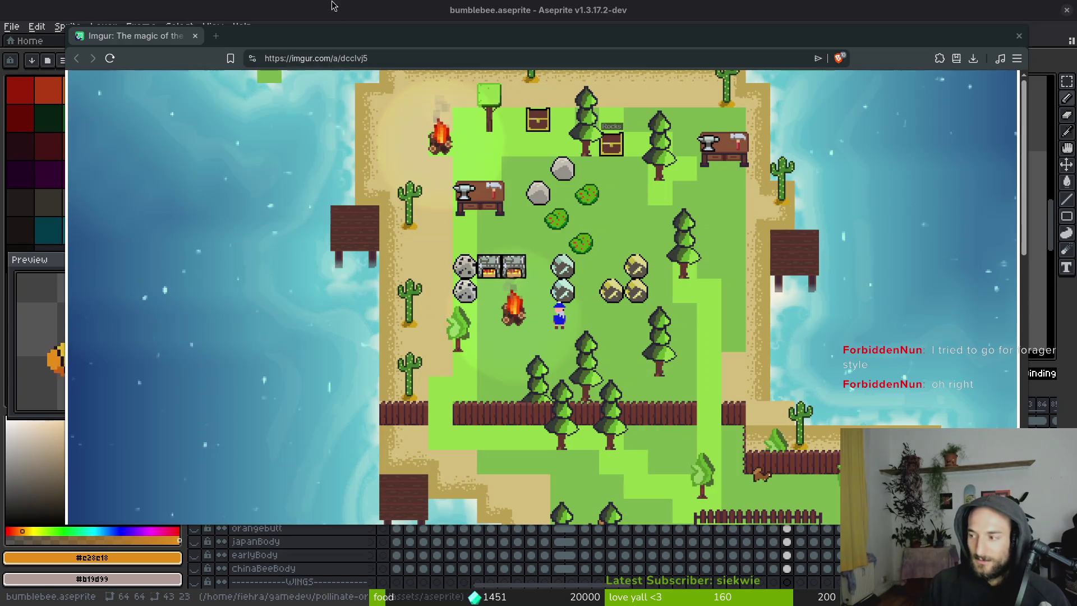
click(196, 36)
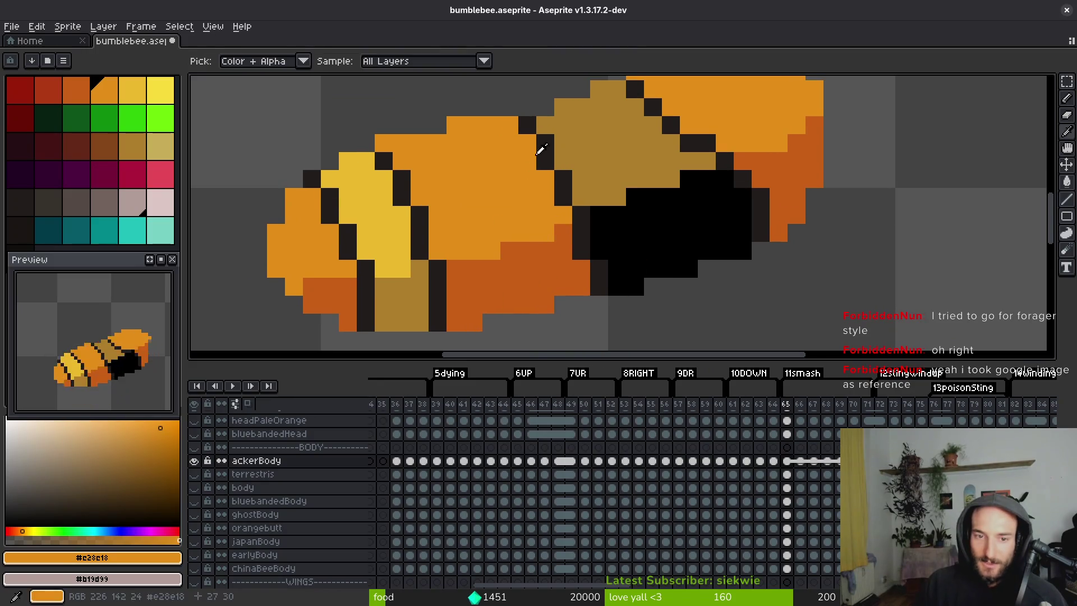
Eyedrop the dark outline colour and pencil a stepped diagonal stripe across the bee body.
alt+click(544, 152)
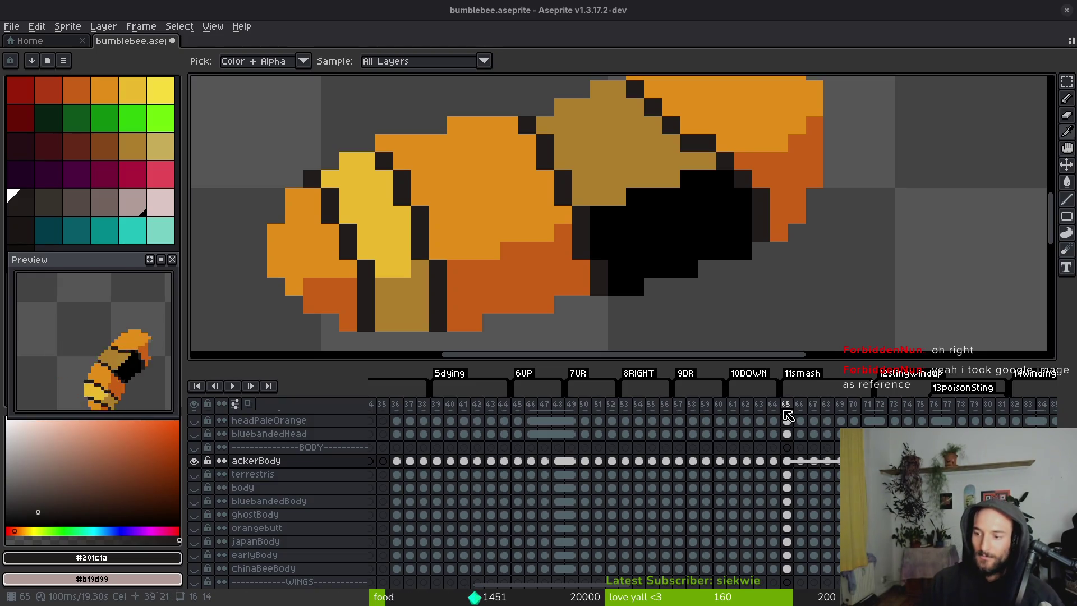
key(b)
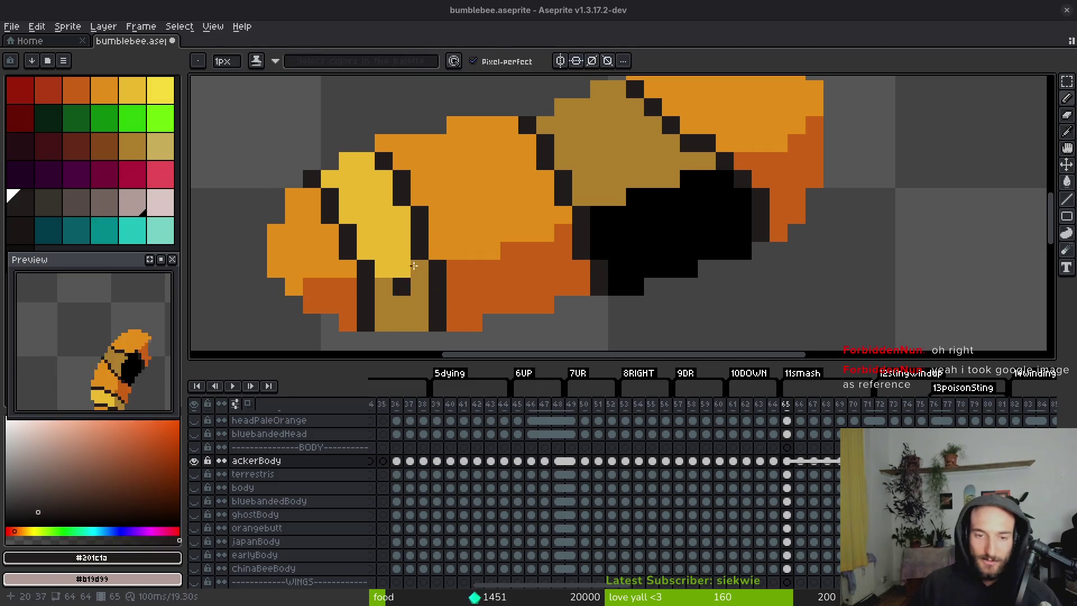
click(461, 152)
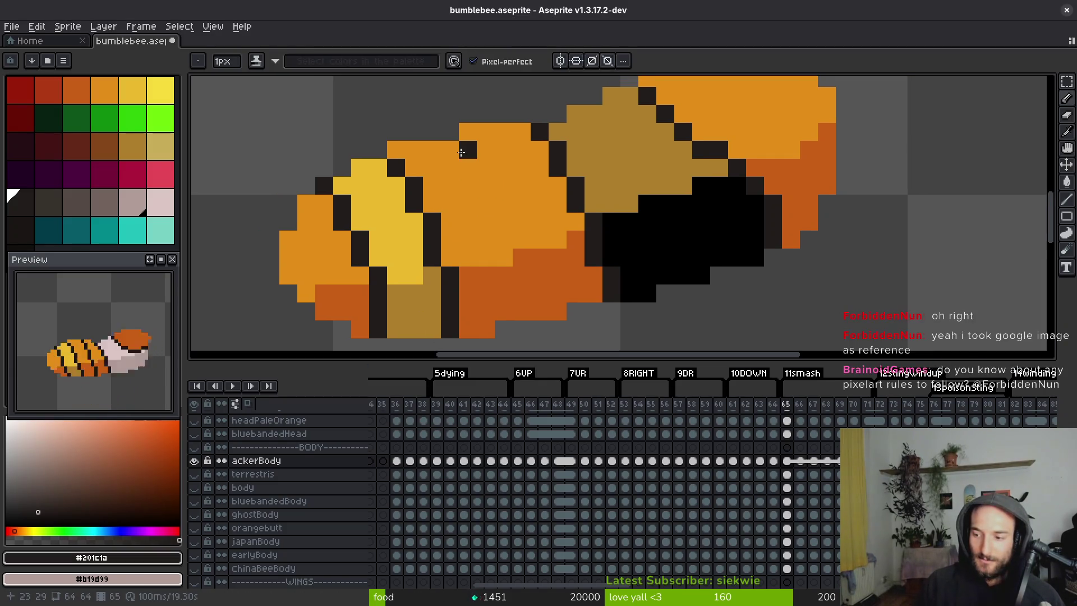
drag(485, 168, 512, 295)
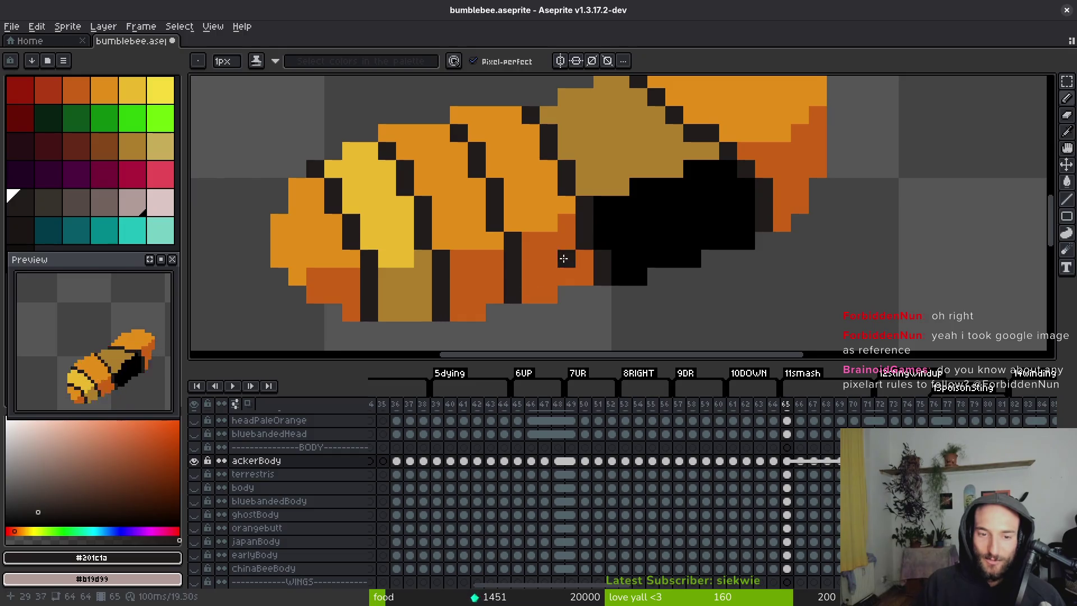
Glance through the pixel-art tutorials page, then return to the frame 65 bee.
scroll(550, 240, down, 3)
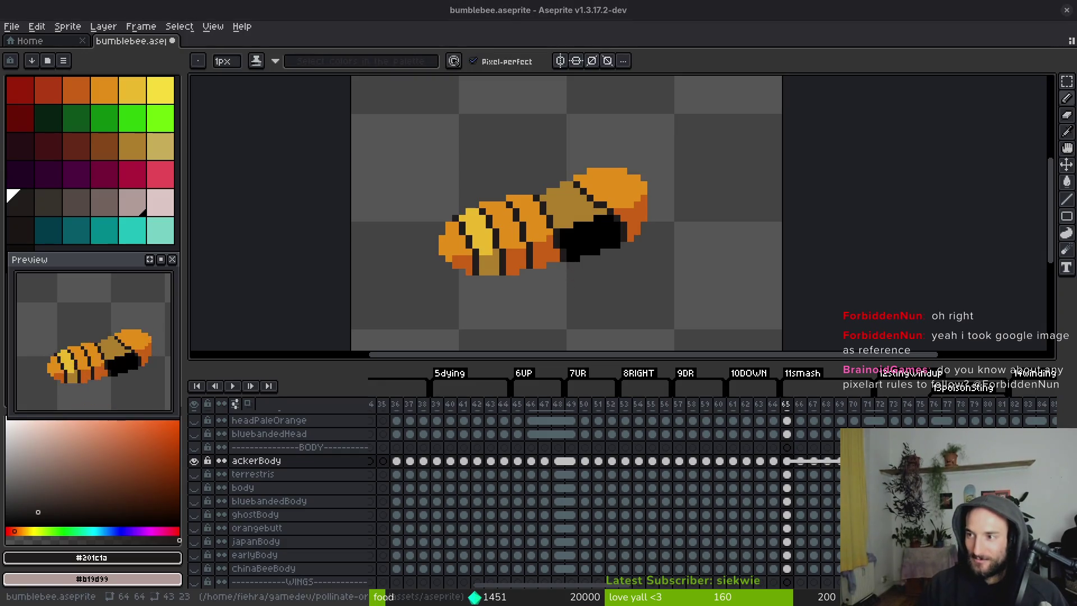
key(alt+Tab)
scroll(590, 337, down, 10)
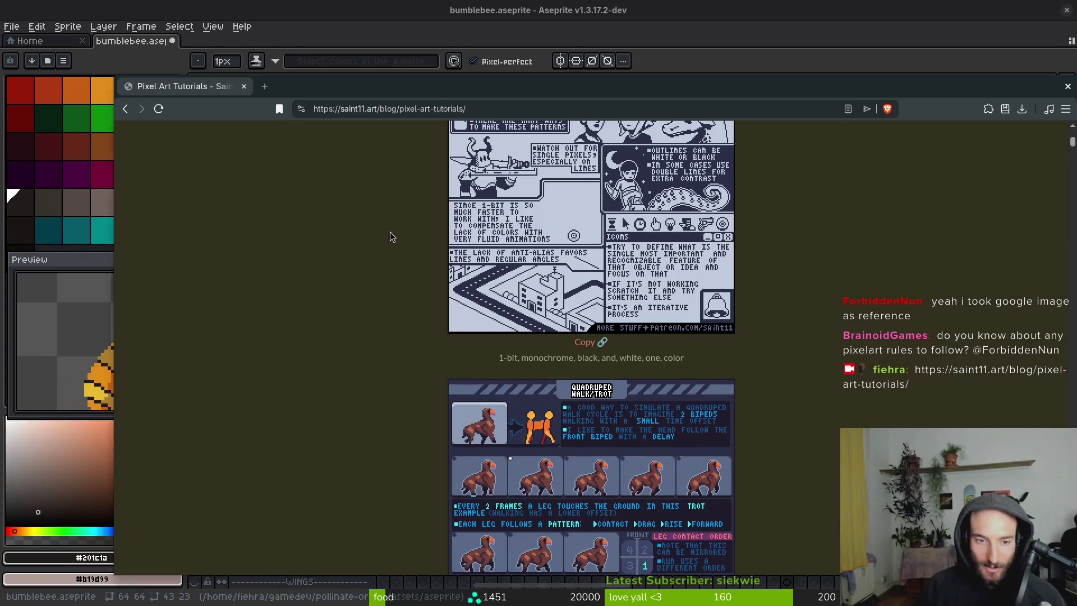
scroll(438, 284, down, 5)
key(alt+Tab)
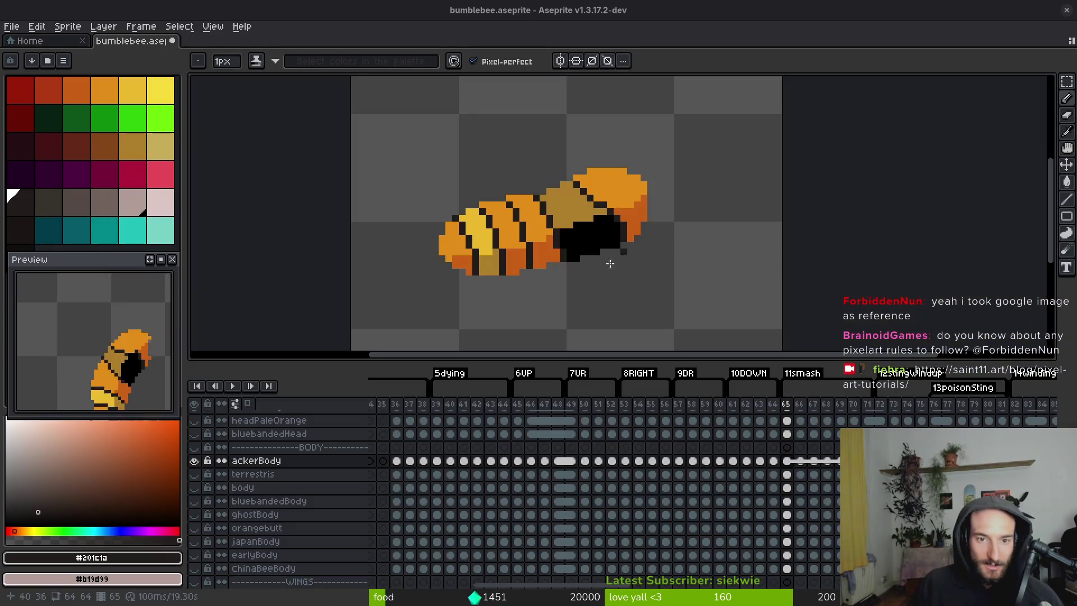
Touch up pixels around the bee's head with dark, orange and dark-orange colours.
scroll(559, 228, up, 2)
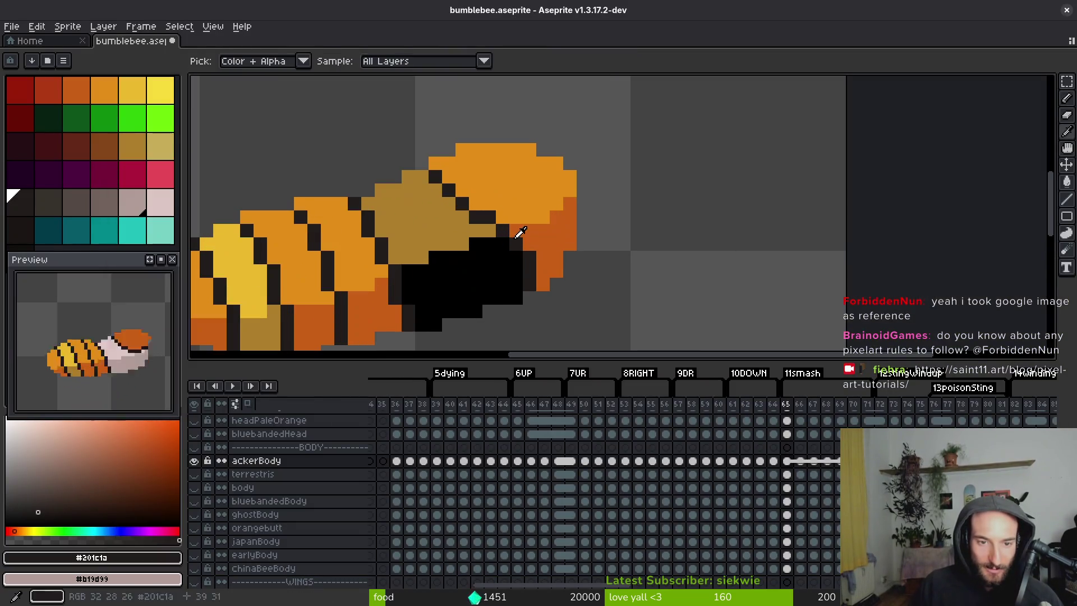
mouse_move(529, 231)
mouse_down()
mouse_move(543, 231)
mouse_move(556, 199)
mouse_up()
click(566, 218)
alt+click(550, 184)
click(566, 206)
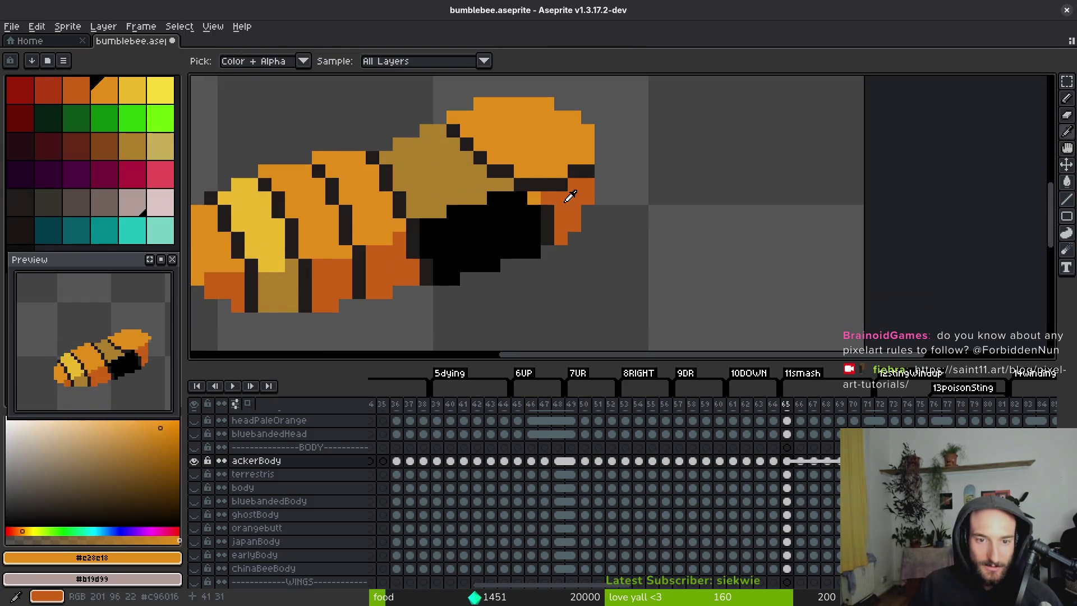
alt+click(567, 192)
click(536, 197)
Sample pale pink from frame 64, then bucket-fill the upper head pink and the black patch grey.
key(Right)
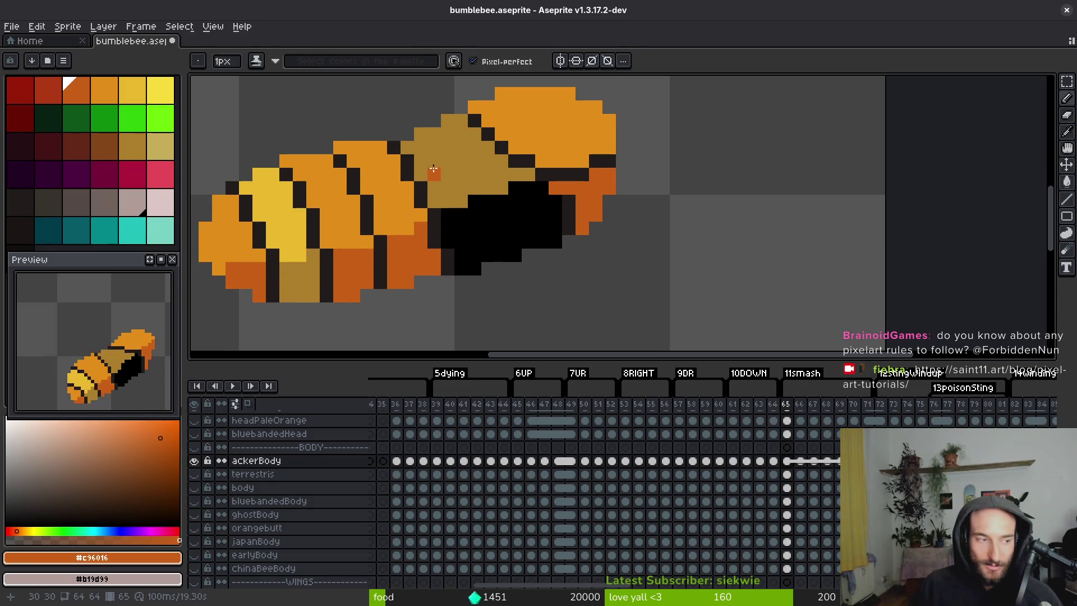
key(Left)
key(Left)
alt+click(494, 168)
key(Right)
key(g)
click(460, 146)
right_click(493, 241)
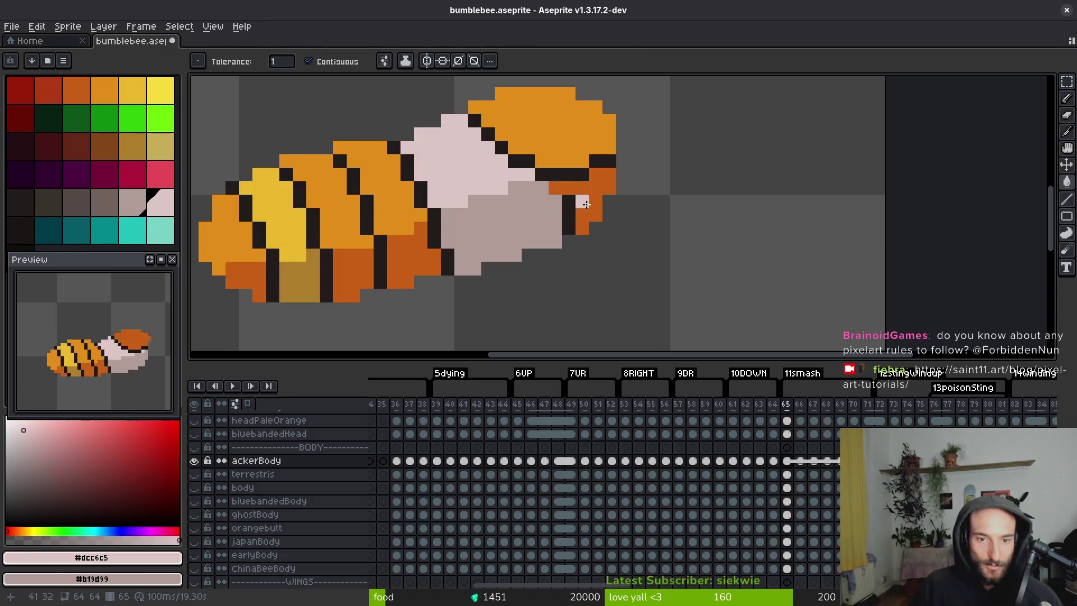
right_click(569, 215)
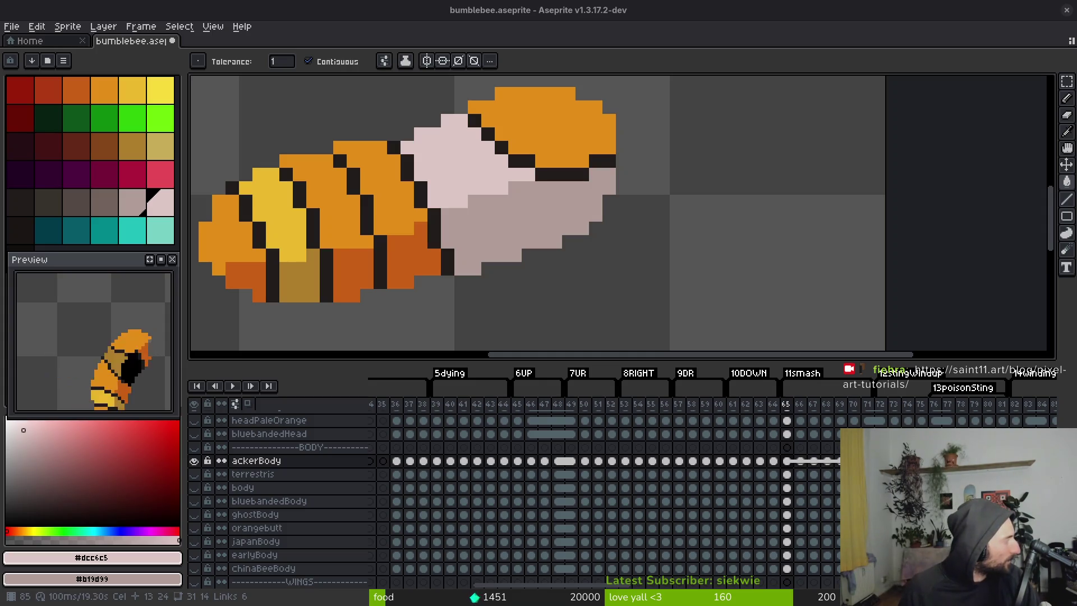
Compare frames 64 and 65 and sample frame 64's dark orange for the head cap.
scroll(471, 238, down, 3)
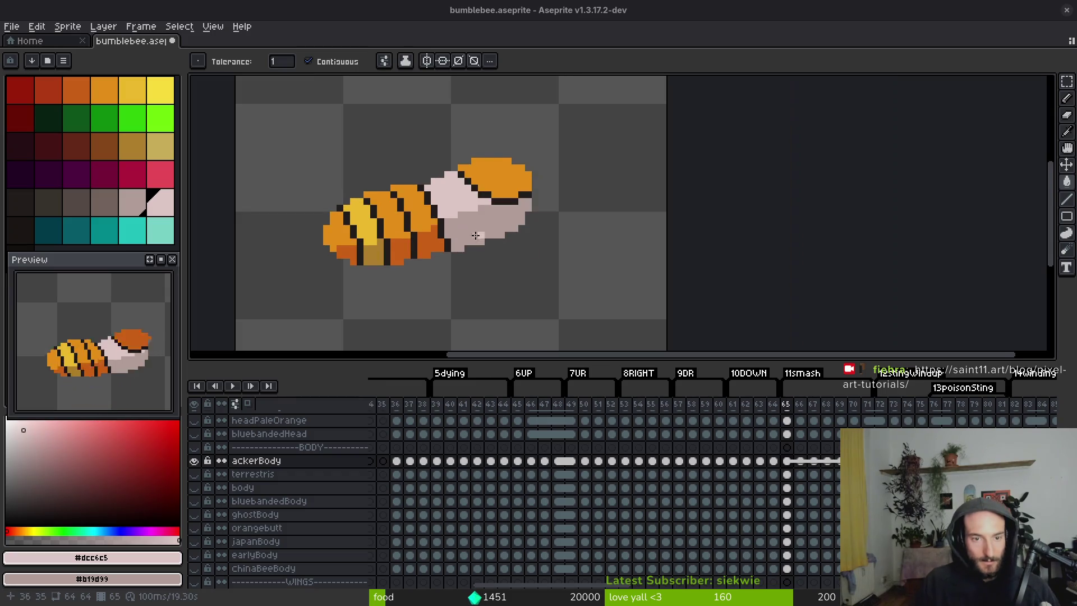
key(i)
key(Left)
key(Right)
key(Left)
key(Right)
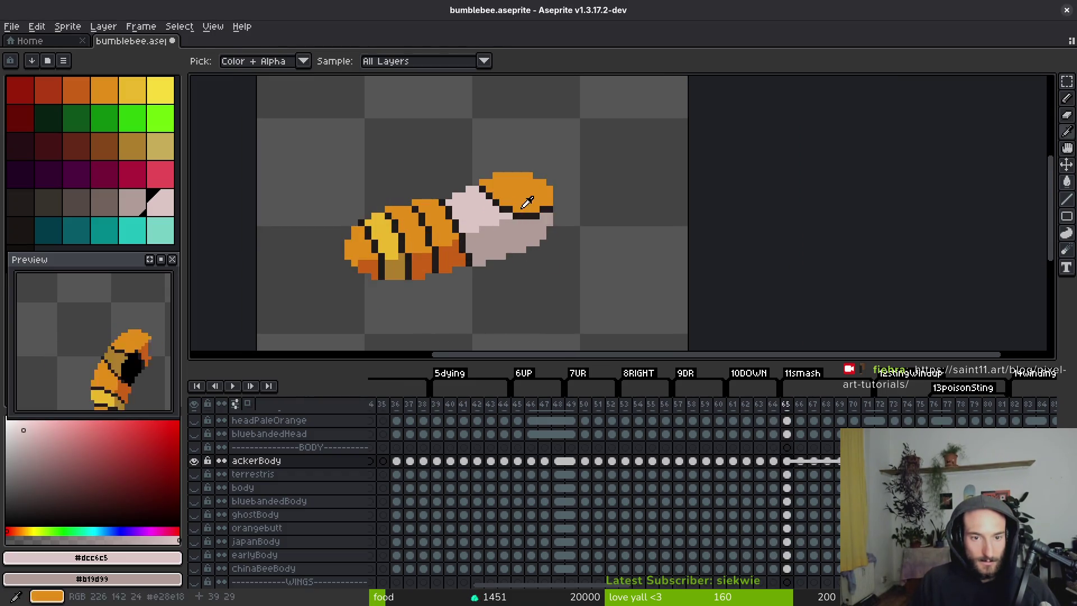
key(Left)
click(525, 189)
key(Right)
Switch between the fill and eyedropper tools while flipping frames to compare the repainted head.
scroll(505, 241, down, 2)
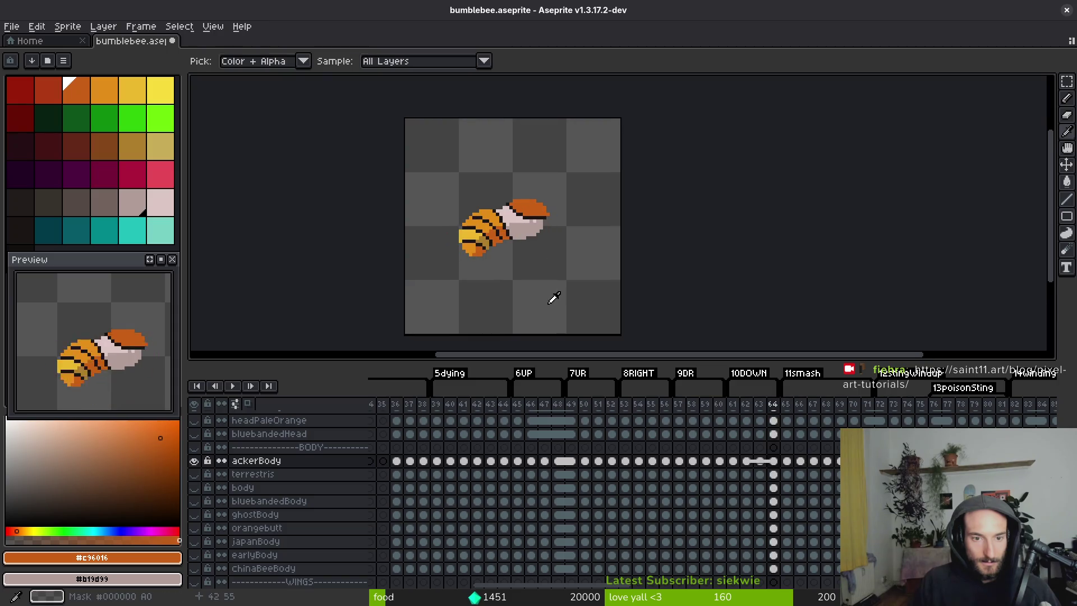
key(w)
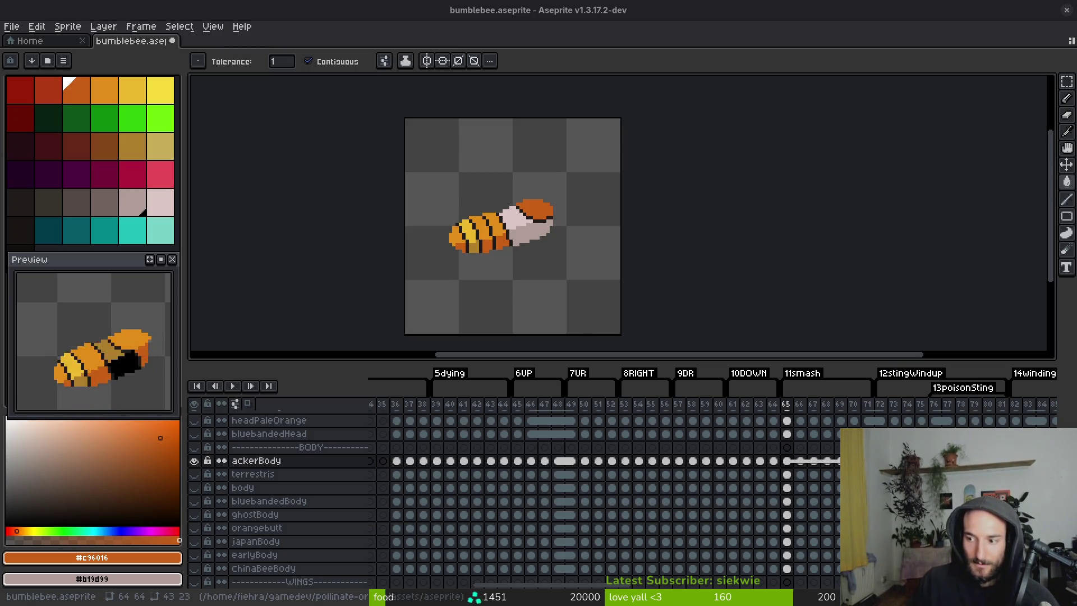
scroll(538, 244, up, 3)
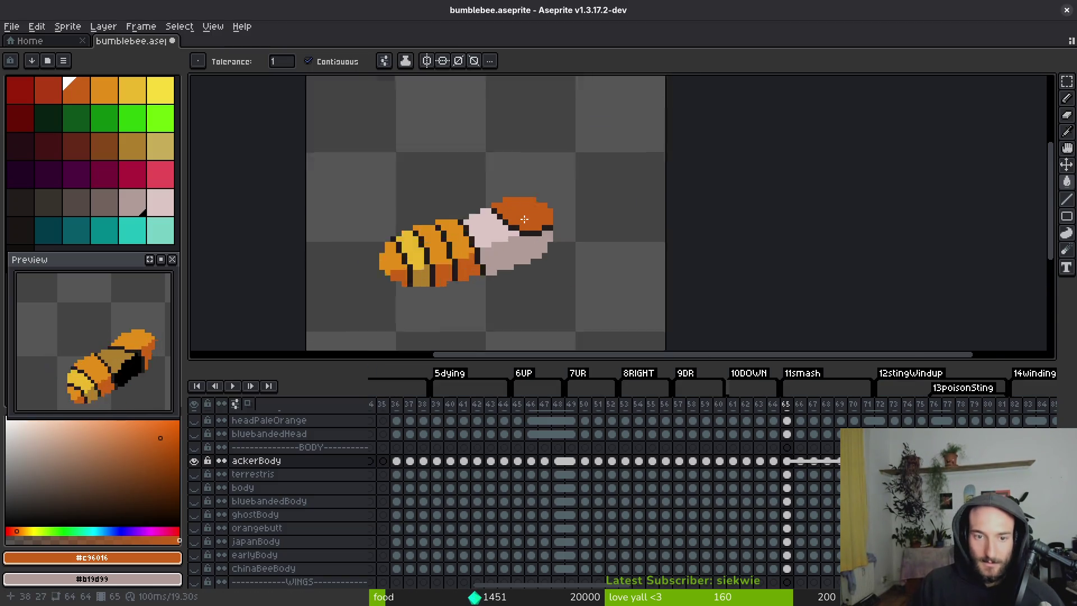
key(i)
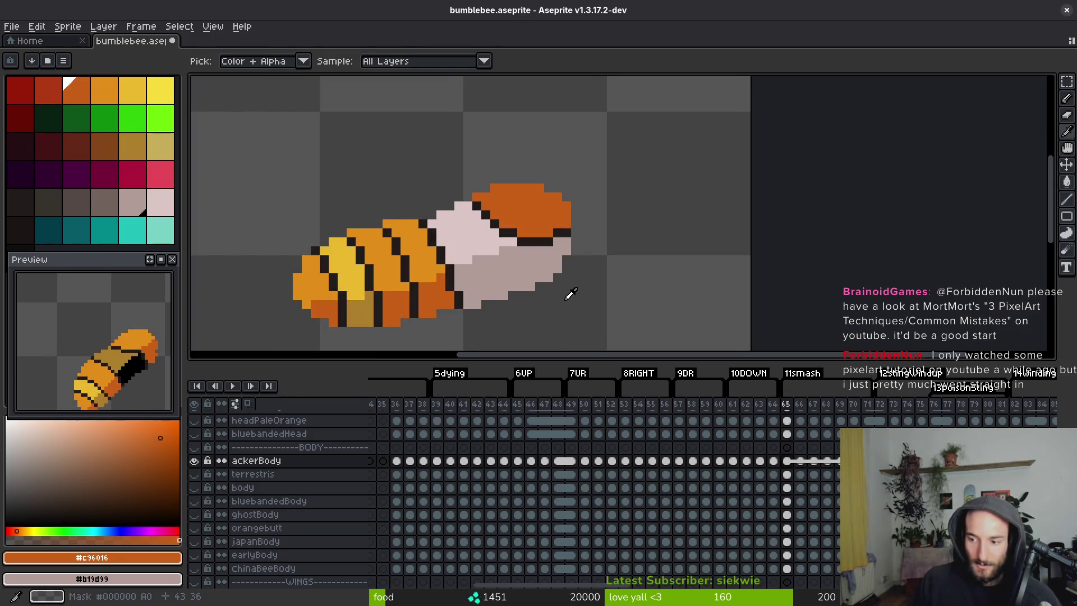
key(g)
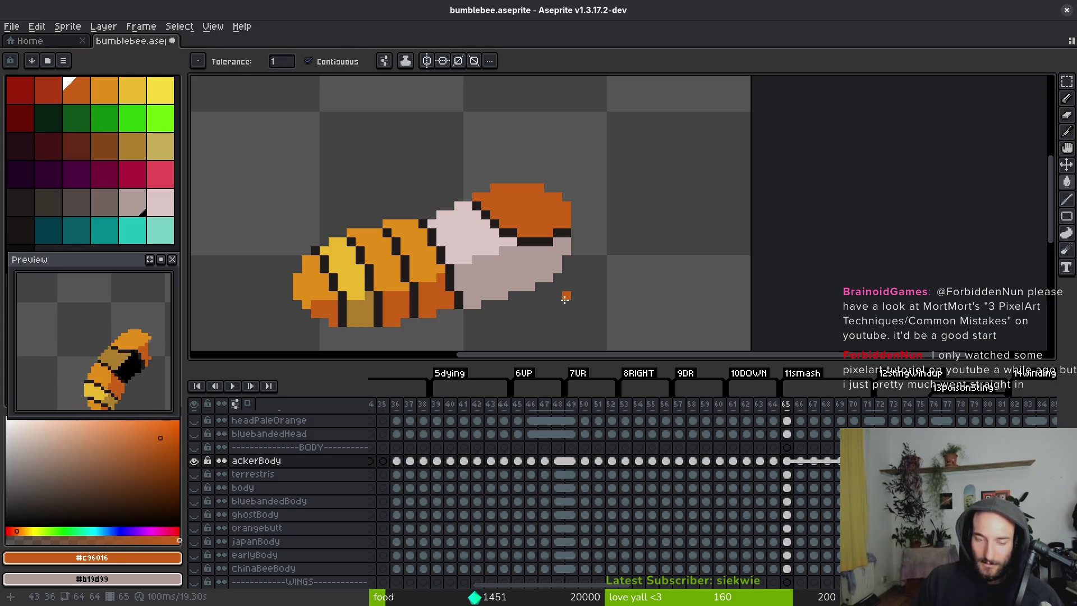
key(i)
key(comma)
key(g)
key(period)
key(i)
key(comma)
Advance through the animation to frame 67.
key(period)
key(period)
key(comma)
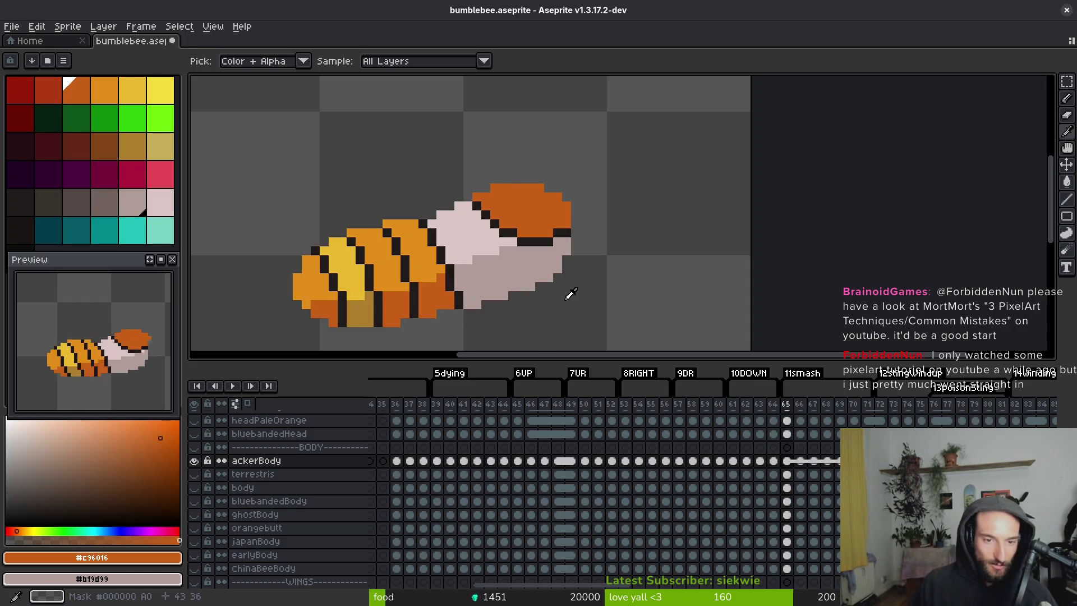
key(period)
key(g)
key(period)
scroll(510, 250, left, 3)
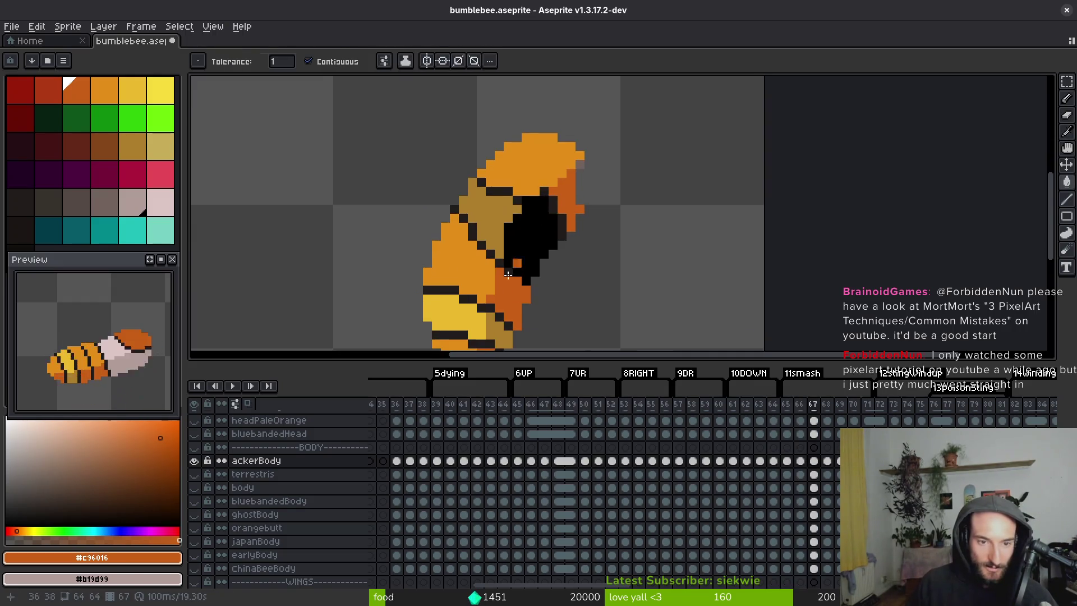
Eyedrop the dark outline colour and extend the dark body stripe further left.
scroll(501, 245, up, 3)
alt+click(524, 214)
key(b)
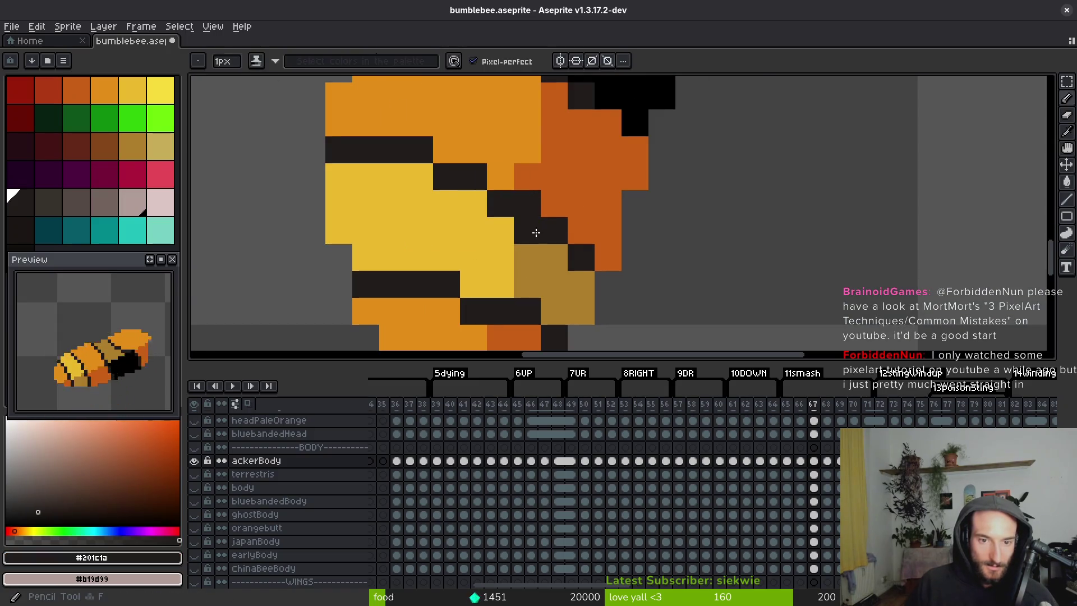
click(474, 203)
click(422, 176)
drag(422, 177, 336, 175)
Repaint the pixels above the stripe orange and add one dark-orange pixel.
alt+click(450, 133)
drag(421, 154, 347, 155)
click(473, 176)
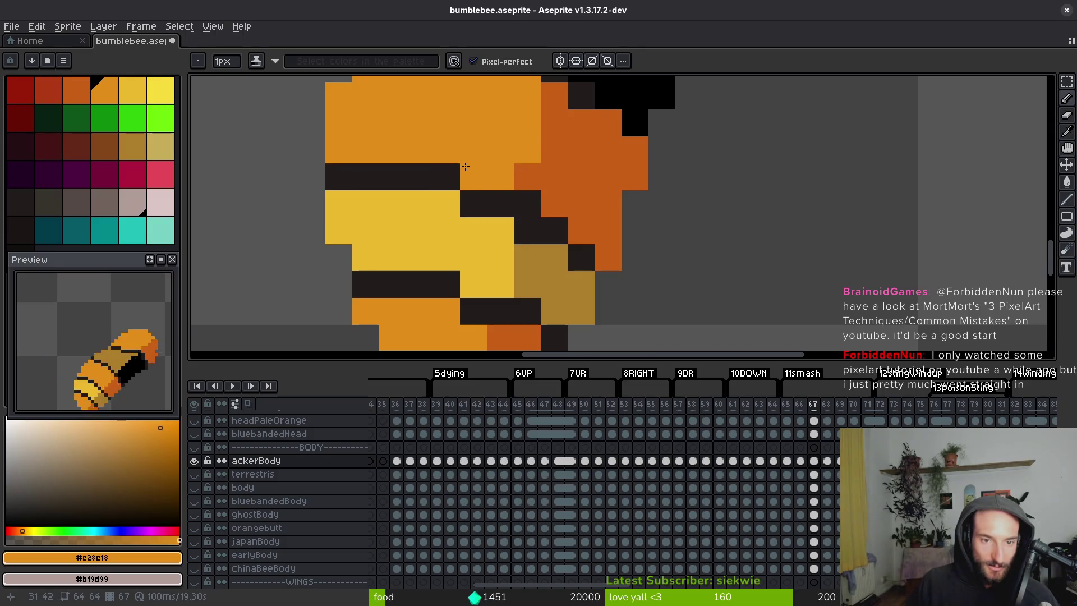
alt+click(570, 186)
click(527, 203)
scroll(548, 208, down, 3)
scroll(619, 254, up, 2)
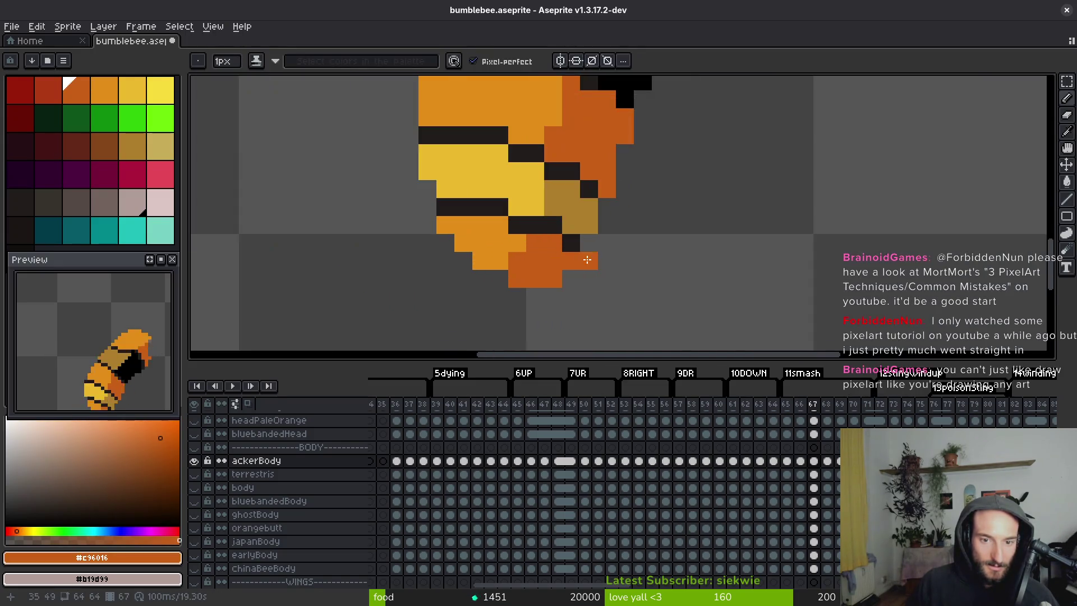
Add a short dark stripe on the body, undoing misplaced pixels along the way.
alt+click(547, 169)
click(461, 193)
key(ctrl+z)
click(457, 200)
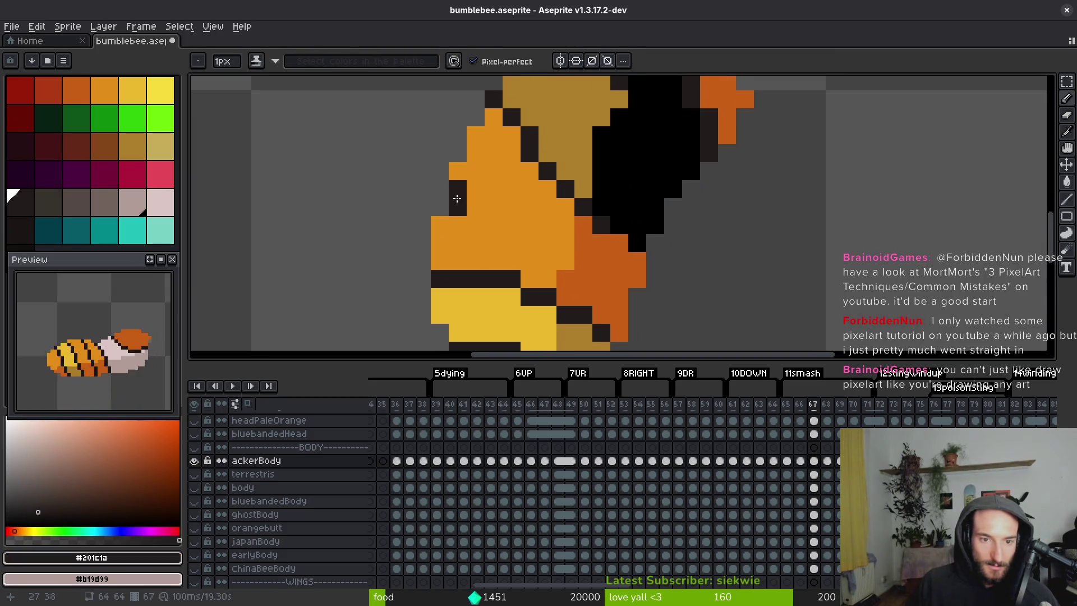
mouse_move(509, 217)
mouse_down()
mouse_move(582, 259)
mouse_move(584, 249)
mouse_up()
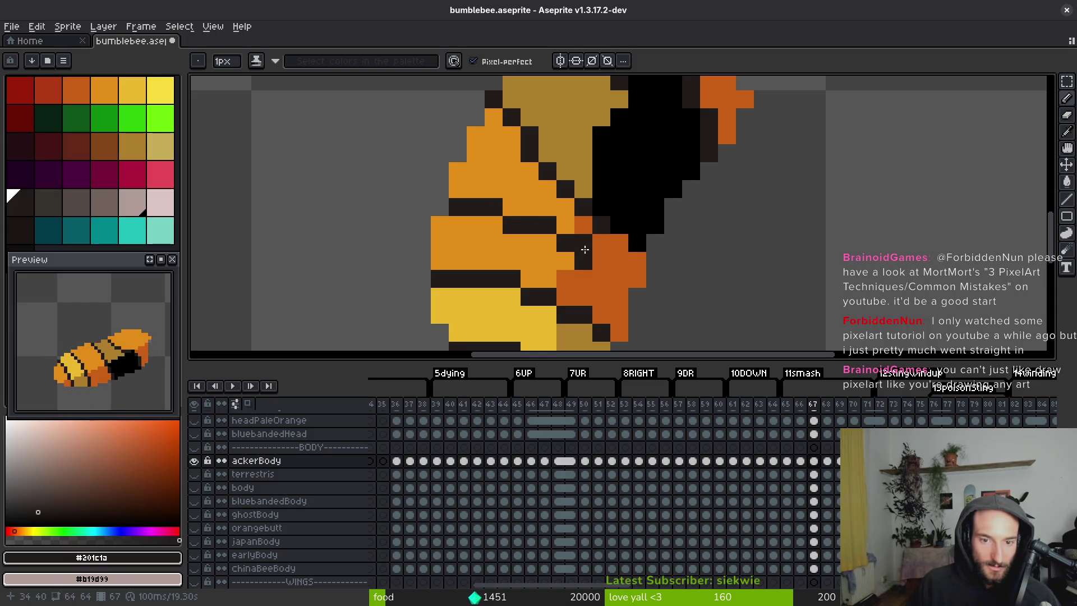
key(ctrl+z)
click(619, 279)
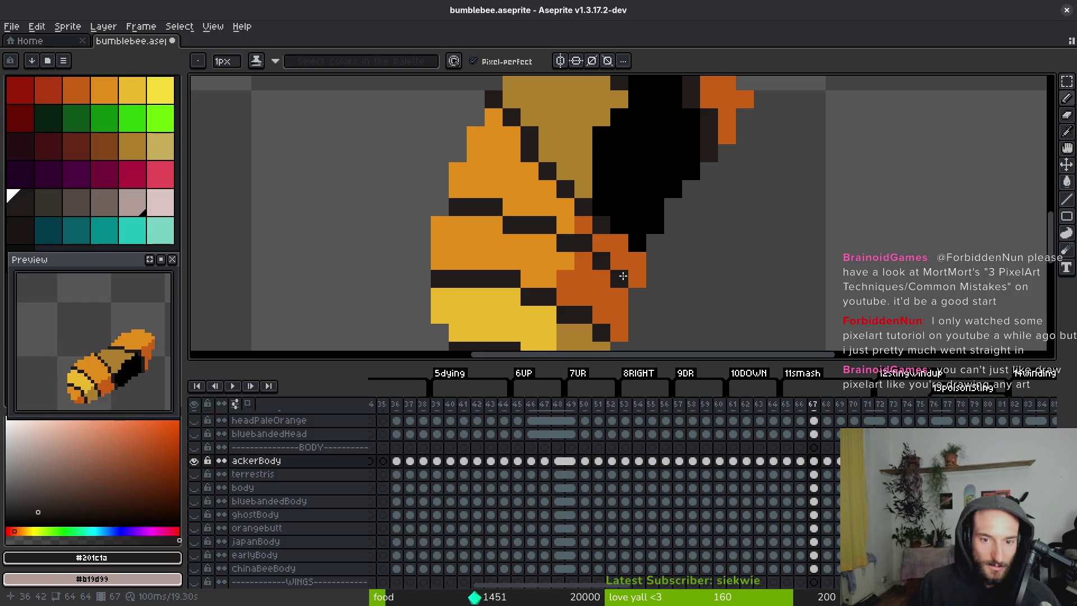
scroll(666, 294, down, 3)
scroll(641, 264, up, 3)
drag(642, 258, 648, 236)
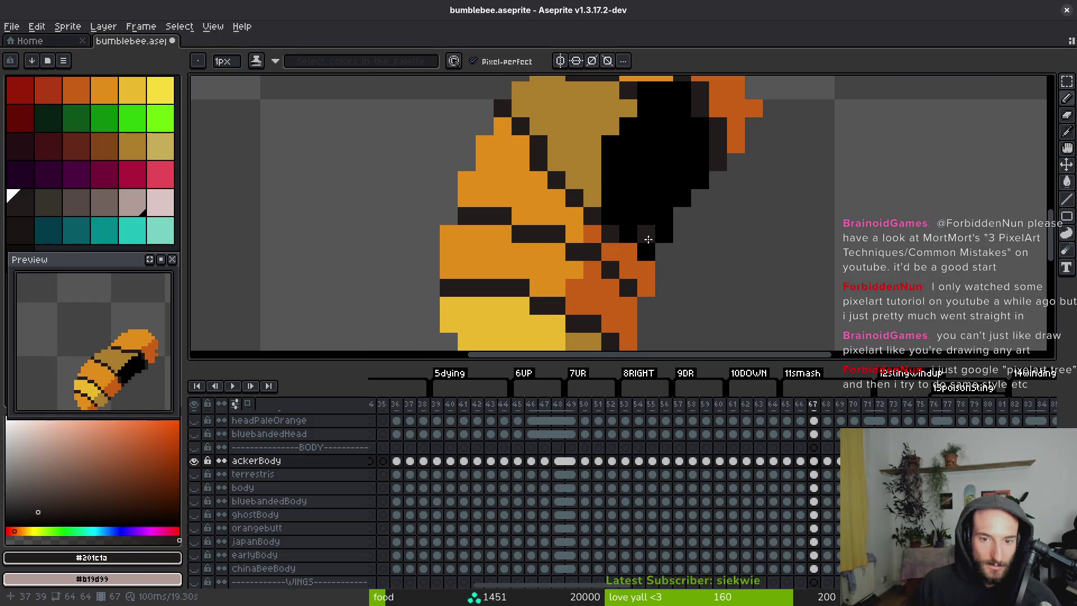
key(ctrl+z)
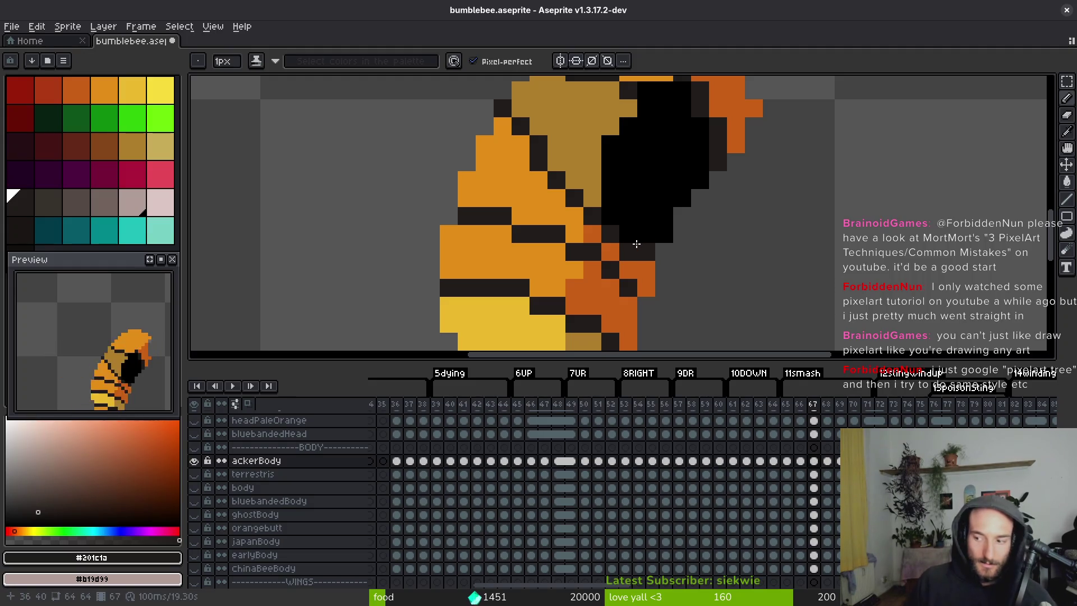
key(ctrl+z)
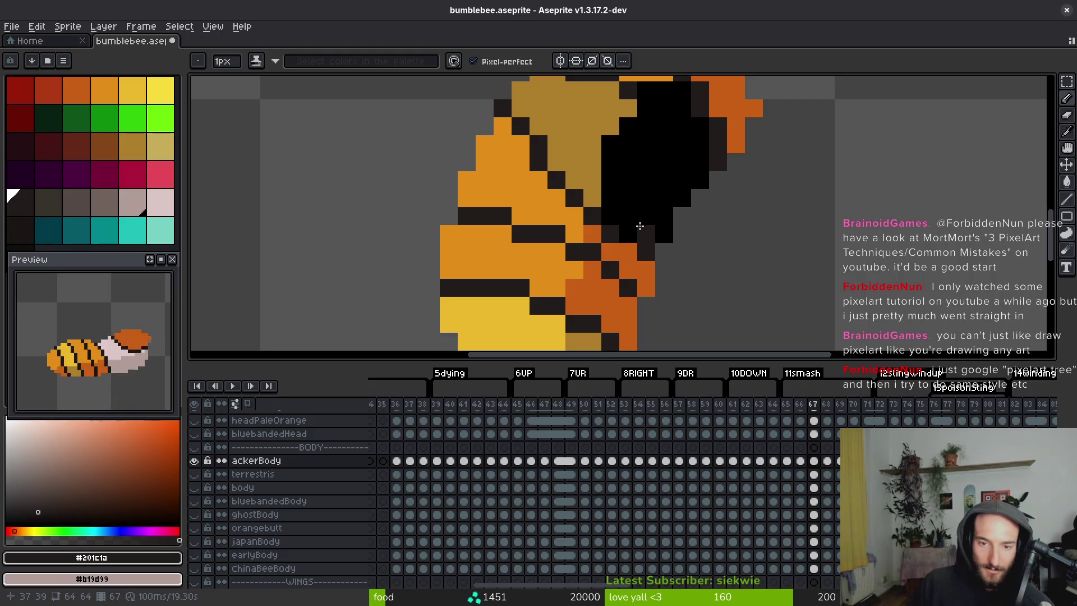
Darken head outline pixels and paint tan pixels along the head edge.
click(557, 163)
click(503, 126)
click(551, 111)
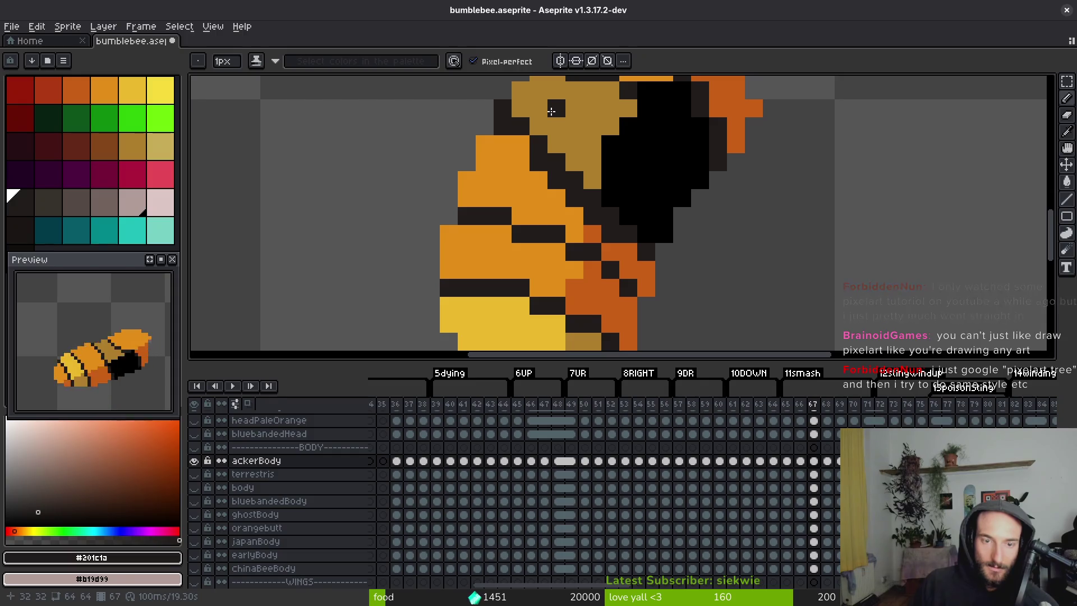
key(ctrl+z)
alt+click(547, 120)
click(502, 108)
click(543, 162)
Repaint stray edge pixels orange and add a dark-orange shading pixel.
alt+click(521, 162)
click(539, 163)
click(556, 180)
click(574, 198)
alt+click(592, 234)
click(592, 223)
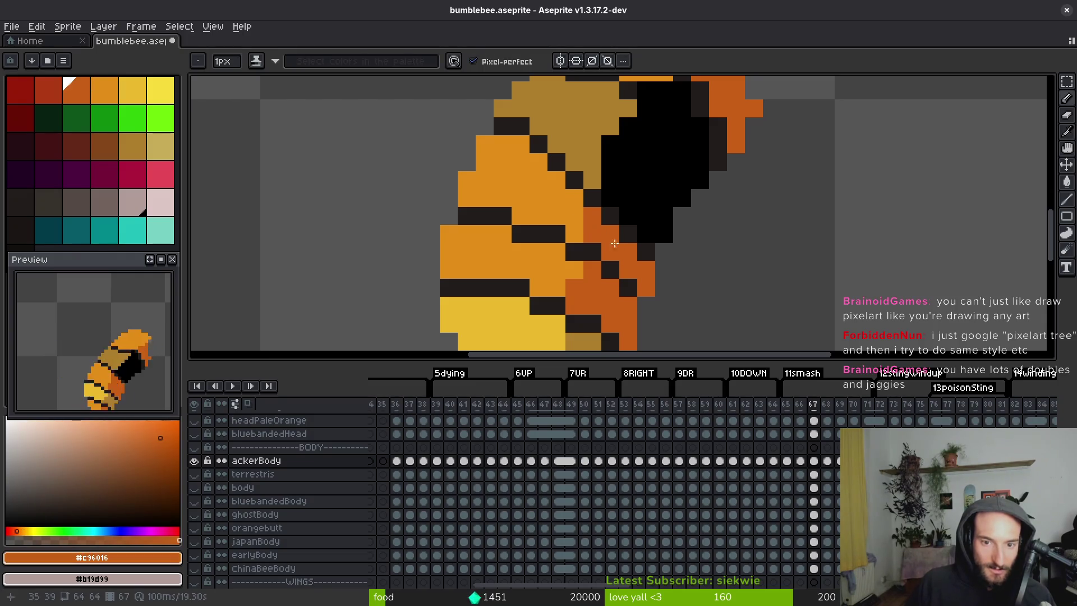
scroll(611, 240, down, 3)
scroll(584, 159, up, 4)
Draw a diagonal dark outline across the body and touch up dark-orange pixels below it.
alt+click(584, 162)
click(533, 153)
drag(534, 154, 639, 261)
alt+click(617, 282)
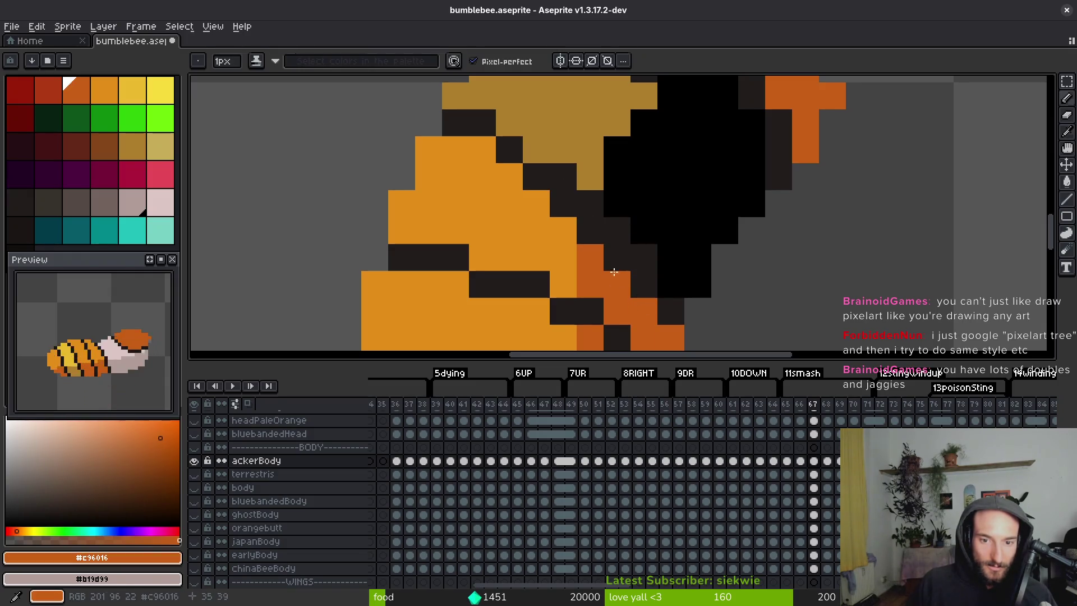
click(588, 229)
alt+click(563, 230)
scroll(605, 290, down, 5)
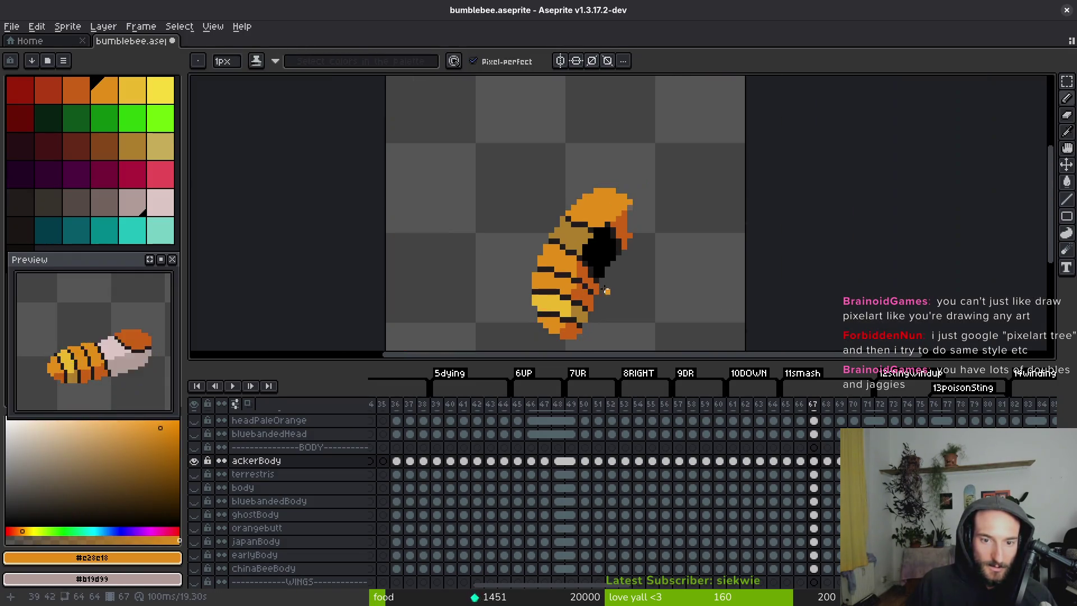
scroll(606, 290, up, 5)
alt+click(577, 294)
click(600, 307)
Repaint the head pixels in orange and dark-orange shading.
scroll(606, 274, down, 5)
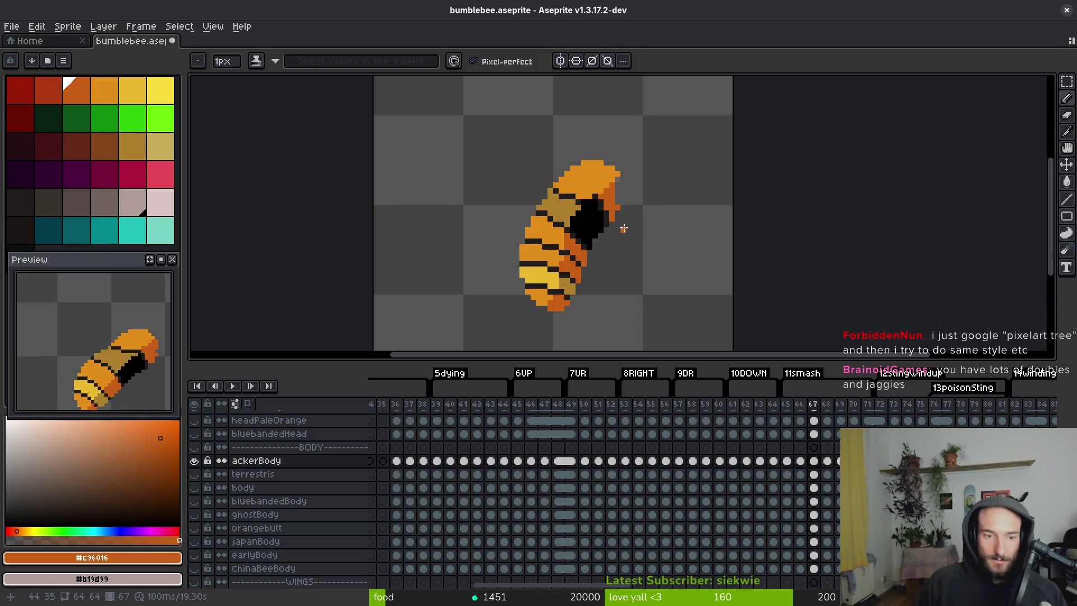
scroll(598, 229, up, 5)
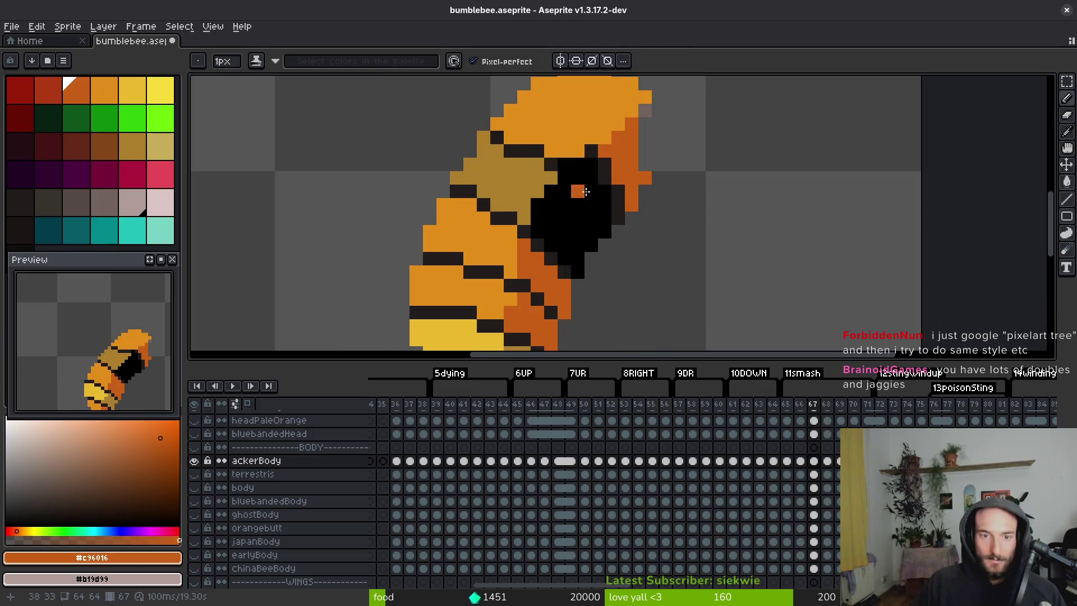
alt+click(561, 194)
mouse_move(560, 156)
mouse_down()
mouse_move(572, 212)
mouse_move(648, 166)
mouse_up()
scroll(572, 209, up, 2)
alt+click(642, 112)
mouse_move(645, 128)
mouse_down()
mouse_move(632, 152)
mouse_move(567, 180)
mouse_up()
click(631, 231)
alt+click(654, 236)
drag(625, 238, 599, 210)
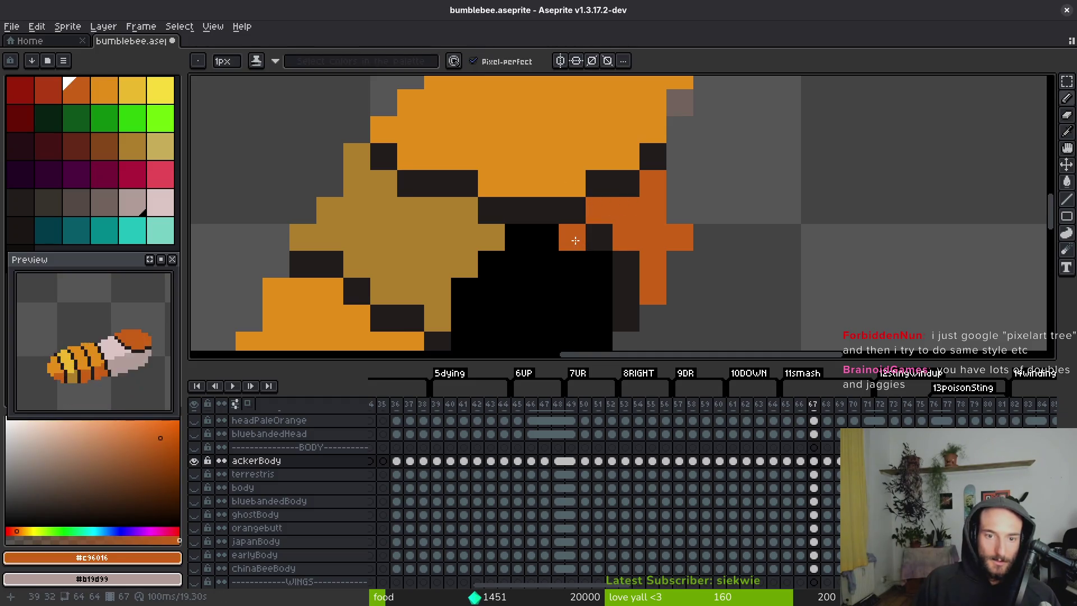
Bucket-fill the dark column dark orange and the tan face regions pale pink.
key(g)
click(626, 291)
click(580, 289)
scroll(561, 282, down, 2)
scroll(544, 281, up, 2)
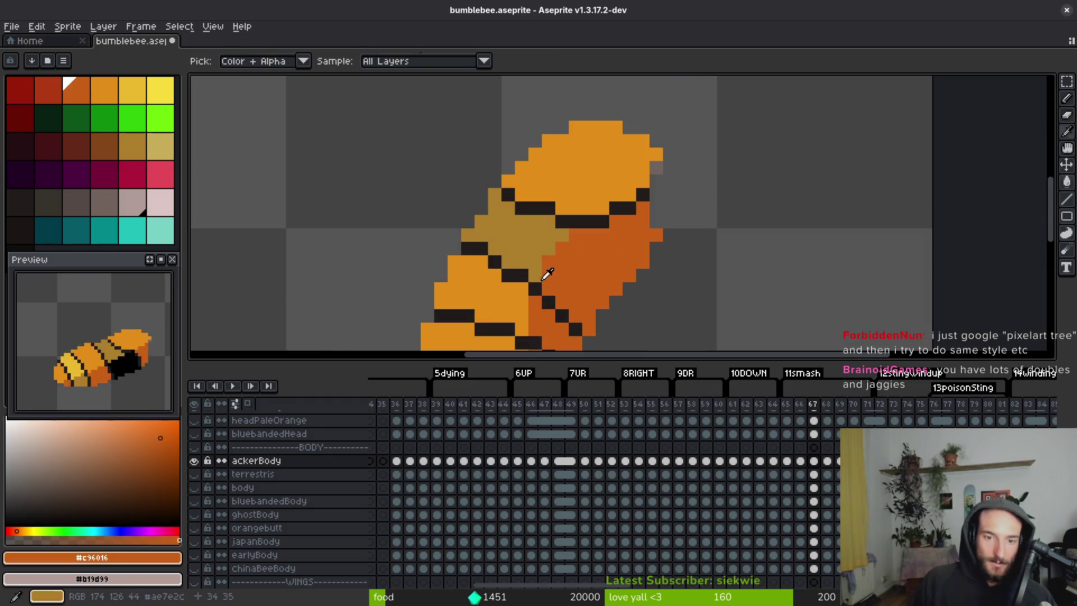
alt+click(534, 207)
click(539, 241)
click(577, 278)
scroll(634, 283, down, 2)
Step through frames 68 to 71 and settle on frame 68.
key(Right)
key(Left)
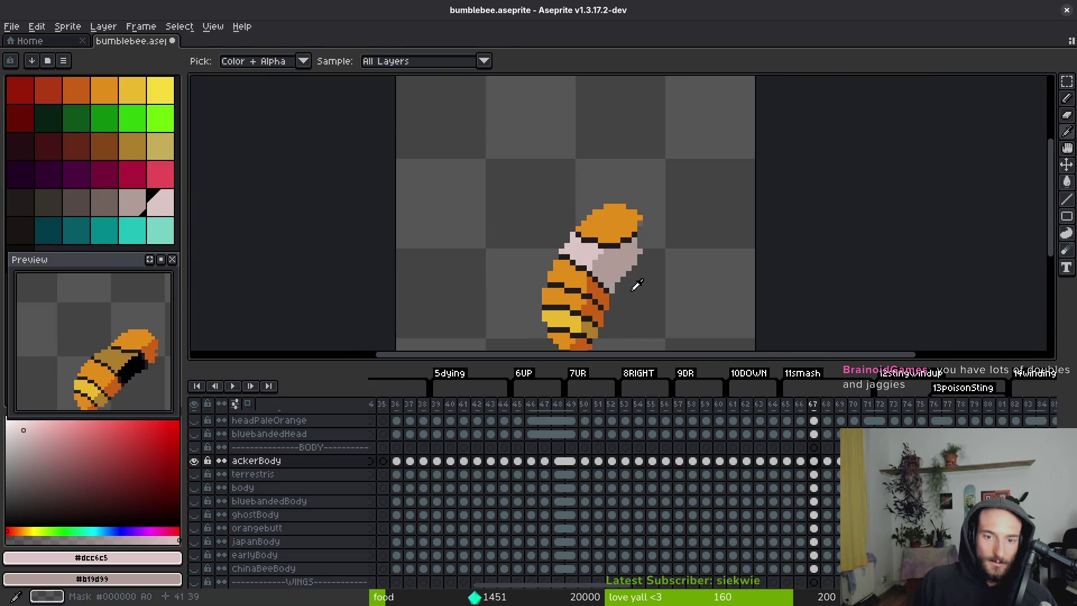
key(Right)
drag(636, 284, 609, 209)
key(Right)
key(alt)
key(Right)
key(Left)
key(alt)
key(Right)
key(Right)
key(Left)
key(Left)
key(Left)
scroll(522, 275, up, 2)
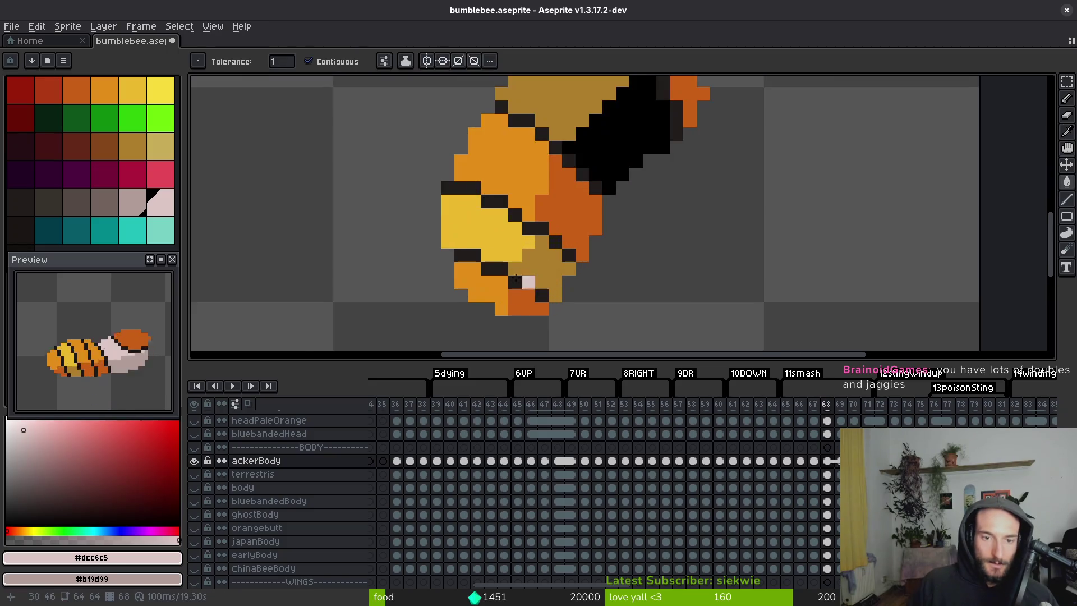
Eyedrop the dark colour and pencil a dark outline along frame 68's yellow stripe.
alt+click(493, 229)
key(Right)
key(Left)
key(b)
mouse_move(452, 184)
mouse_down()
mouse_move(483, 185)
mouse_move(559, 237)
mouse_up()
Tidy the neighbouring pixels with dark-orange and lighter orange.
alt+click(573, 239)
click(546, 212)
alt+click(524, 173)
mouse_move(480, 171)
mouse_down()
mouse_move(457, 171)
mouse_move(485, 189)
mouse_up()
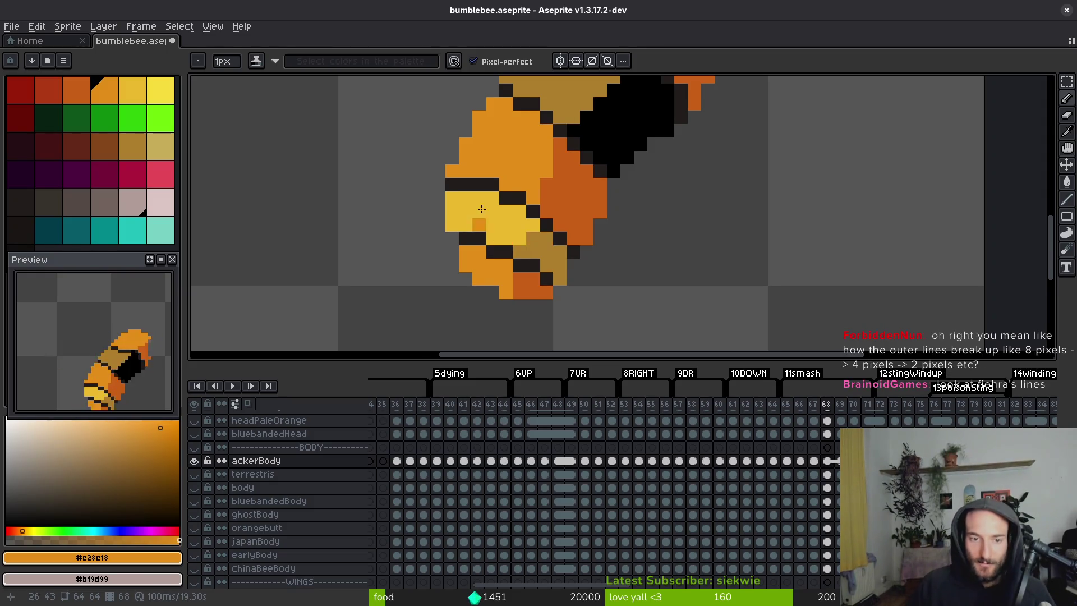
Sketch a curved light-orange motion arc to the left of the bee in frame 68.
scroll(469, 212, left, 2)
mouse_move(360, 184)
mouse_down()
mouse_move(424, 196)
mouse_move(386, 196)
mouse_up()
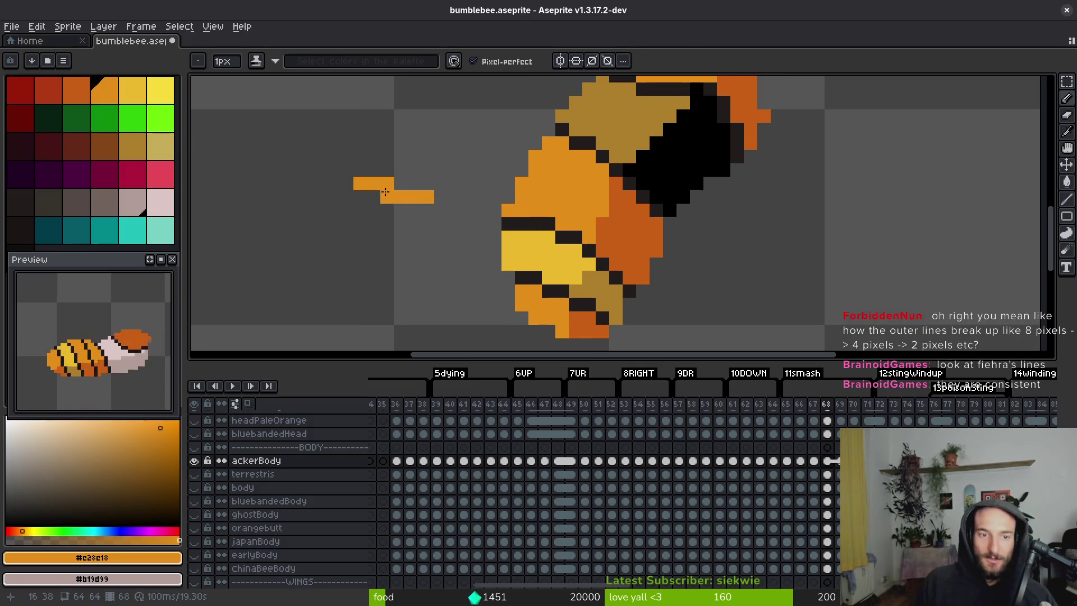
drag(307, 210, 471, 308)
mouse_move(573, 107)
mouse_down()
mouse_move(399, 192)
mouse_move(392, 264)
mouse_move(418, 324)
mouse_up()
drag(459, 160, 425, 174)
scroll(430, 174, down, 4)
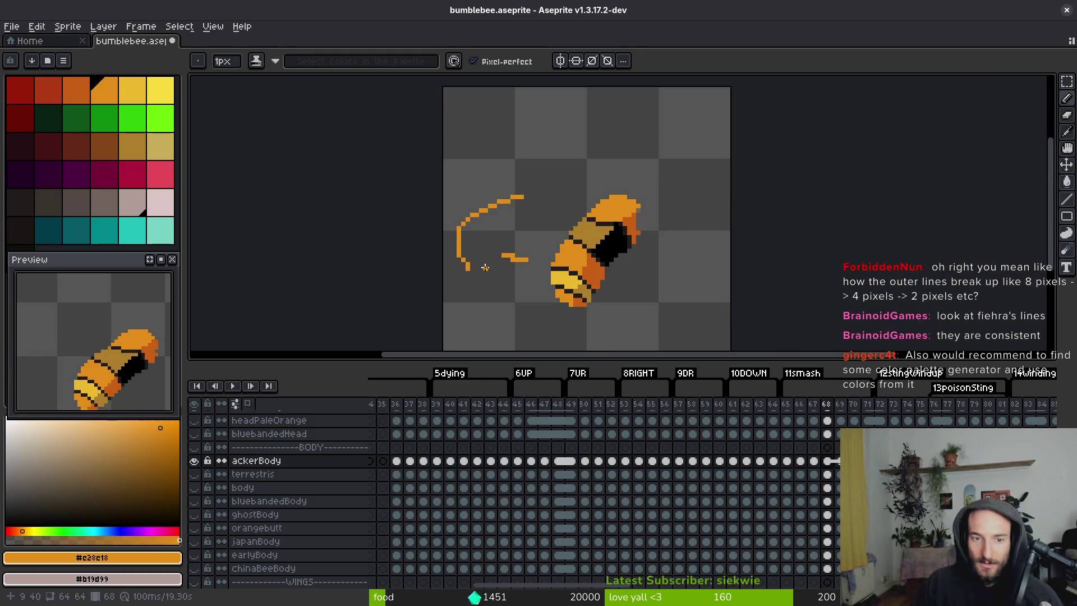
scroll(511, 257, down, 1)
scroll(531, 230, up, 1)
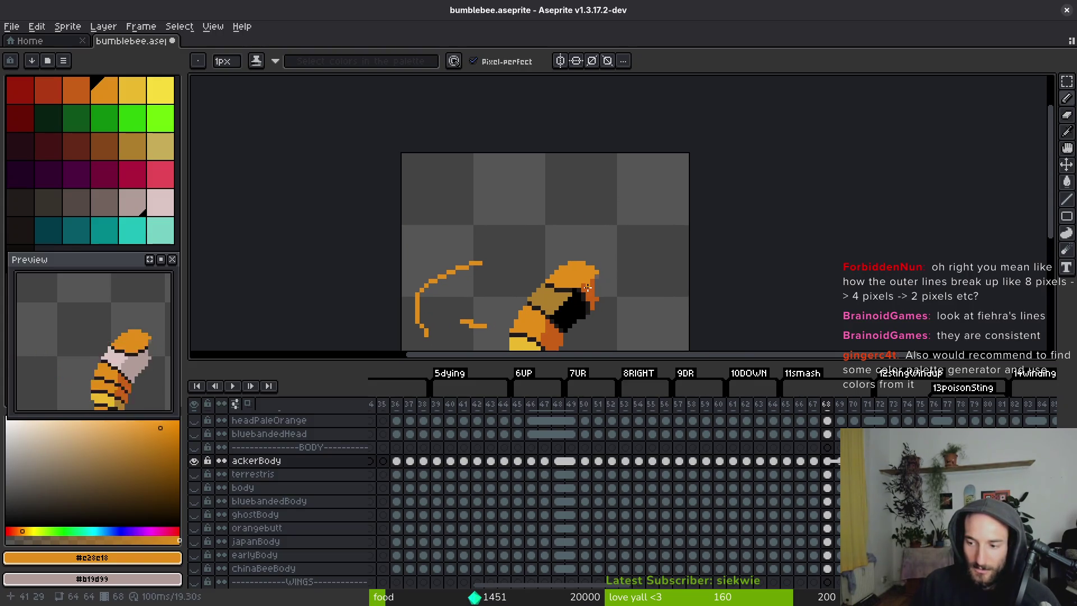
scroll(556, 278, down, 1)
scroll(560, 269, up, 1)
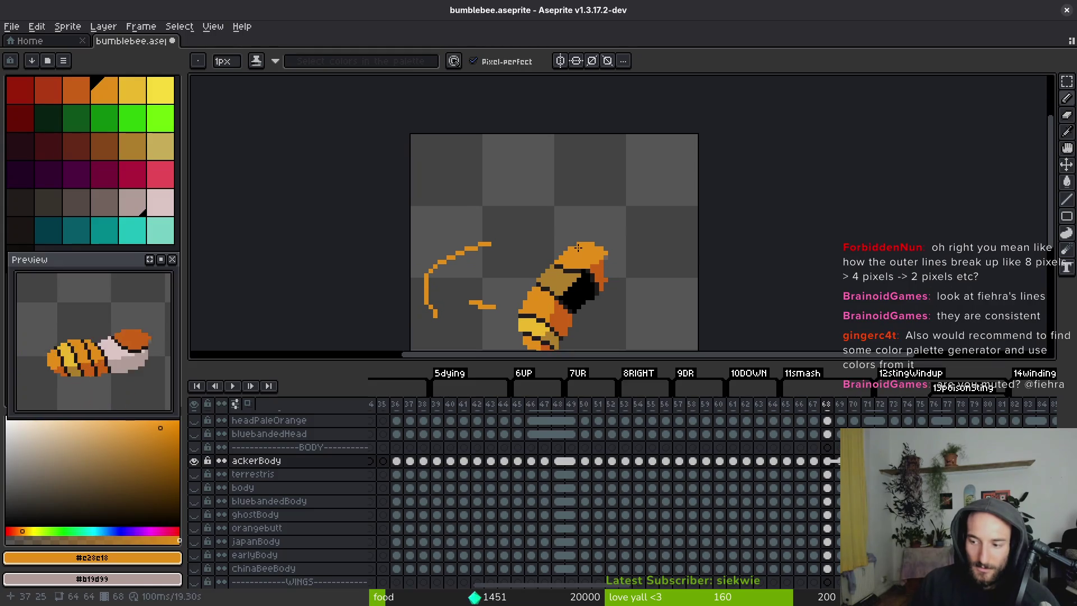
key(alt+Tab)
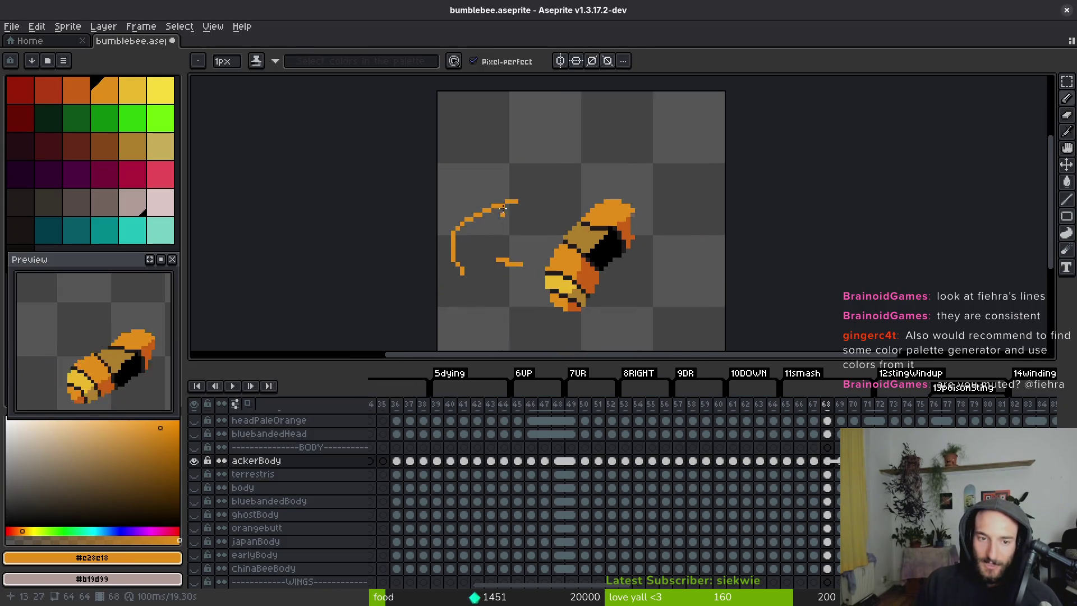
scroll(533, 219, up, 1)
Add short orange streaks above the arc and the bee, then delete a stray corner pixel.
drag(465, 161, 527, 170)
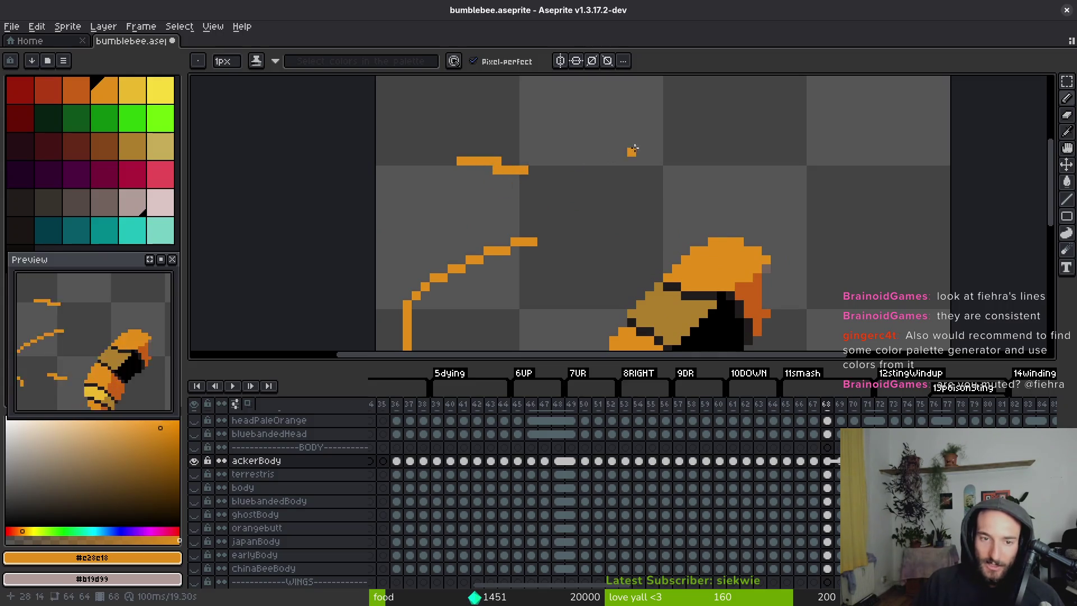
scroll(631, 150, right, 3)
scroll(630, 150, up, 2)
drag(683, 132, 646, 162)
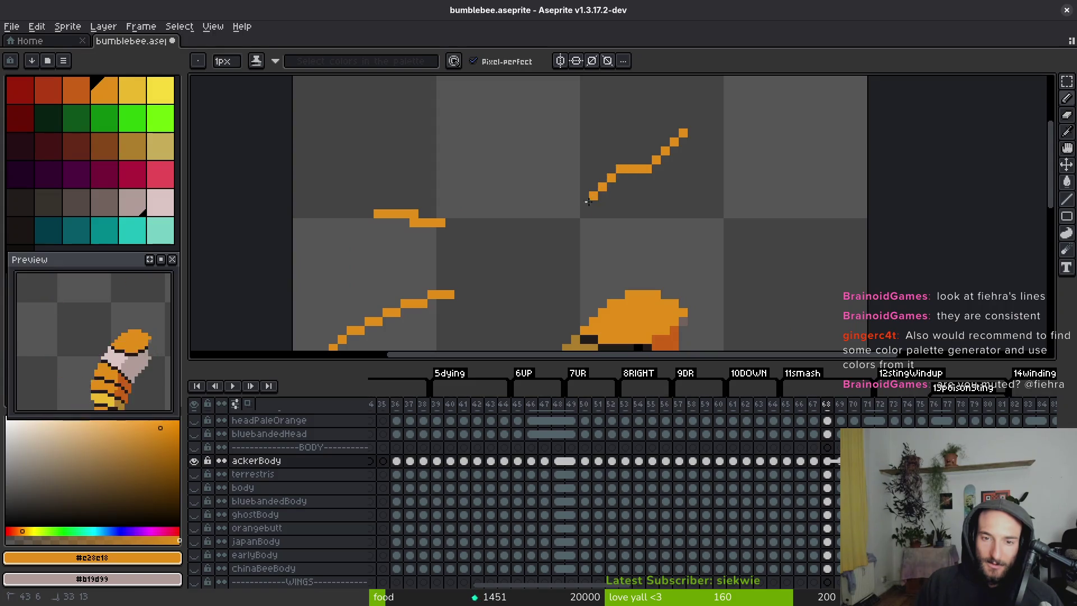
click(616, 165)
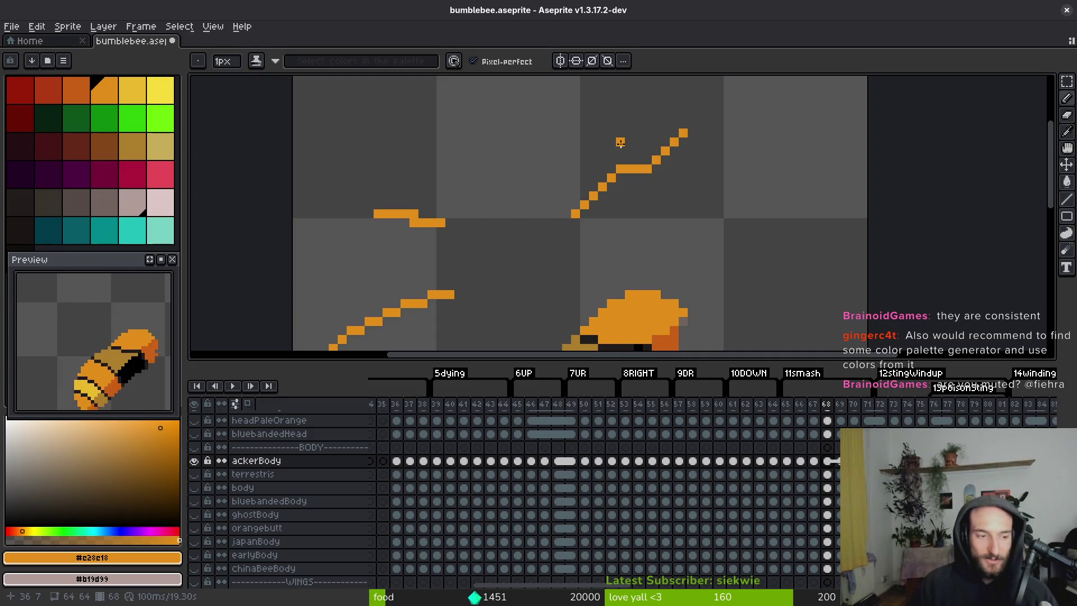
scroll(524, 241, up, 4)
Enlarge the eraser to an 11px round brush and erase the orange motion strokes.
key(plus)
key(plus)
key(plus)
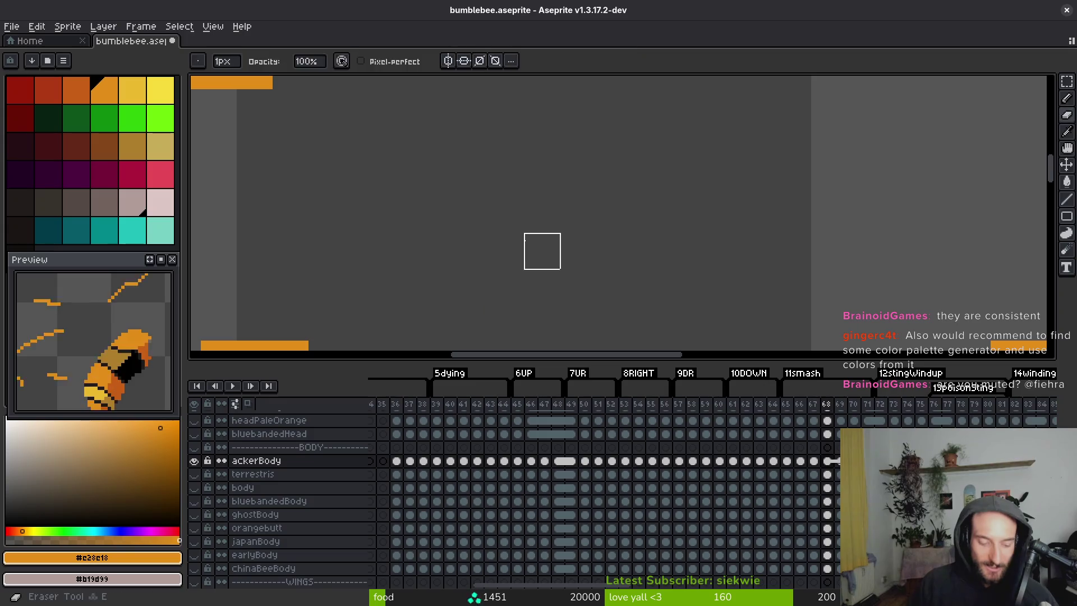
scroll(517, 241, down, 8)
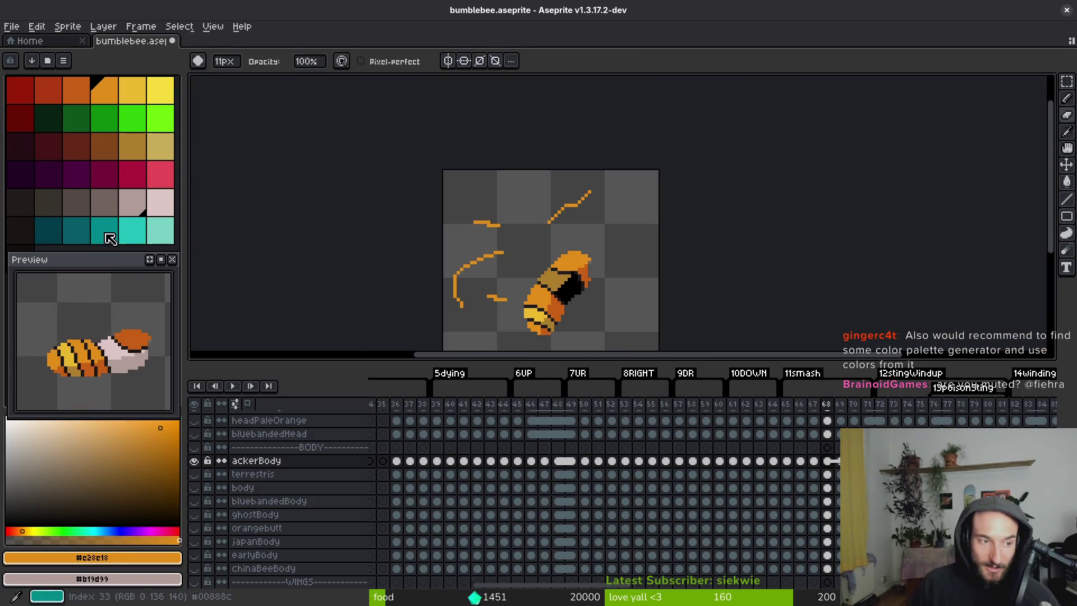
mouse_move(452, 292)
mouse_down()
mouse_move(486, 298)
mouse_move(437, 284)
mouse_move(579, 198)
mouse_up()
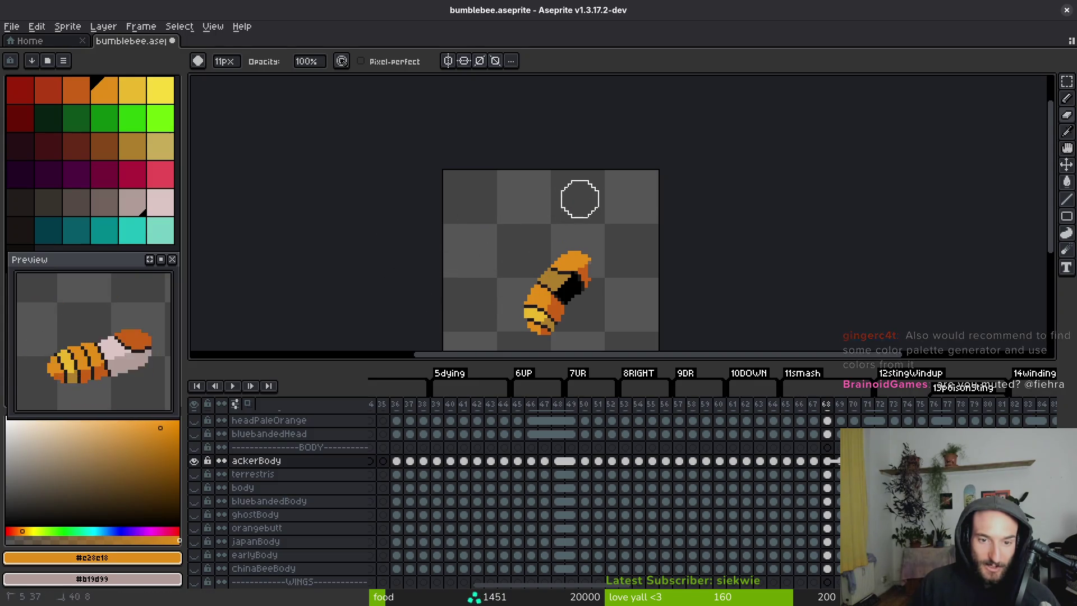
key(ctrl)
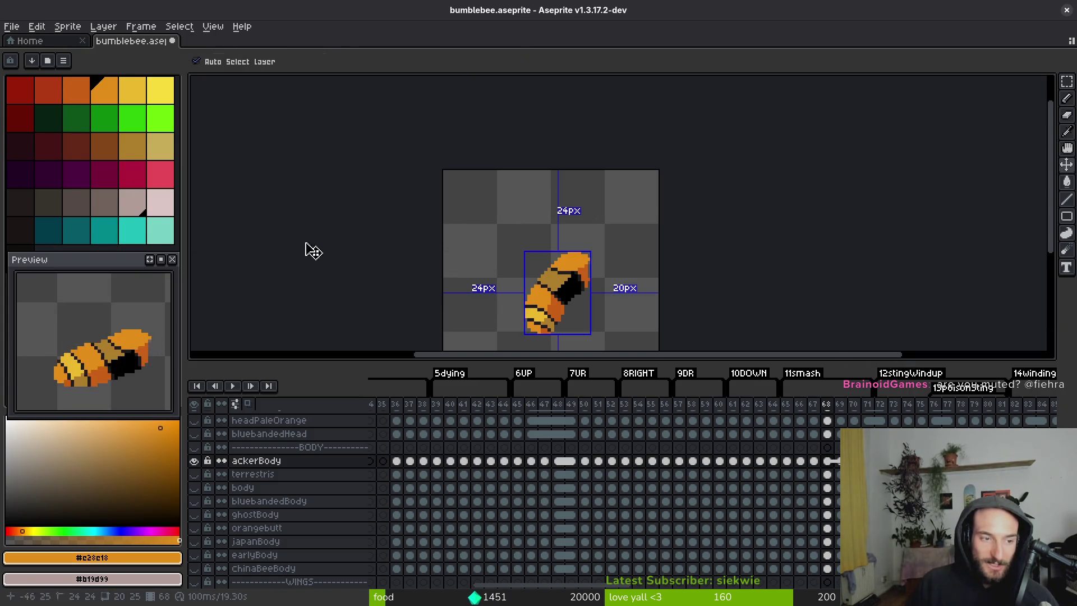
scroll(516, 252, up, 4)
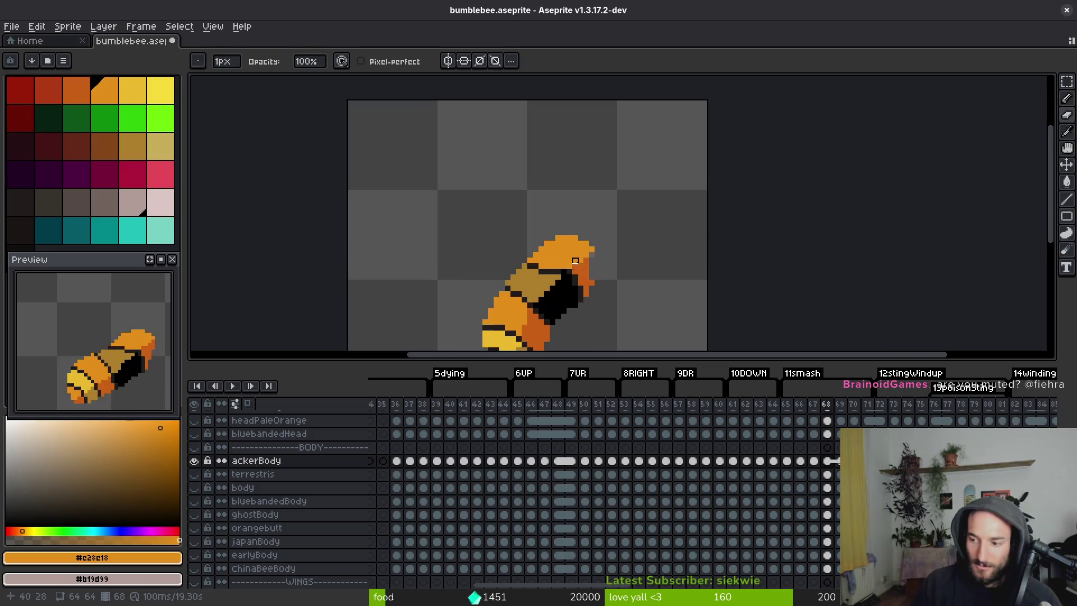
Sample the dark outline colour and draw a dark diagonal line above the bee's head.
key(alt)
alt+click(513, 227)
scroll(504, 224, down, 3)
scroll(463, 216, up, 3)
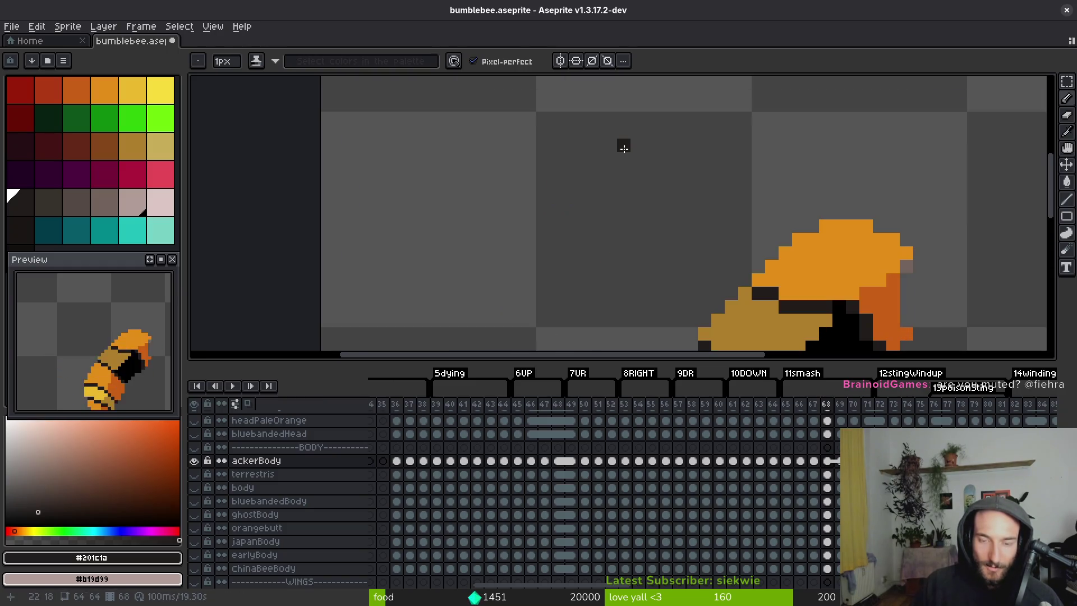
drag(663, 145, 634, 179)
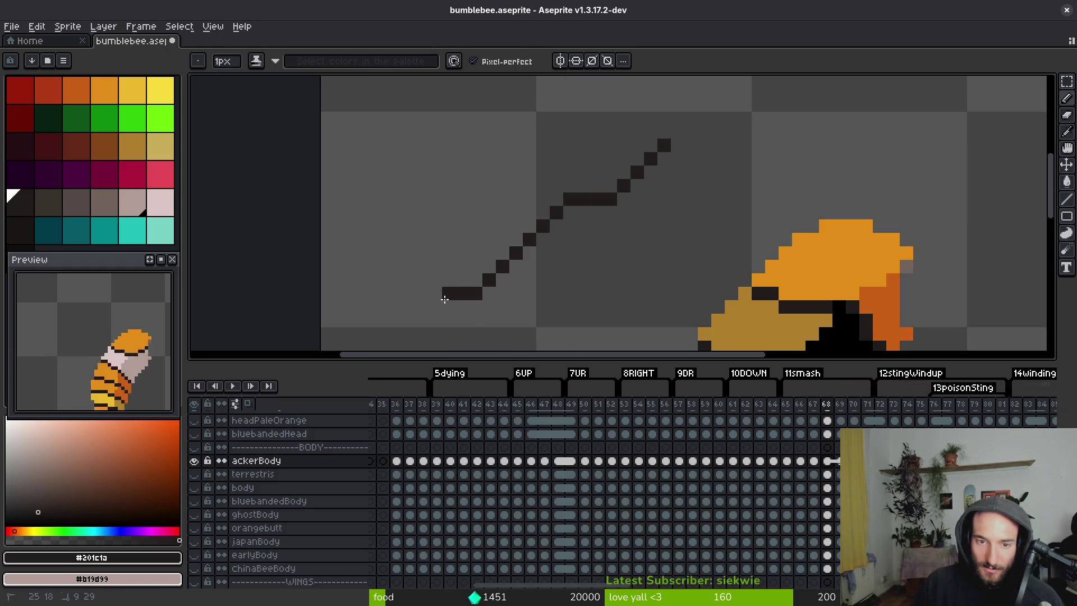
scroll(504, 202, up, 4)
Draw a short dark stroke at upper left, adjusting its top pixels with several undos.
drag(358, 261, 412, 232)
click(439, 231)
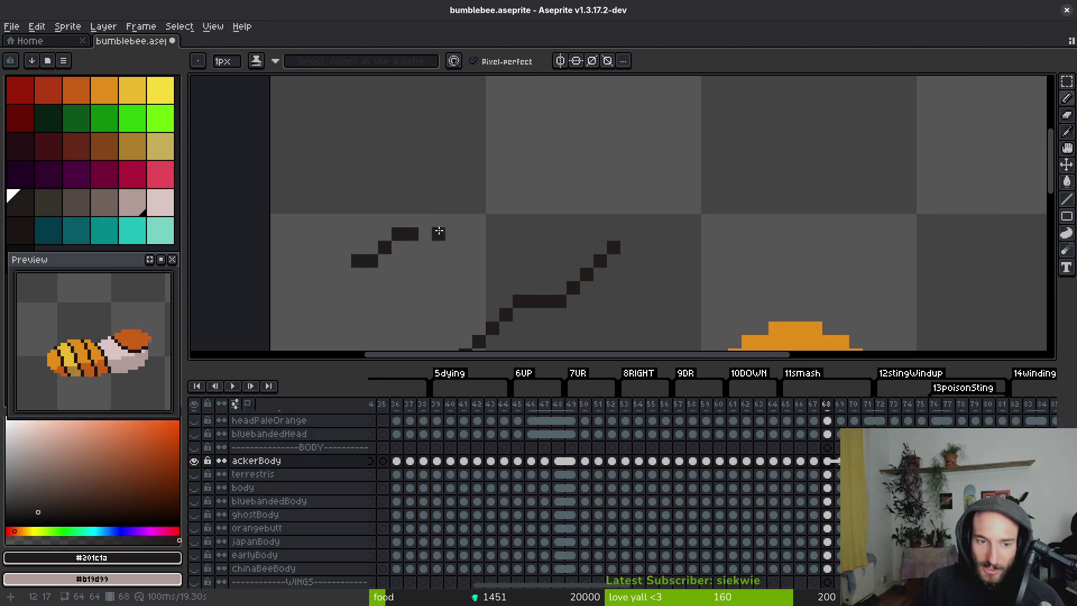
key(ctrl+z)
click(435, 223)
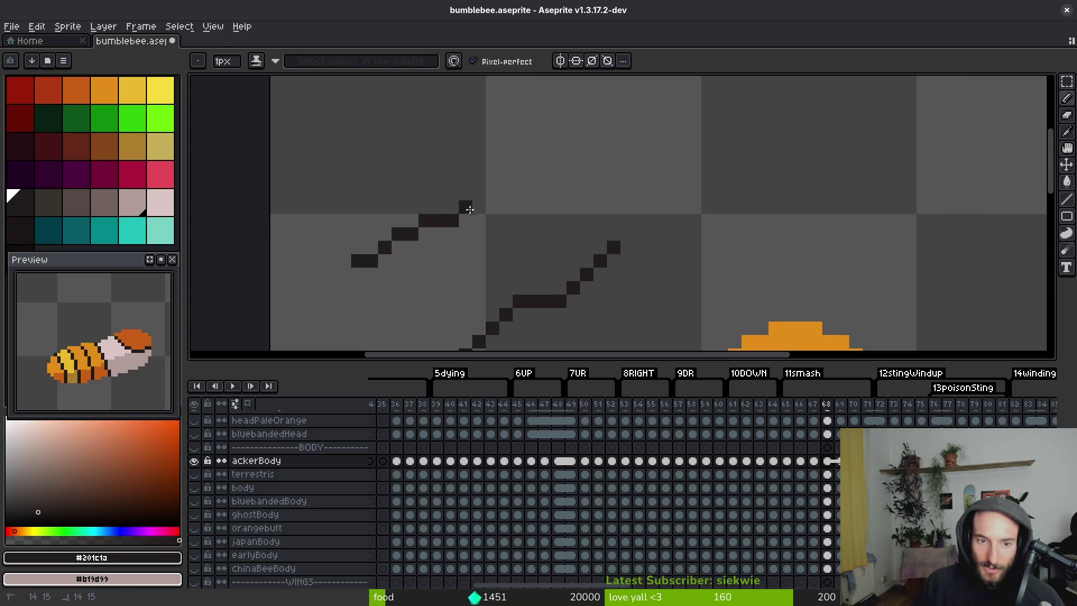
click(481, 206)
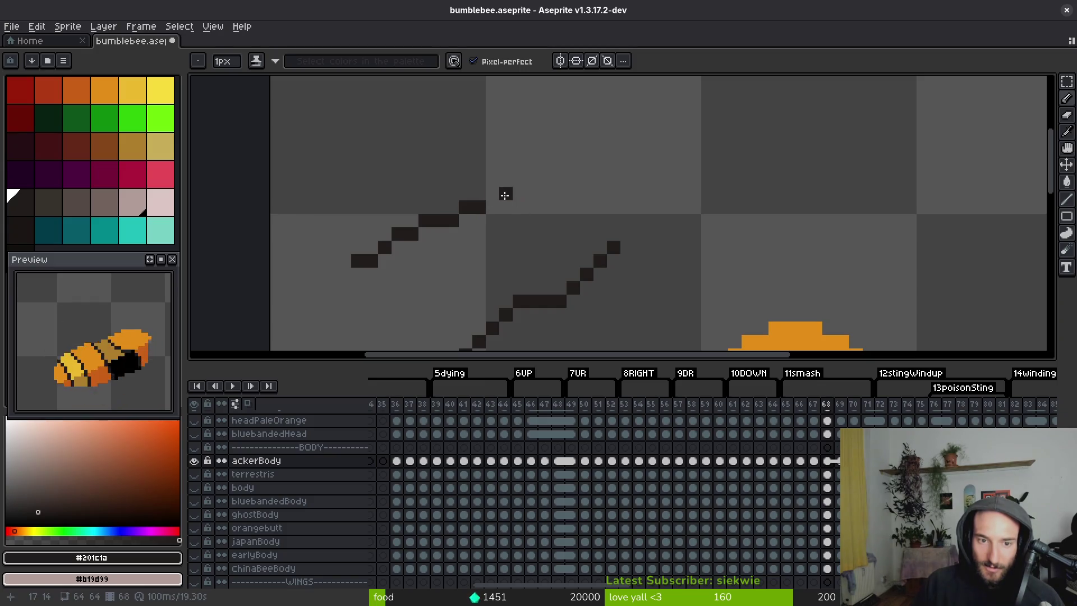
key(ctrl+z)
key(ctrl+z)
key(ctrl+z)
click(550, 167)
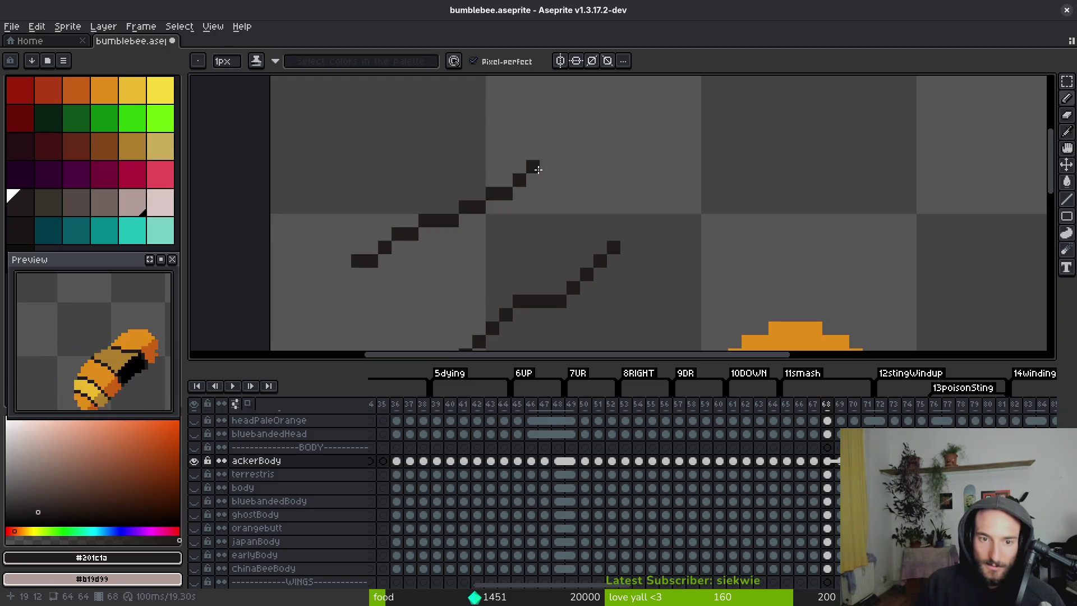
shift+click(563, 166)
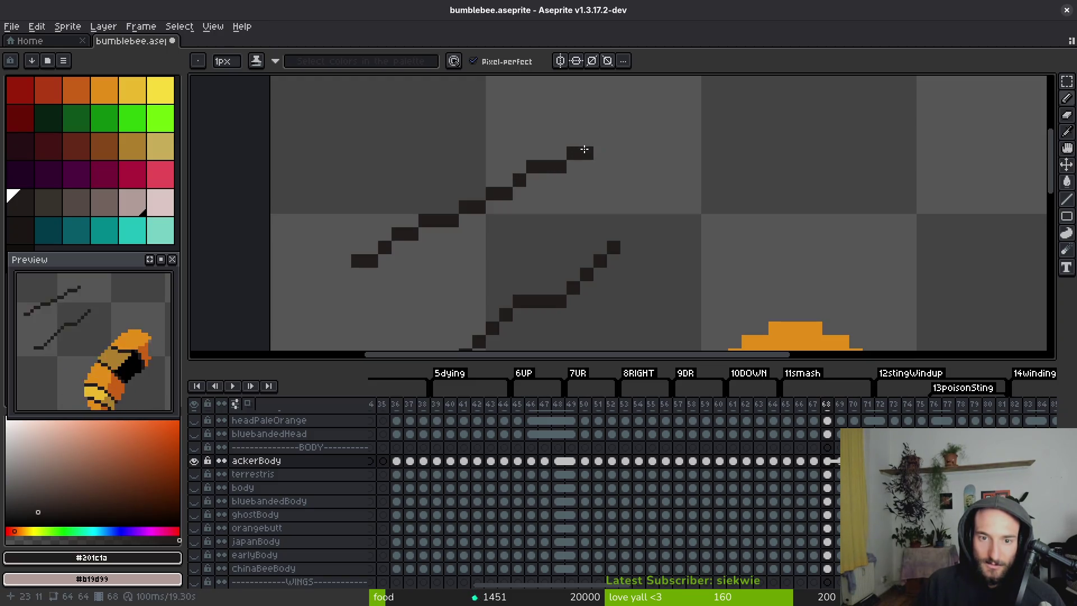
click(614, 140)
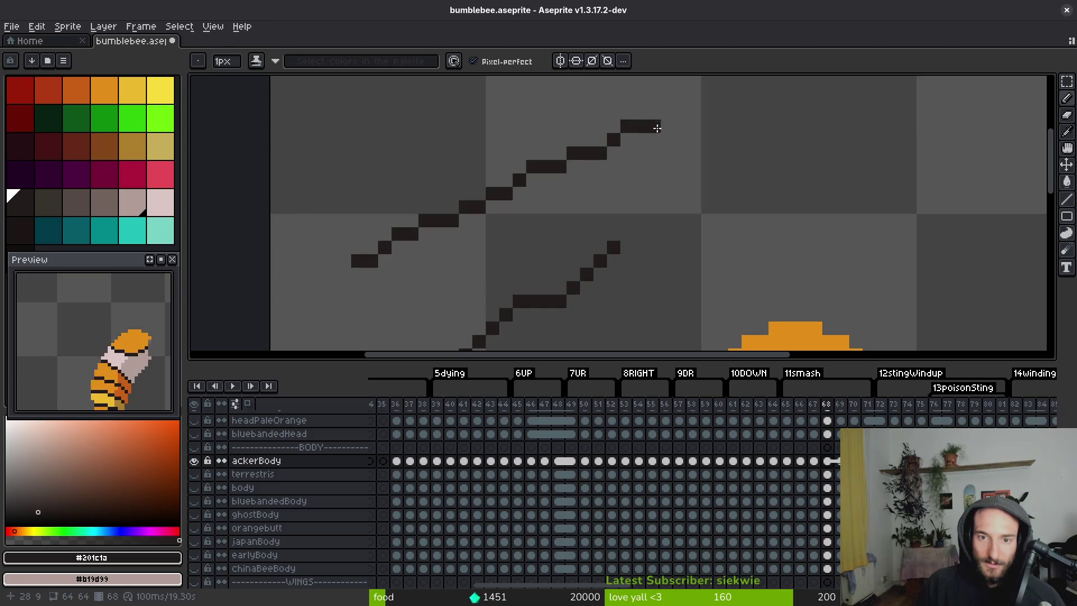
key(ctrl+z)
scroll(656, 126, down, 3)
scroll(584, 240, up, 3)
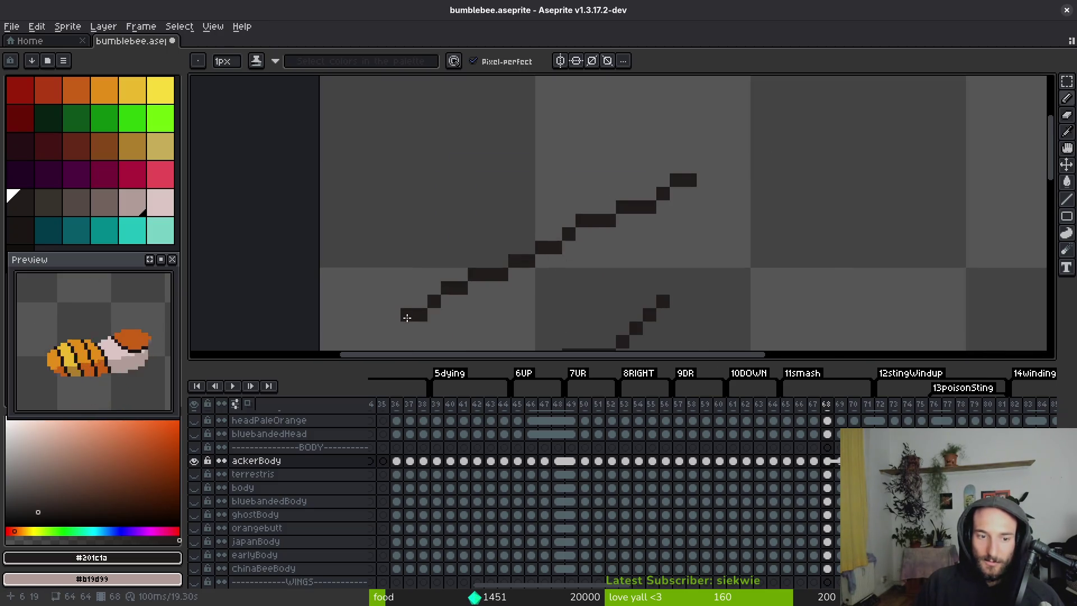
Draw a long bright-green diagonal test line, then undo it and the dark line's extension.
key(z)
mouse_move(404, 316)
mouse_down()
mouse_move(664, 168)
mouse_move(846, 98)
mouse_move(515, 210)
mouse_move(817, 130)
mouse_move(690, 180)
mouse_up()
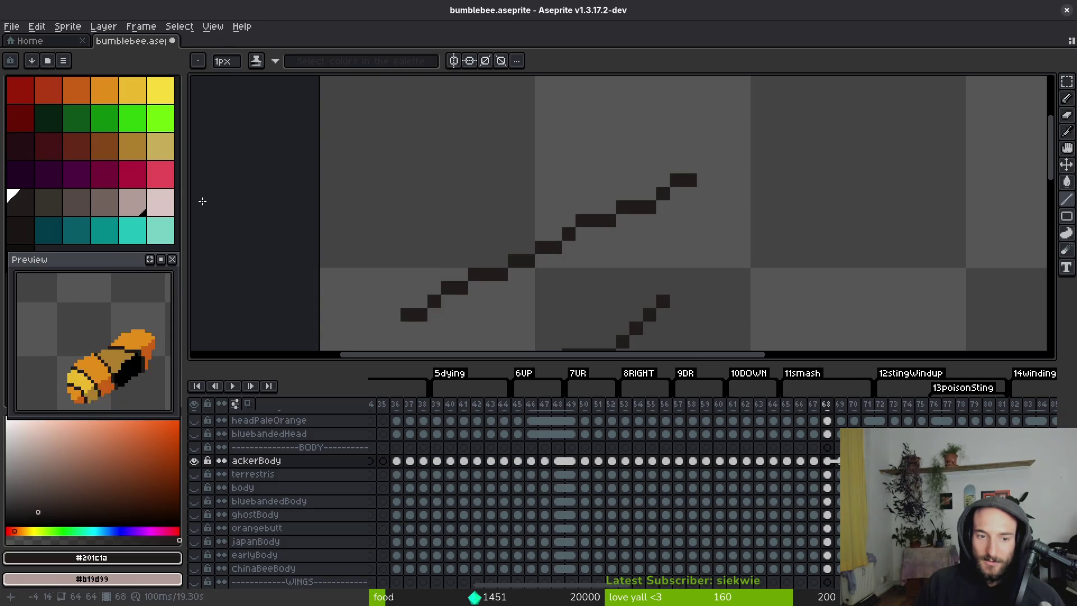
click(161, 117)
mouse_move(408, 315)
mouse_down()
mouse_move(774, 168)
mouse_move(837, 101)
mouse_up()
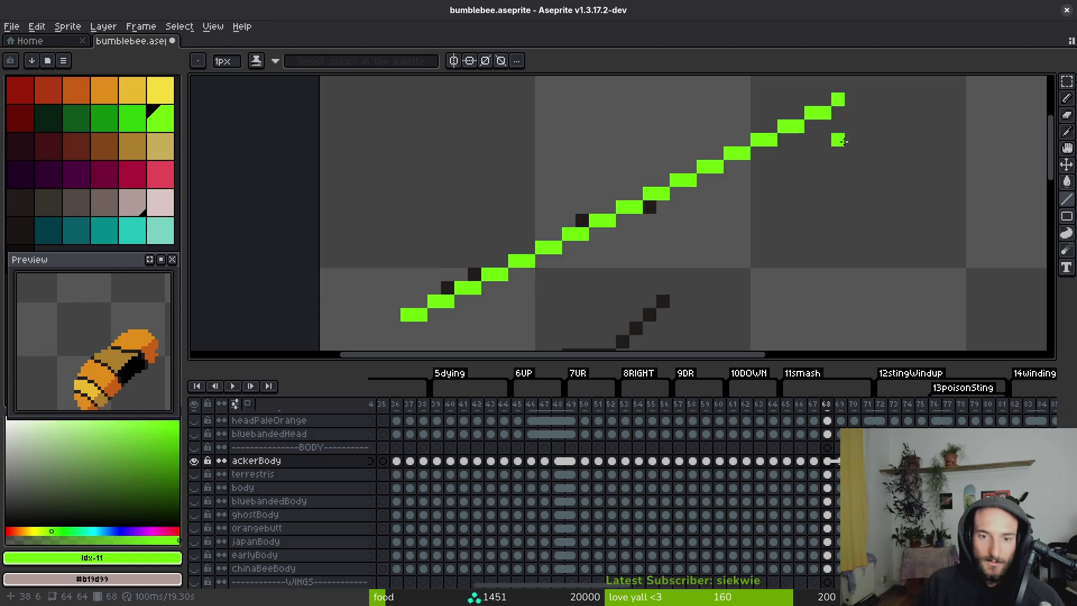
scroll(698, 310, down, 5)
key(ctrl+z)
scroll(661, 284, up, 1)
key(ctrl+z)
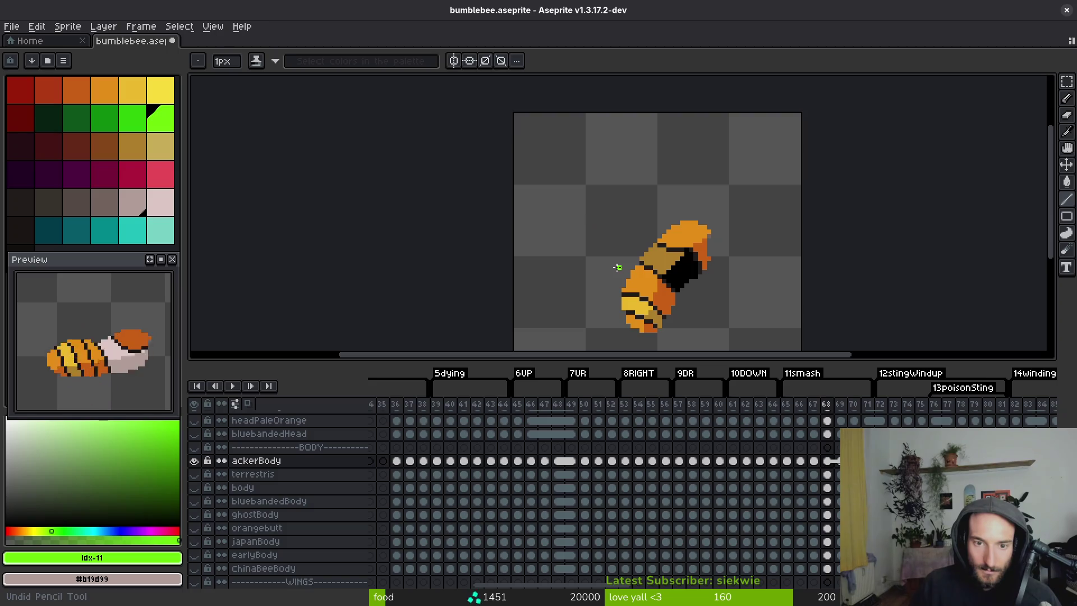
Undo the erasing to restore the orange strokes and eyedrop the dark outline colour from frame 67.
key(ctrl+z)
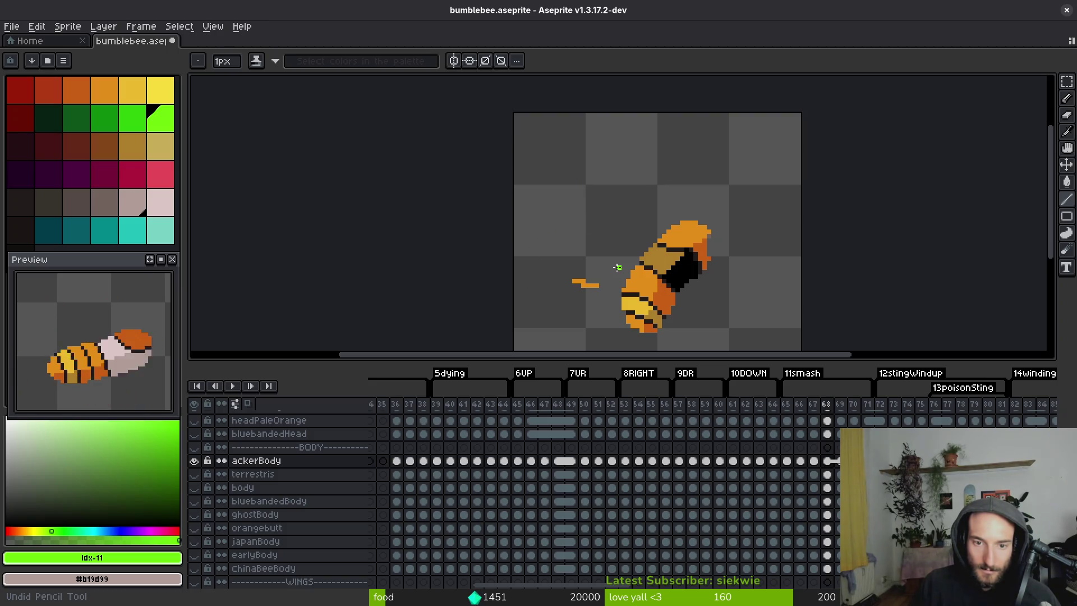
drag(617, 267, 592, 225)
key(comma)
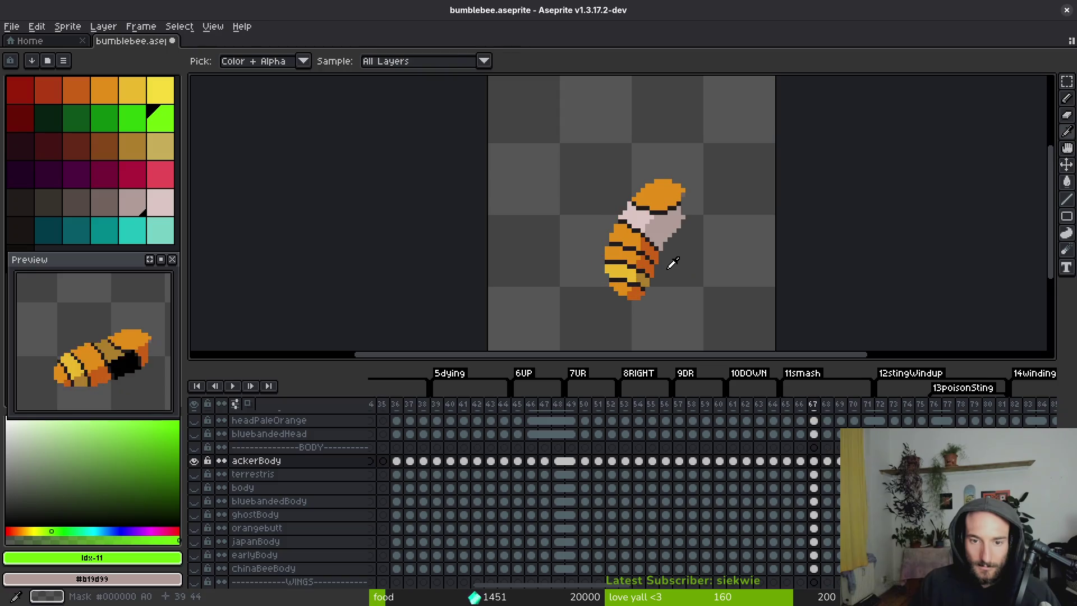
scroll(597, 246, up, 5)
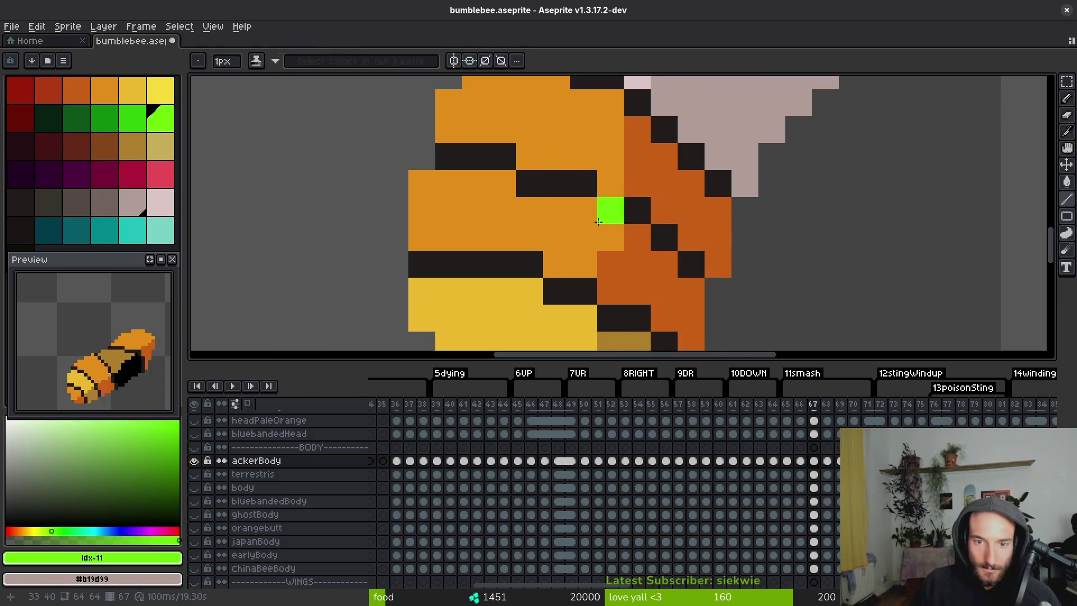
alt+click(601, 189)
key(period)
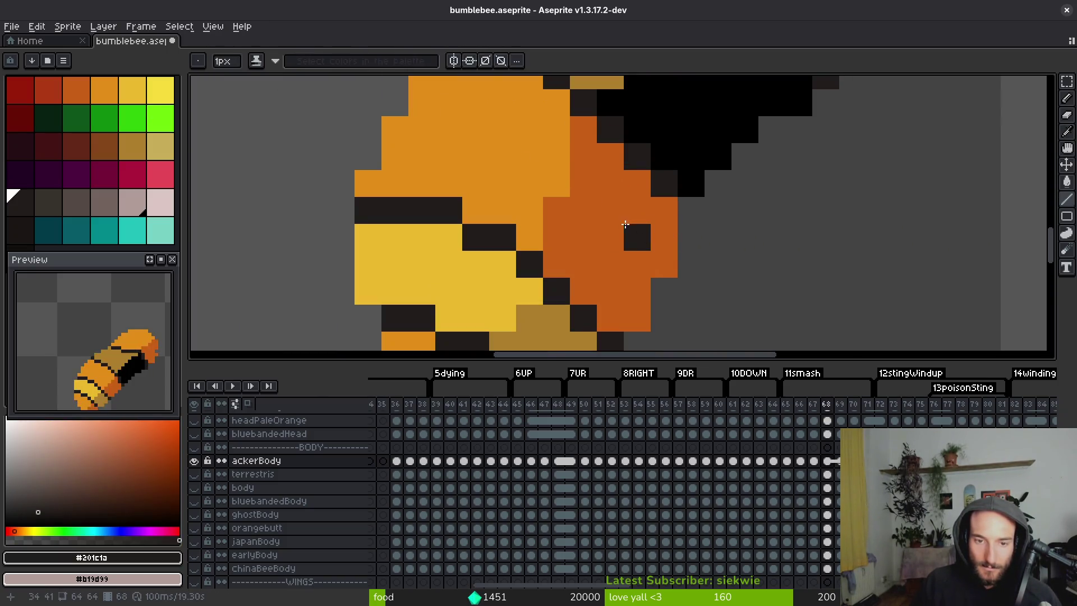
Compare frame 67 against frame 68 and frame the bee's upper body.
scroll(560, 225, down, 4)
key(comma)
key(period)
scroll(556, 222, up, 4)
drag(556, 222, 522, 278)
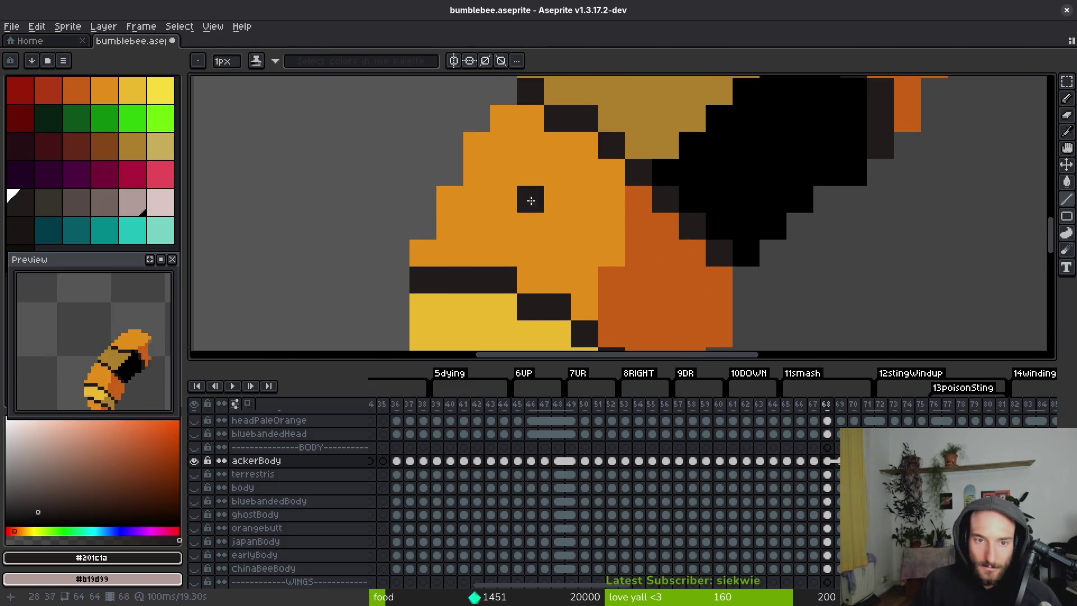
scroll(548, 215, right, 3)
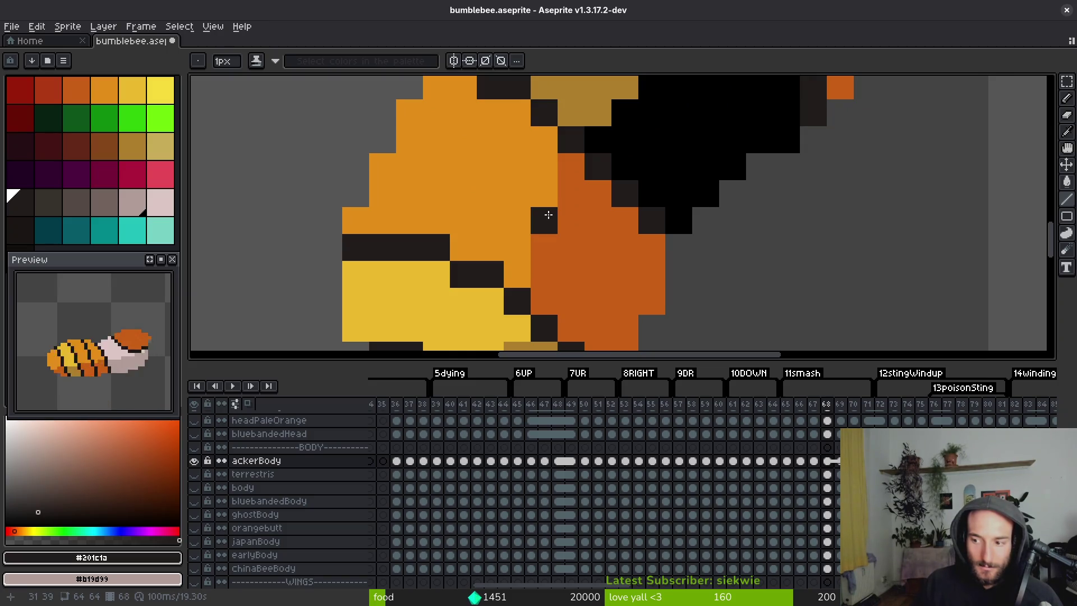
scroll(544, 194, up, 3)
scroll(544, 193, right, 4)
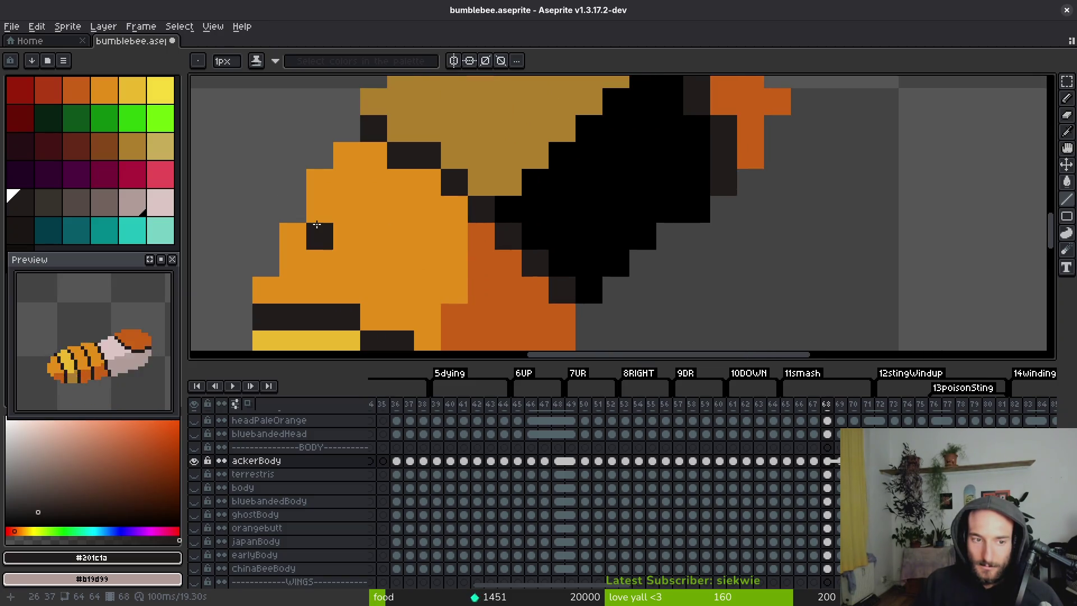
Draw a dark stripe across the orange body and a diagonal dark stripe along it.
mouse_move(320, 220)
mouse_down()
mouse_move(426, 238)
mouse_move(471, 261)
mouse_up()
click(454, 261)
scroll(452, 224, down, 5)
scroll(451, 225, right, 5)
click(378, 175)
click(405, 204)
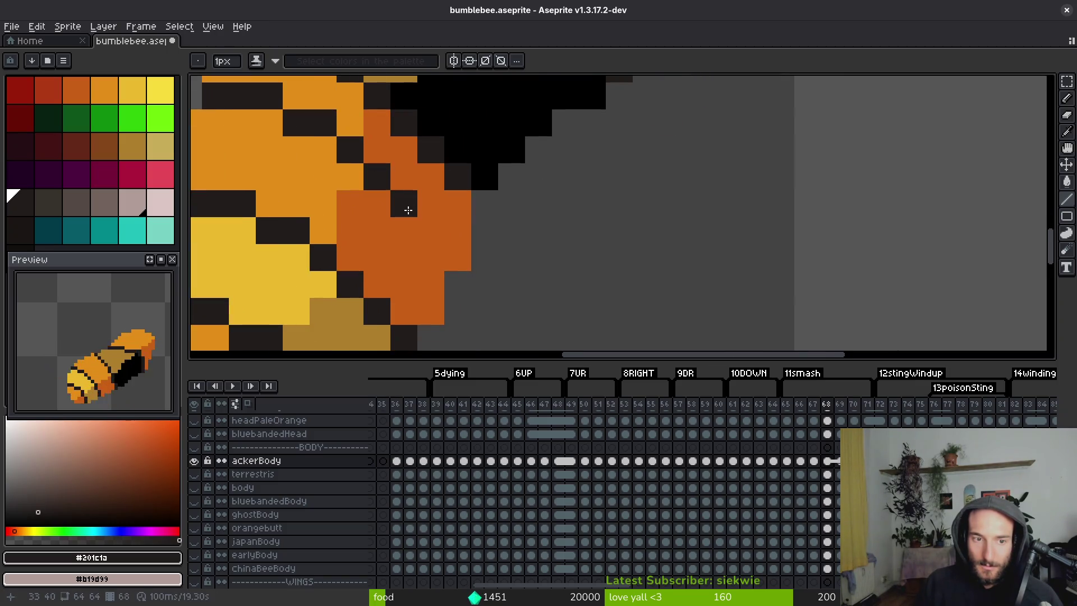
click(420, 230)
scroll(488, 264, down, 4)
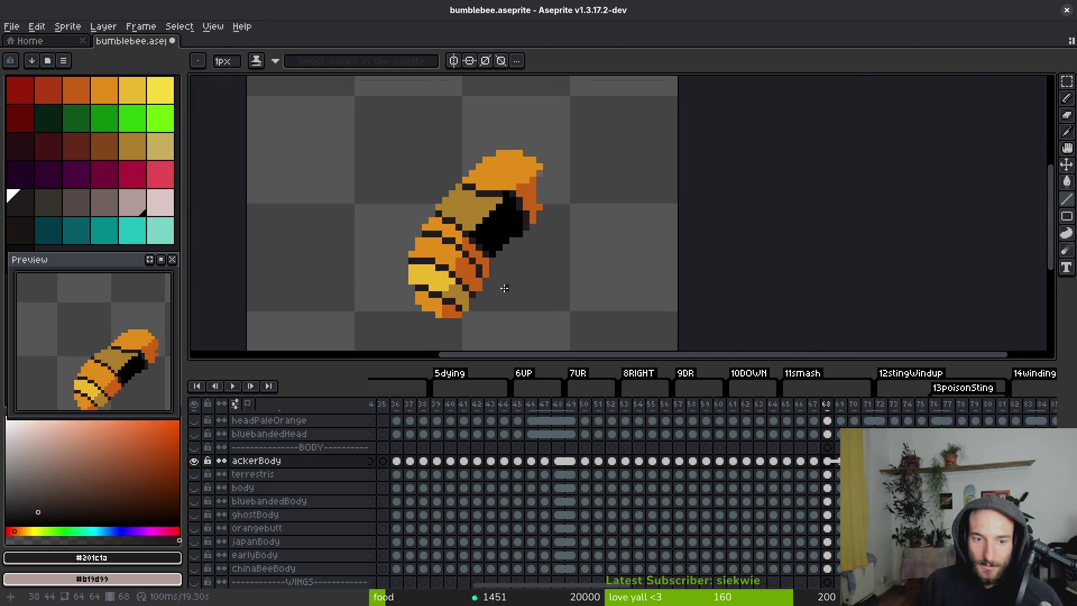
scroll(497, 283, up, 3)
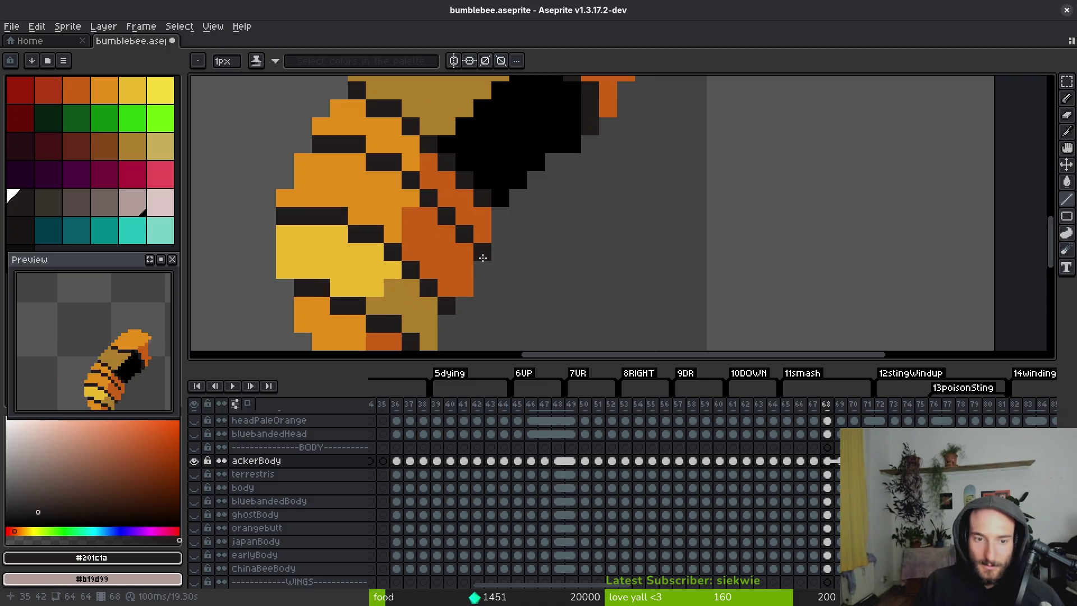
Add a dark orange pixel beside the body using colour sampled from it.
key(e)
scroll(482, 303, down, 3)
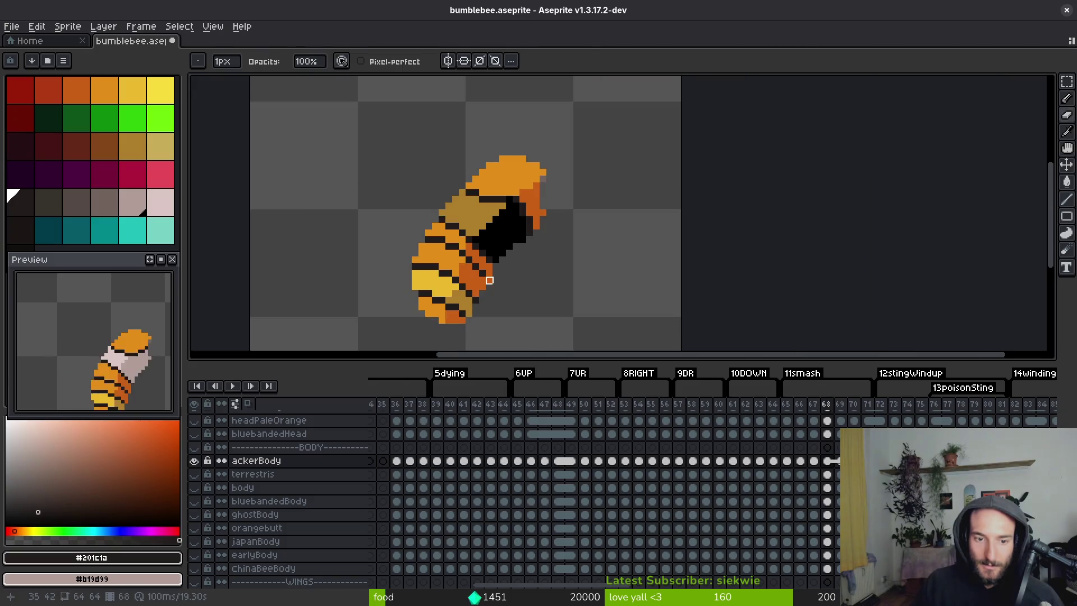
scroll(523, 300, down, 1)
scroll(517, 294, up, 3)
key(b)
alt+click(475, 271)
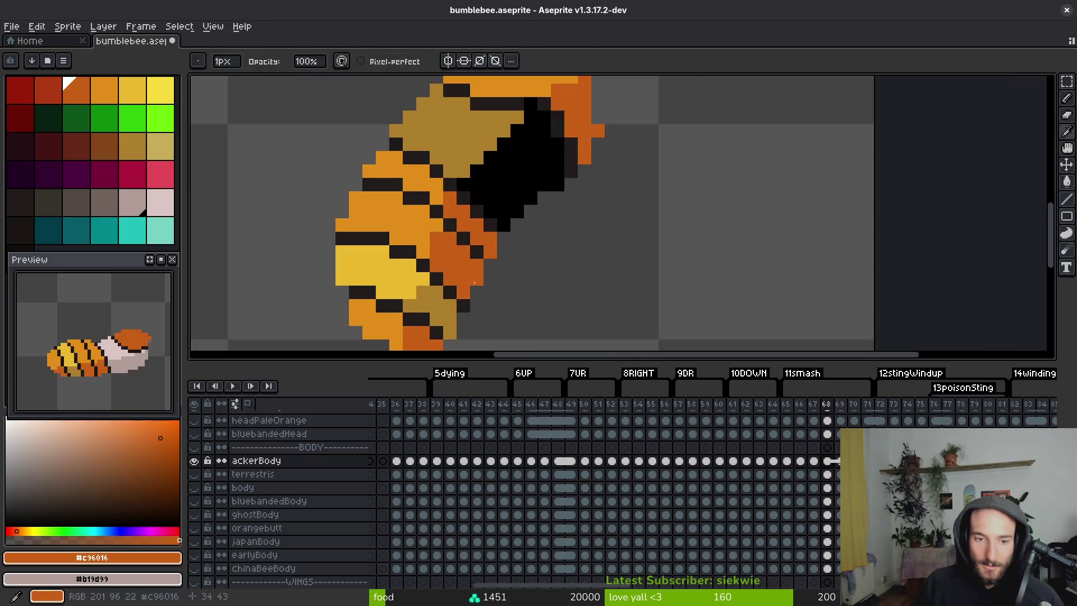
click(496, 291)
scroll(496, 291, down, 5)
scroll(459, 240, up, 4)
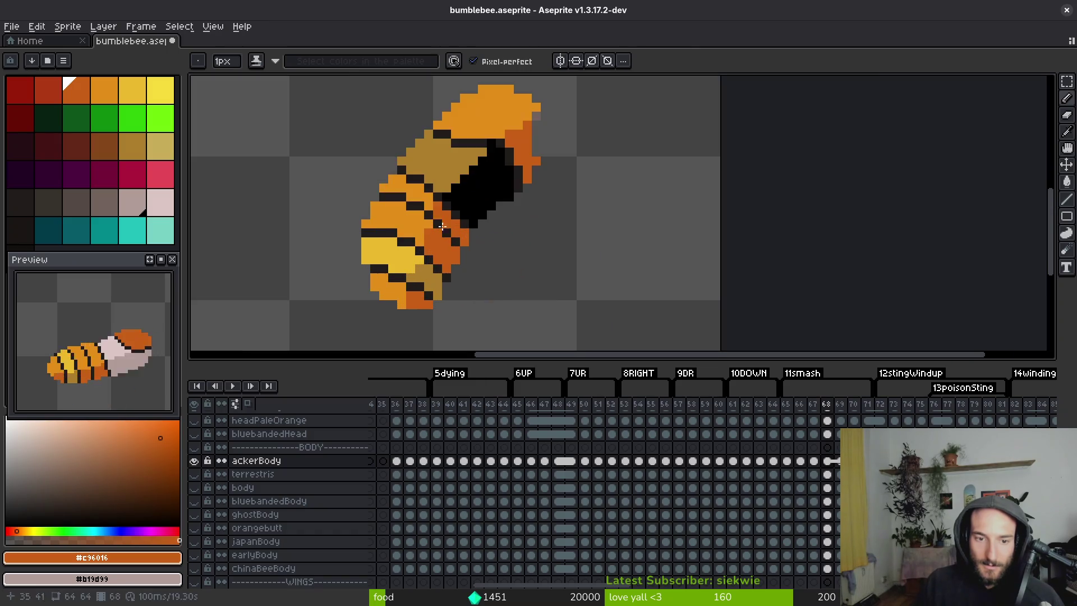
scroll(443, 199, up, 5)
Draw a dark diagonal line over the tan head, retouch its end with dark and light orange.
alt+click(328, 156)
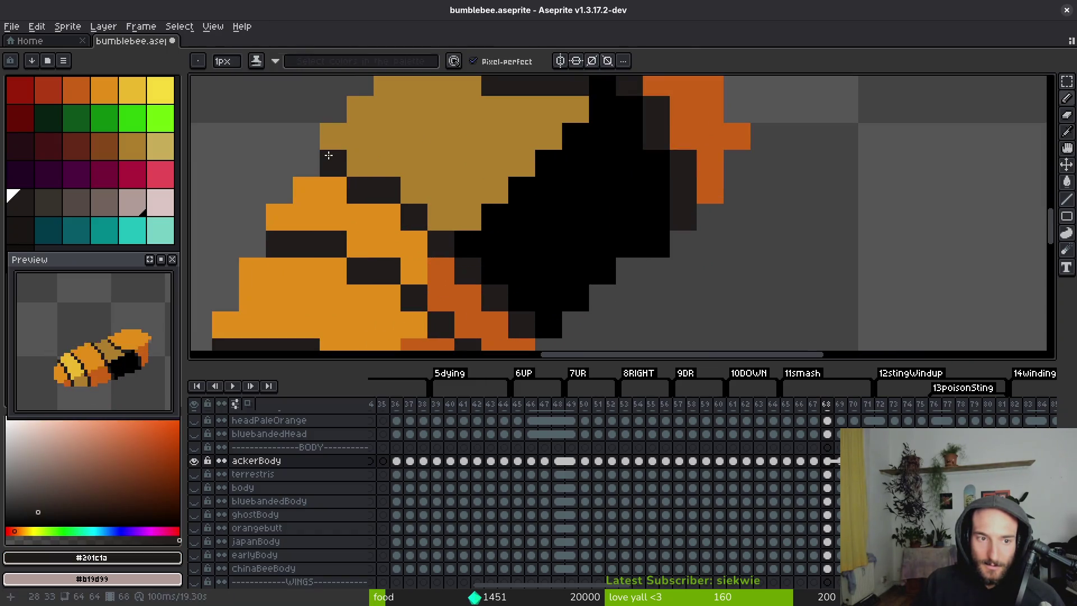
drag(361, 160, 476, 246)
click(519, 296)
alt+click(493, 313)
click(515, 325)
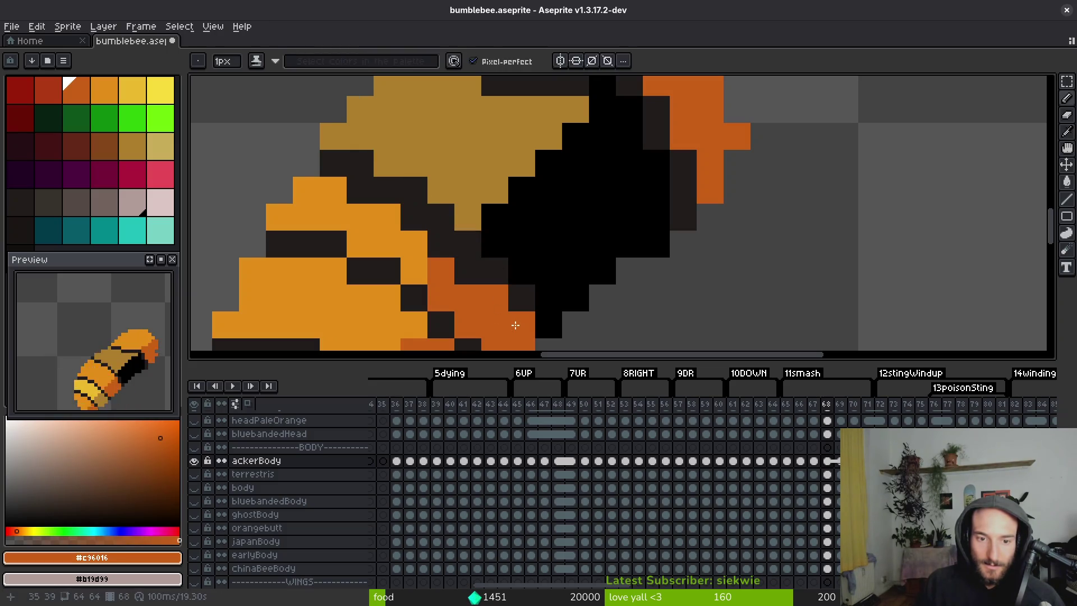
alt+click(415, 244)
click(433, 244)
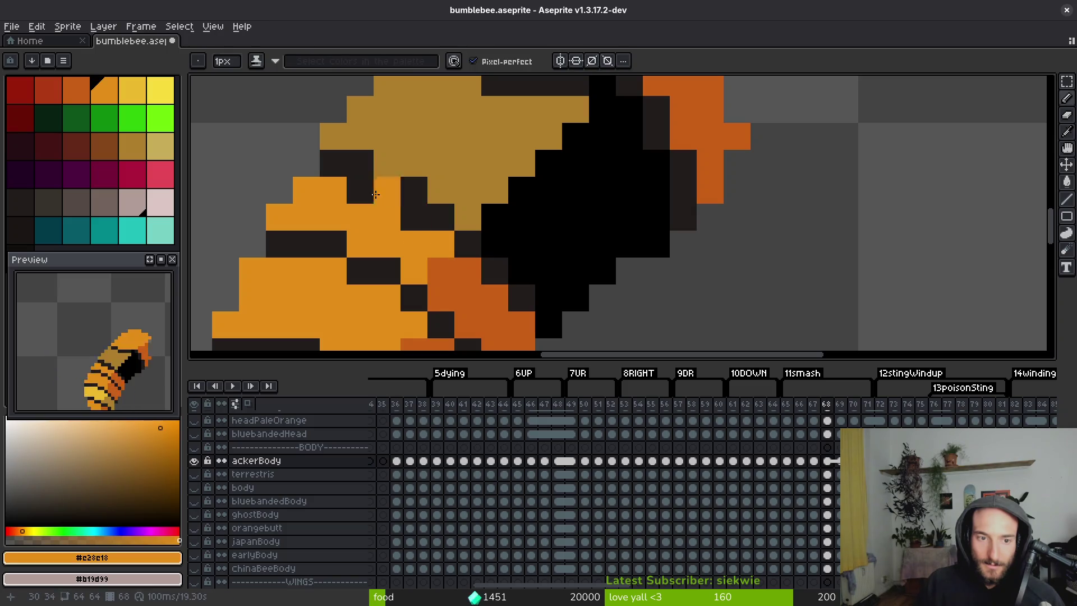
scroll(454, 255, down, 7)
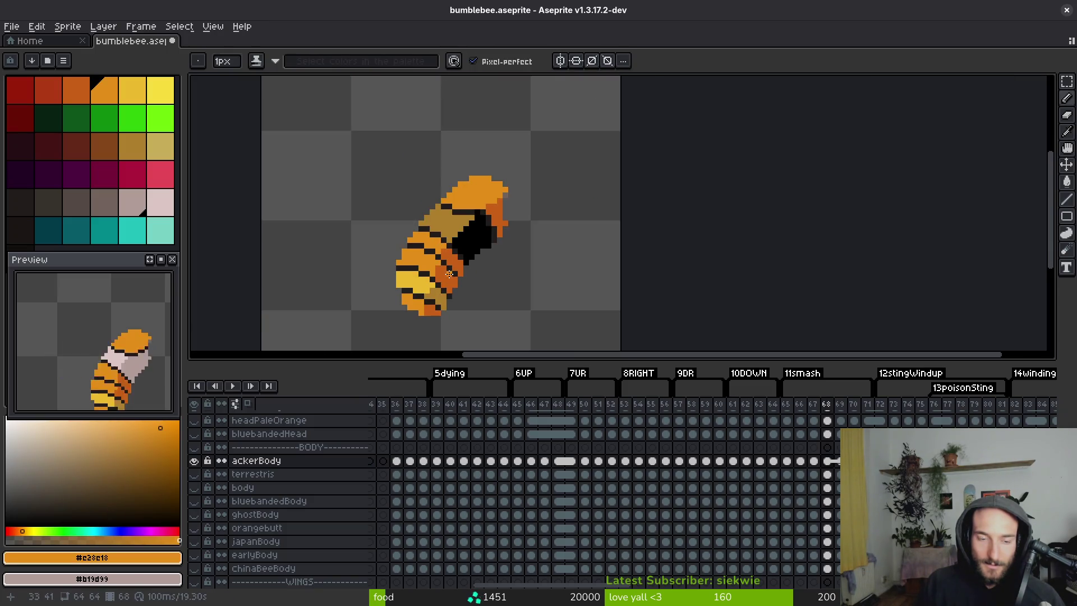
key(Left)
key(Right)
key(Left)
key(Right)
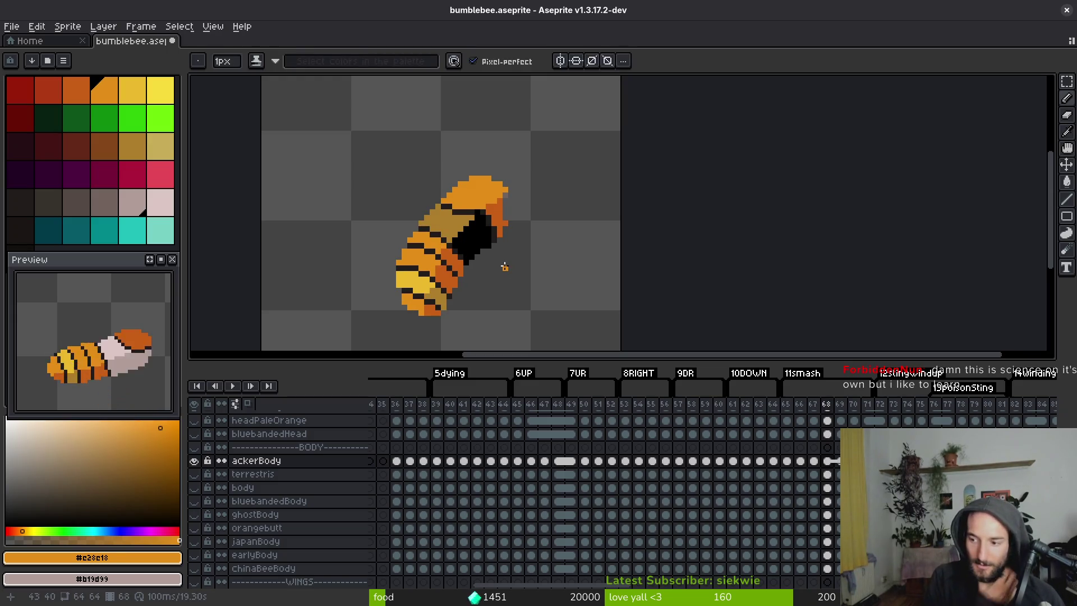
Save bumblebee.aseprite, then add a dark outline pixel to the bee's head.
key(ctrl+s)
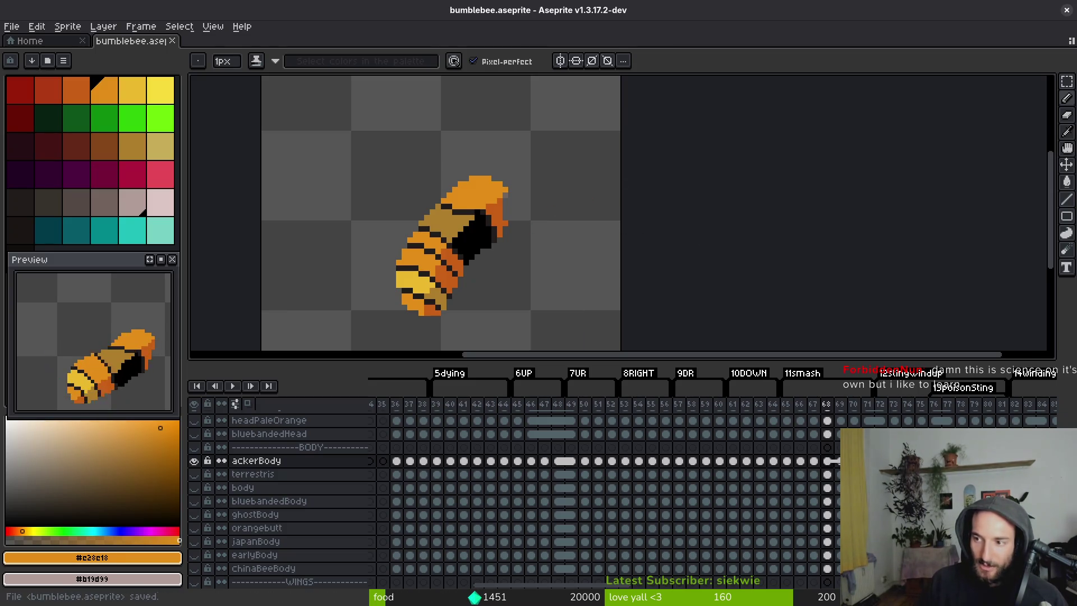
scroll(511, 241, up, 3)
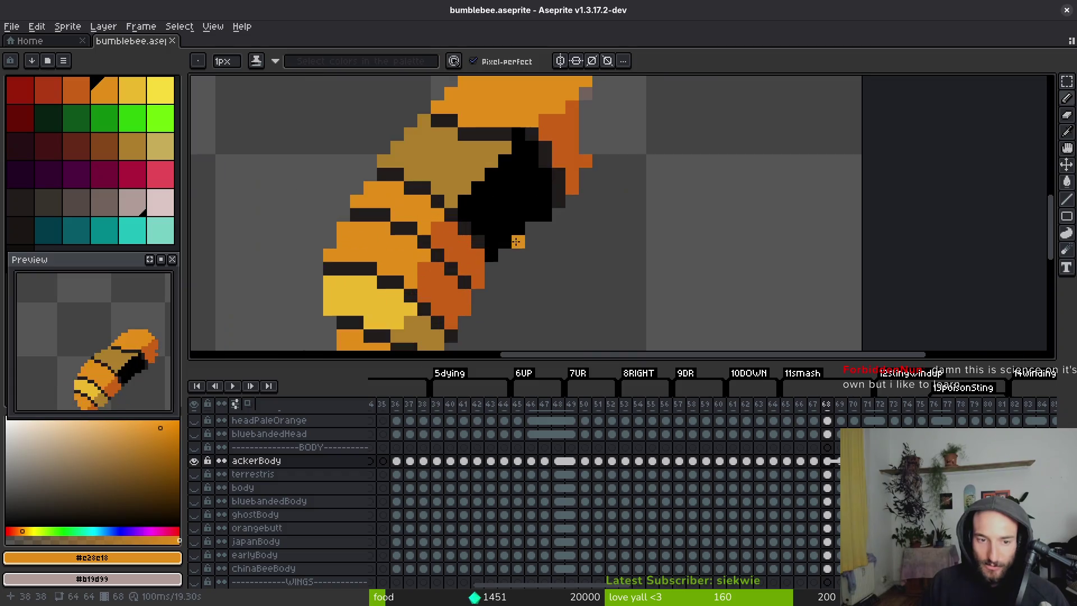
click(481, 254)
alt+click(490, 248)
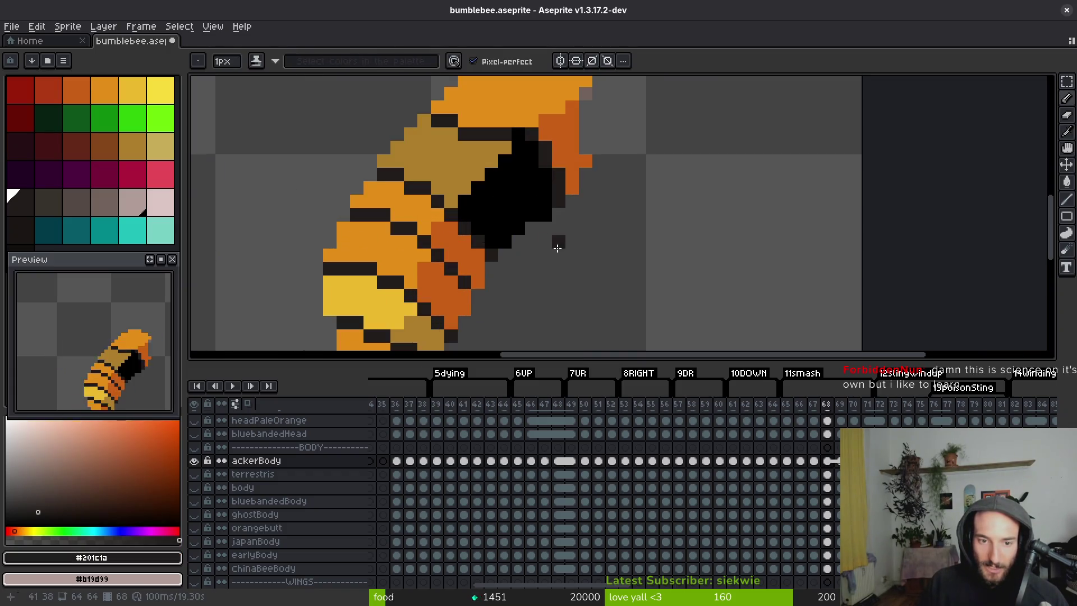
drag(495, 208, 461, 280)
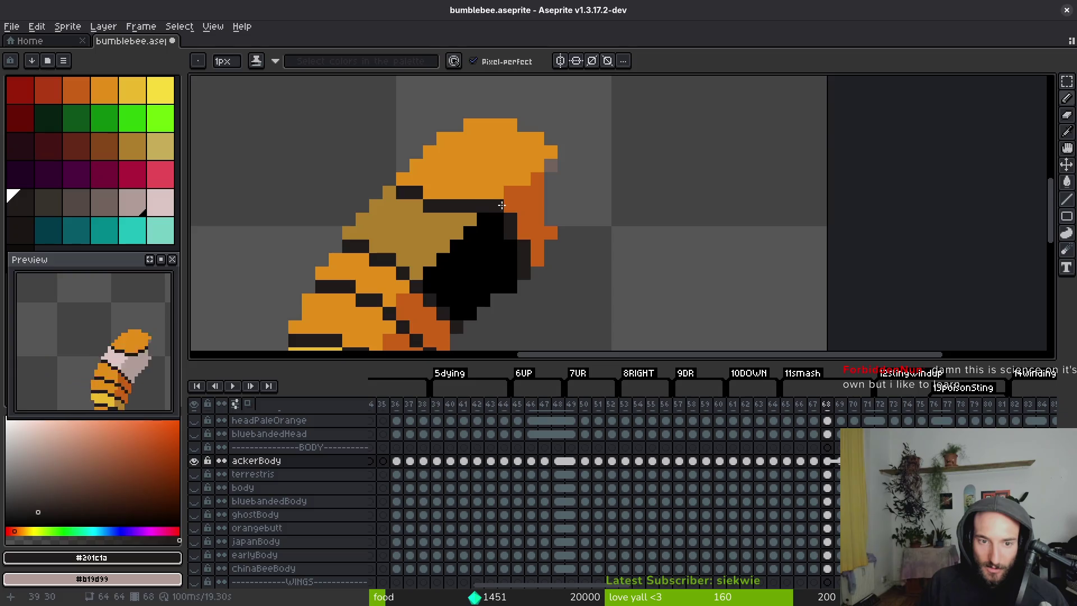
click(537, 193)
Sample the dark orange from the head, save again, and bring up the Pixel Art Tutorials page.
alt+click(518, 195)
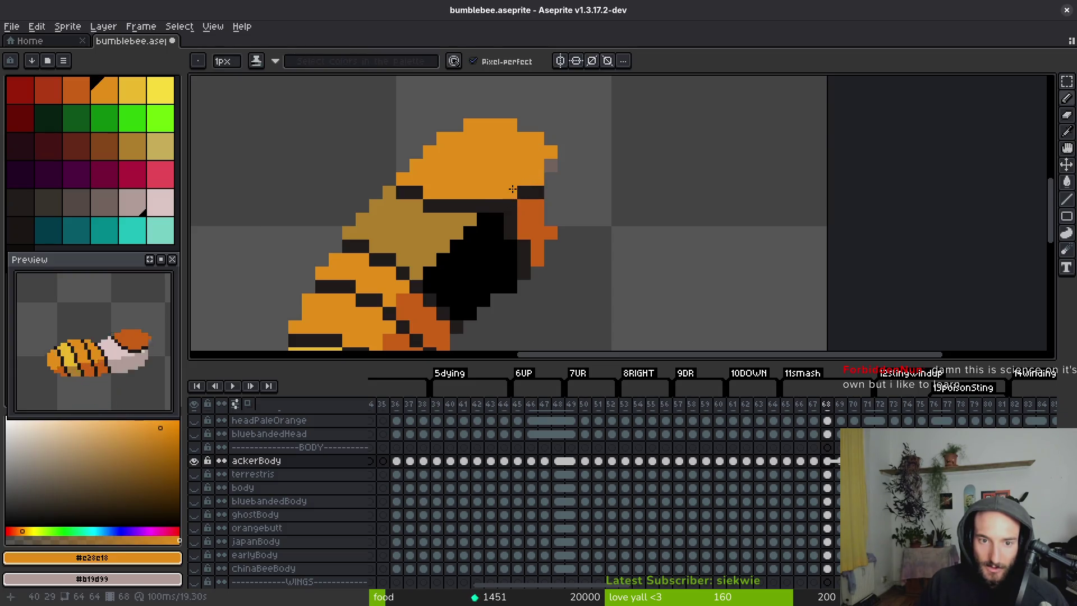
scroll(466, 191, down, 1)
key(ctrl+s)
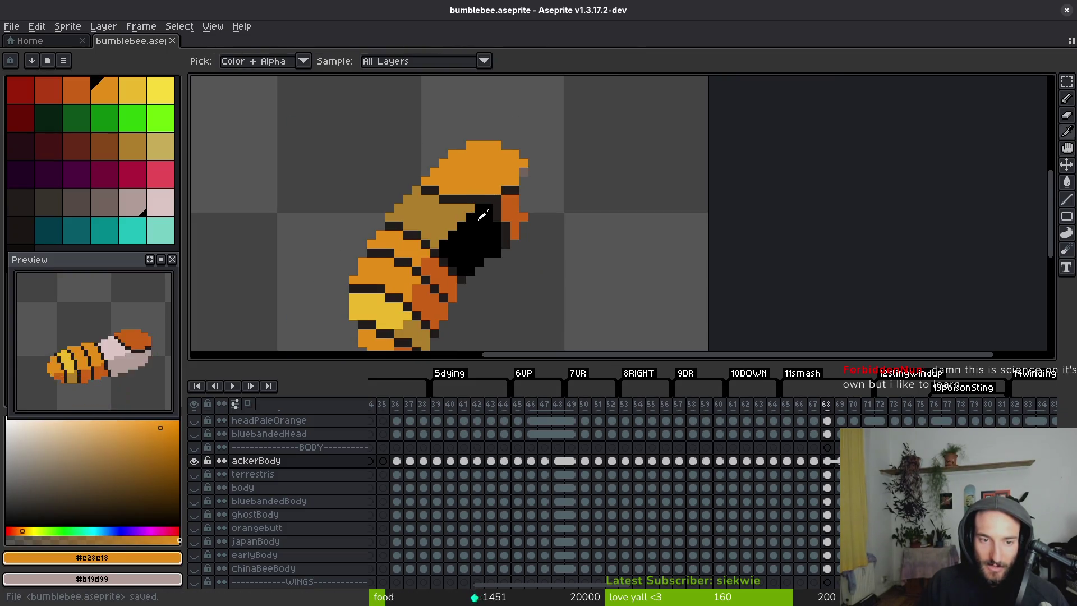
alt+click(493, 214)
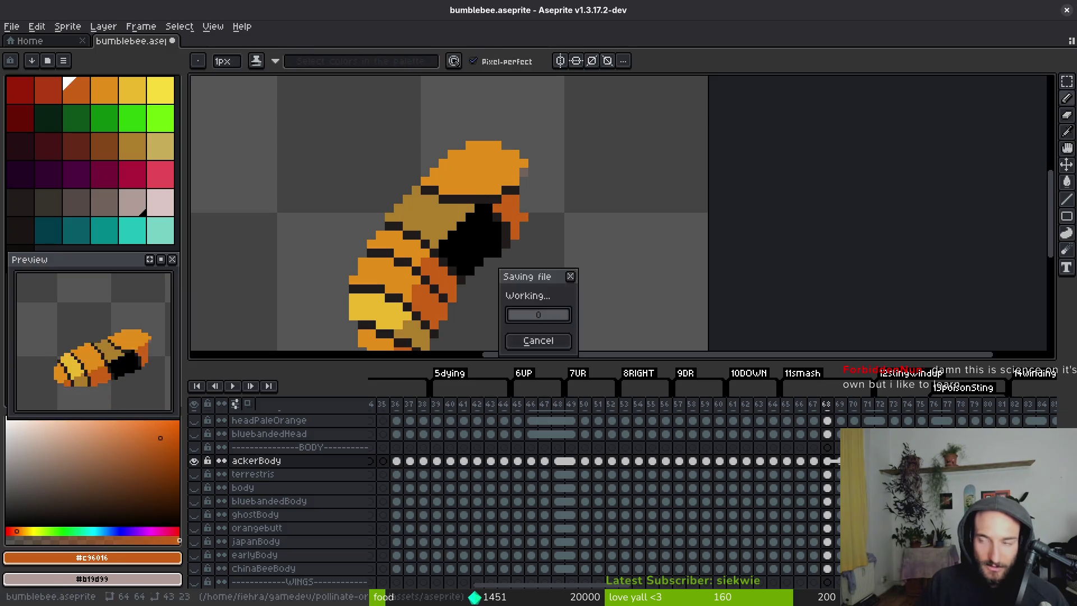
key(alt+Tab)
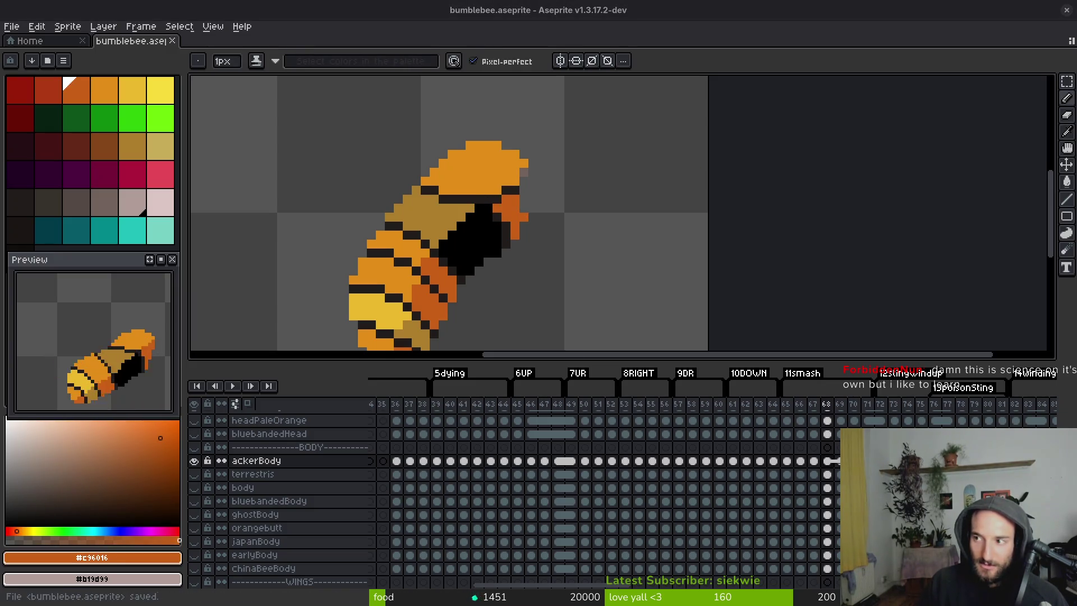
scroll(475, 234, down, 5)
scroll(475, 234, down, 20)
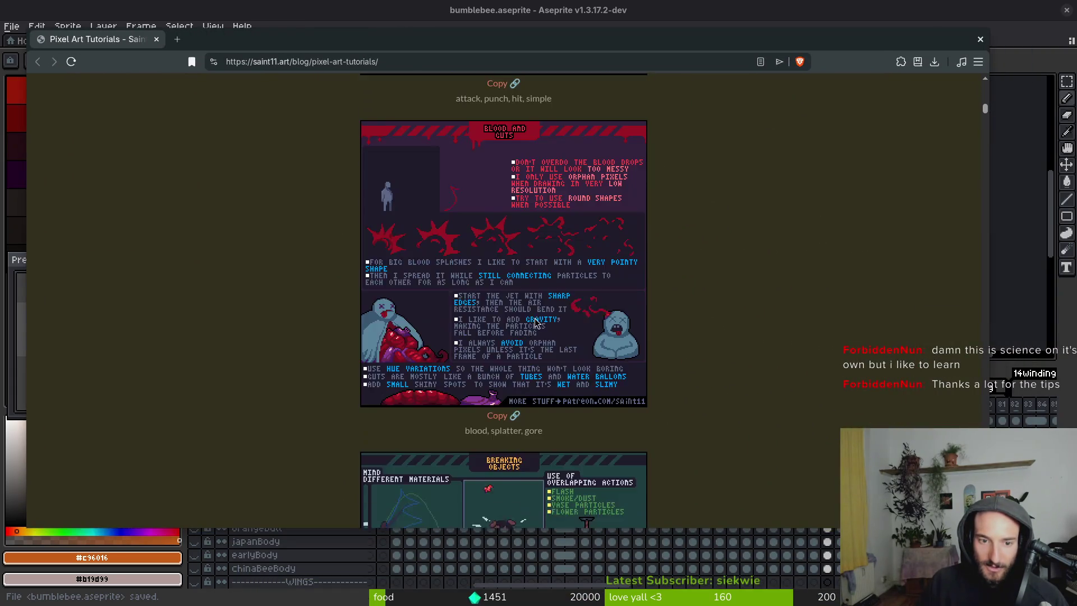
Scroll down the Pixel Art Tutorials page to the explosions guide, then return to Aseprite.
scroll(527, 317, down, 15)
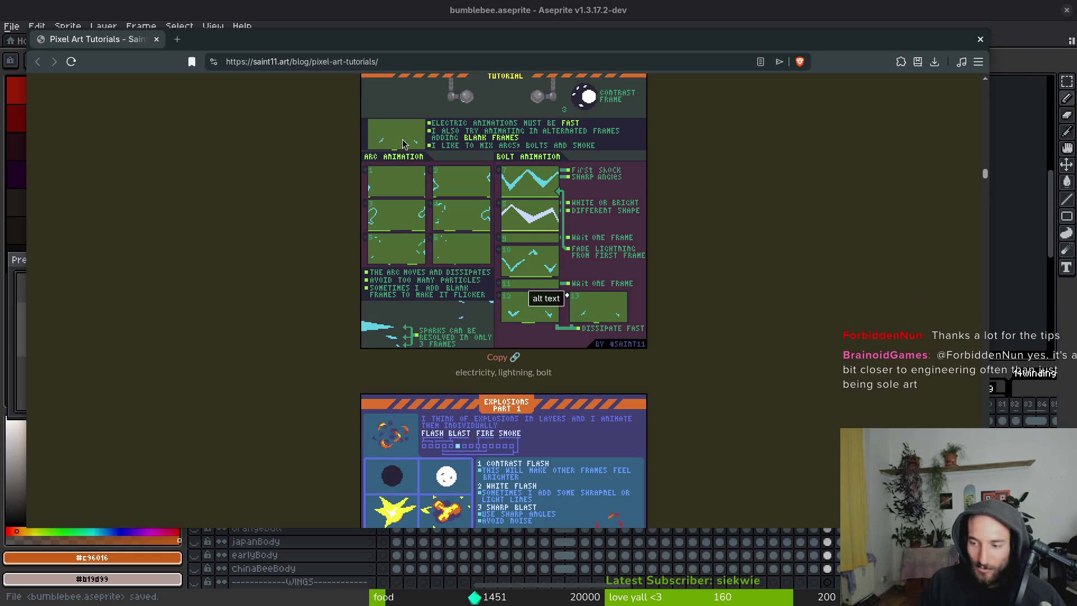
scroll(514, 343, down, 3)
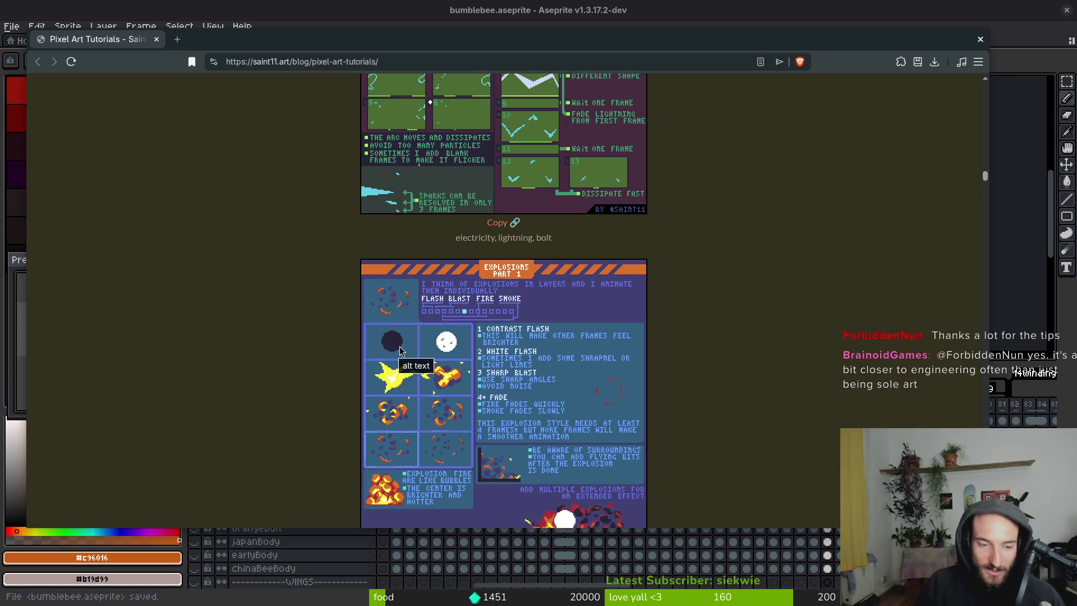
scroll(406, 355, down, 1)
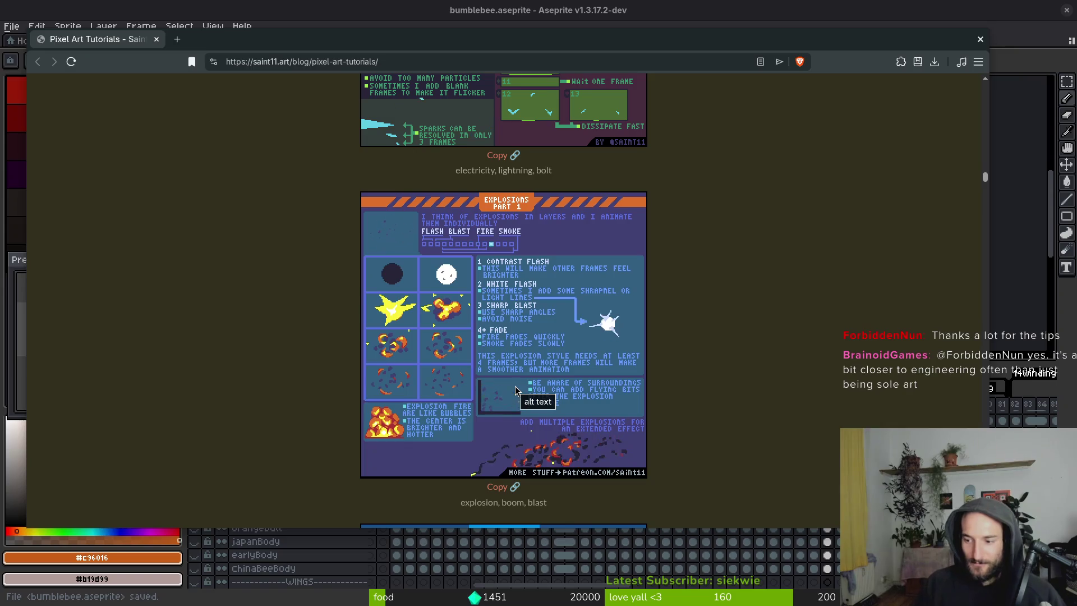
scroll(303, 337, down, 10)
scroll(287, 252, up, 5)
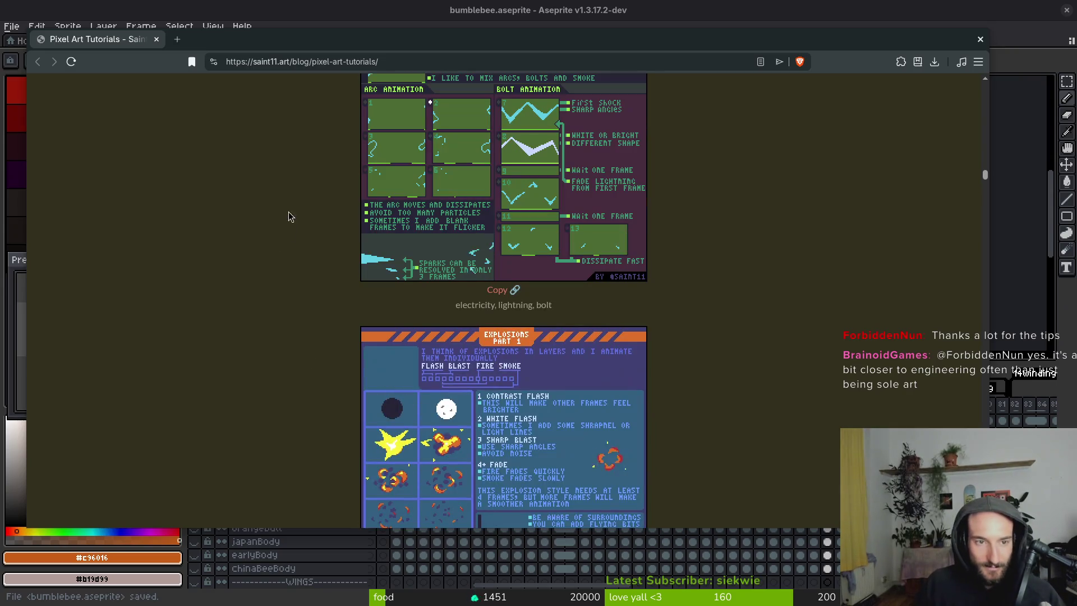
key(alt+Tab)
scroll(523, 281, up, 3)
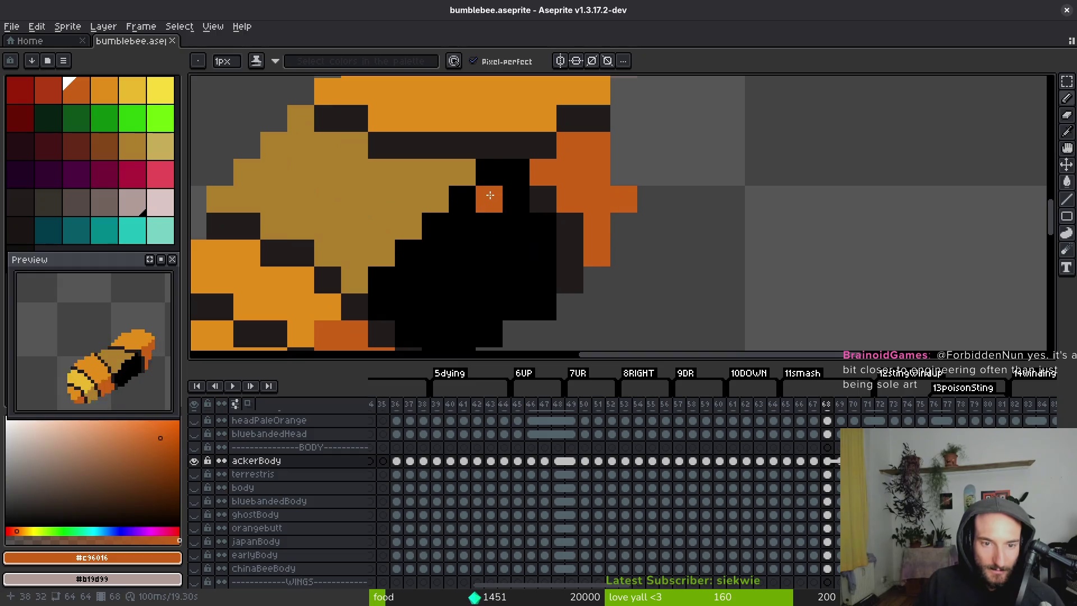
Recolour the five dark pixels beside the bee's head orange.
key(g)
click(507, 201)
click(543, 199)
click(569, 252)
click(570, 225)
click(569, 279)
scroll(561, 253, down, 3)
Sample the pale pink body colour, flip between frames 67 and 68, then move to frame 69.
key(comma)
click(523, 245)
scroll(557, 298, down, 2)
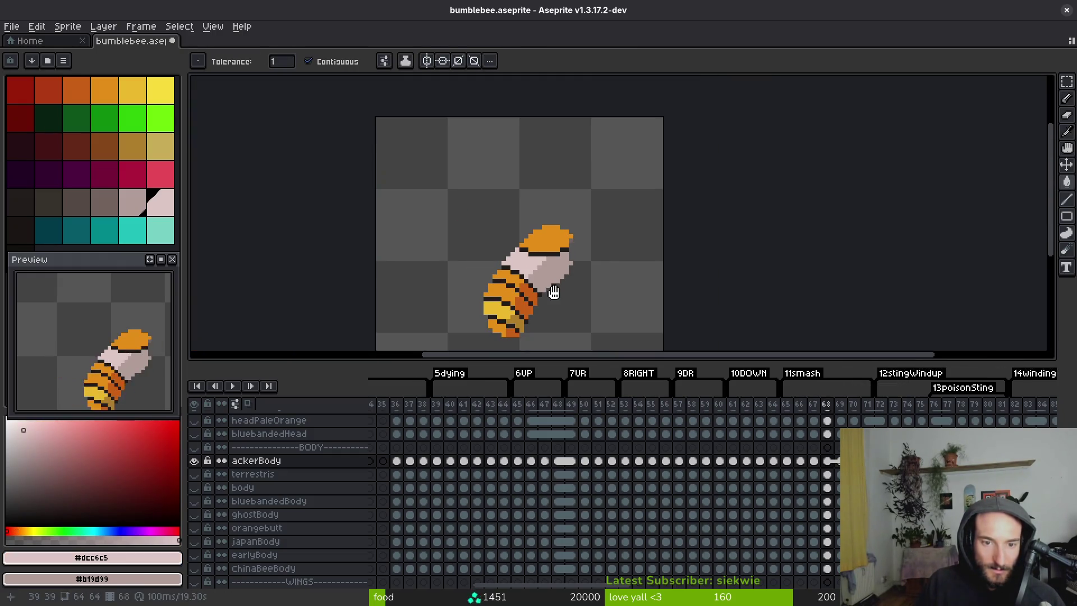
key(period)
key(comma)
key(period)
key(comma)
key(period)
key(comma)
key(period)
key(period)
key(g)
scroll(489, 258, up, 3)
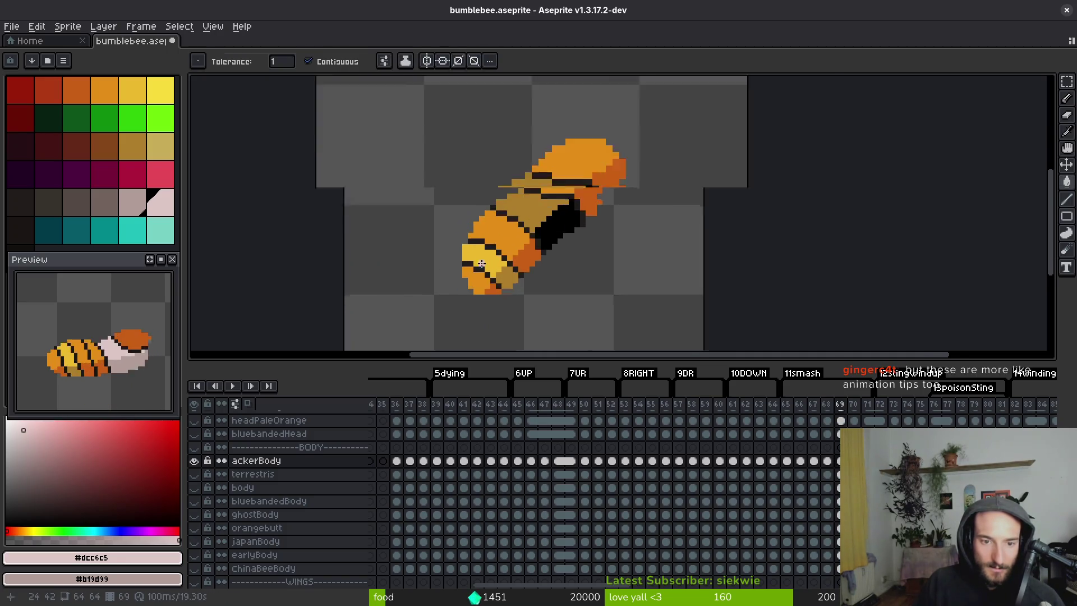
With the pencil, paint a dark stripe across the yellow tail end and fix lower-left pixels.
key(b)
alt+click(447, 265)
click(446, 279)
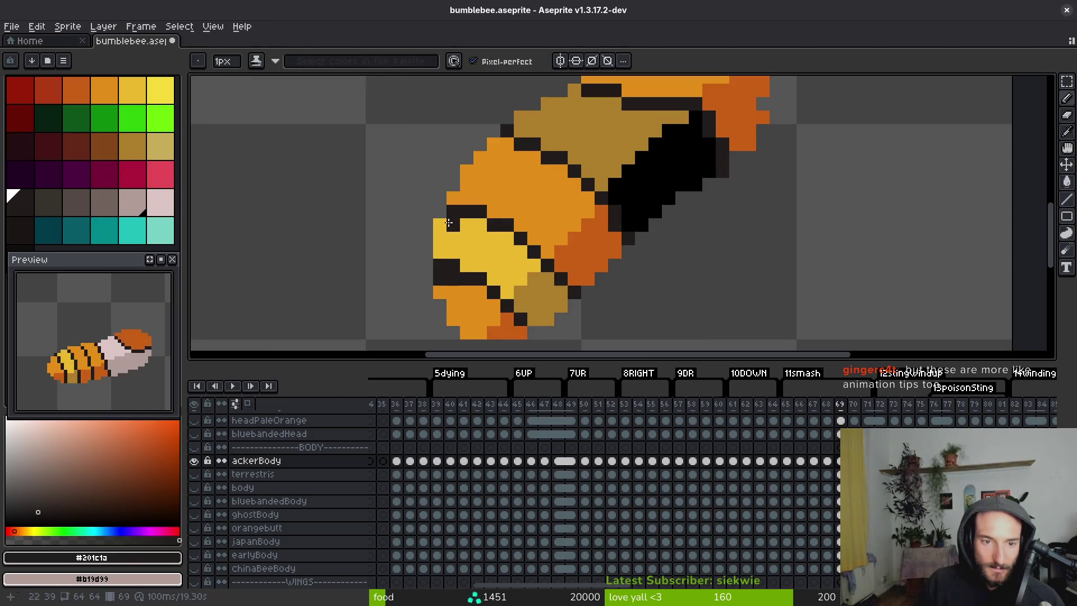
mouse_move(443, 224)
mouse_down()
mouse_move(479, 225)
mouse_move(520, 252)
mouse_up()
alt+click(463, 269)
drag(463, 269, 439, 266)
Repaint a stray pixel orange, extend a diagonal dark outline, and add a dark orange pixel.
alt+click(502, 203)
click(474, 211)
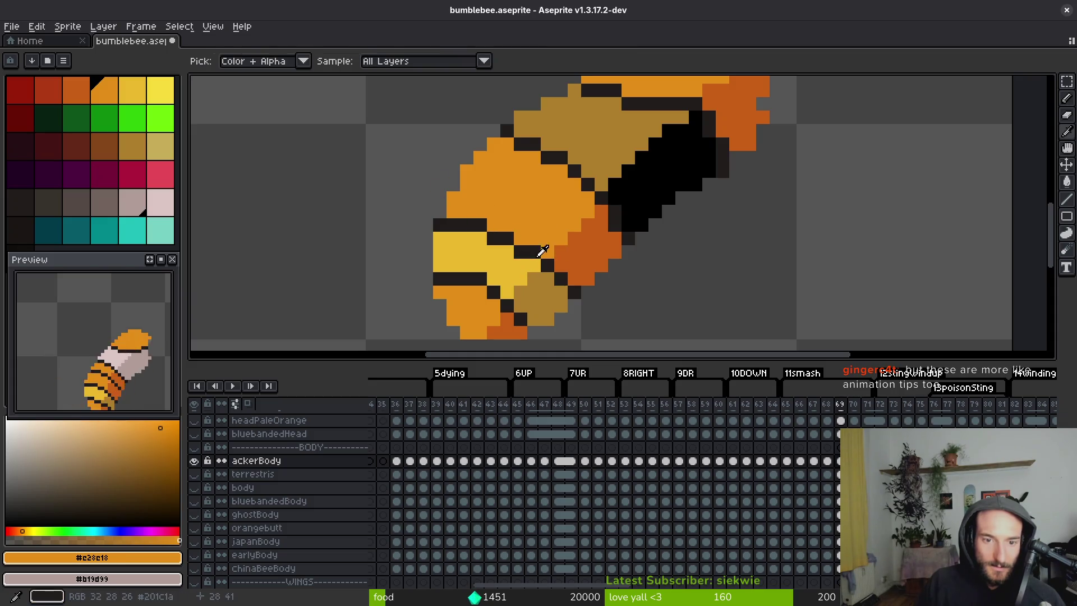
alt+click(525, 256)
click(547, 278)
click(561, 292)
alt+click(585, 267)
click(562, 276)
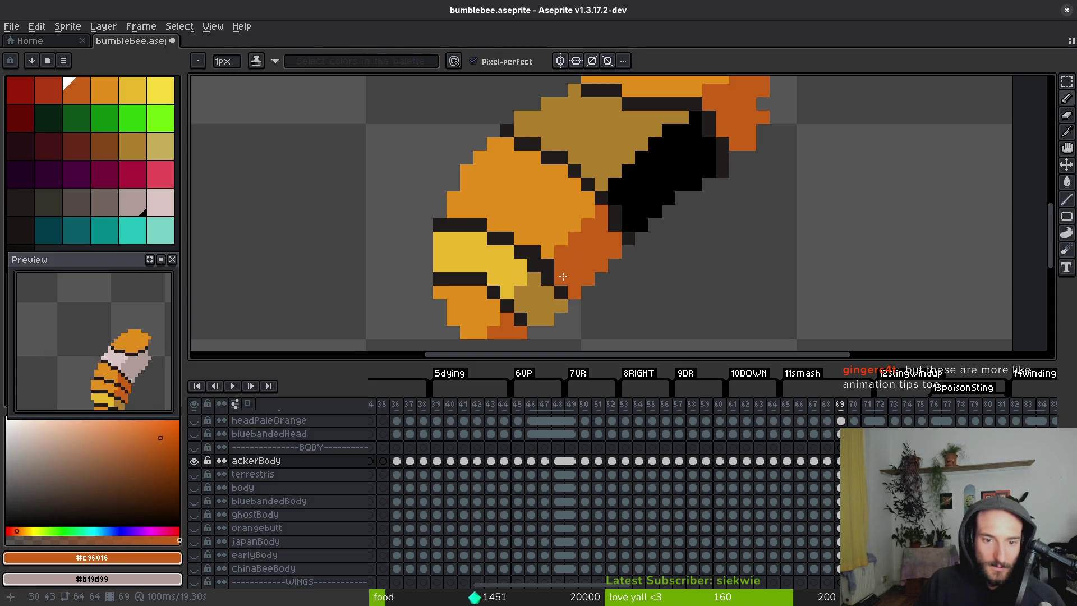
alt+click(545, 225)
Save bumblebee.aseprite.
scroll(545, 225, down, 3)
scroll(551, 274, up, 3)
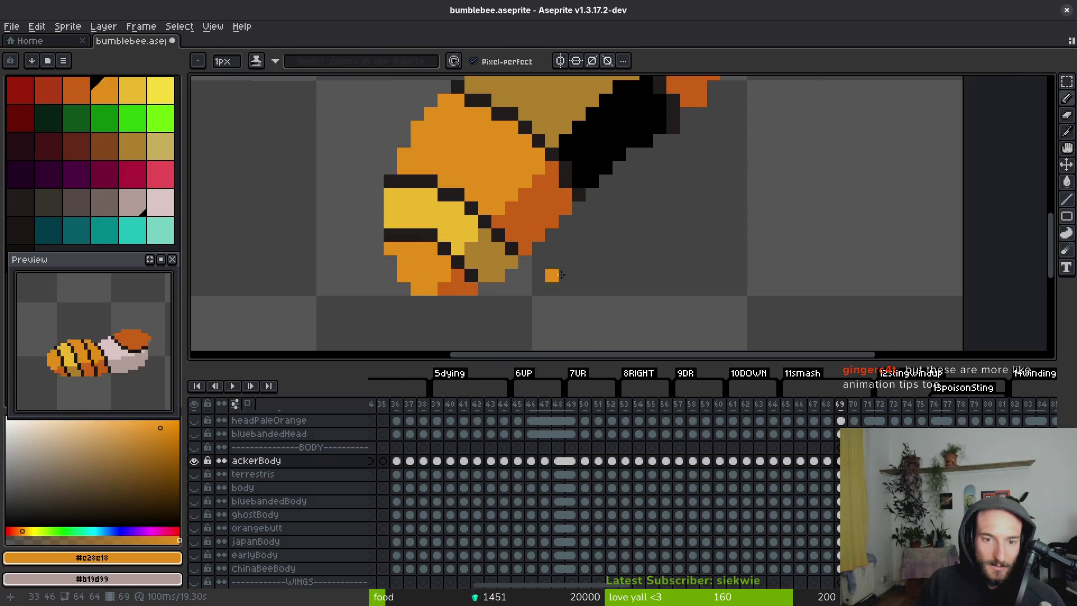
key(ctrl+s)
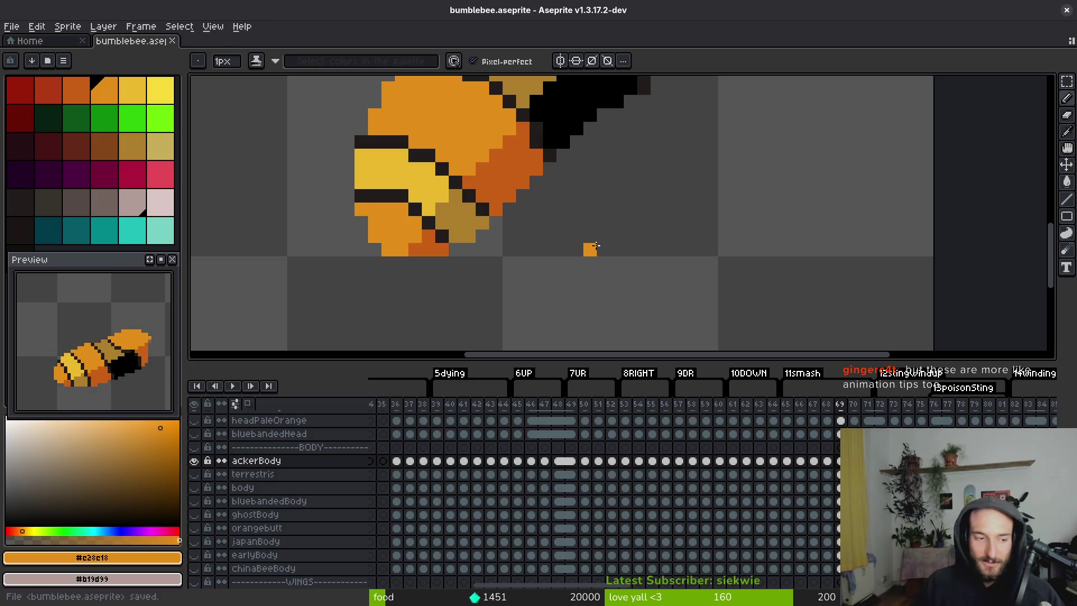
scroll(401, 277, up, 3)
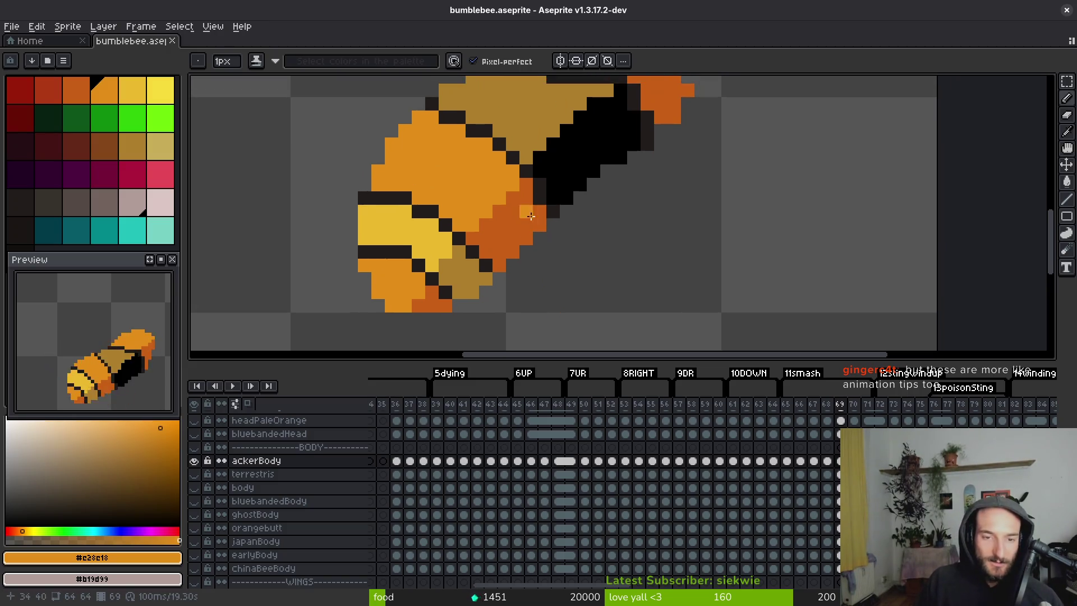
scroll(500, 225, up, 1)
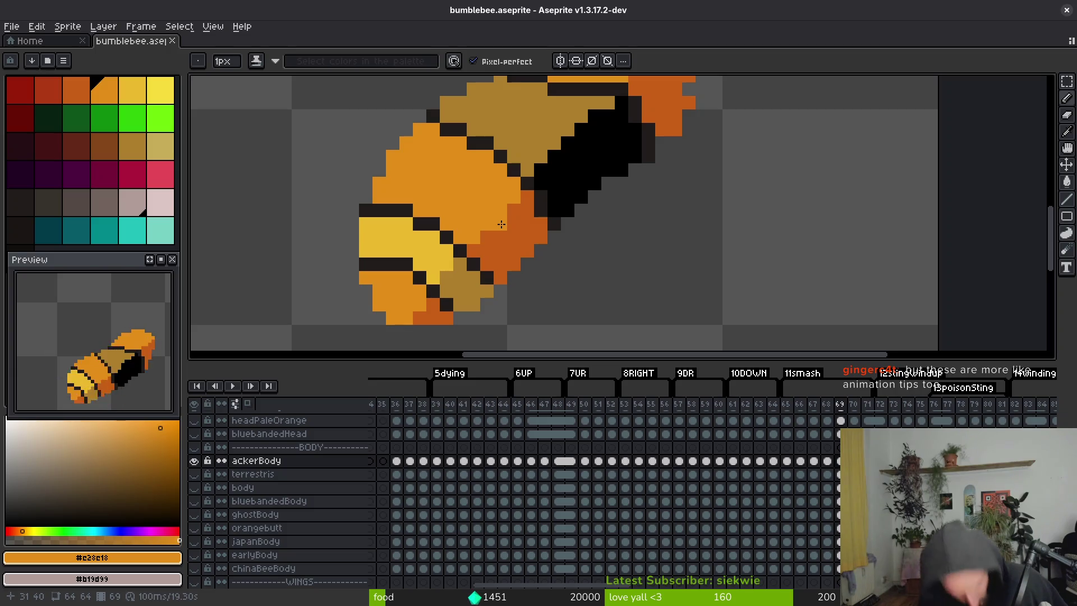
scroll(415, 147, up, 3)
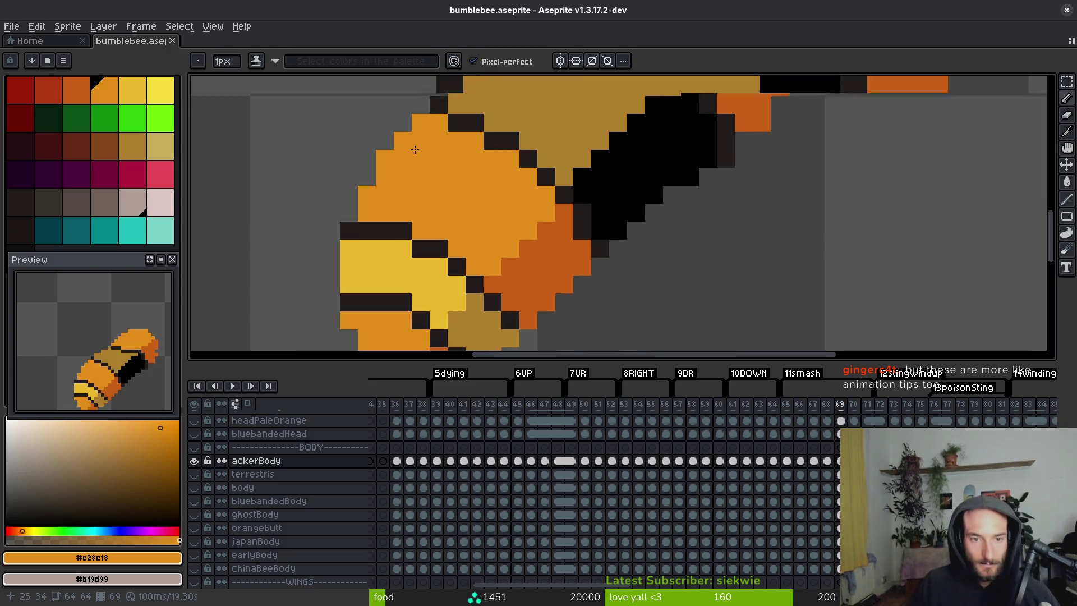
Draw a dark diagonal stripe across the body with more stripe pixels below it.
alt+click(481, 103)
drag(394, 159, 454, 186)
mouse_move(518, 220)
mouse_down()
mouse_move(533, 238)
mouse_move(524, 249)
mouse_move(532, 268)
mouse_up()
scroll(563, 221, down, 4)
scroll(490, 202, up, 3)
scroll(586, 293, down, 3)
scroll(586, 293, up, 4)
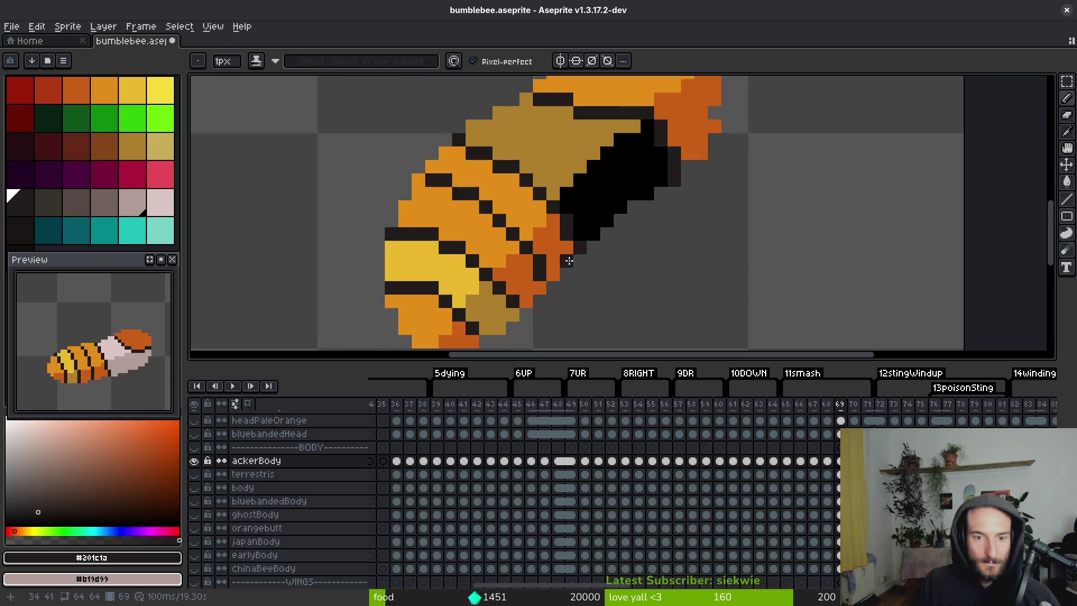
scroll(488, 175, up, 2)
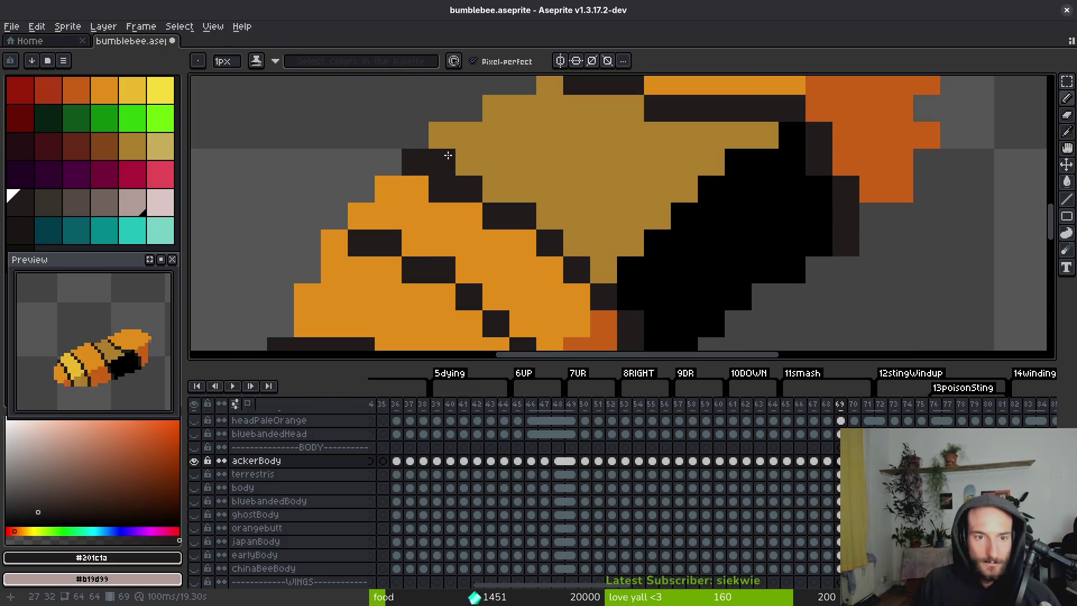
alt+click(454, 226)
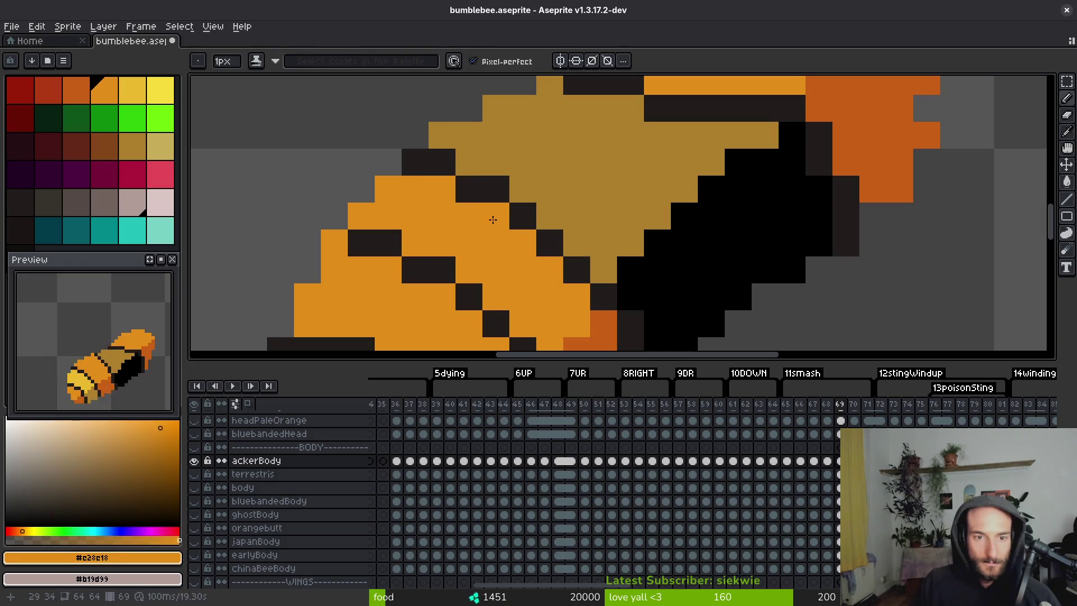
Flip between frames 68 and 69 to compare them, ending on frame 69.
scroll(555, 302, down, 3)
key(Left)
key(Right)
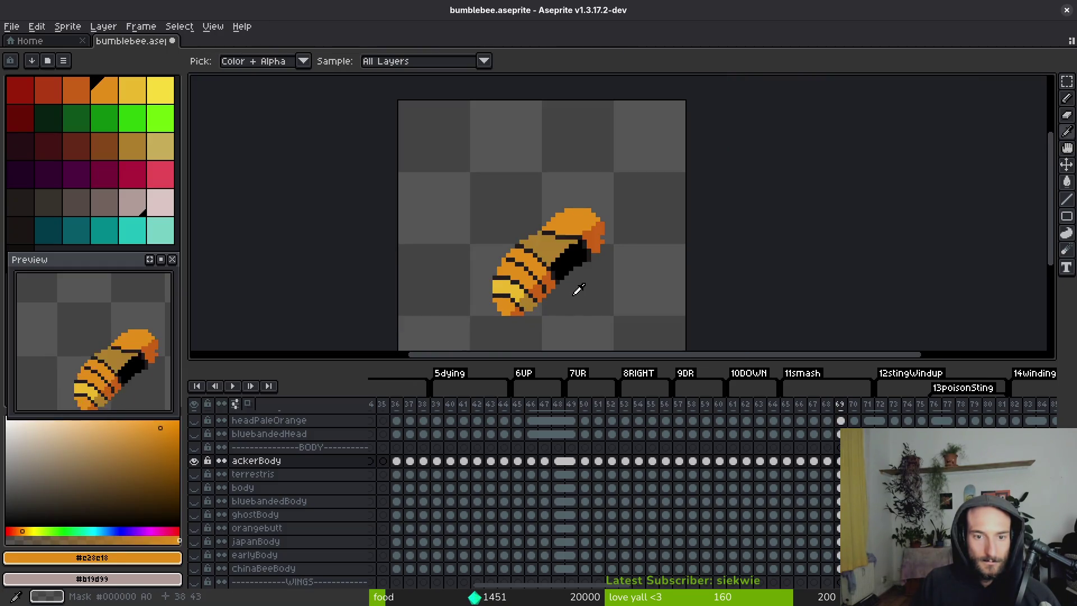
scroll(577, 266, up, 3)
key(Left)
key(Right)
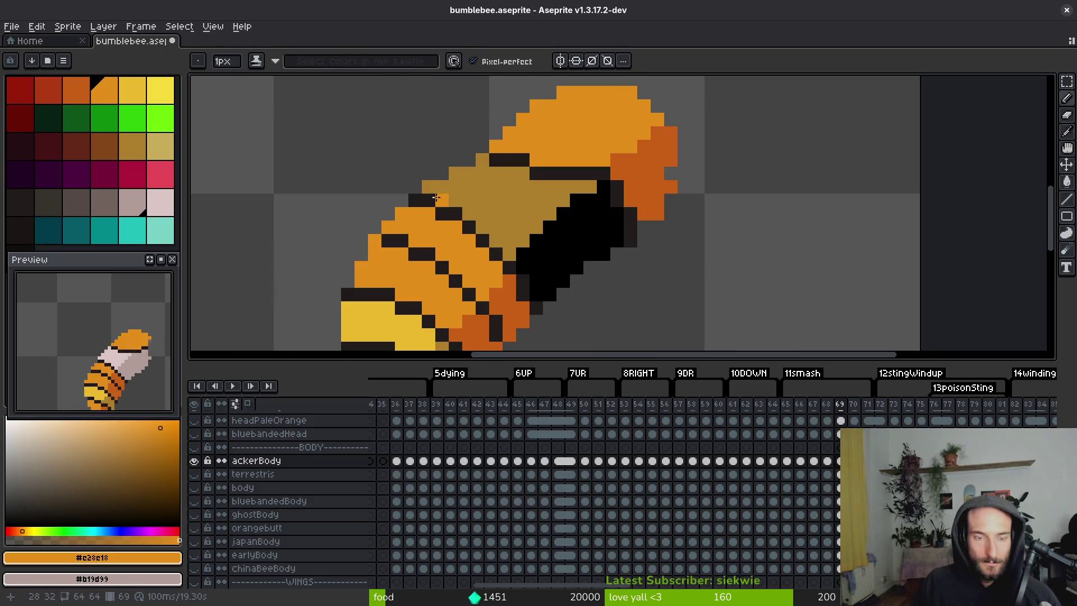
Paint a short dark diagonal stripe toward the head and darken the head's lower edge.
alt+click(463, 215)
drag(469, 218, 447, 236)
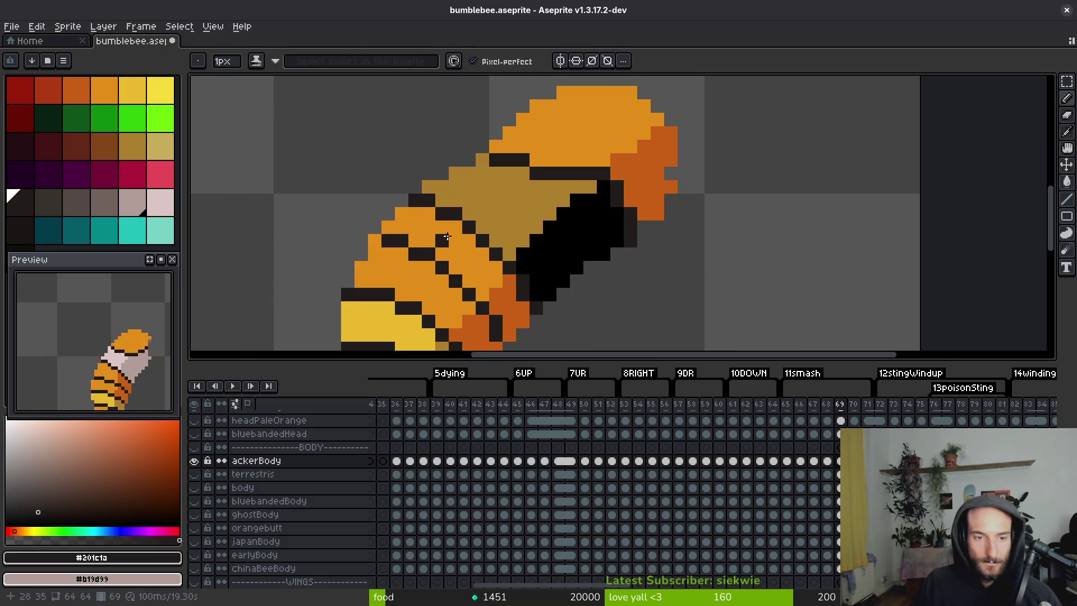
mouse_move(610, 173)
mouse_down()
mouse_move(649, 175)
mouse_move(663, 163)
mouse_up()
alt+click(641, 123)
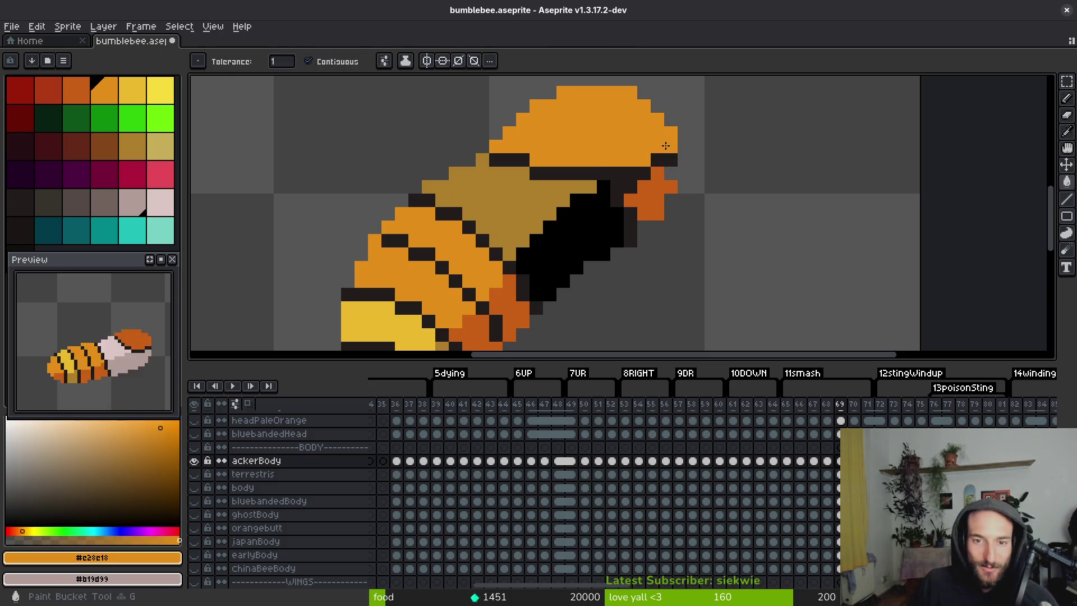
scroll(641, 124, down, 2)
scroll(634, 180, up, 3)
drag(635, 180, 577, 217)
Touch up individual pixels along the head's edge, undoing a stray orange pixel.
key(b)
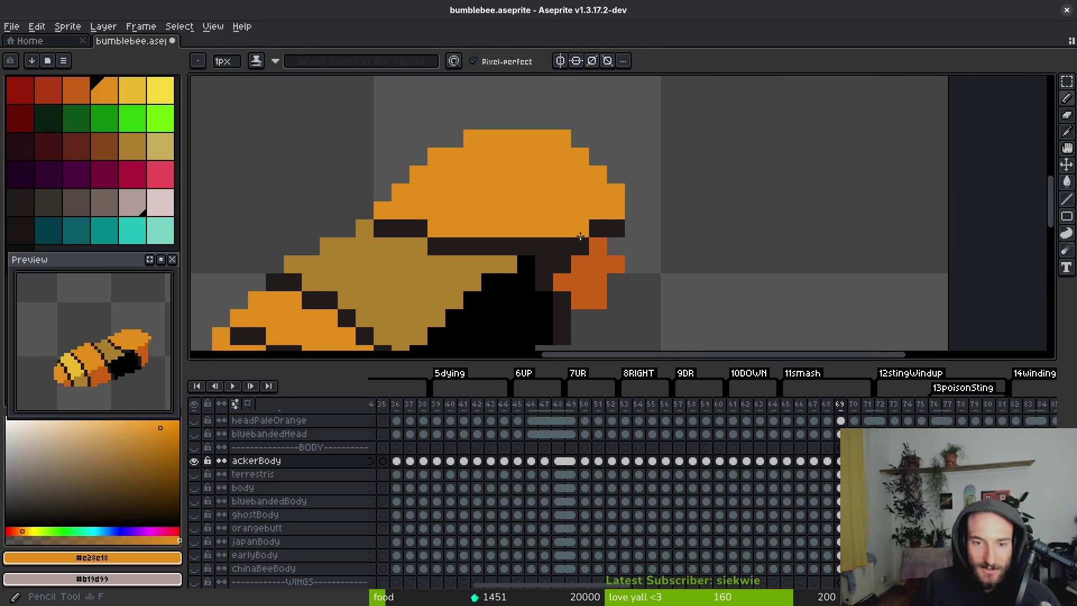
alt+click(597, 228)
click(581, 230)
click(615, 211)
alt+click(561, 169)
click(628, 230)
key(ctrl+z)
Paint pixels under the head dark orange and fill the black underside with dark orange.
alt+click(587, 270)
click(580, 247)
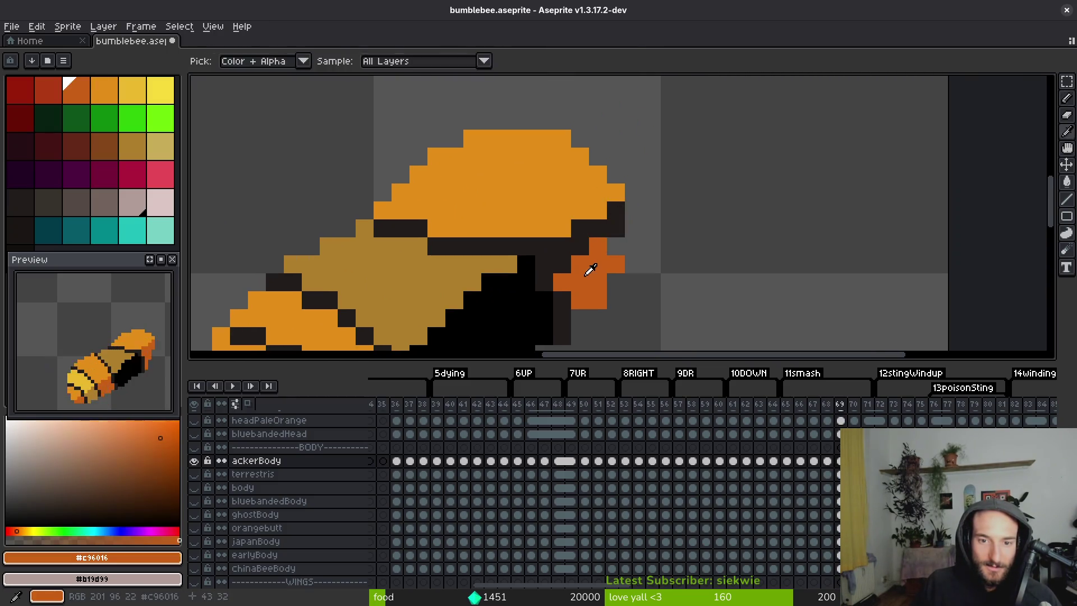
drag(581, 248, 567, 193)
click(530, 211)
key(g)
click(547, 209)
click(493, 280)
click(516, 253)
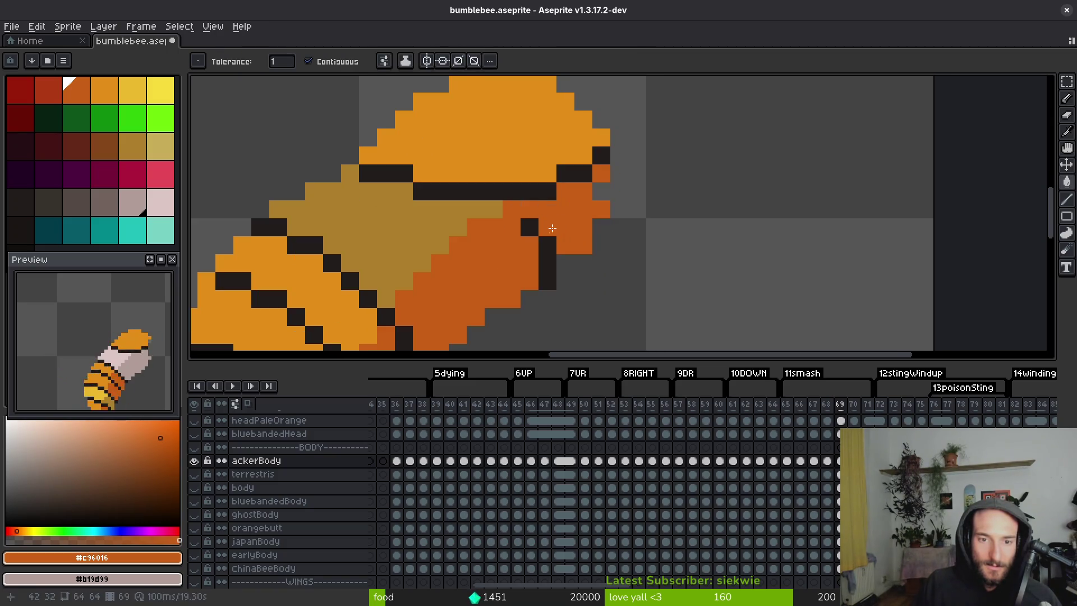
Take the pale pink from frame 68 and fill frame 69's underside with pink and grey.
key(i)
click(411, 214)
key(Left)
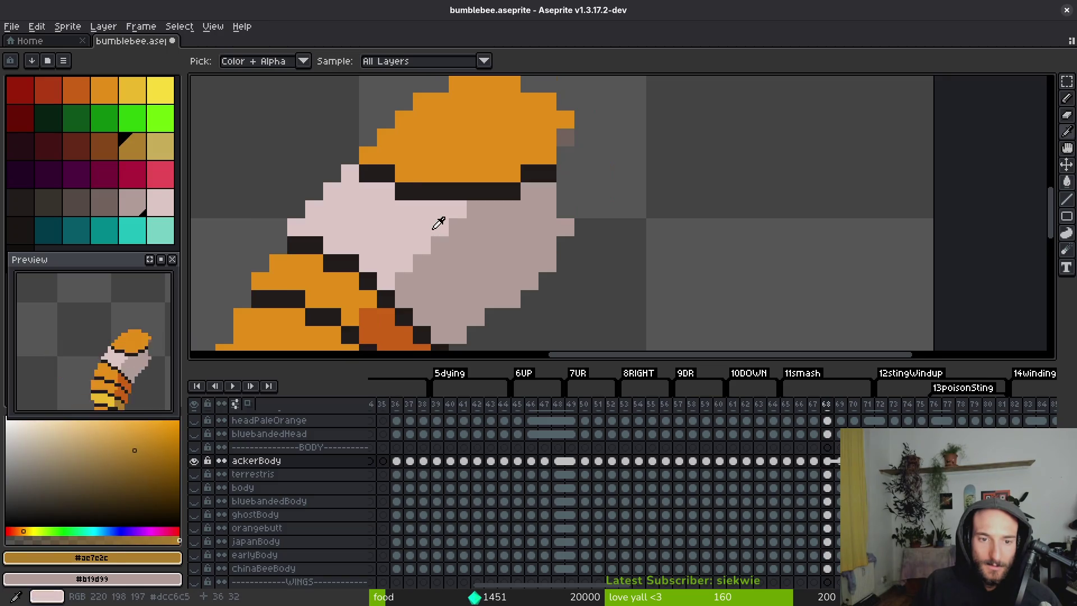
click(438, 222)
key(Right)
key(g)
click(426, 229)
right_click(494, 264)
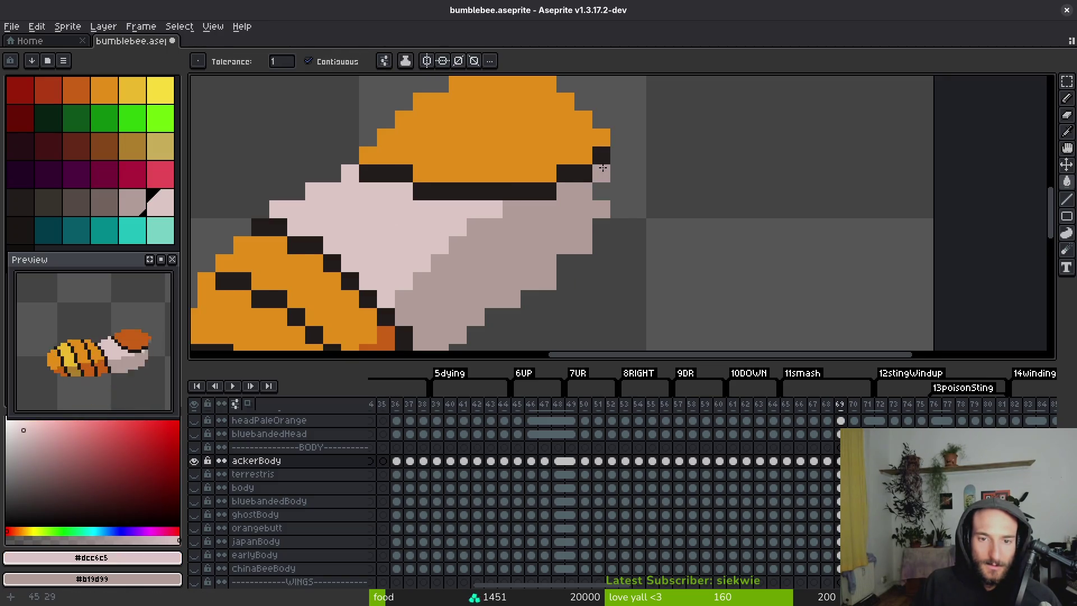
scroll(572, 230, down, 5)
Sample the burnt orange head colour on frame 67, then step through frames 69 and 70.
key(Left)
key(Left)
key(Left)
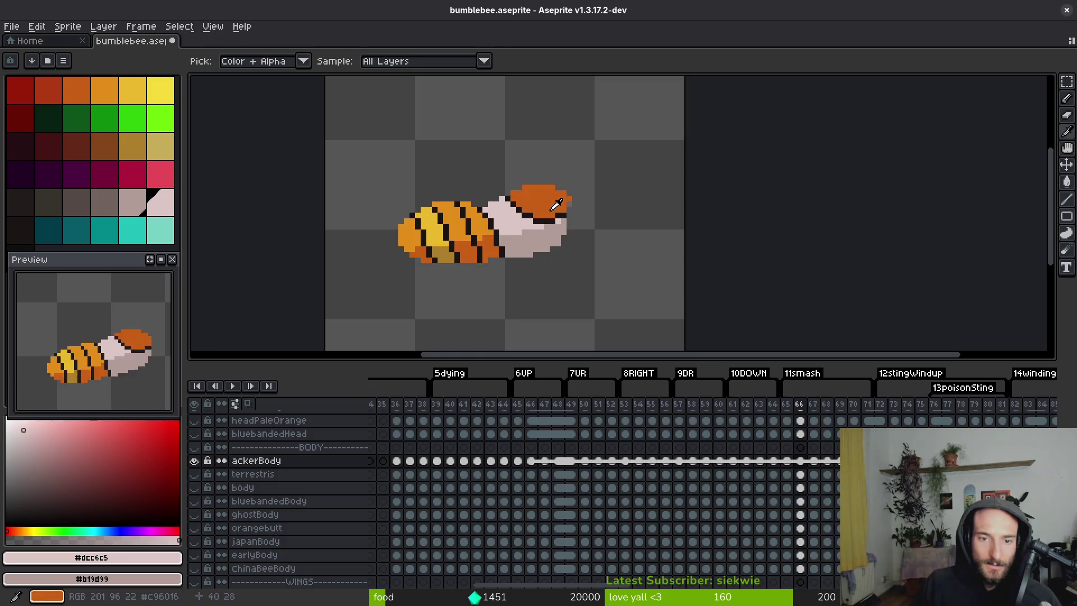
alt+click(540, 206)
key(Right)
key(Right)
key(Right)
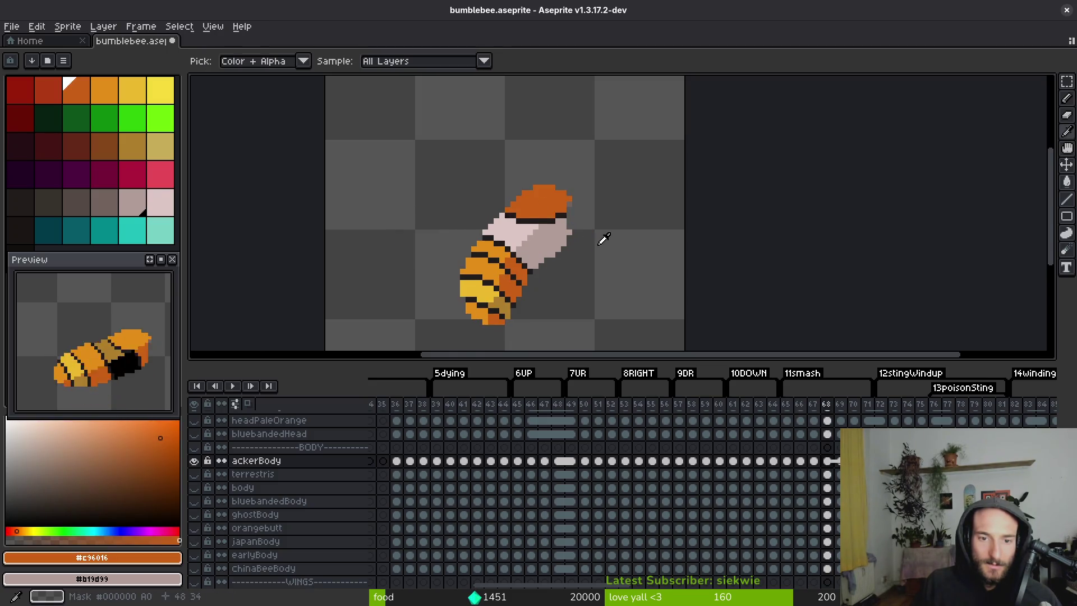
key(i)
key(Right)
key(Left)
key(Right)
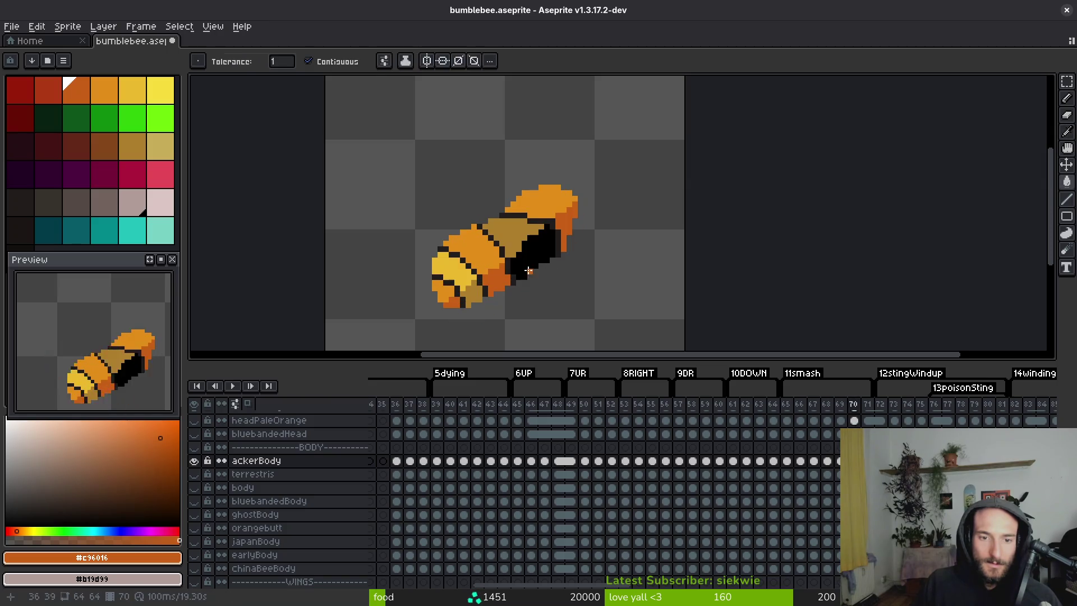
With the pencil and dark outline colour, draw dark stripes across the bee's rear.
key(g)
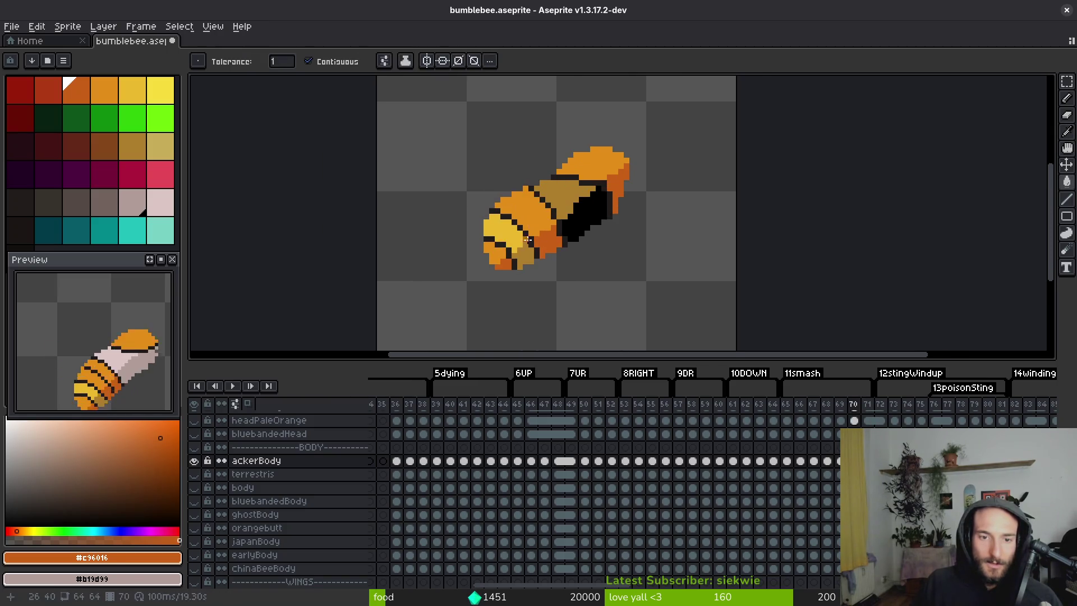
scroll(520, 233, up, 3)
key(b)
alt+click(532, 238)
mouse_move(511, 169)
mouse_down()
mouse_move(491, 169)
mouse_move(538, 174)
mouse_move(578, 200)
mouse_up()
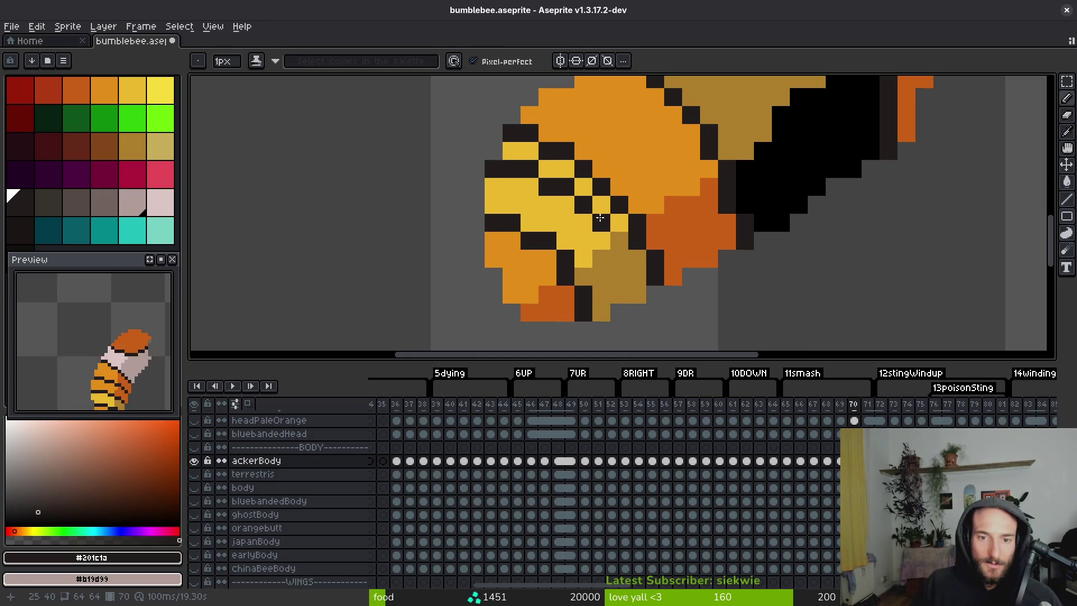
drag(624, 262, 635, 273)
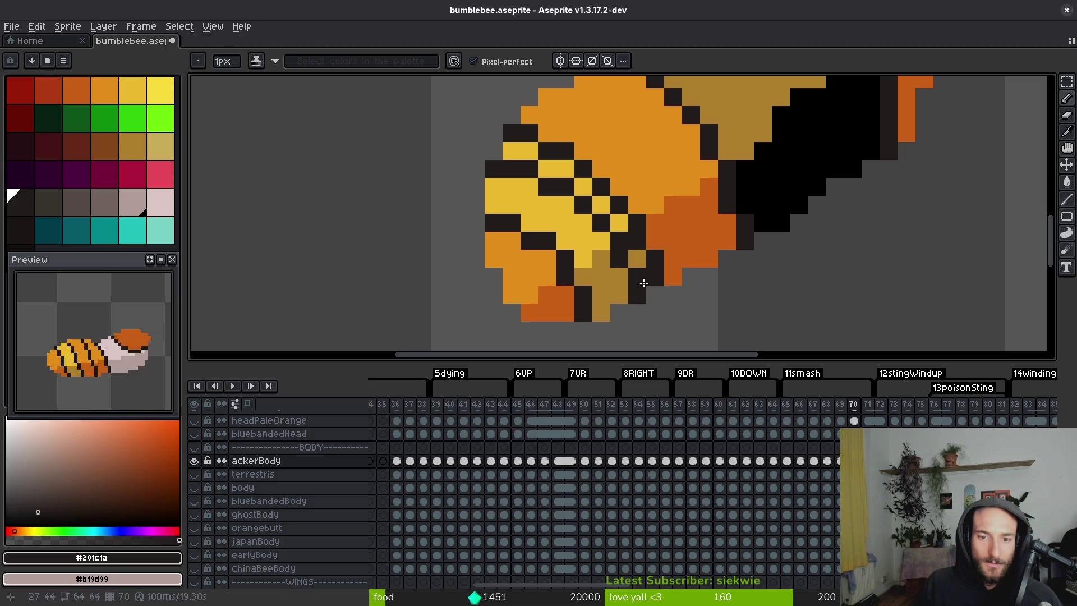
Paint over misplaced dark stripe pixels in light orange.
alt+click(653, 264)
scroll(617, 258, up, 3)
alt+click(615, 258)
mouse_move(600, 302)
mouse_down()
mouse_move(546, 258)
mouse_move(474, 230)
mouse_move(474, 211)
mouse_move(494, 212)
mouse_up()
Place a short diagonal run of dark stripe pixels on the rear.
alt+click(480, 247)
click(505, 197)
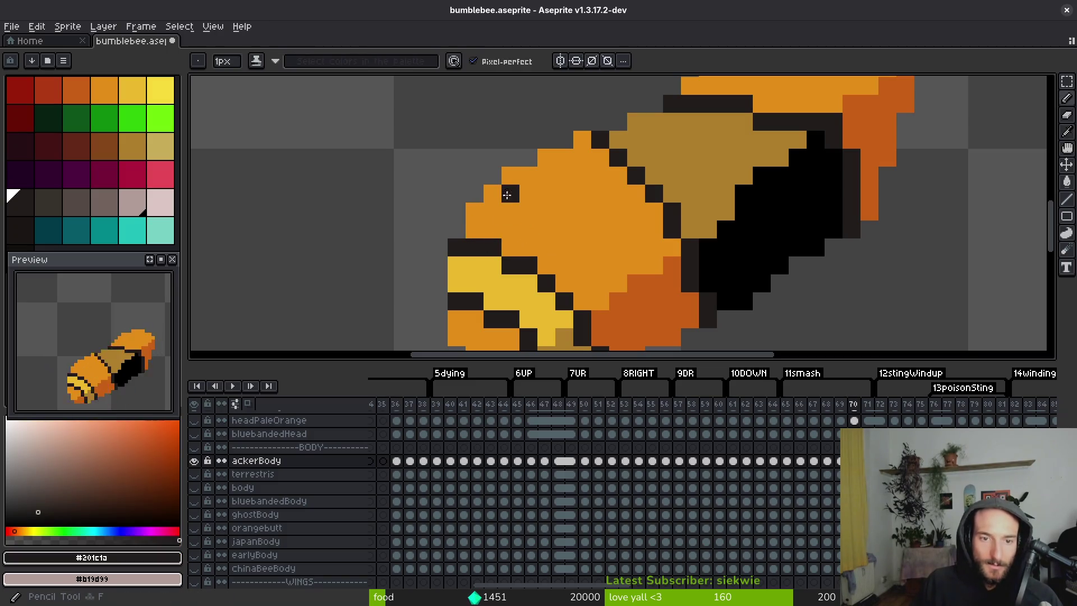
click(529, 194)
click(547, 211)
click(579, 223)
click(564, 212)
drag(650, 261, 579, 217)
Add a second dark diagonal stripe running down toward the body's lower edge.
click(533, 208)
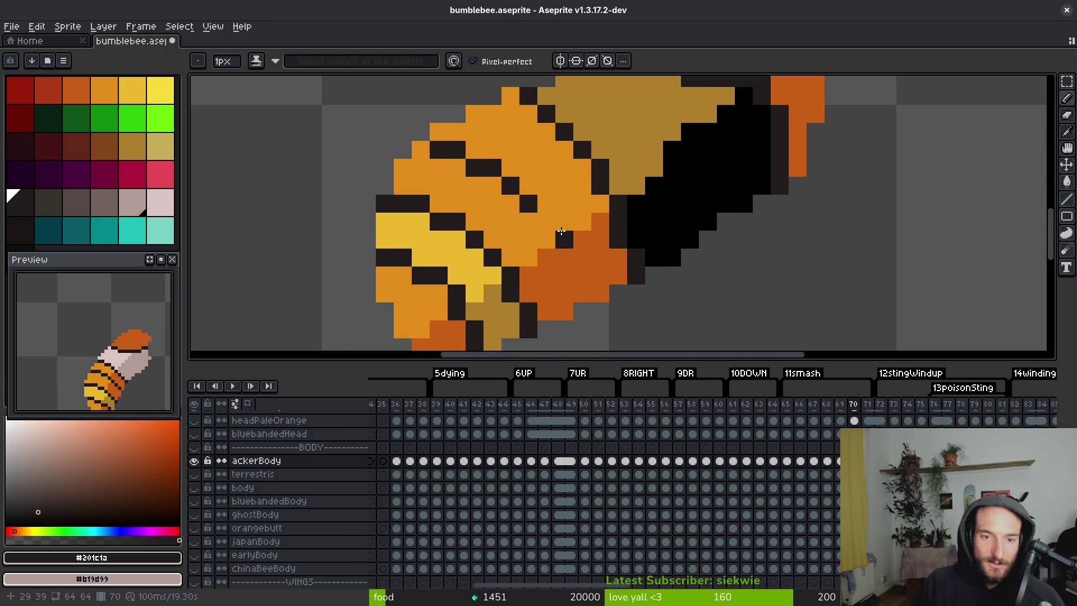
click(546, 220)
click(565, 255)
click(583, 275)
click(582, 292)
click(600, 275)
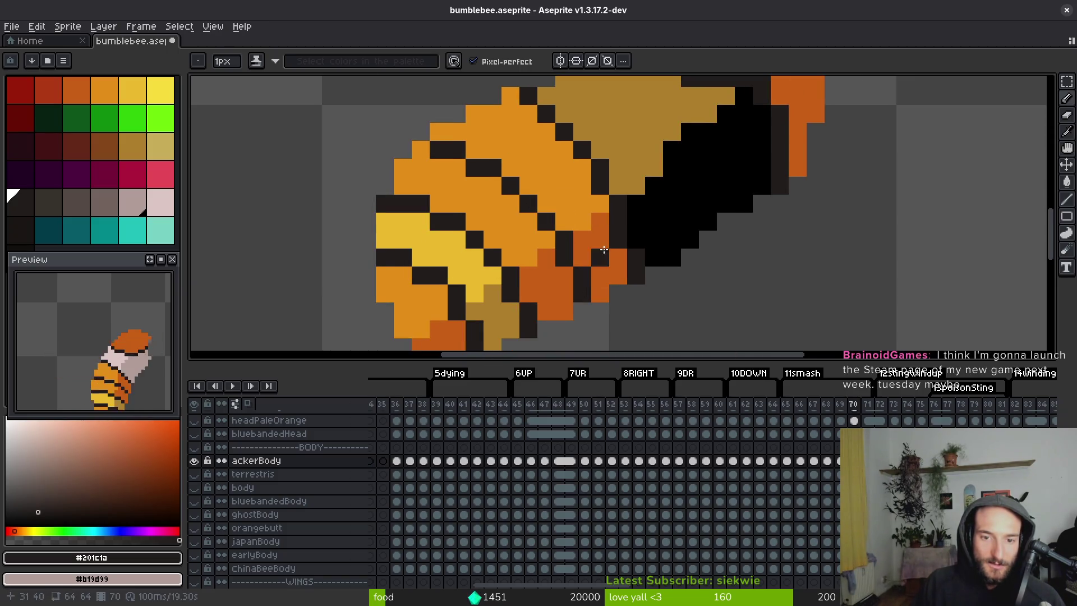
drag(604, 254, 563, 300)
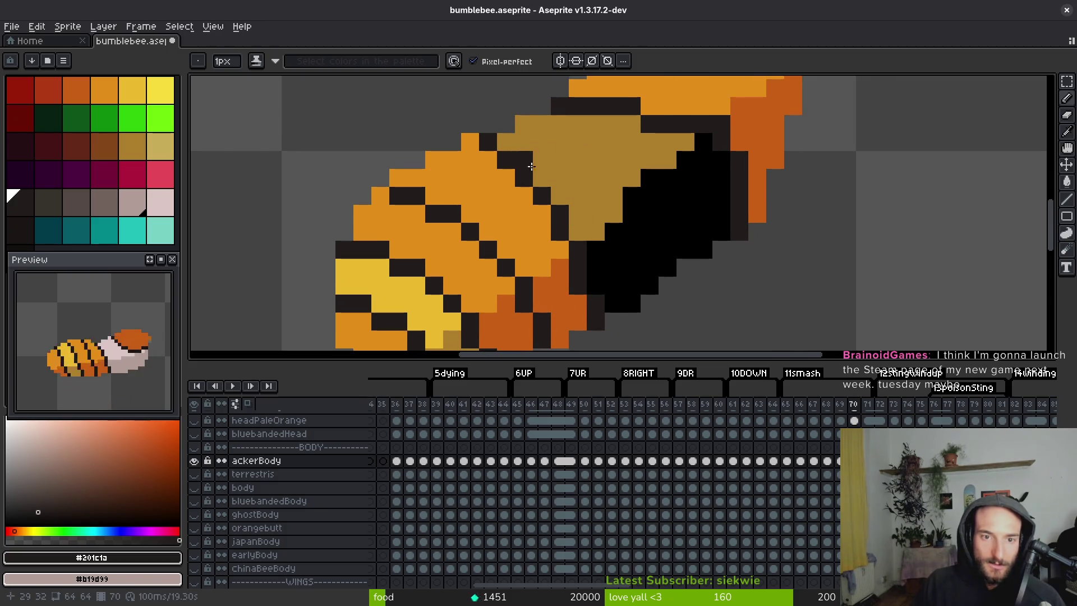
Sample the burnt orange and save bumblebee.aseprite.
scroll(559, 249, down, 5)
scroll(559, 249, up, 5)
scroll(559, 249, down, 5)
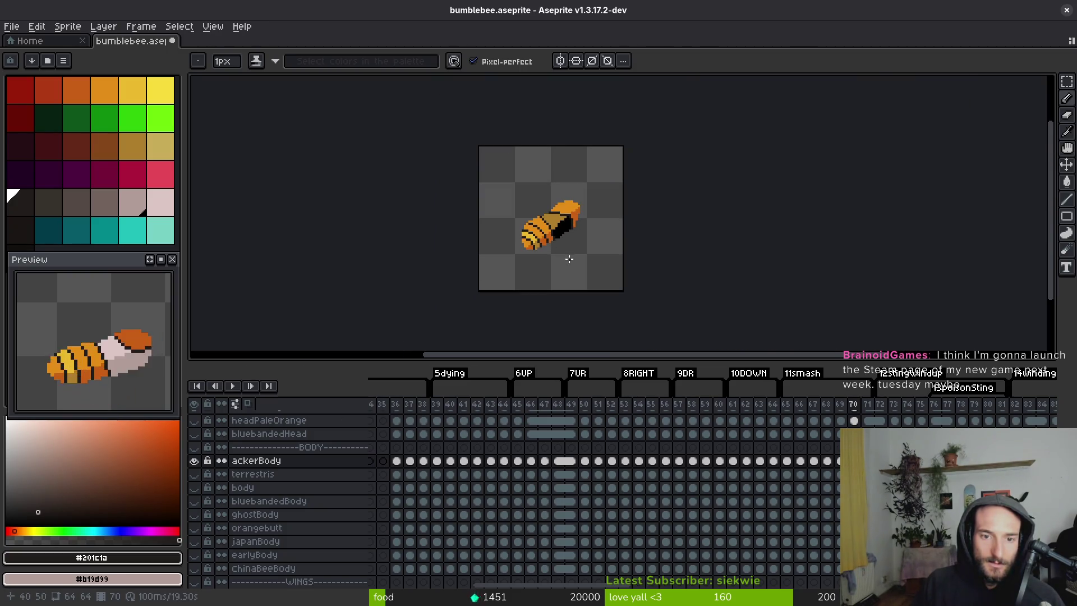
scroll(569, 259, up, 5)
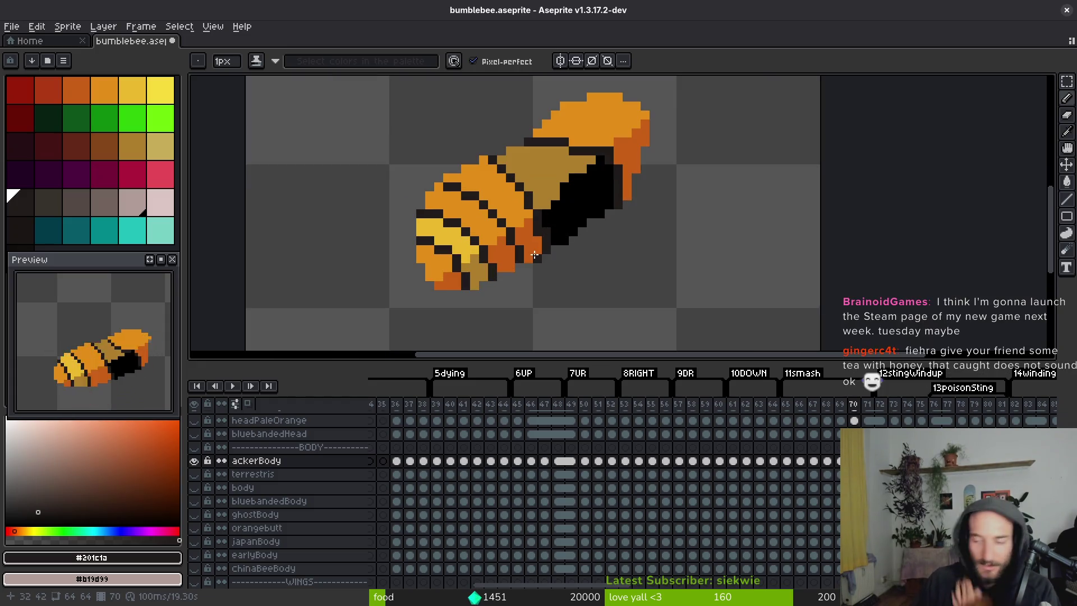
scroll(524, 251, up, 5)
alt+click(480, 247)
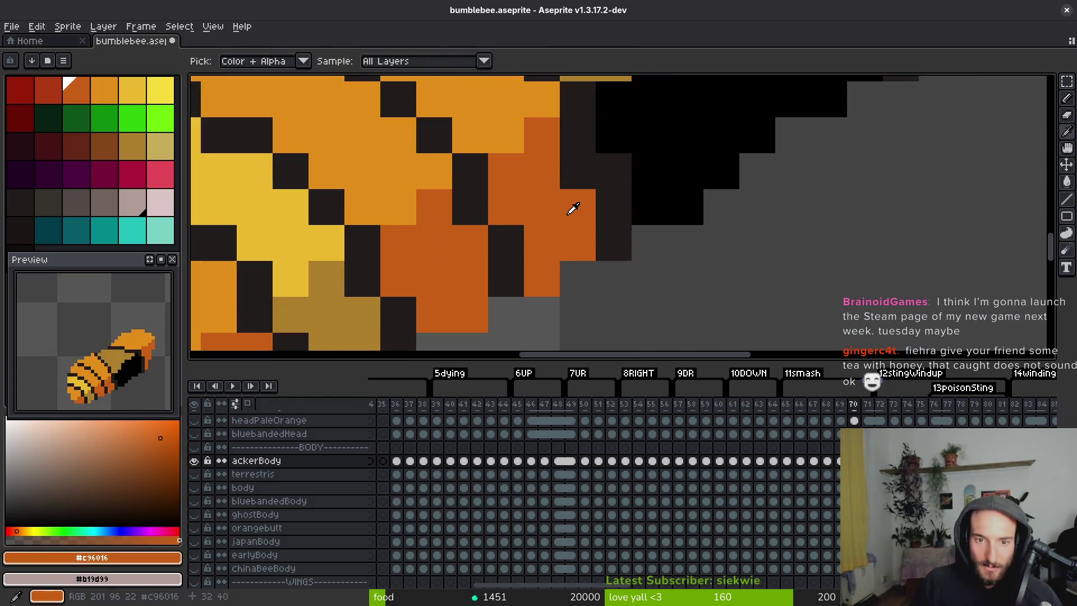
key(ctrl+s)
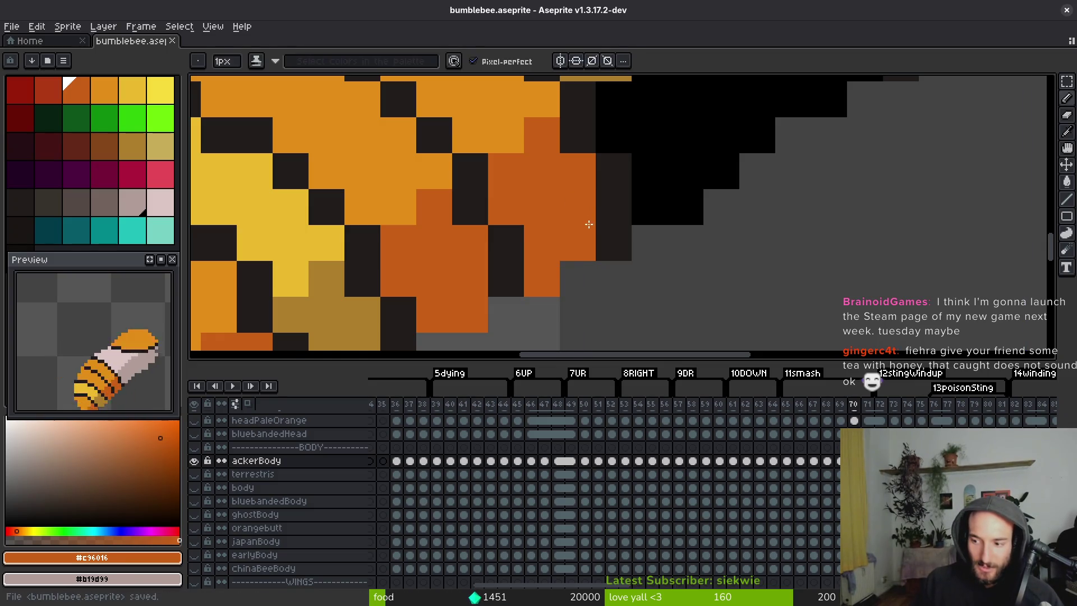
Try repainting two dark pixels burnt orange, undoing both.
click(620, 249)
key(ctrl+z)
click(590, 294)
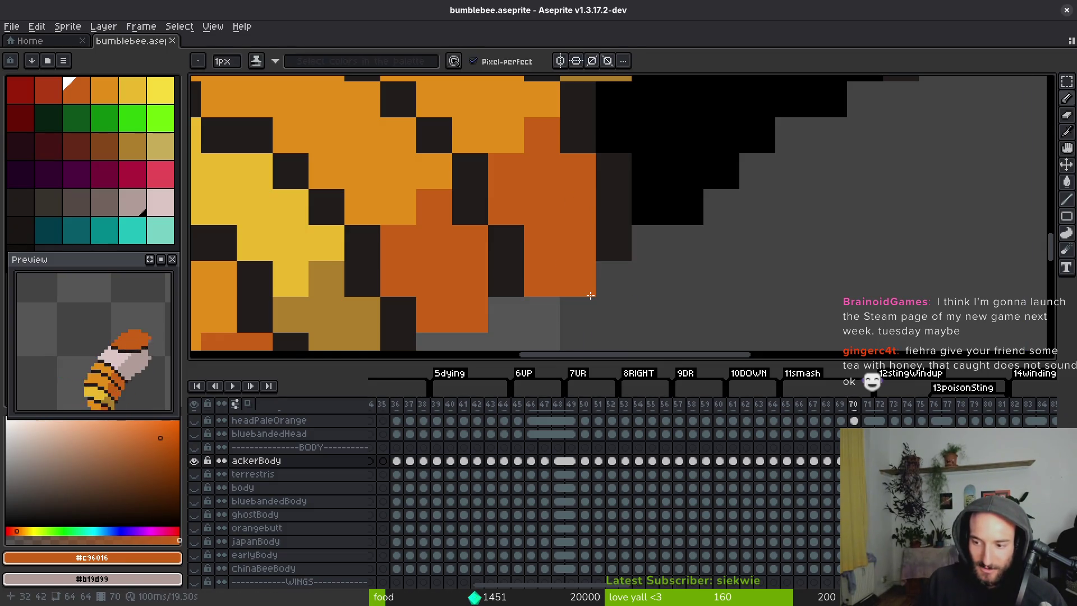
key(ctrl+z)
Sample the dark outline colour and test a dark outline pixel, then undo it.
scroll(561, 255, down, 3)
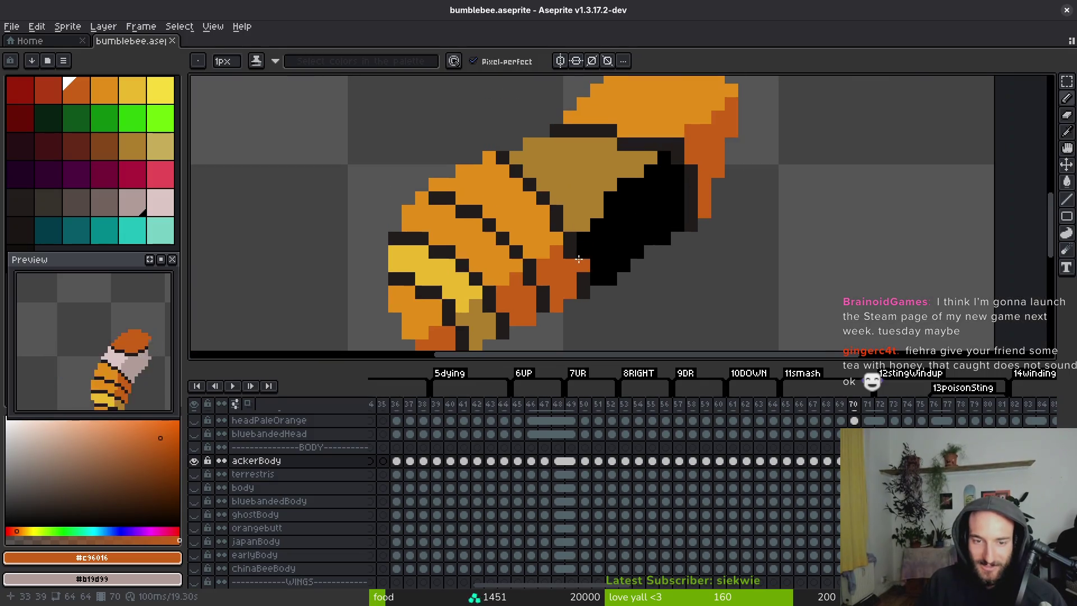
scroll(561, 213, right, 2)
scroll(561, 213, up, 2)
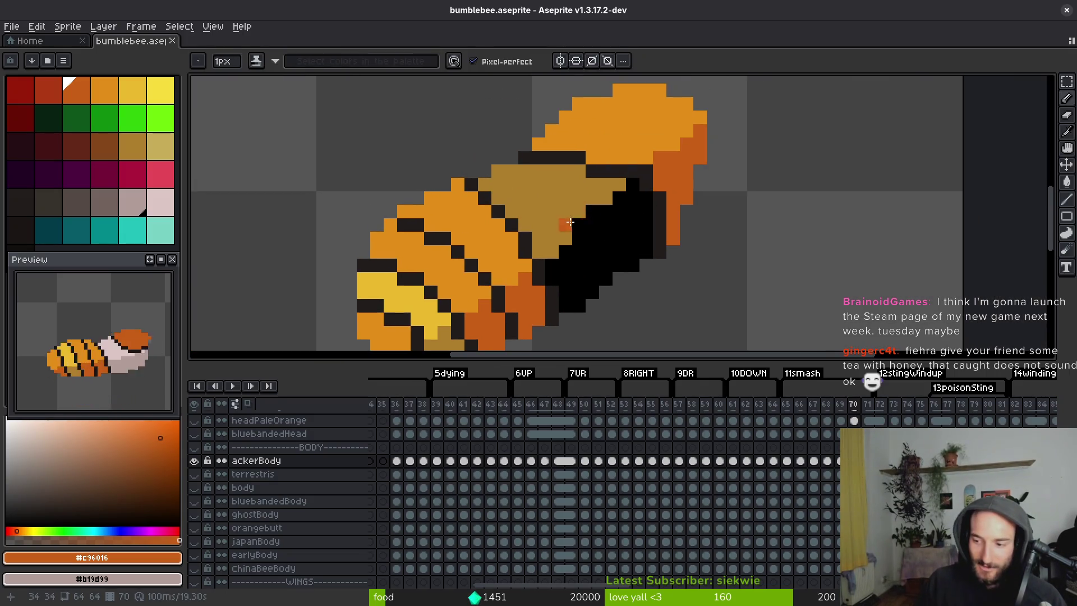
scroll(662, 213, up, 1)
alt+click(586, 216)
scroll(623, 202, up, 2)
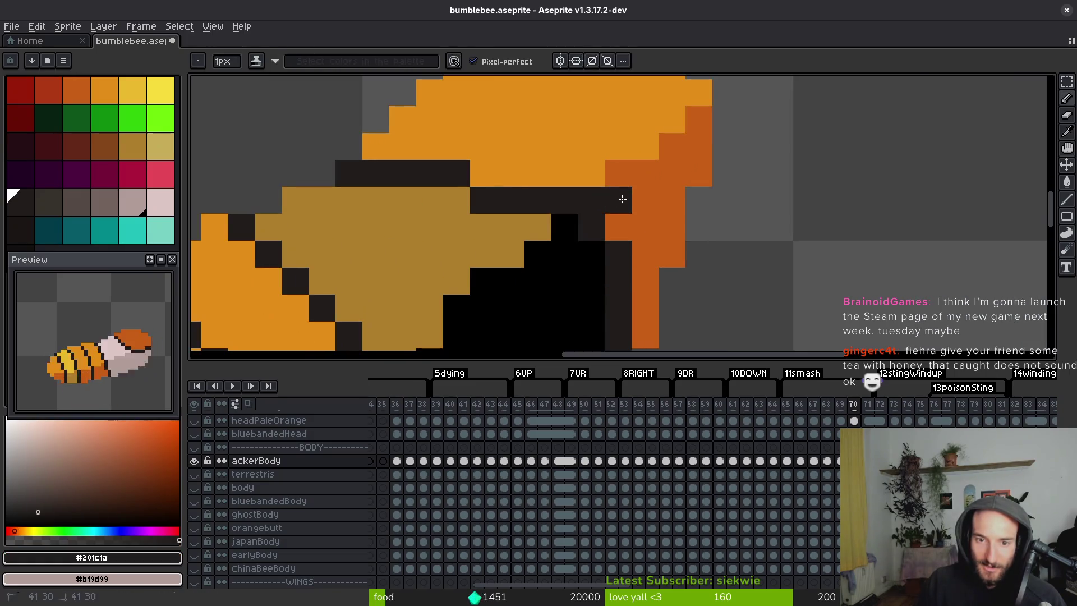
click(657, 199)
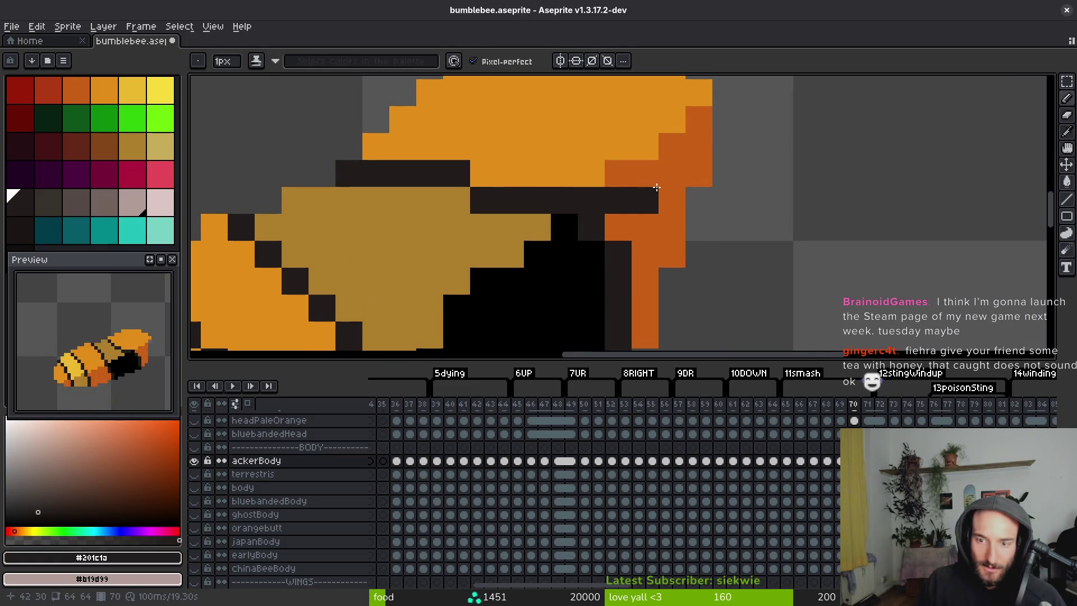
key(ctrl+z)
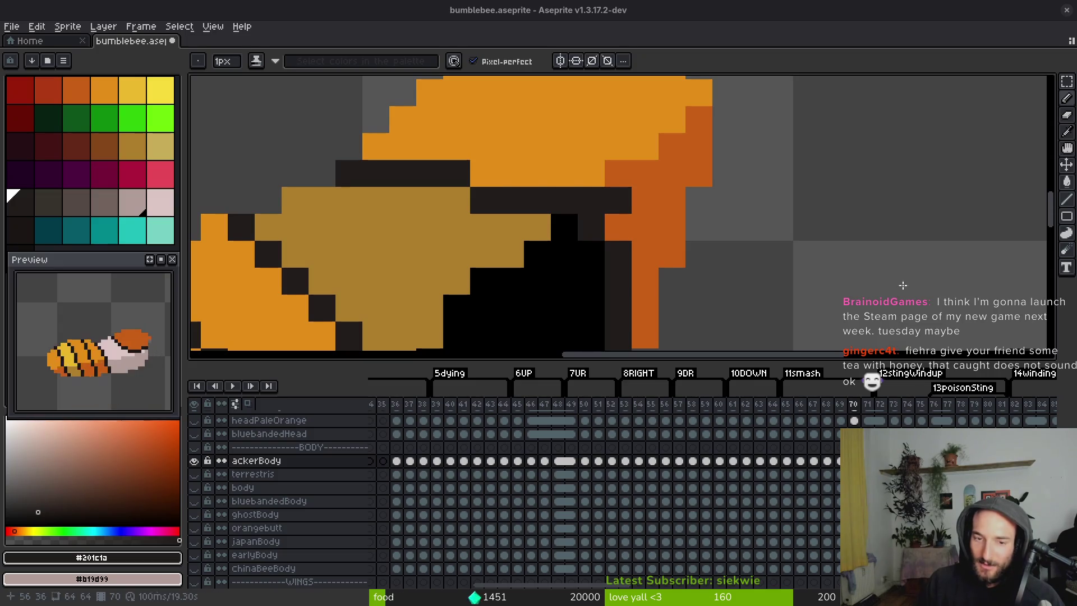
scroll(630, 196, up, 1)
Touch up the top-edge outline, recolouring stray pixels light orange and burnt orange.
mouse_move(620, 207)
mouse_down()
mouse_move(682, 185)
mouse_move(650, 174)
mouse_move(677, 193)
mouse_up()
key(ctrl+z)
alt+click(673, 171)
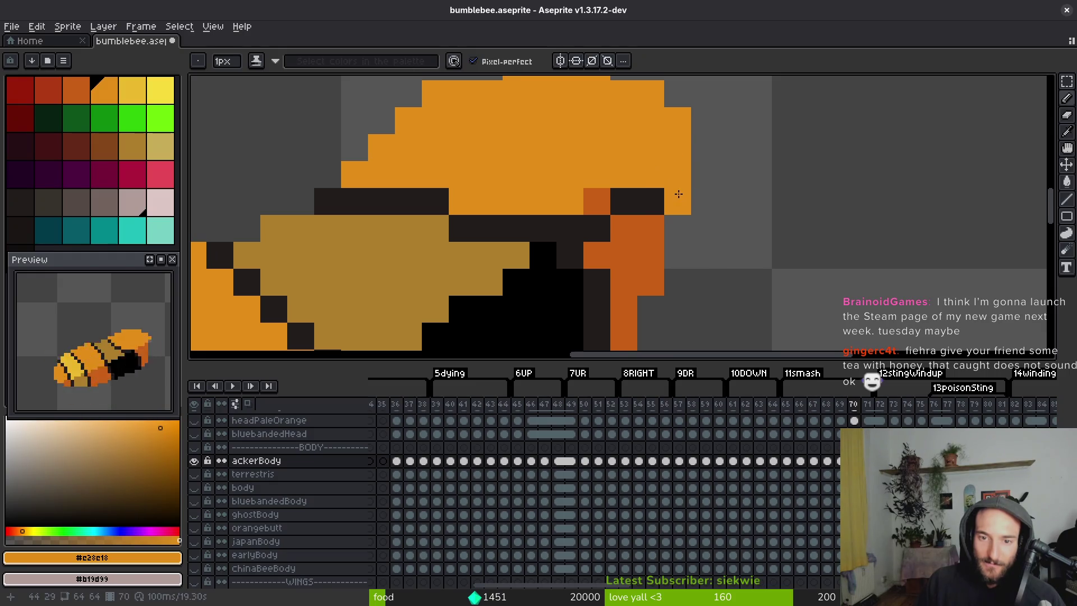
click(597, 201)
alt+click(596, 256)
click(588, 304)
Bucket-fill the dark mid-body areas with orange.
drag(588, 305, 567, 218)
key(g)
click(539, 253)
click(574, 244)
scroll(584, 243, down, 4)
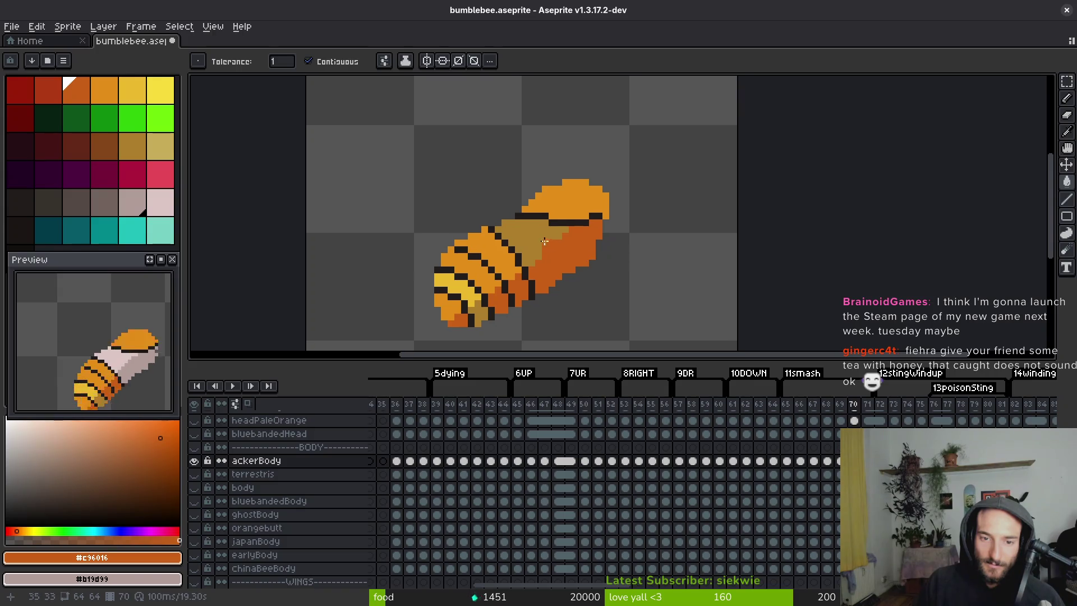
Paint tan pixels along the edge of the orange area.
alt+click(546, 242)
scroll(547, 242, up, 3)
key(b)
drag(545, 233, 648, 179)
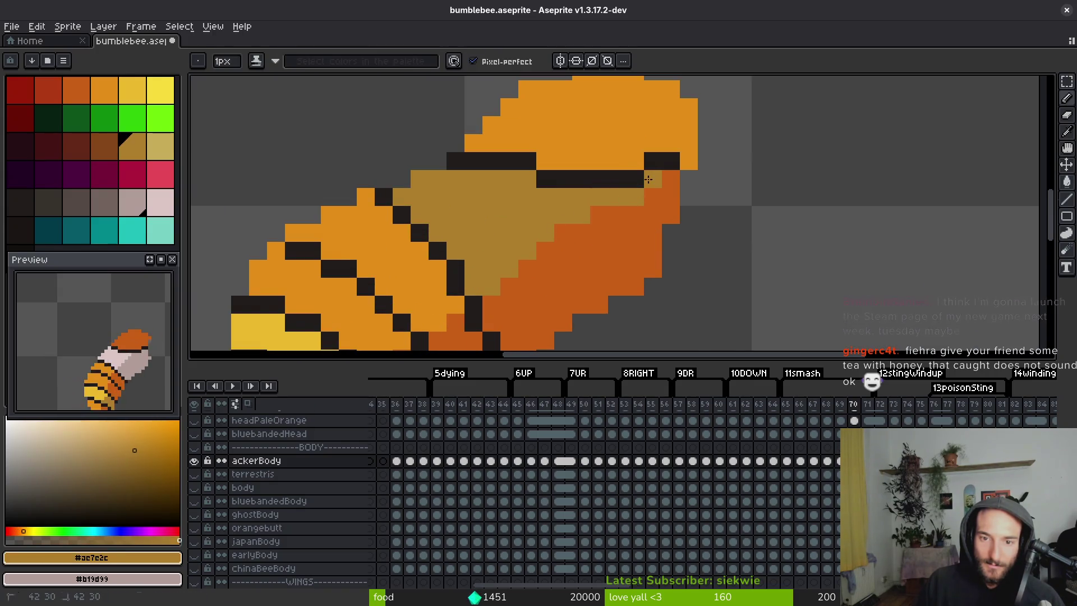
scroll(537, 238, down, 4)
scroll(533, 185, up, 6)
scroll(617, 242, down, 5)
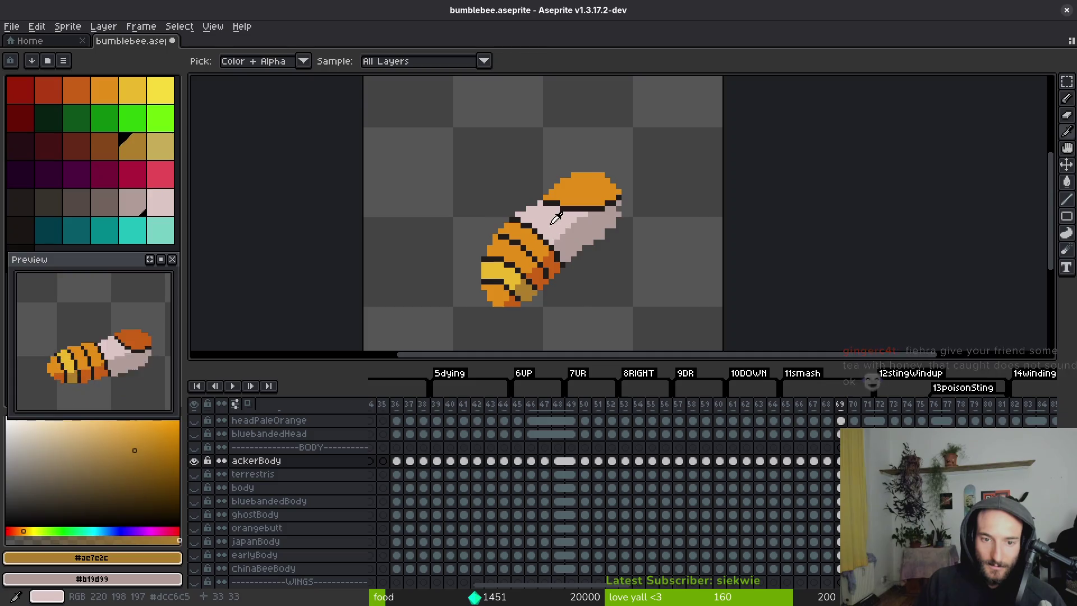
Repaint the mid-body with pale pink #dcc6c5, then undo a stray edge pixel.
alt+click(583, 239)
drag(584, 238, 608, 222)
scroll(609, 221, up, 2)
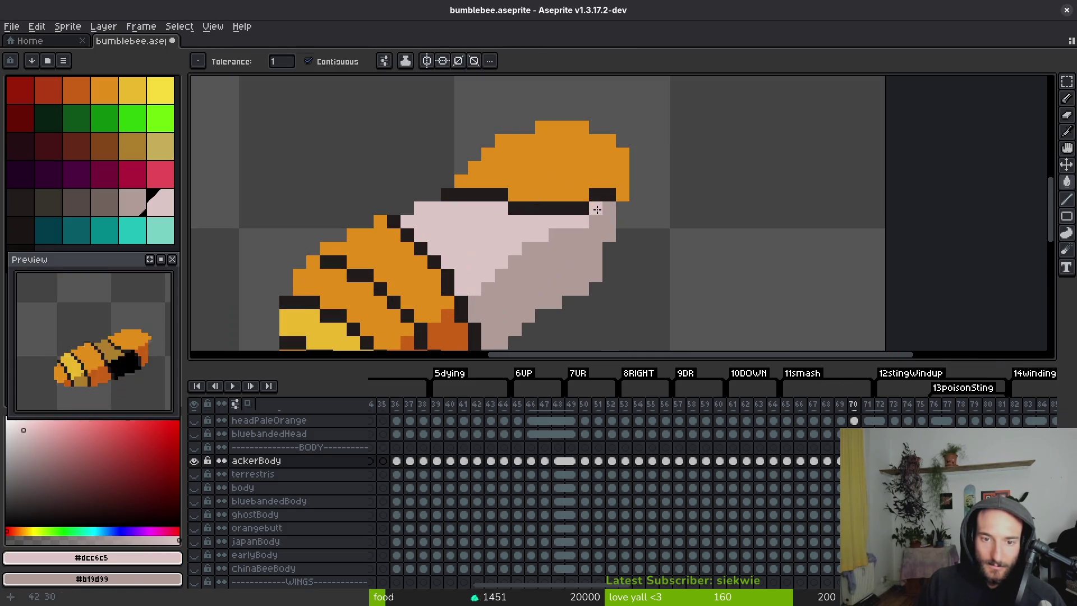
scroll(619, 255, down, 3)
scroll(601, 238, up, 3)
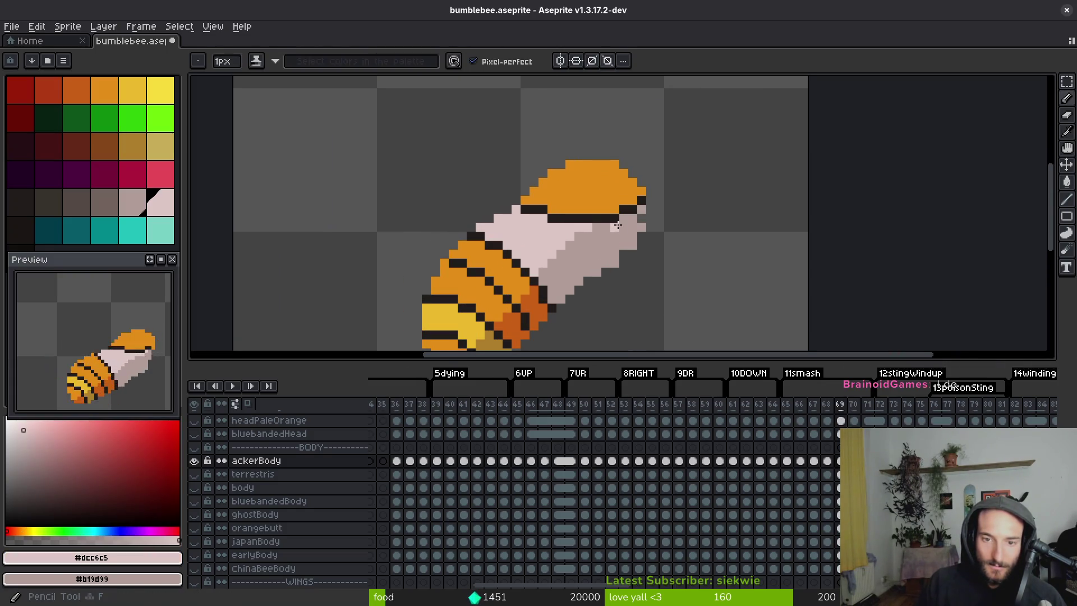
click(614, 227)
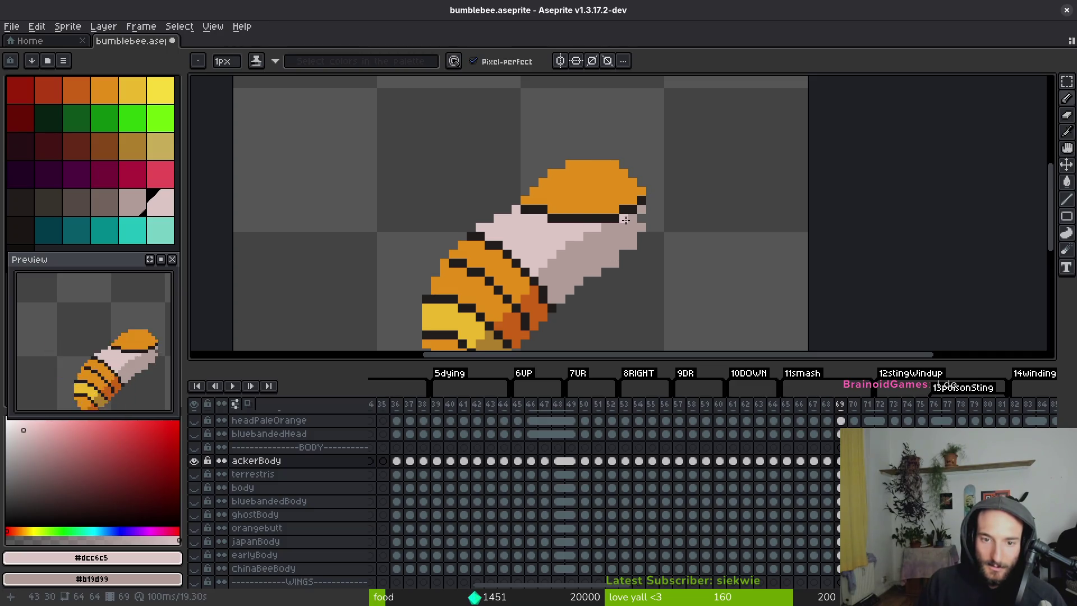
scroll(632, 248, down, 2)
key(ctrl+z)
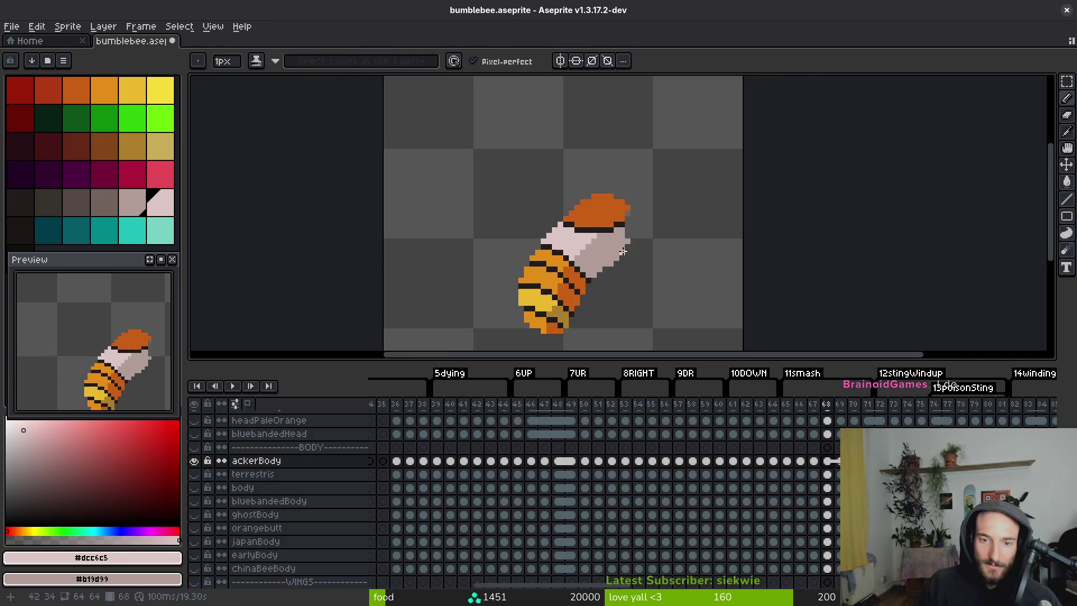
Flip between frames 68, 69 and 70 to compare the smash poses.
key(Left)
key(Right)
key(Left)
scroll(616, 245, up, 2)
key(Right)
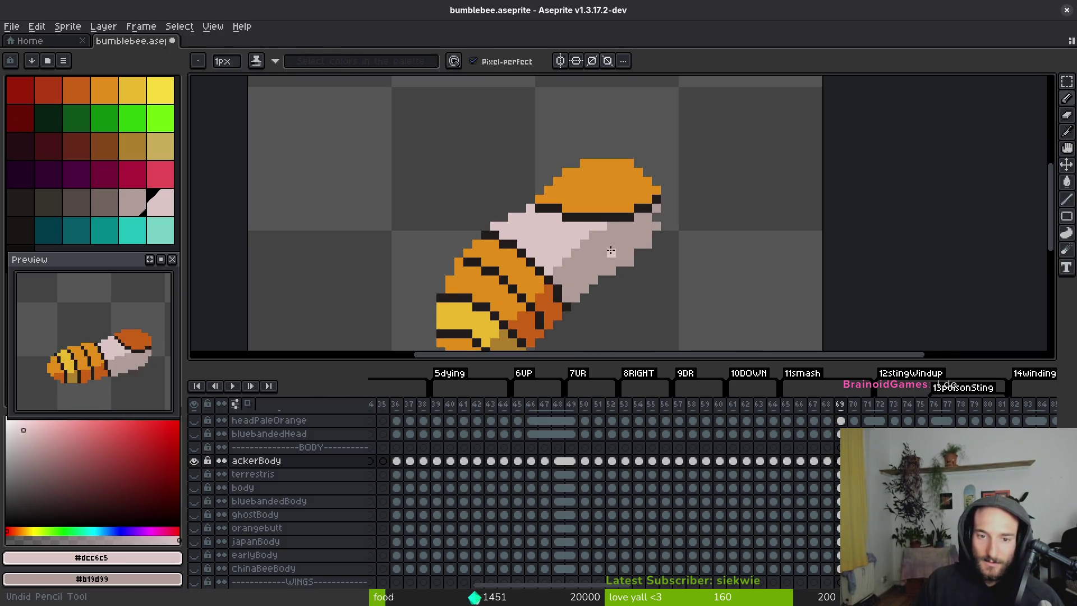
key(Left)
key(Right)
key(Right)
scroll(617, 225, up, 1)
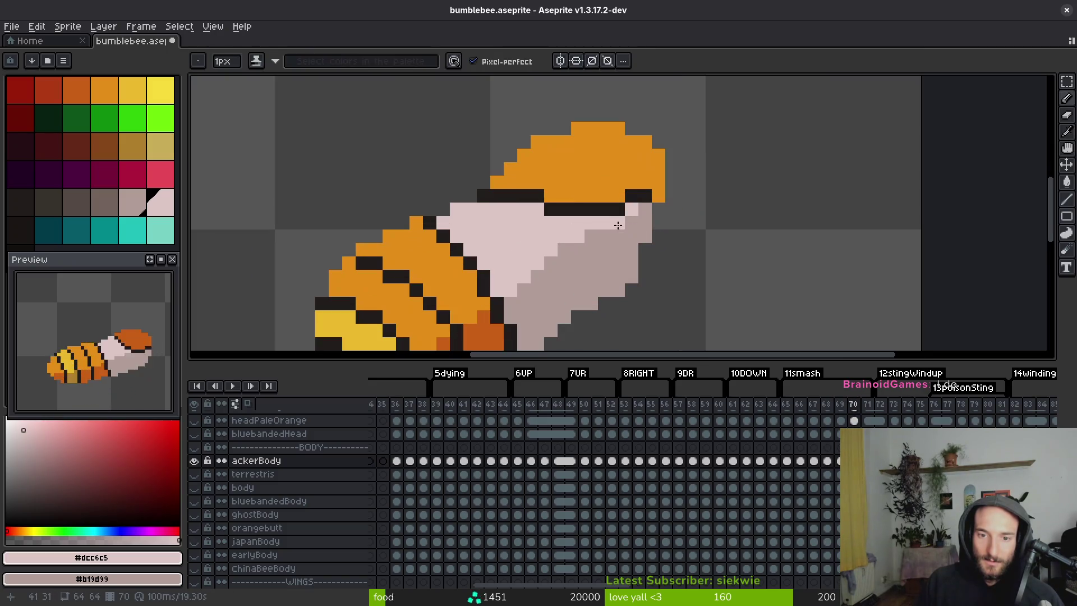
Sample the burnt-orange head colour #c96016 from frame 69 and return to frame 70.
key(Left)
alt+click(606, 169)
key(Right)
key(Left)
key(Right)
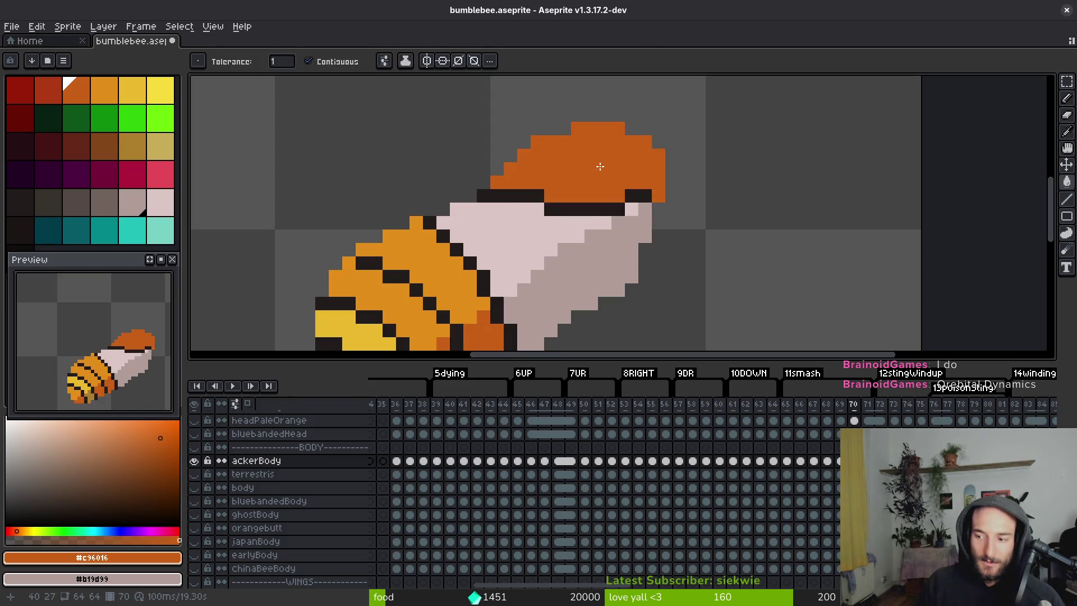
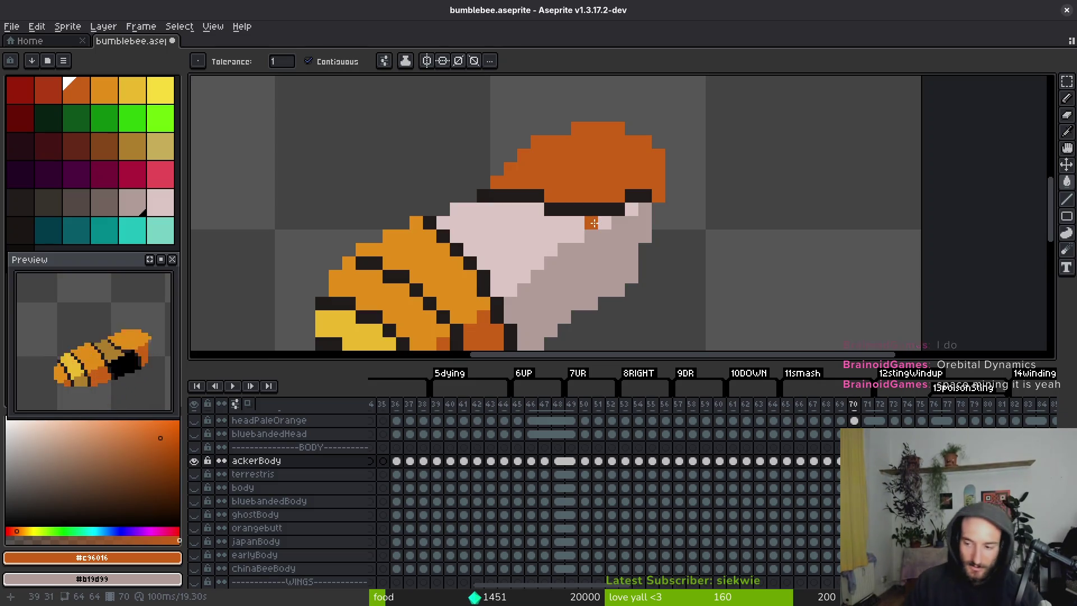
Sample the pale underside, orange head and dark outline colours from the sprite.
scroll(594, 223, down, 5)
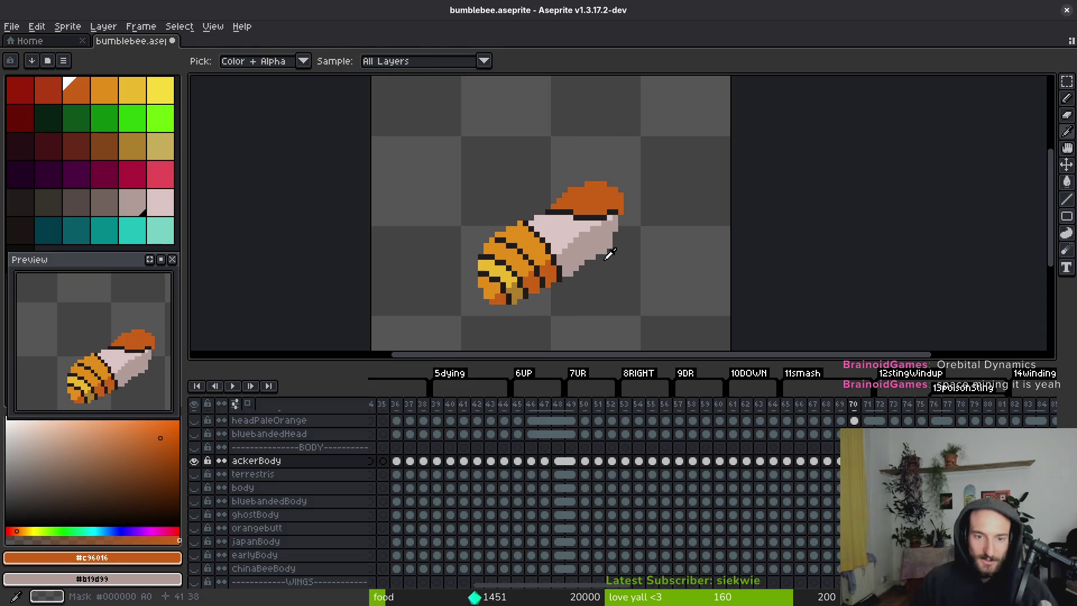
scroll(515, 181, up, 6)
key(alt)
alt+click(514, 180)
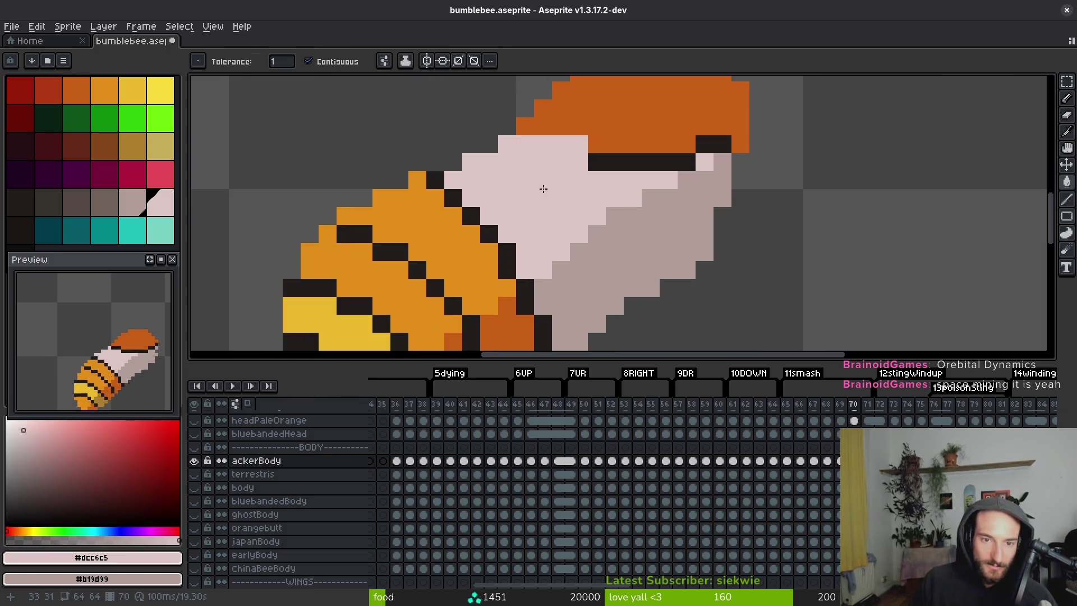
scroll(547, 210, down, 4)
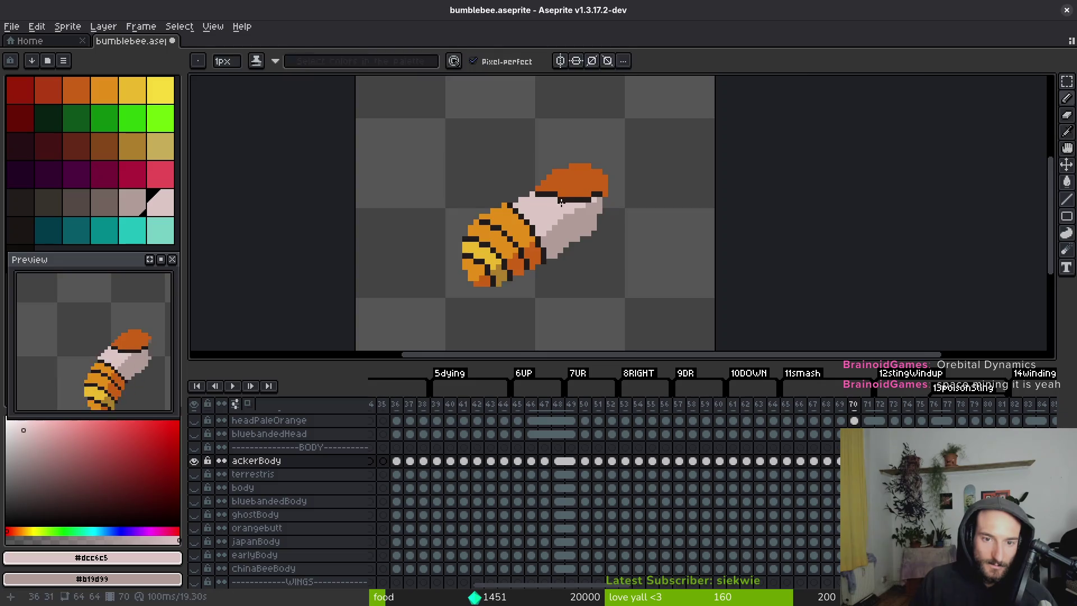
scroll(561, 174, up, 4)
alt+click(560, 175)
alt+click(519, 183)
scroll(555, 235, down, 4)
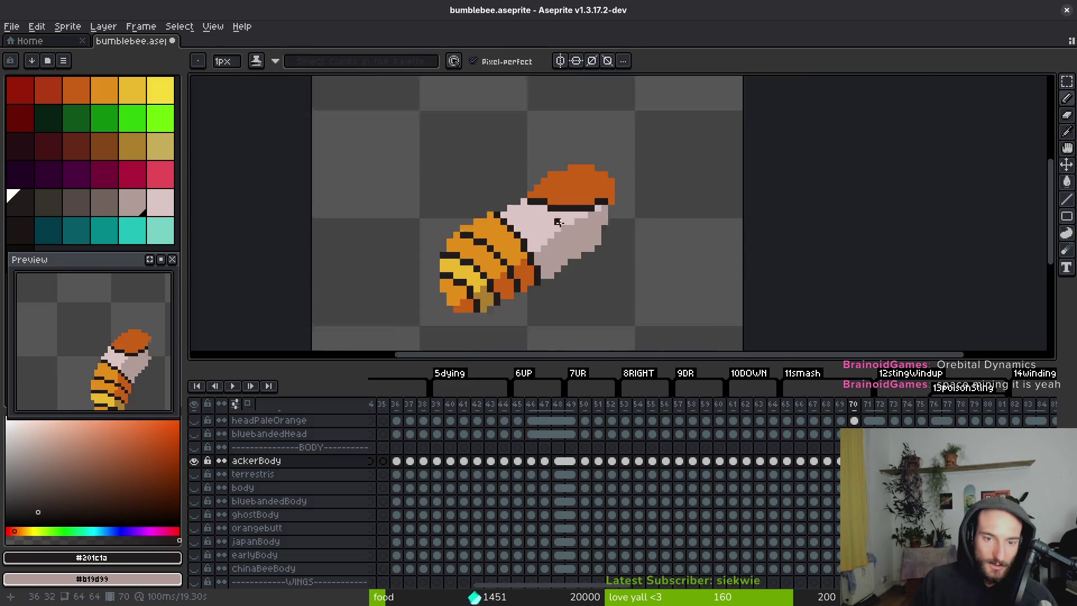
Flip between frames 69 and 70 to compare the bee's poses, then go to frame 71.
key(comma)
key(period)
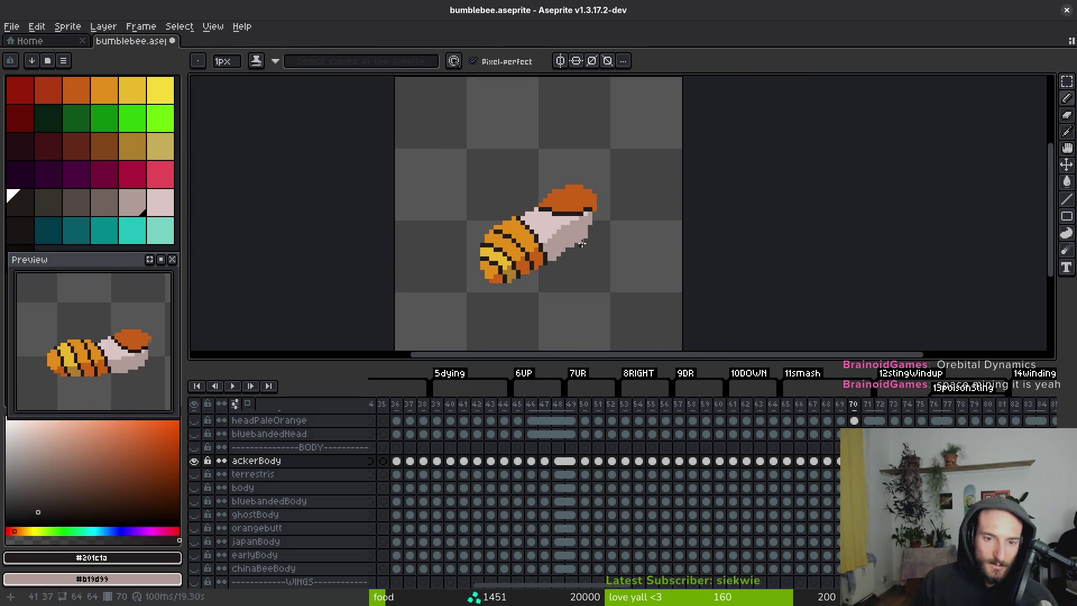
key(comma)
key(period)
key(comma)
key(period)
key(comma)
key(period)
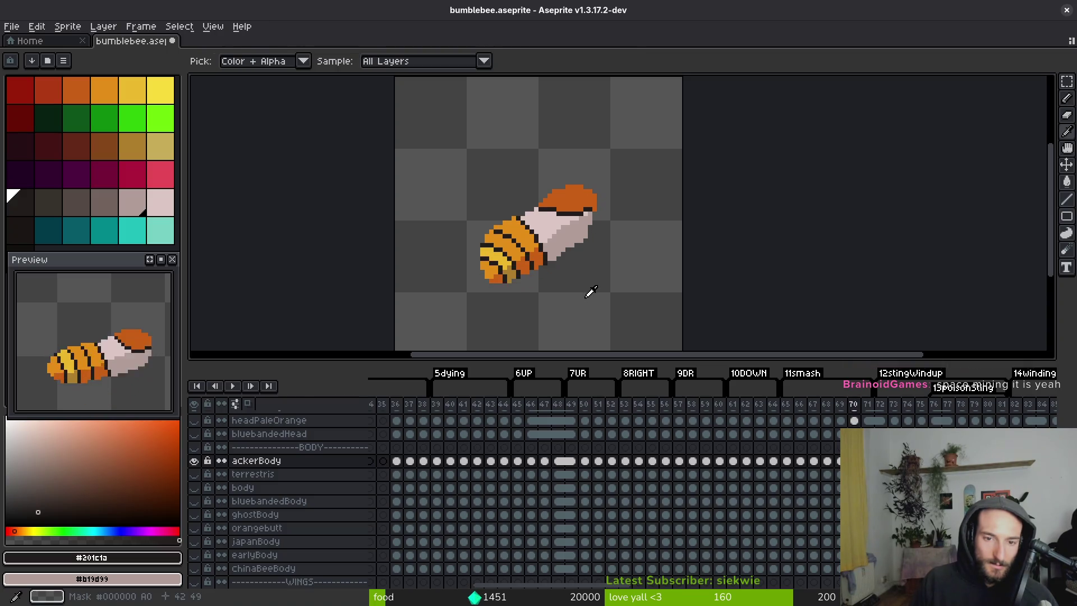
scroll(558, 266, up, 2)
key(comma)
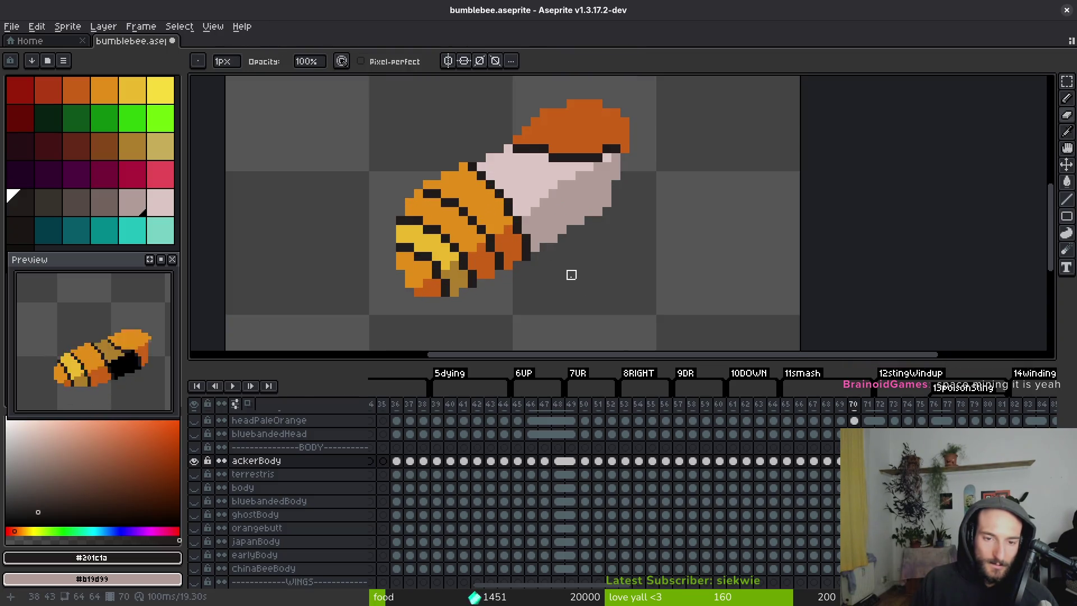
scroll(570, 271, down, 4)
key(alt)
key(period)
key(period)
scroll(567, 270, up, 4)
scroll(471, 197, up, 3)
key(alt)
scroll(494, 193, down, 2)
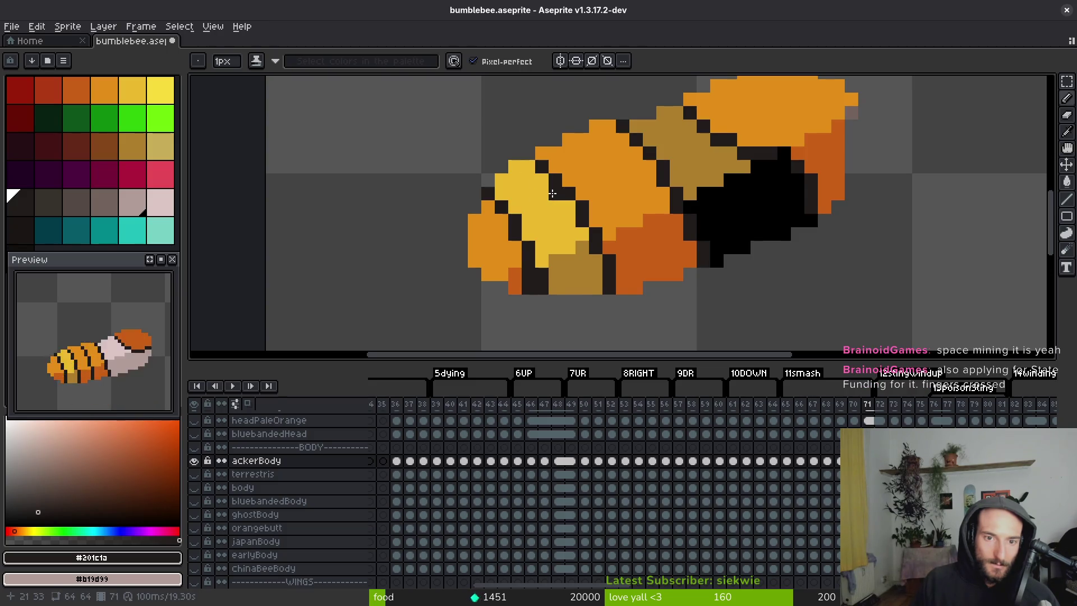
Rework the lower body: draw a dark stripe, paint a yellow column, and fill several patches orange.
drag(582, 248, 582, 289)
alt+click(547, 274)
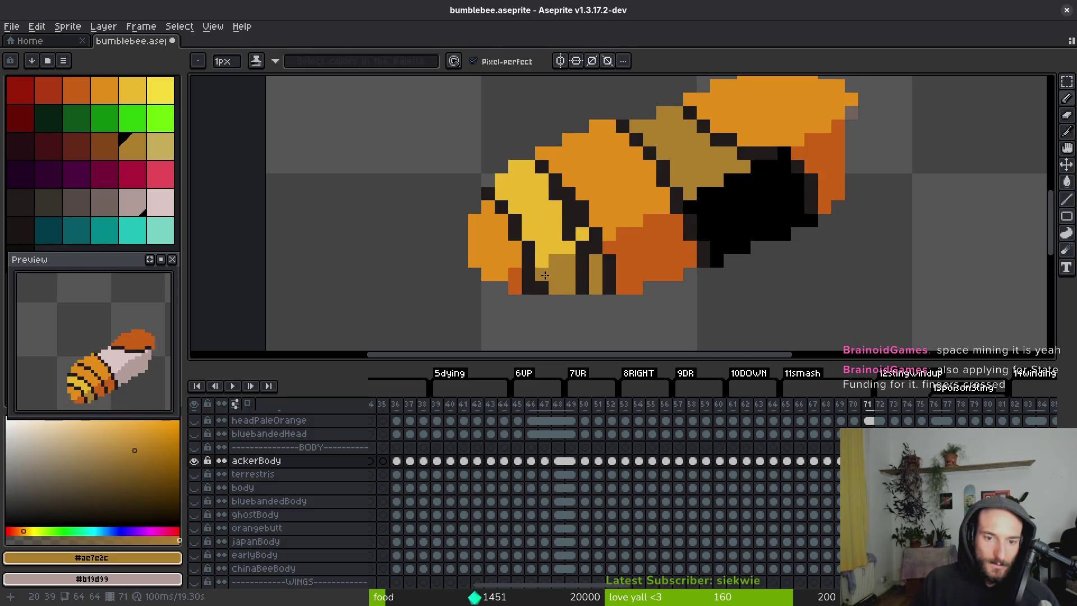
alt+click(581, 231)
drag(582, 223, 582, 194)
click(602, 223)
alt+click(593, 232)
click(582, 232)
key(g)
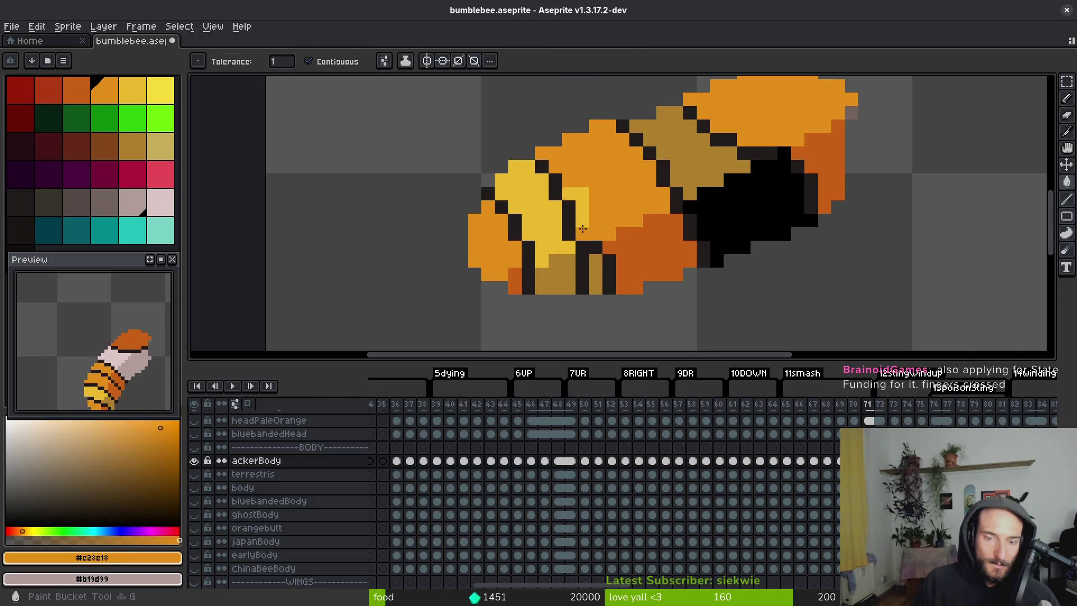
click(582, 219)
alt+click(620, 243)
click(583, 249)
key(ctrl+z)
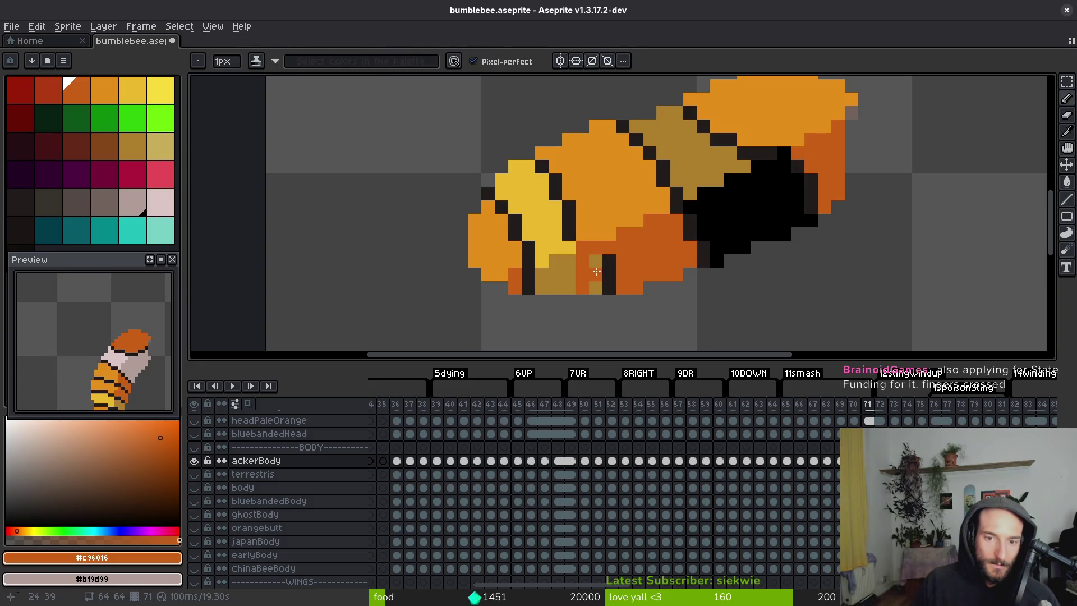
key(ctrl+z)
click(597, 273)
click(609, 264)
Draw dark diagonal stripes across the orange body and paint a stray top-edge pixel orange.
key(b)
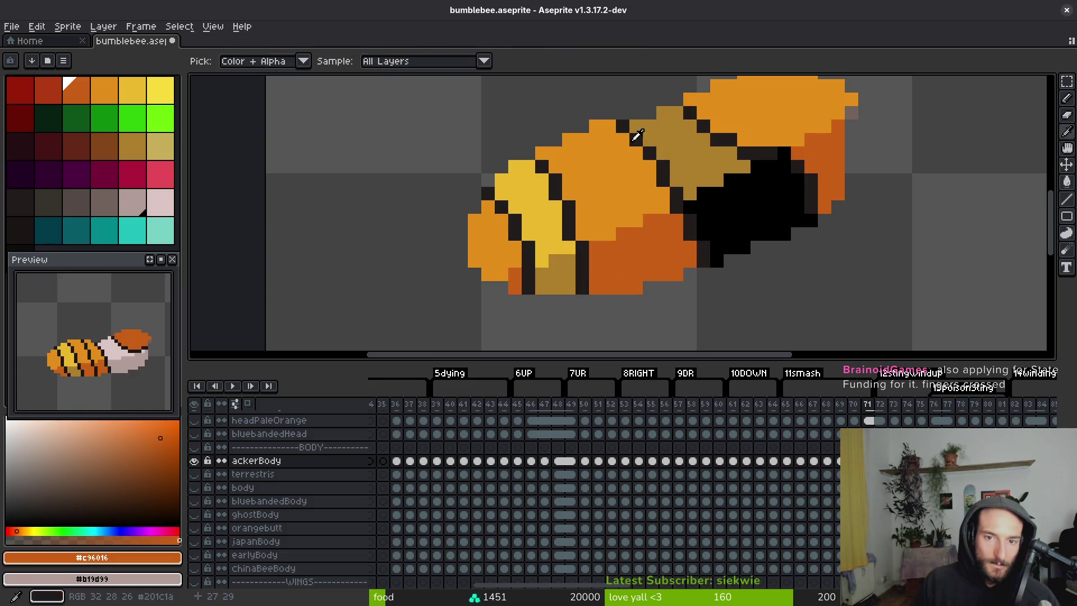
alt+click(635, 138)
click(582, 147)
key(ctrl+z)
drag(589, 147, 611, 184)
drag(623, 221, 634, 276)
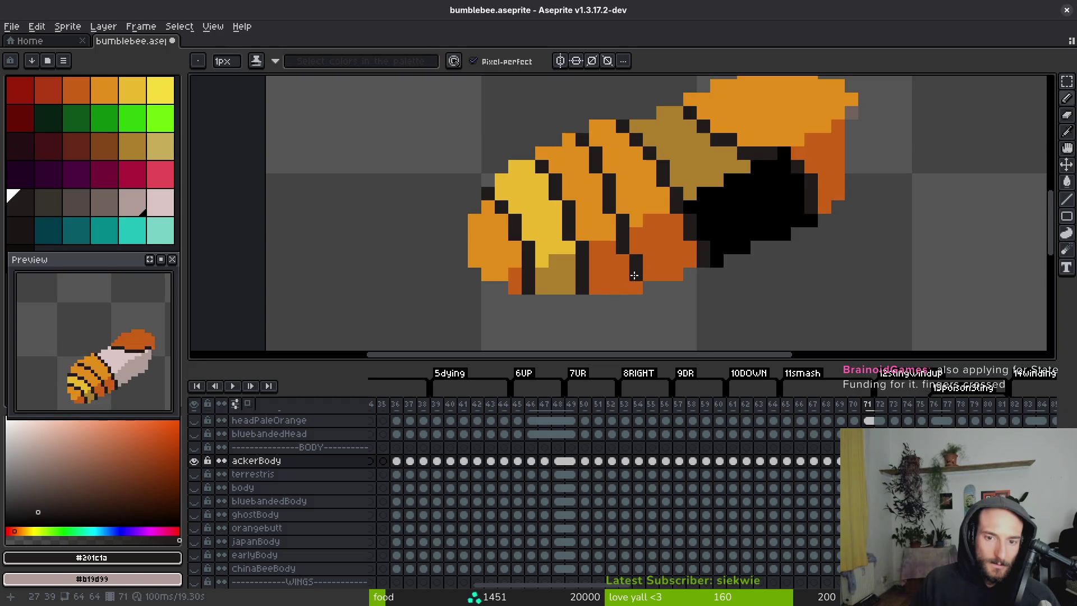
click(636, 285)
scroll(634, 269, down, 1)
scroll(616, 241, up, 2)
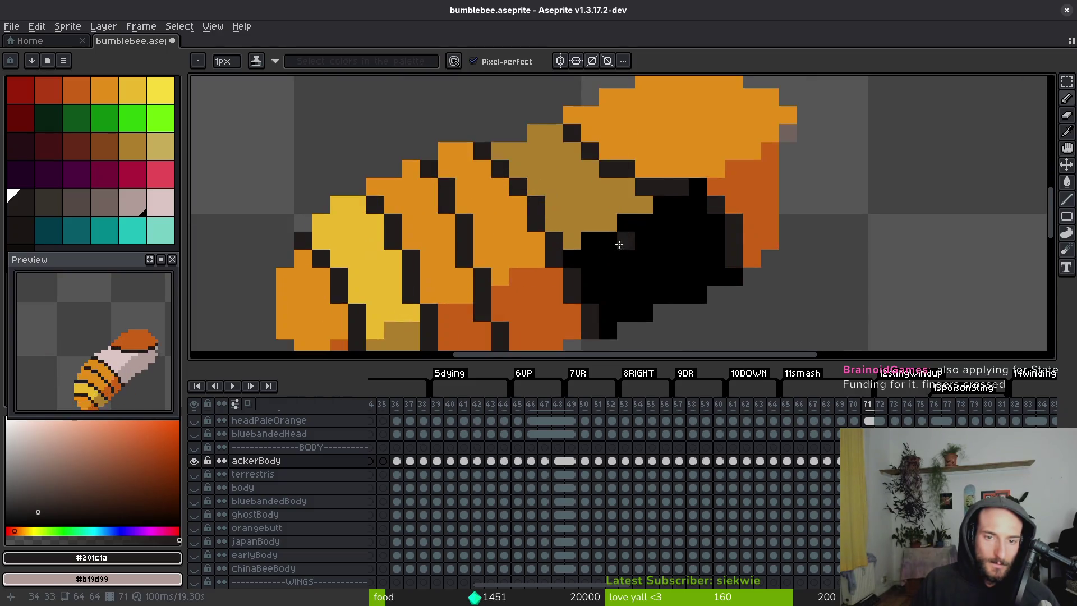
click(482, 92)
alt+click(478, 135)
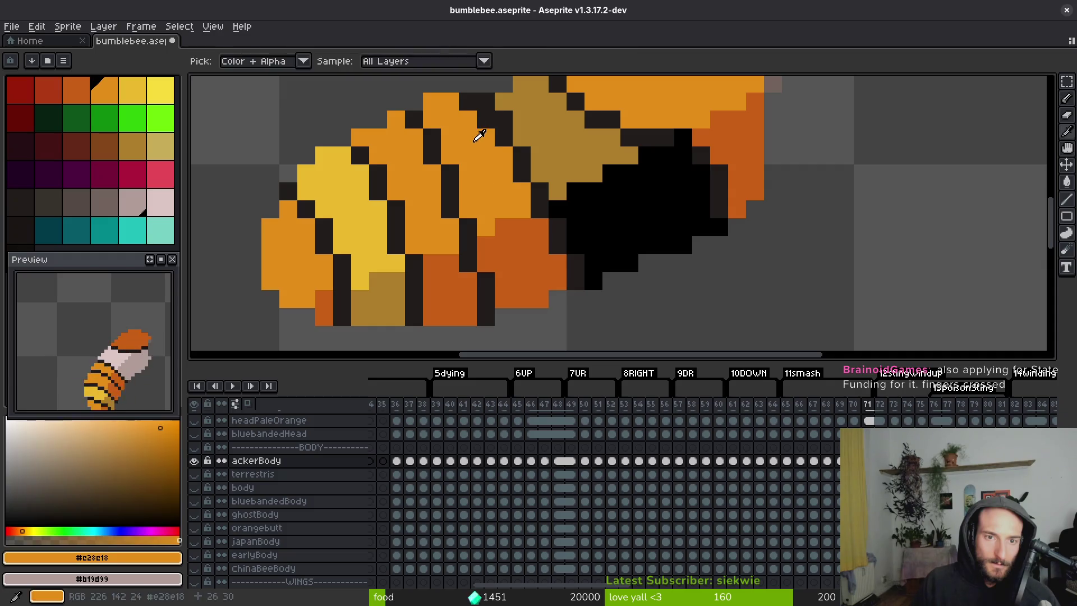
click(478, 115)
Add dark pixels to the stripes and repaint two overshooting stripe pixels light orange.
alt+click(570, 220)
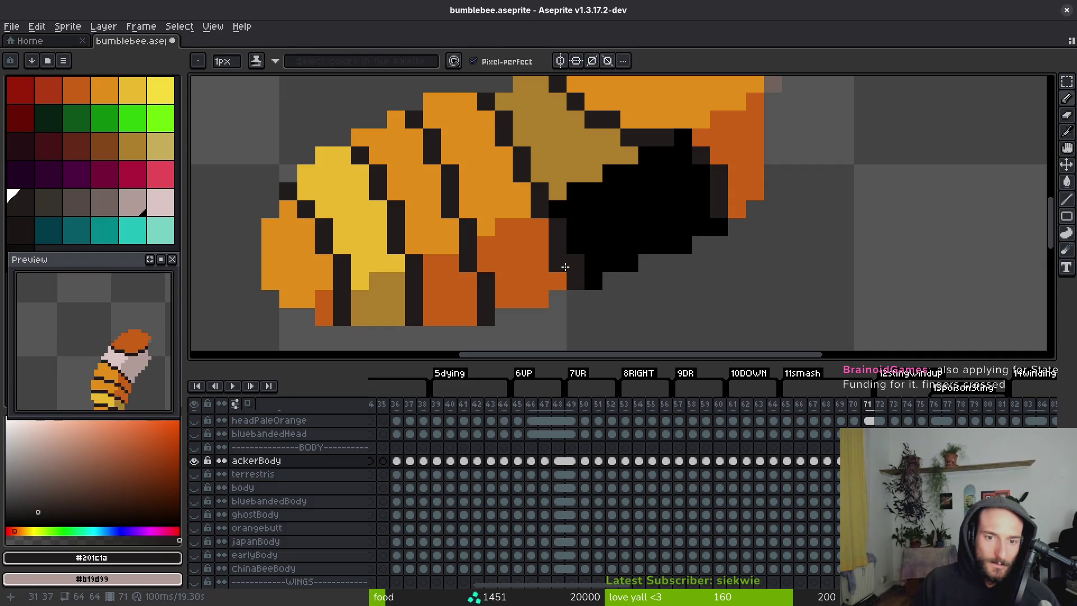
scroll(605, 263, down, 4)
scroll(596, 256, down, 1)
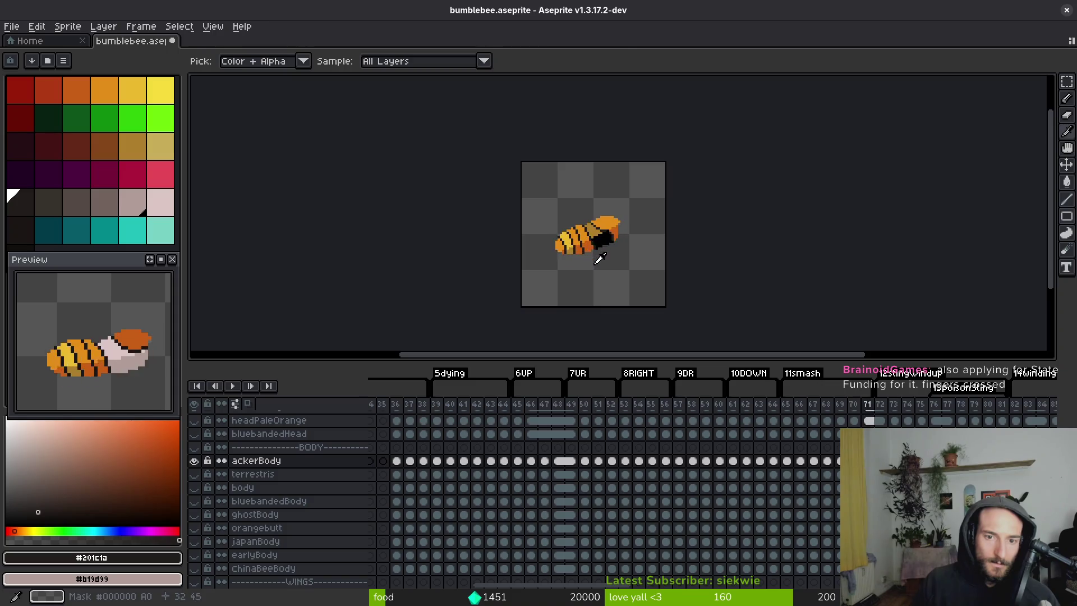
scroll(597, 257, up, 5)
click(578, 196)
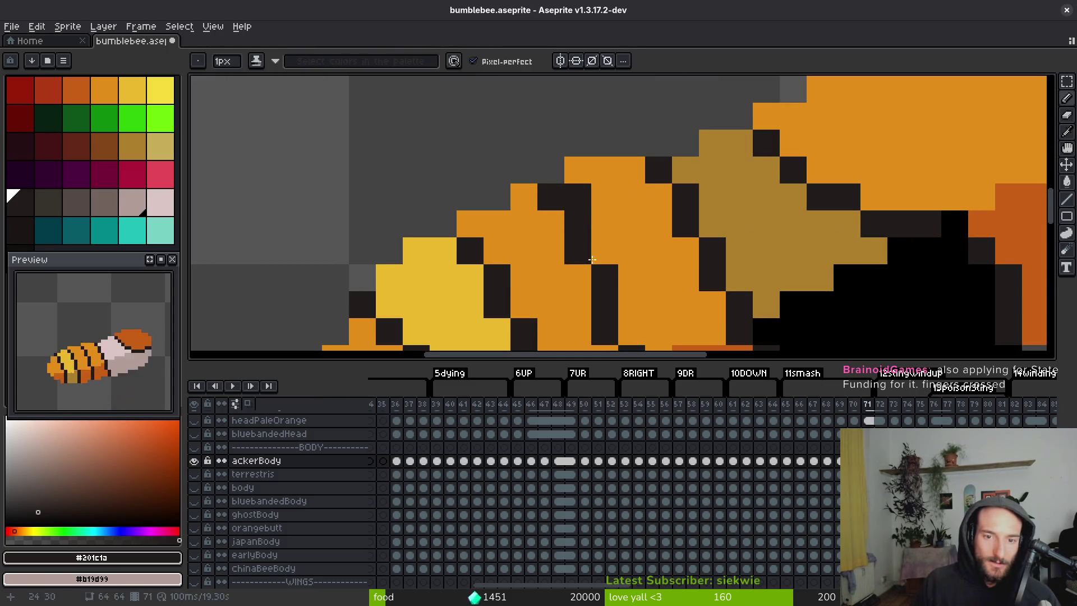
click(605, 250)
alt+click(563, 224)
drag(578, 251, 577, 225)
scroll(562, 224, down, 3)
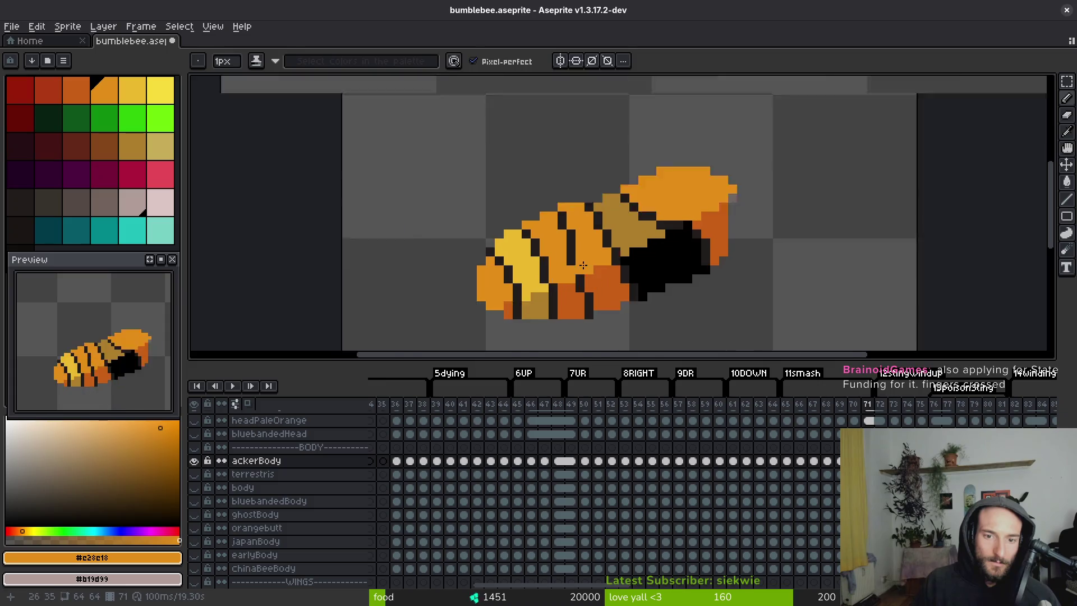
scroll(557, 225, up, 3)
Touch up the remaining lower-stripe pixels in dark and orange, then save bumblebee.aseprite.
alt+click(557, 222)
click(573, 264)
alt+click(558, 250)
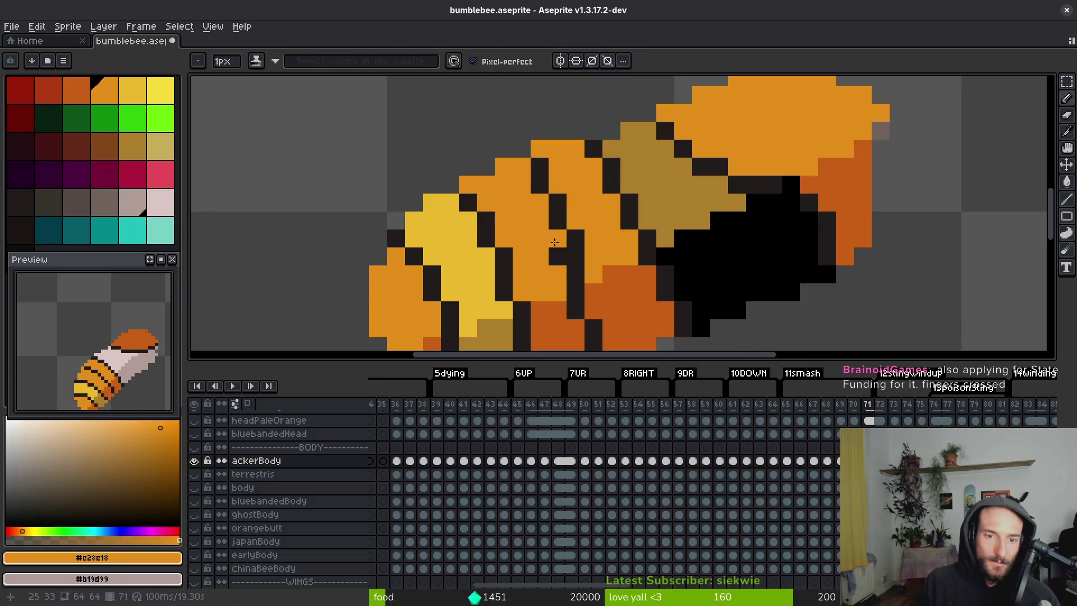
click(573, 260)
drag(574, 260, 560, 216)
alt+click(566, 252)
click(579, 260)
alt+click(563, 283)
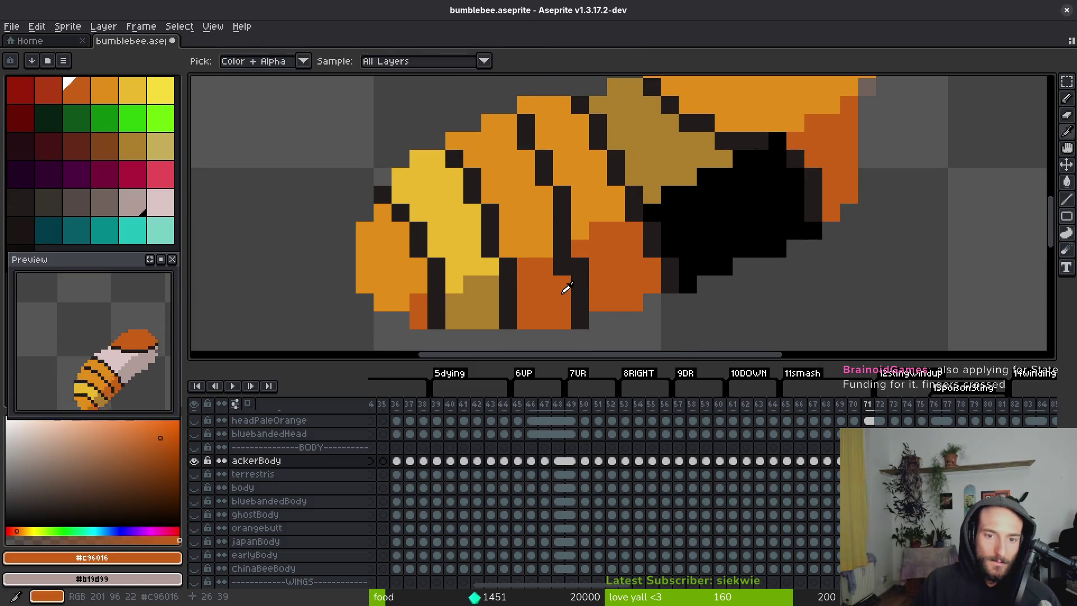
click(563, 266)
alt+click(569, 231)
click(571, 247)
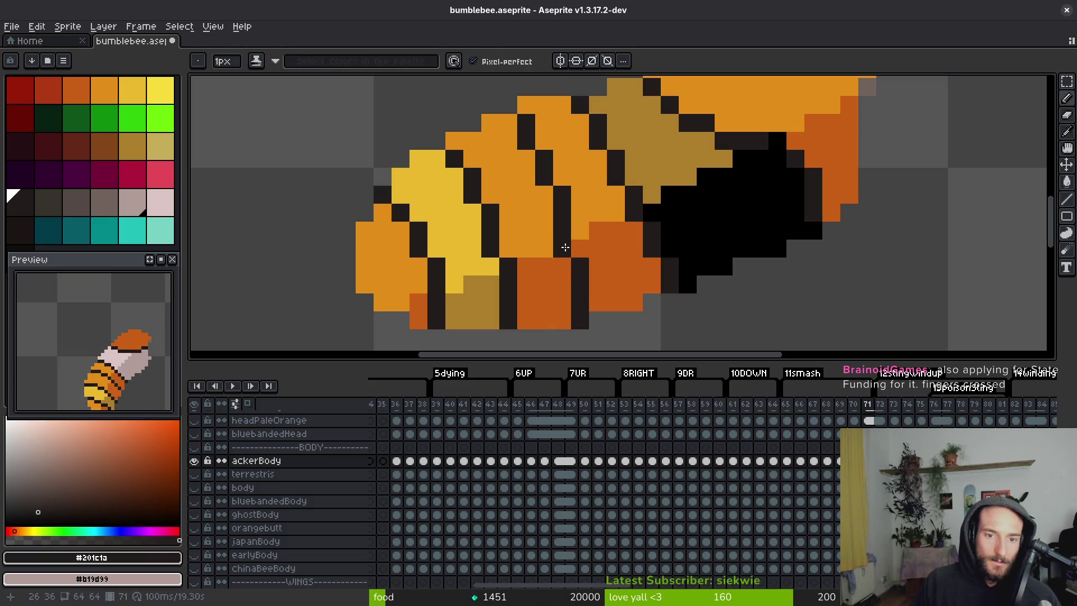
scroll(594, 281, down, 4)
scroll(615, 296, up, 4)
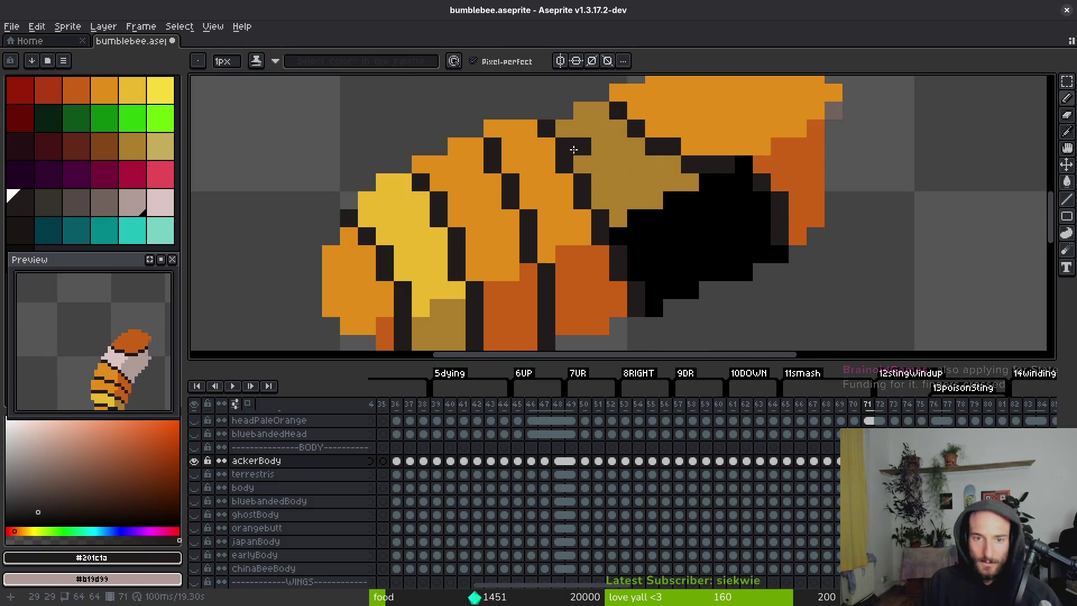
key(ctrl+s)
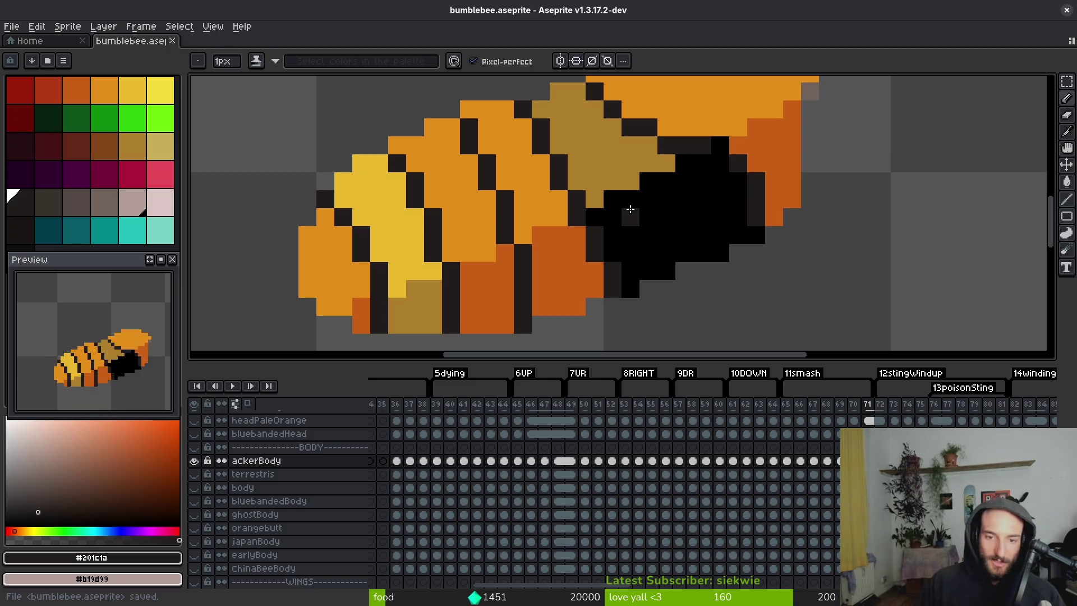
Recolour the stray dark-grey underside pixels pure black and save the file.
alt+click(638, 242)
click(612, 286)
alt+click(589, 233)
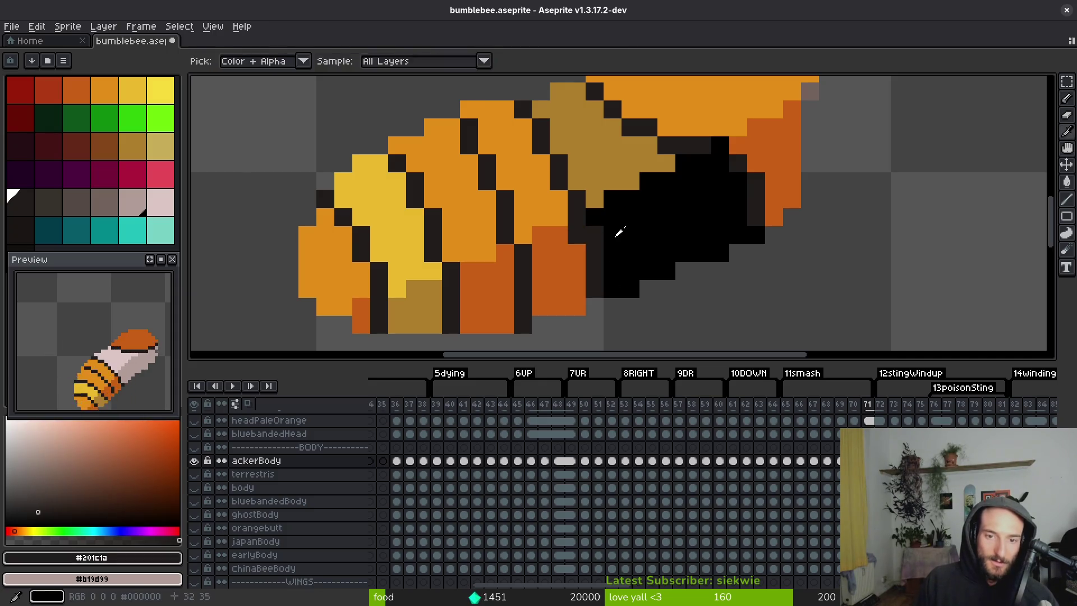
alt+click(615, 233)
key(ctrl+s)
scroll(635, 243, down, 2)
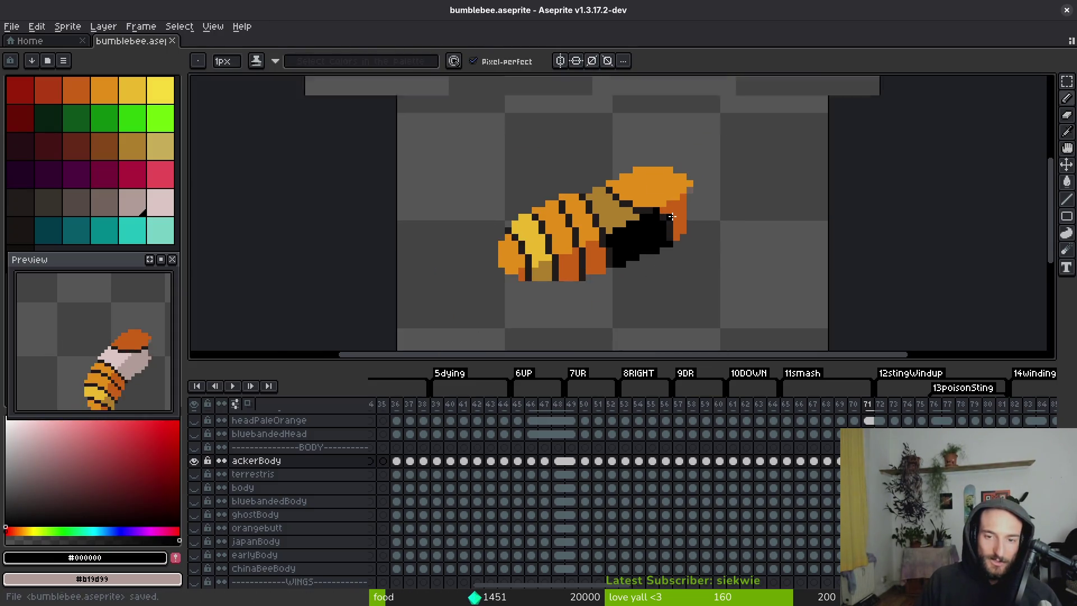
scroll(635, 243, up, 3)
Draw the dark outline beneath the head and add a dark orange pixel beside it.
alt+click(582, 228)
click(609, 234)
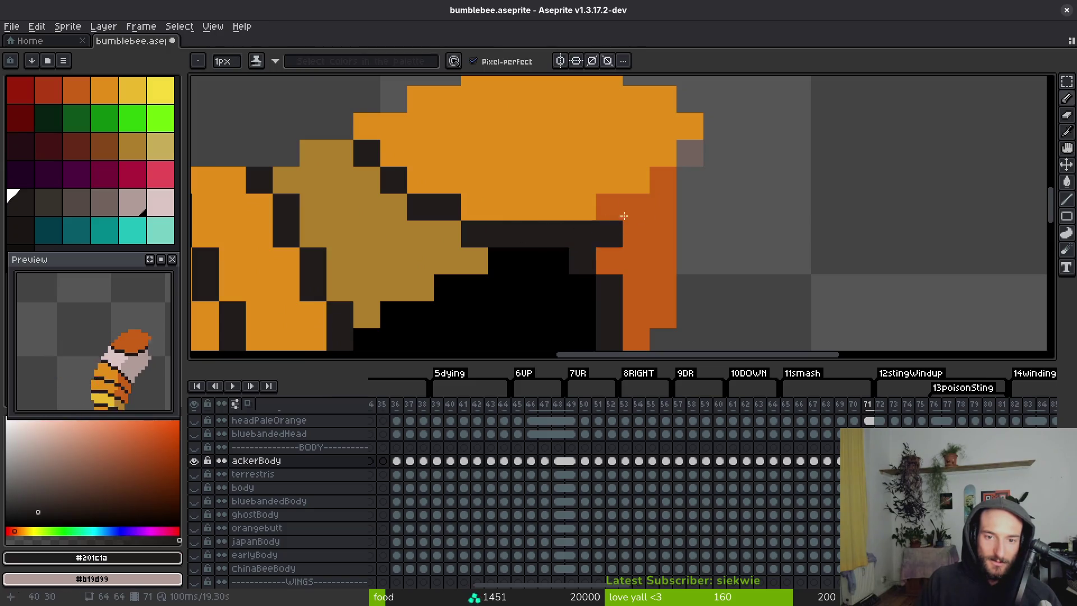
drag(663, 207, 598, 204)
alt+click(648, 172)
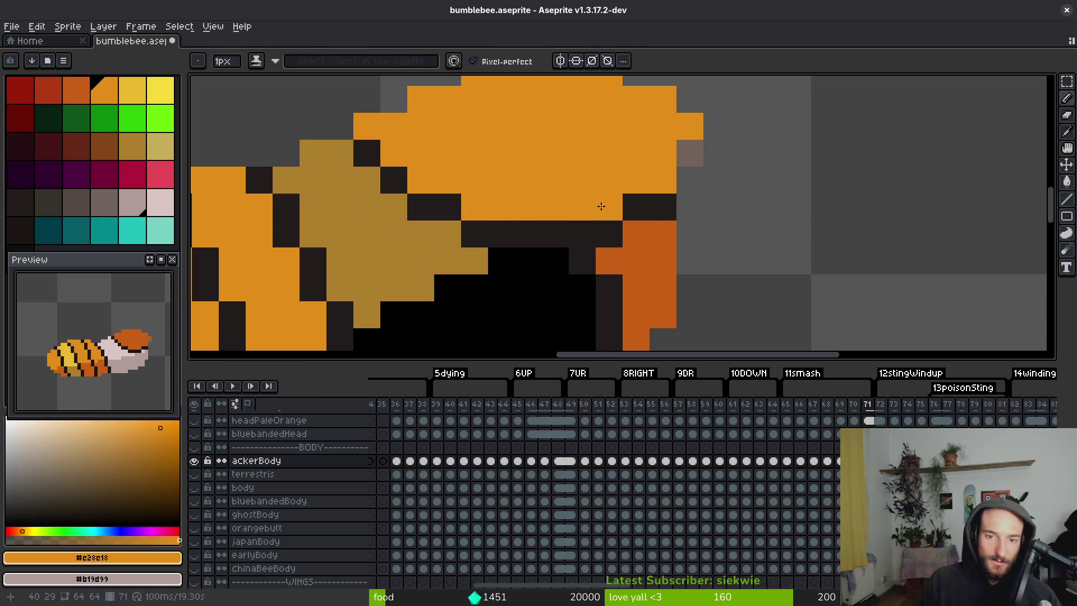
scroll(599, 224, down, 1)
alt+click(577, 229)
click(577, 279)
Bucket-fill the black underside and remaining dark areas with dark orange #c96016.
key(g)
click(554, 279)
click(604, 272)
scroll(583, 246, down, 3)
alt+click(581, 224)
key(Right)
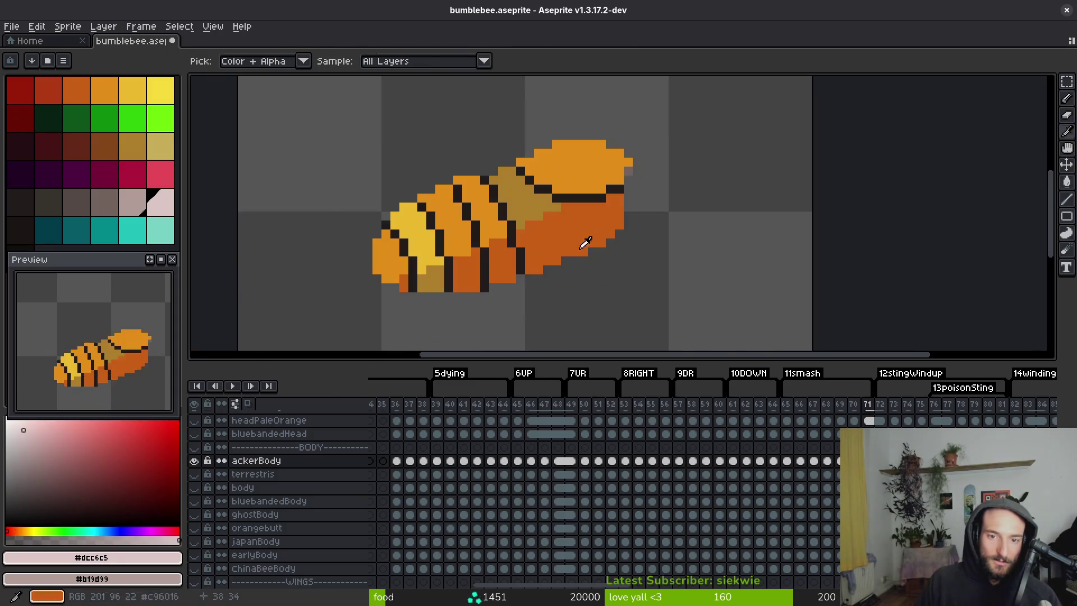
scroll(586, 213, up, 4)
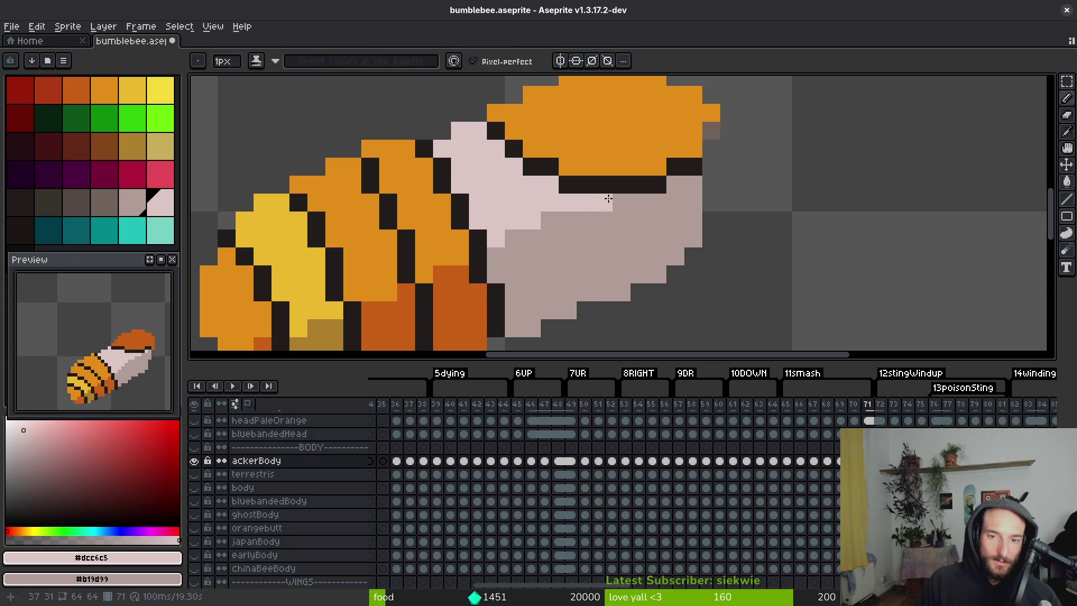
Bucket-fill the top of the bee's head with dark orange #c96016.
scroll(653, 221, down, 3)
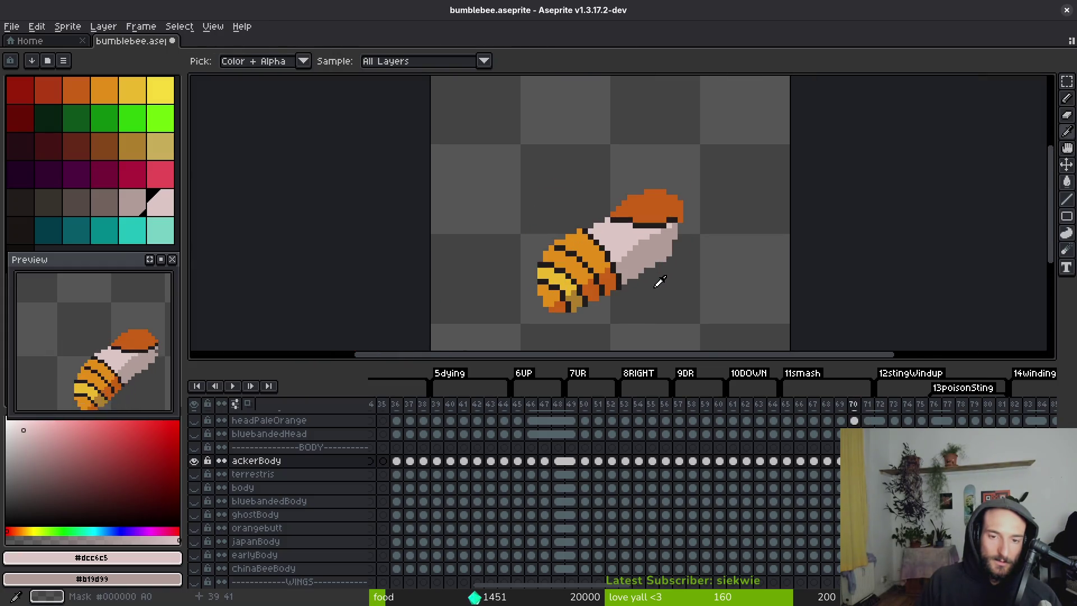
alt+click(650, 203)
key(g)
click(650, 203)
Flip between frames 71 and 72 to compare the bee's poses.
key(Right)
key(Left)
key(Right)
key(Left)
key(Right)
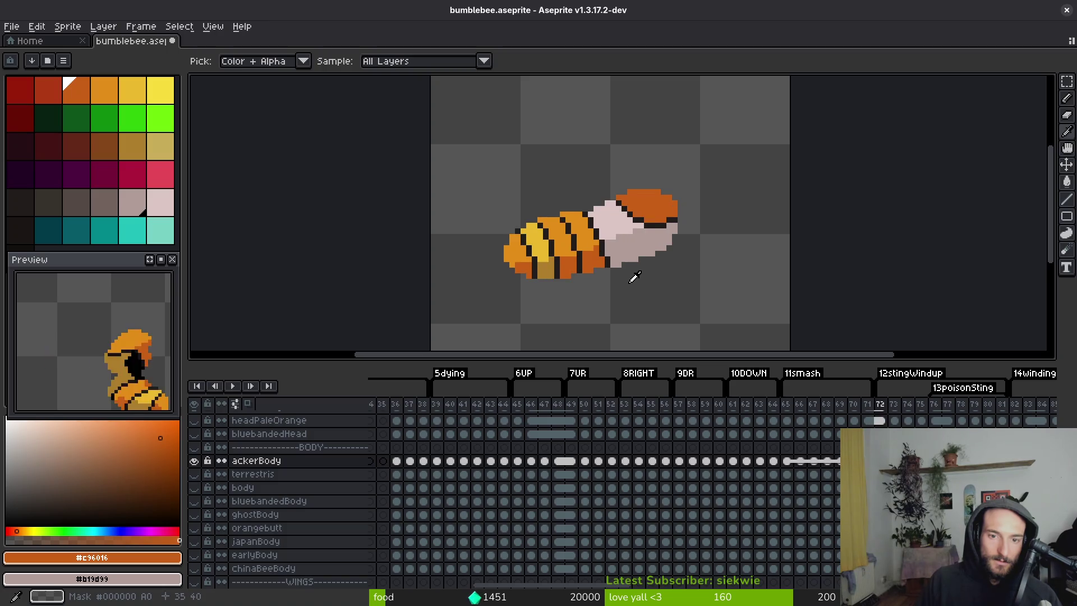
key(Left)
key(Right)
key(Left)
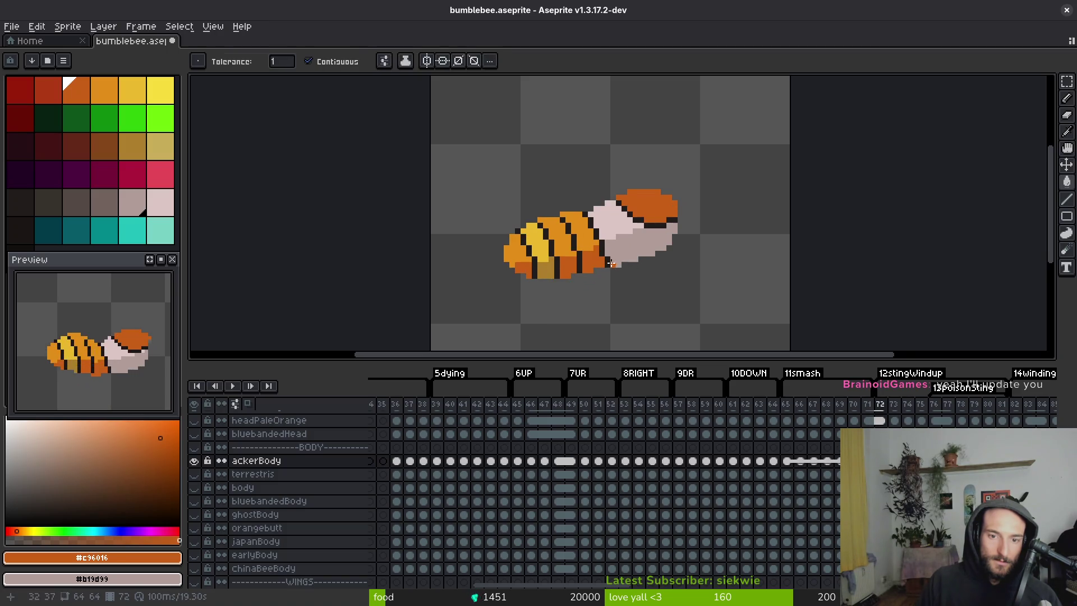
scroll(593, 245, up, 1)
key(Right)
key(Left)
Fix the head–body seam outline on frame 72 using dark #201c1a and pale #b19d99 pixels.
alt+click(592, 245)
key(Right)
scroll(593, 245, up, 1)
click(609, 304)
click(609, 323)
alt+click(626, 309)
click(626, 322)
click(609, 251)
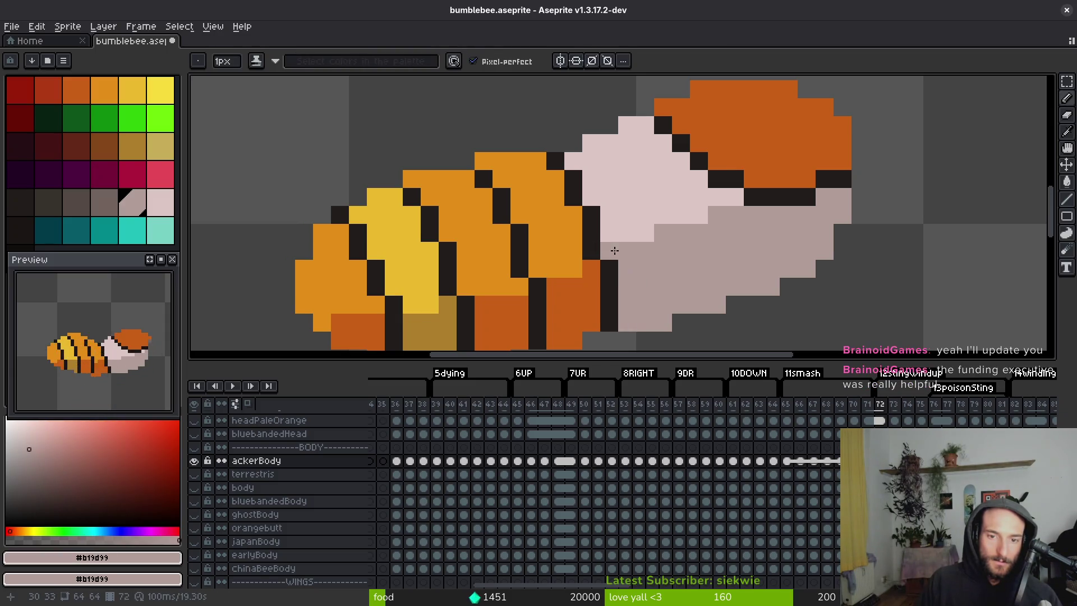
scroll(619, 290, down, 2)
alt+click(619, 291)
click(637, 279)
alt+click(631, 283)
scroll(639, 288, down, 3)
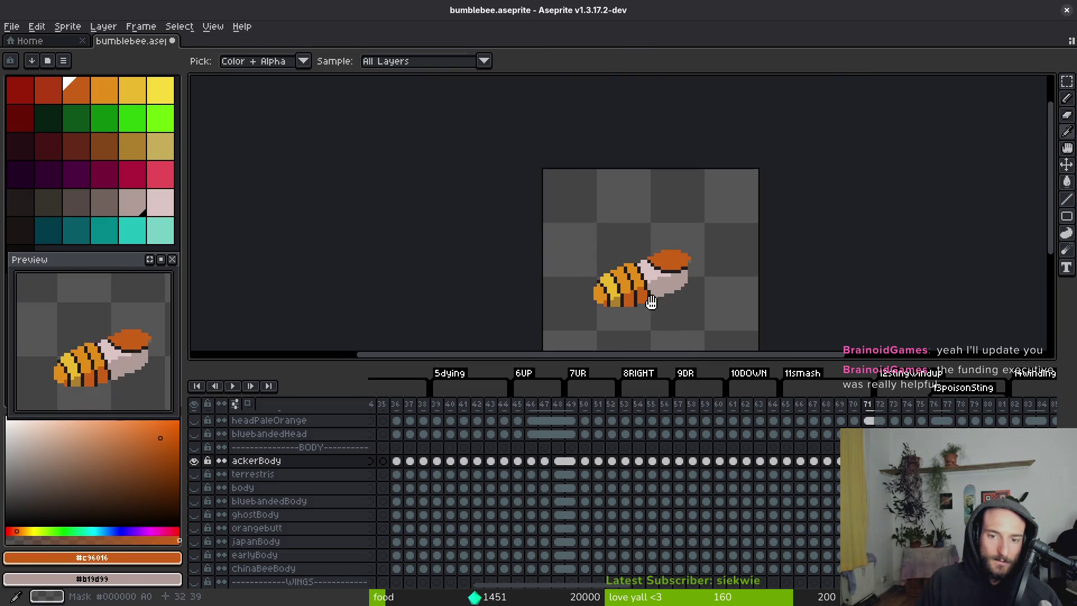
key(Return)
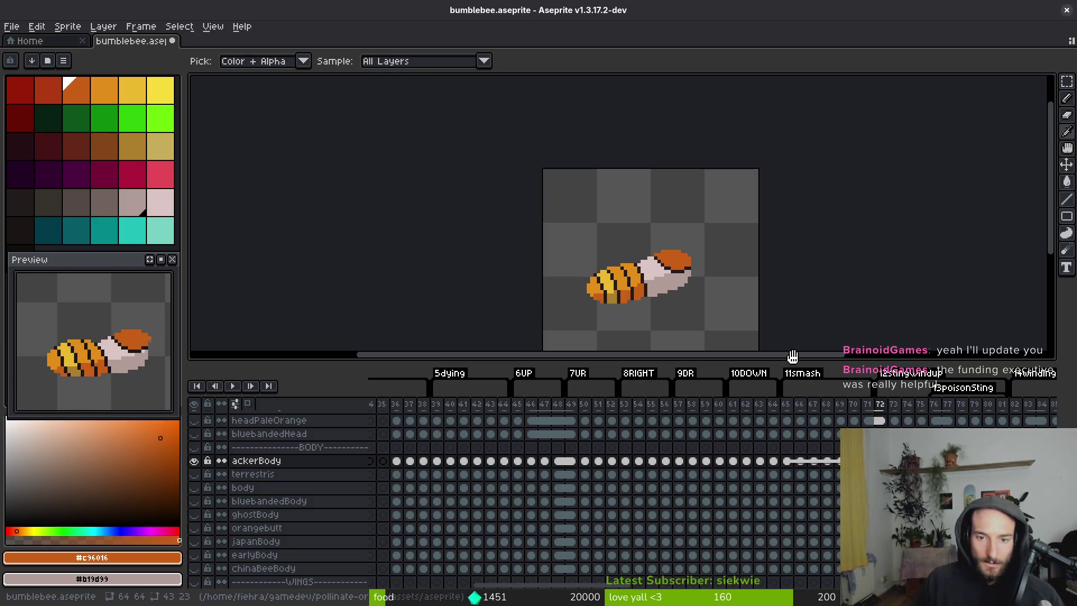
Save bumblebee.aseprite with the corrected head and outline frames after reviewing the animation.
key(ctrl+s)
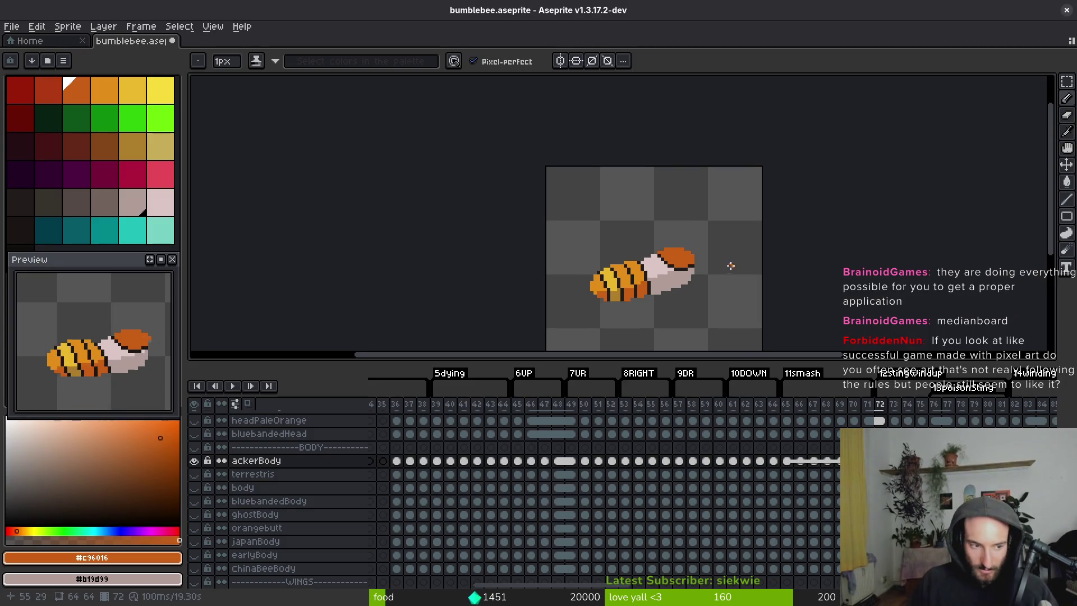
scroll(732, 264, left, 1)
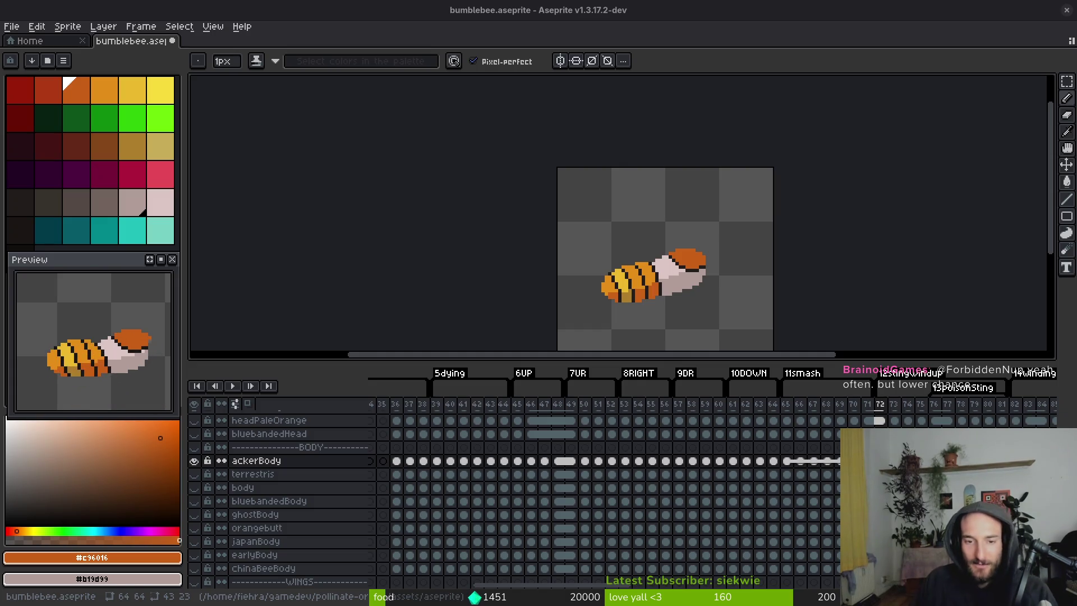
scroll(721, 262, up, 5)
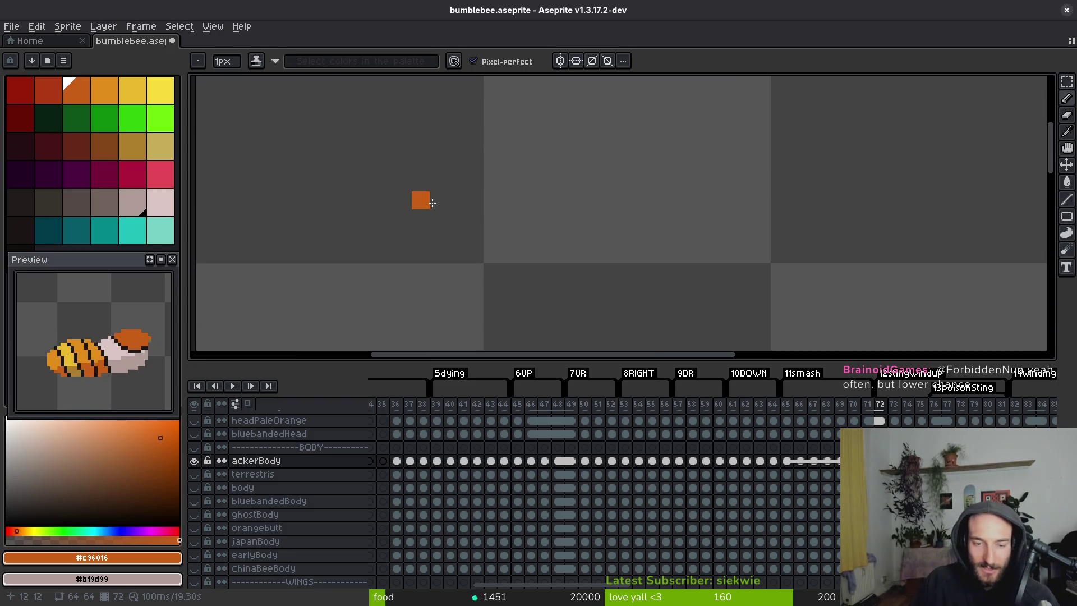
Draw a test orange line on empty canvas space, then undo it.
shift+click(726, 218)
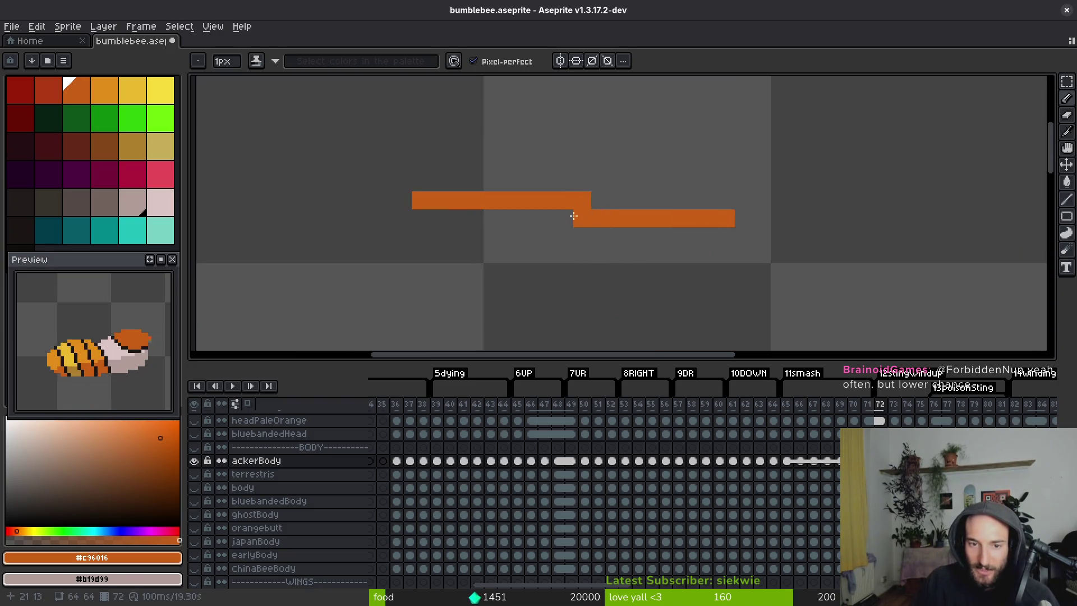
click(602, 200)
key(ctrl+z)
key(e)
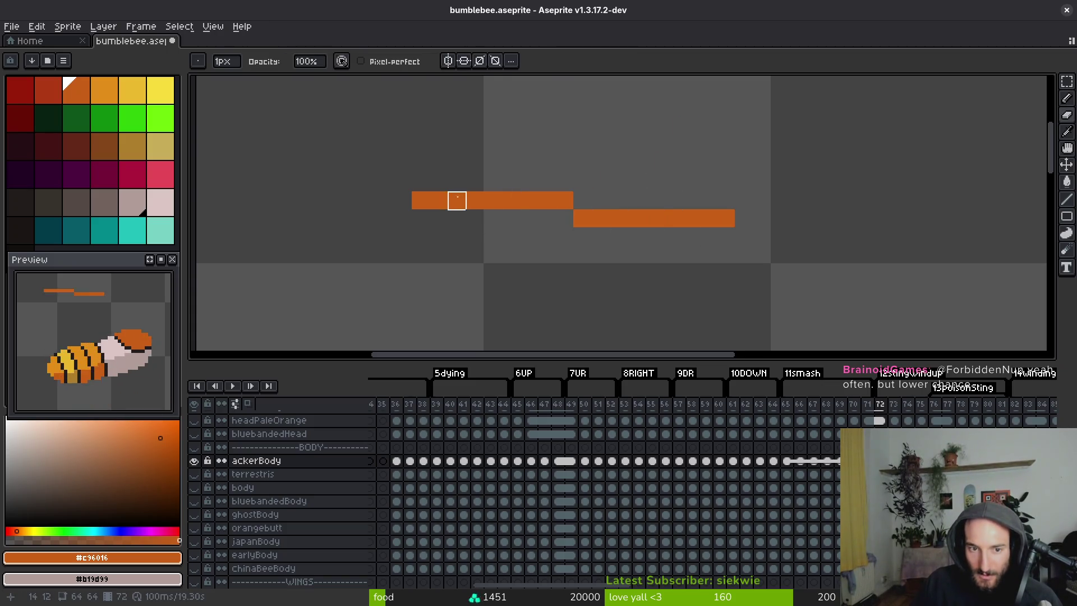
key(ctrl+z)
key(ctrl+z)
key(ctrl+z)
scroll(651, 224, down, 5)
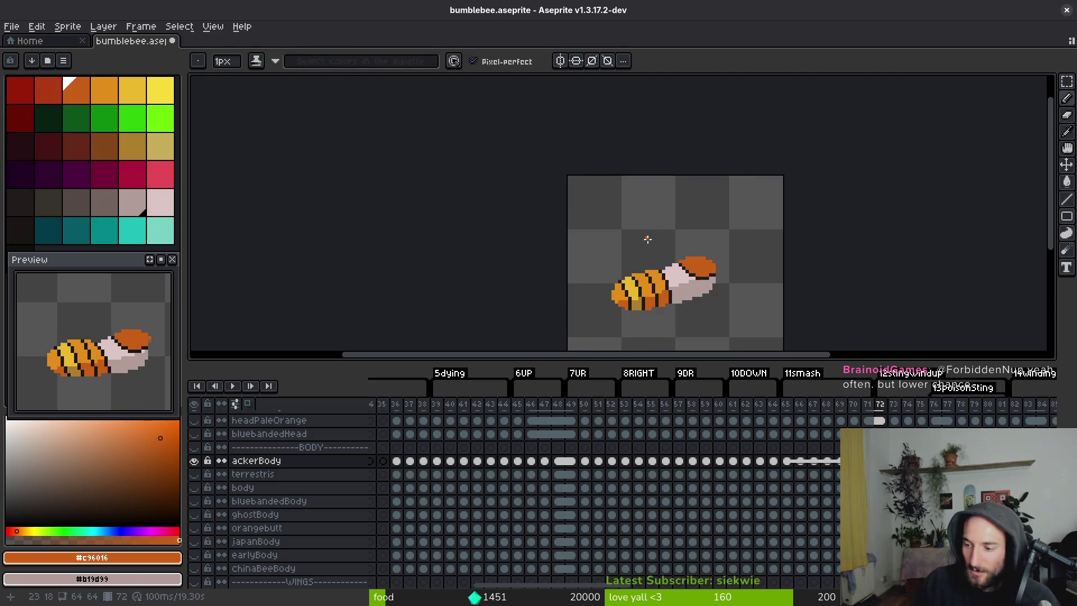
scroll(645, 247, up, 5)
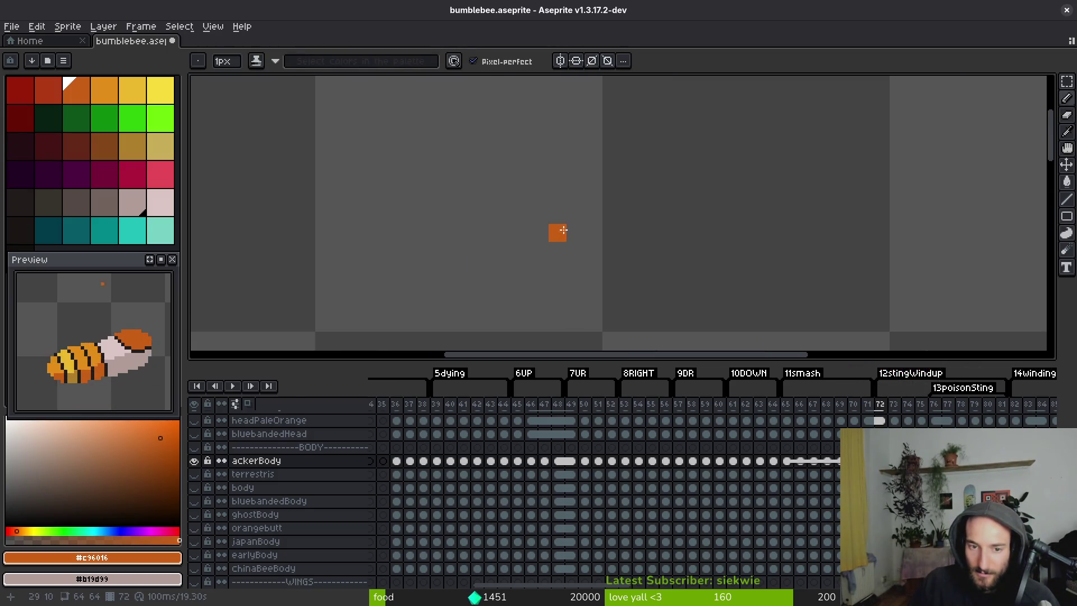
Draw an orange L shape with a diagonal running down-left from it.
drag(563, 230, 581, 248)
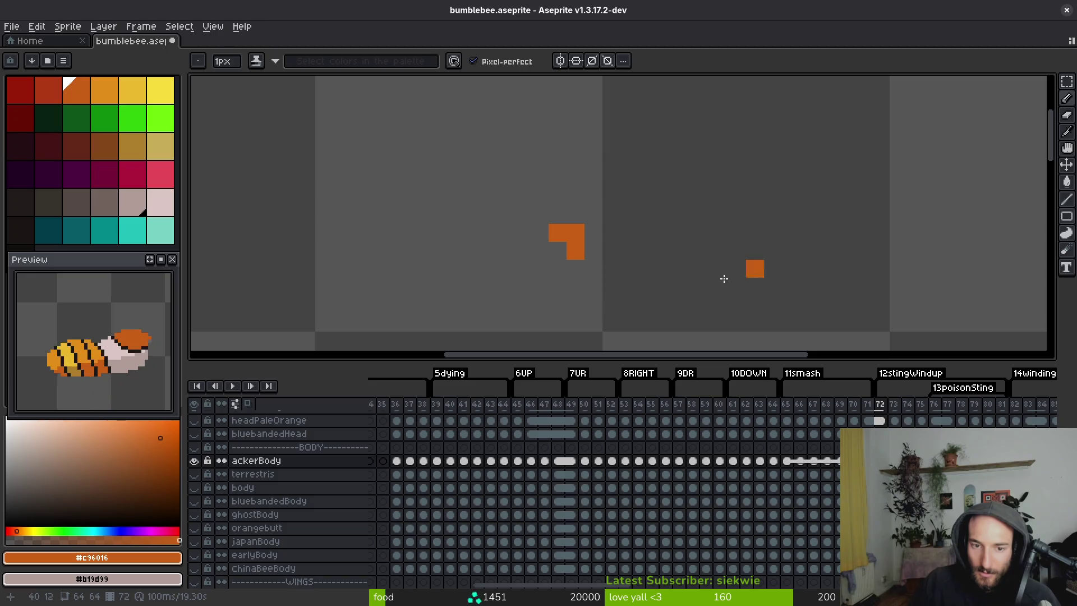
scroll(755, 273, down, 5)
scroll(594, 236, up, 5)
mouse_move(560, 226)
mouse_down()
mouse_move(596, 245)
mouse_move(577, 280)
mouse_up()
drag(542, 244, 524, 262)
click(541, 297)
click(559, 297)
click(542, 315)
Add a second orange diagonal and single pixels at the diagonal ends.
click(506, 279)
click(488, 298)
click(525, 330)
scroll(614, 215, down, 3)
scroll(729, 294, up, 2)
click(680, 291)
click(648, 265)
scroll(623, 233, right, 4)
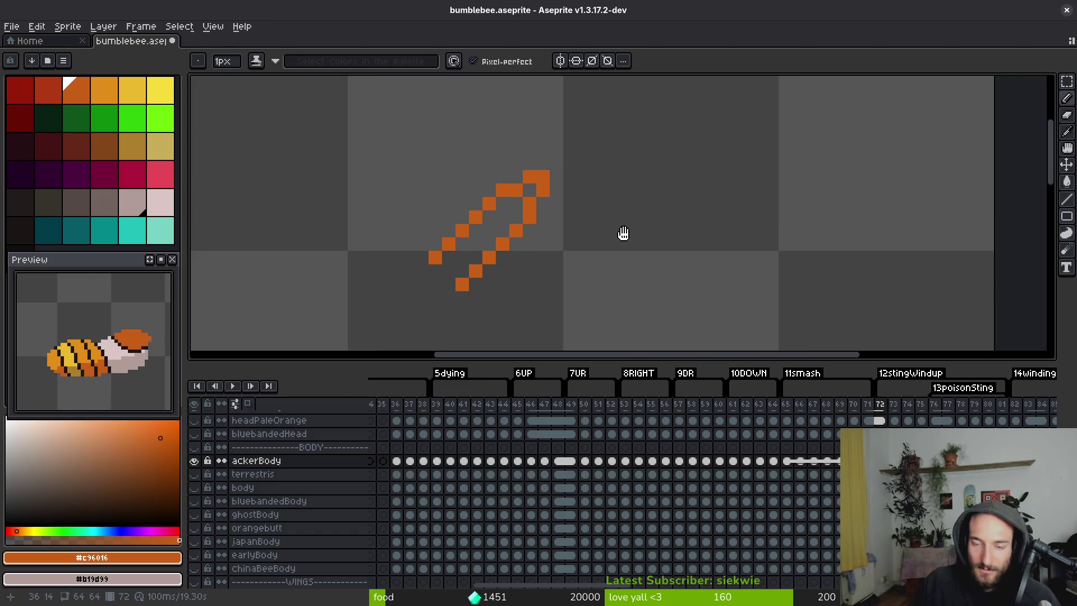
Erase the orange practice diagonals and save bumblebee.aseprite.
key(ctrl)
mouse_move(457, 271)
mouse_down()
mouse_move(438, 277)
mouse_move(512, 202)
mouse_up()
key(minus)
key(minus)
key(minus)
key(F11)
key(b)
click(570, 221)
key(ctrl+s)
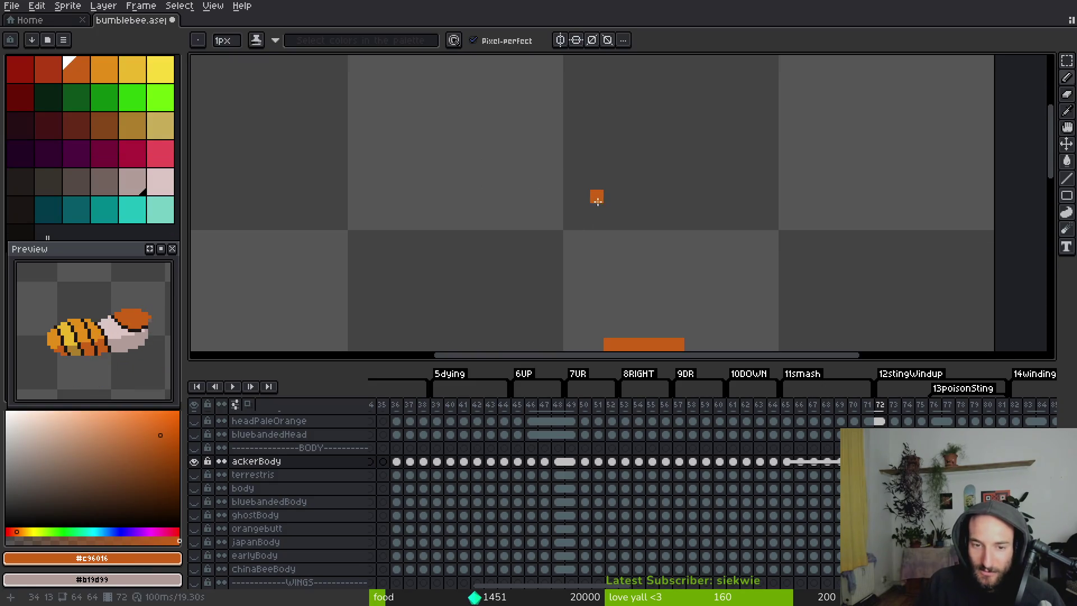
scroll(571, 218, down, 1)
Pick the dark outline colour #201c1a on frame 72, flipping between frames 71 and 72.
scroll(566, 216, down, 3)
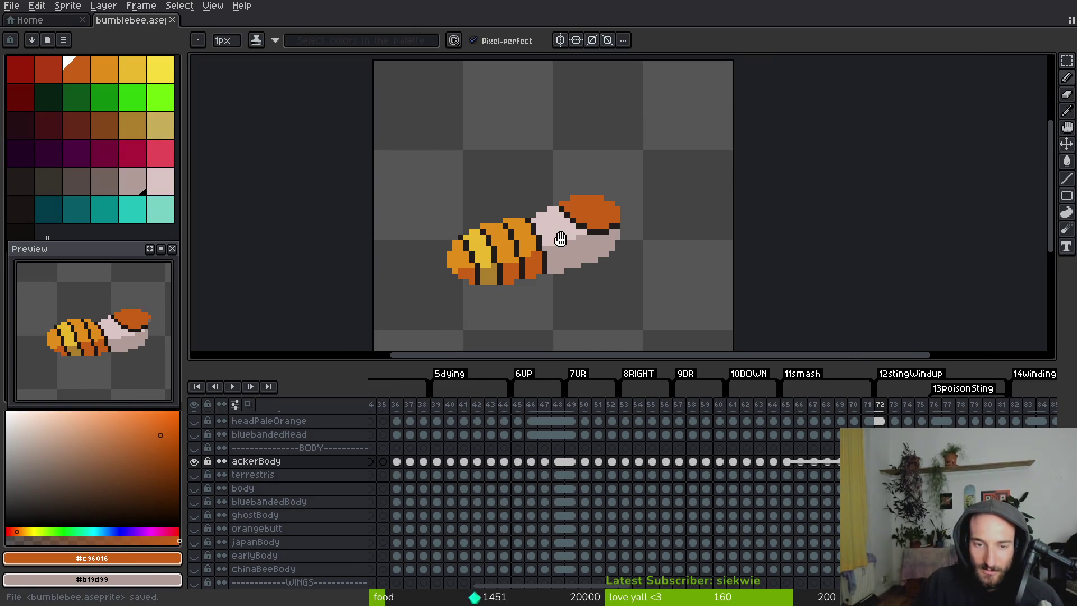
key(i)
key(Left)
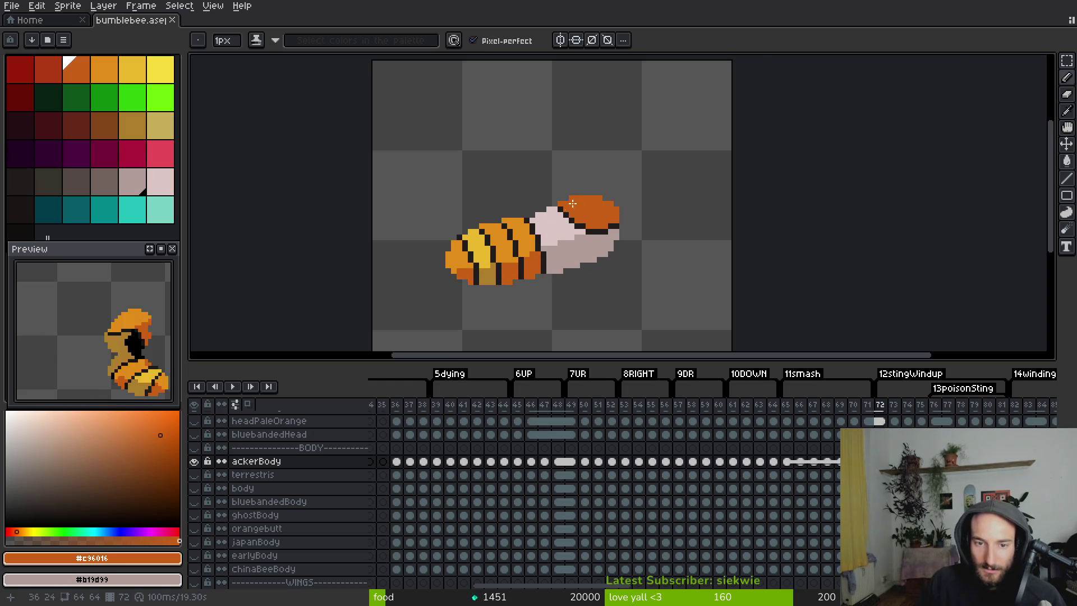
scroll(567, 213, up, 4)
key(Right)
click(554, 201)
key(Left)
scroll(622, 261, down, 4)
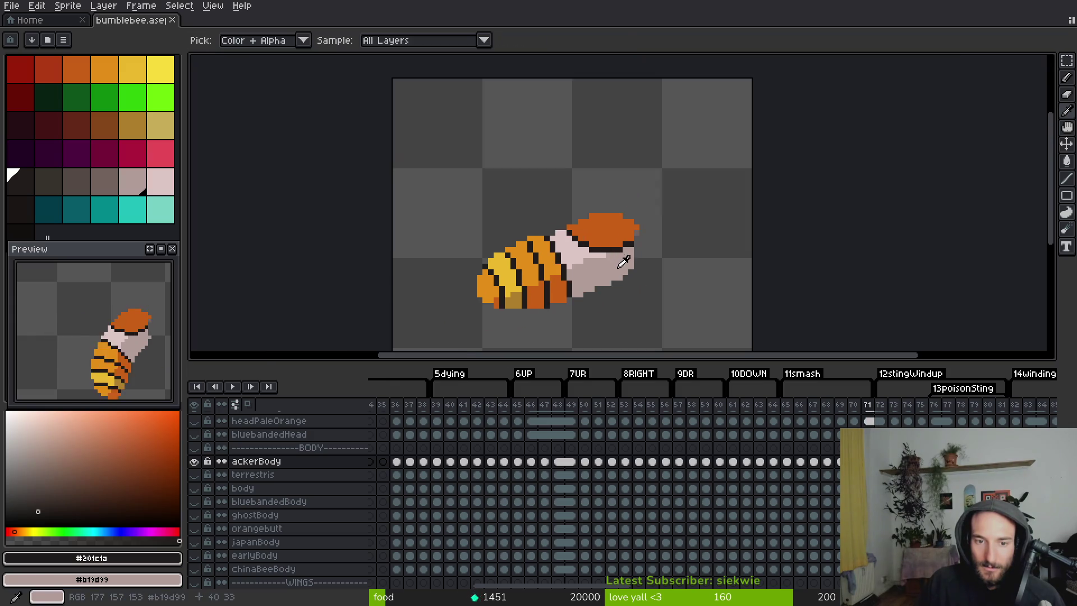
key(Right)
Compare frames 71 and 72, pick orange #c96016, and play the animation to check poses.
scroll(623, 261, up, 4)
key(Left)
key(Right)
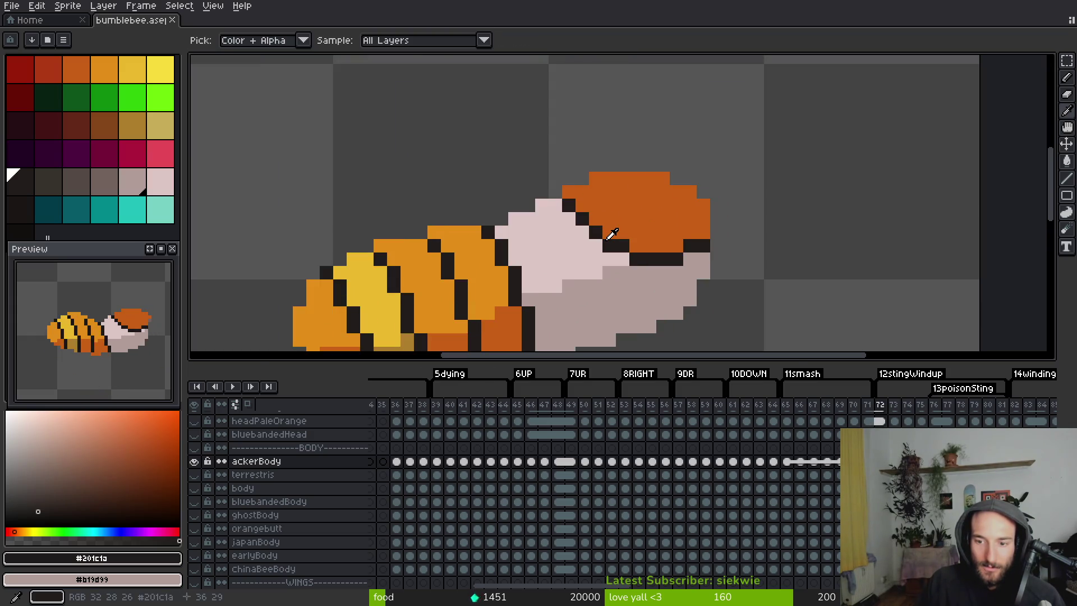
key(Left)
click(608, 238)
key(Return)
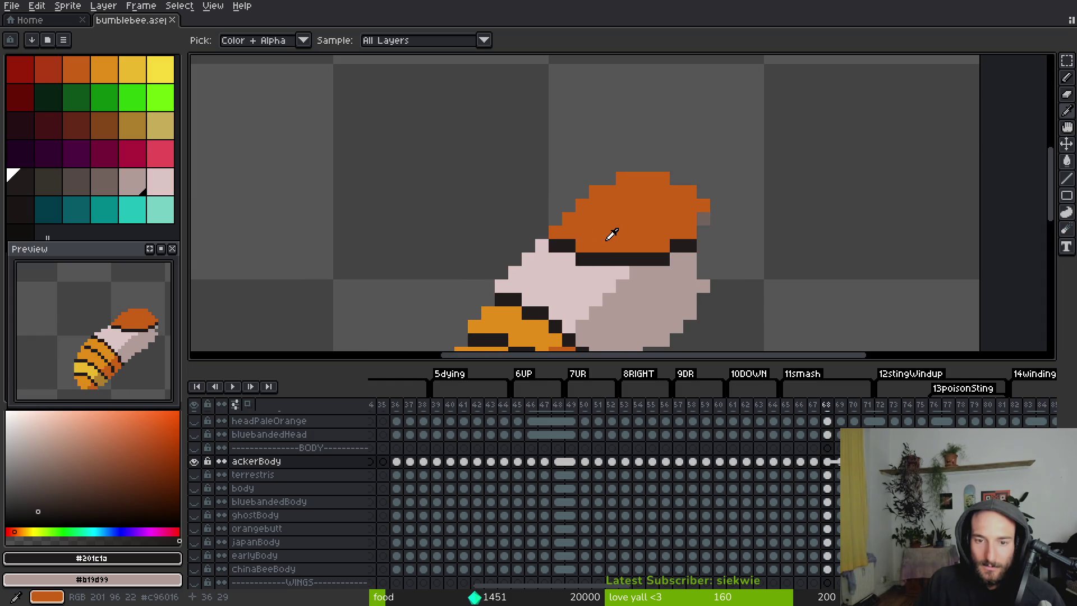
key(Return)
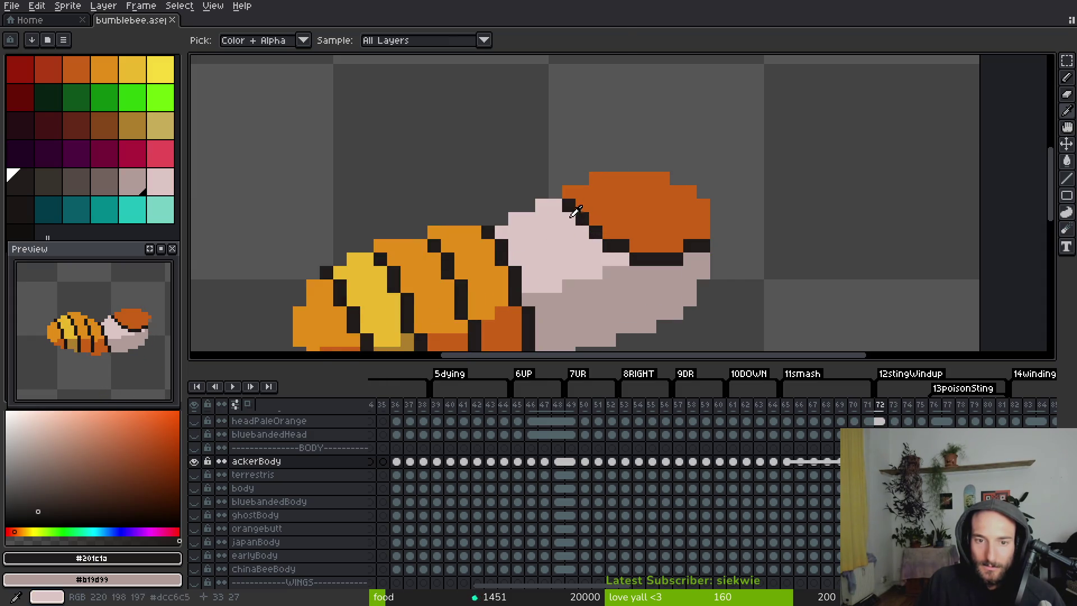
Paint #201c1a outline pixels along frame 72's head edge and head–body seam.
drag(542, 206, 569, 220)
alt+click(622, 214)
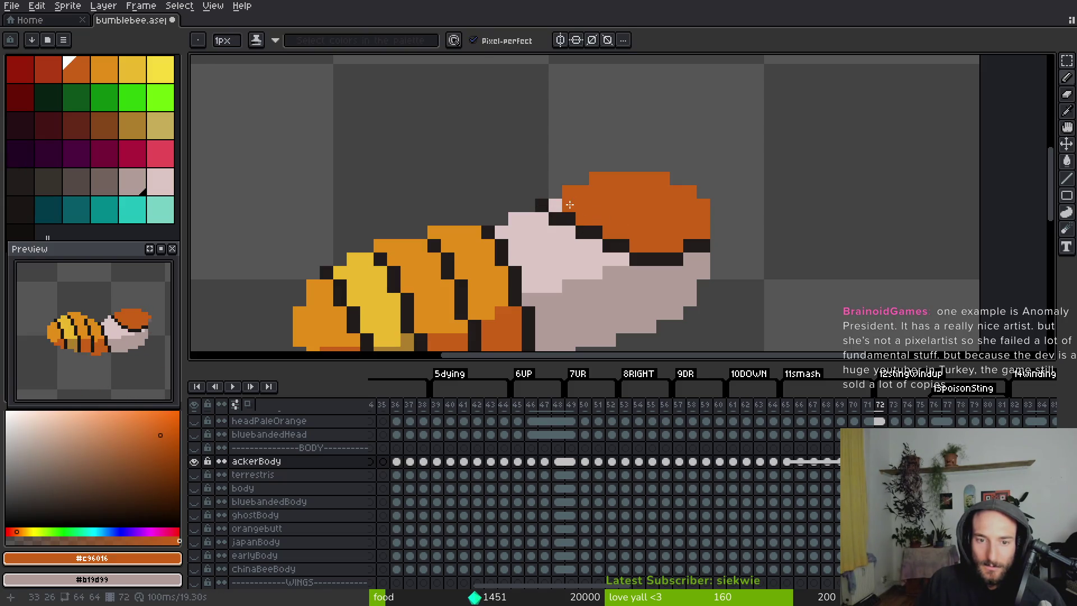
scroll(638, 244, down, 3)
scroll(630, 244, up, 3)
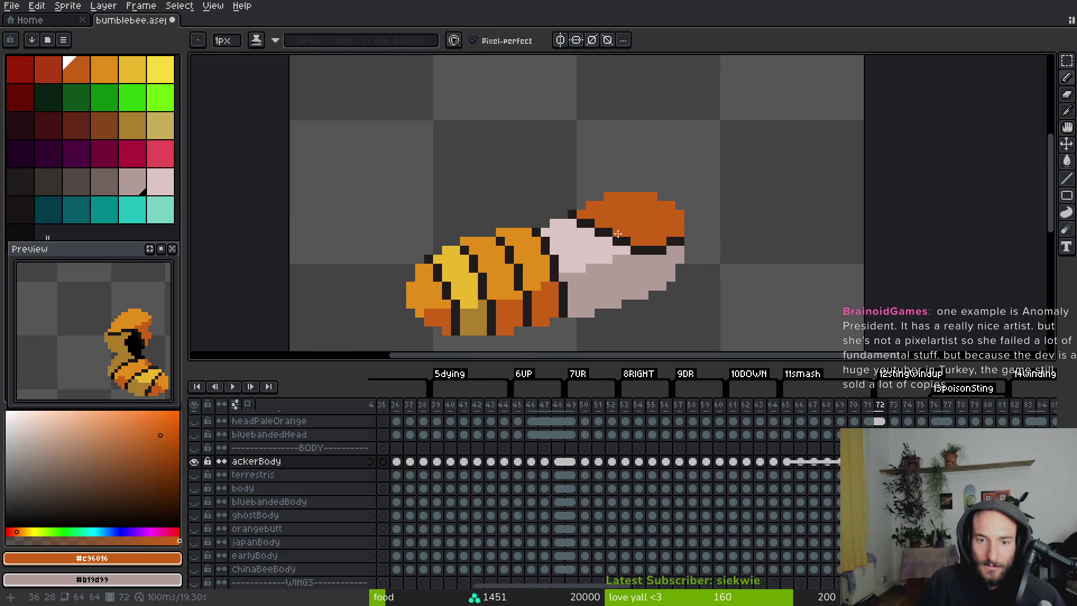
alt+click(590, 228)
drag(590, 228, 628, 247)
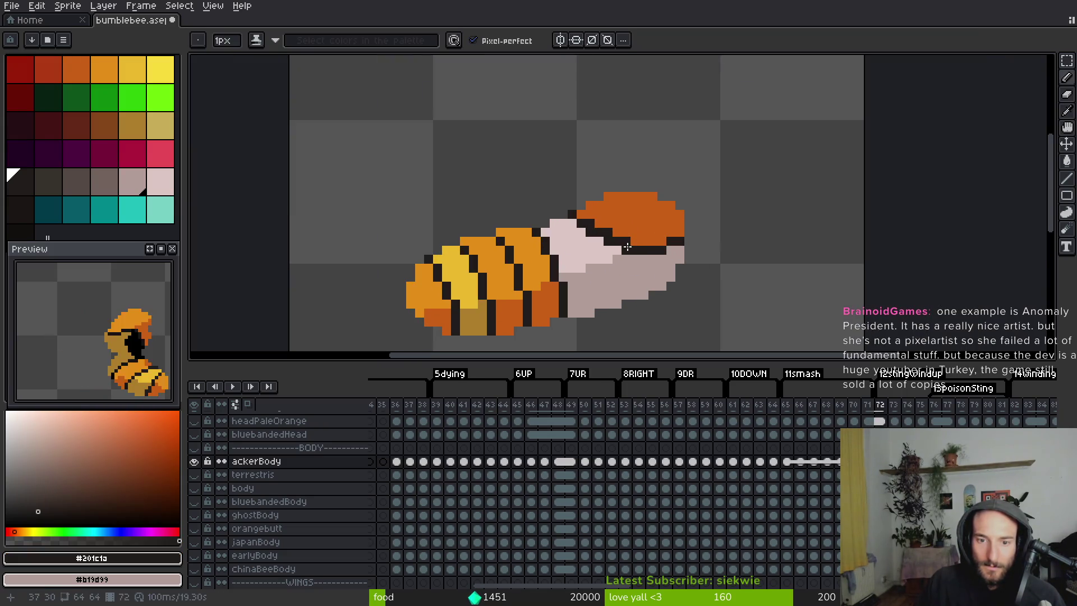
alt+click(637, 217)
Step through the neighbouring frames and save bumblebee.aseprite.
scroll(639, 236, down, 3)
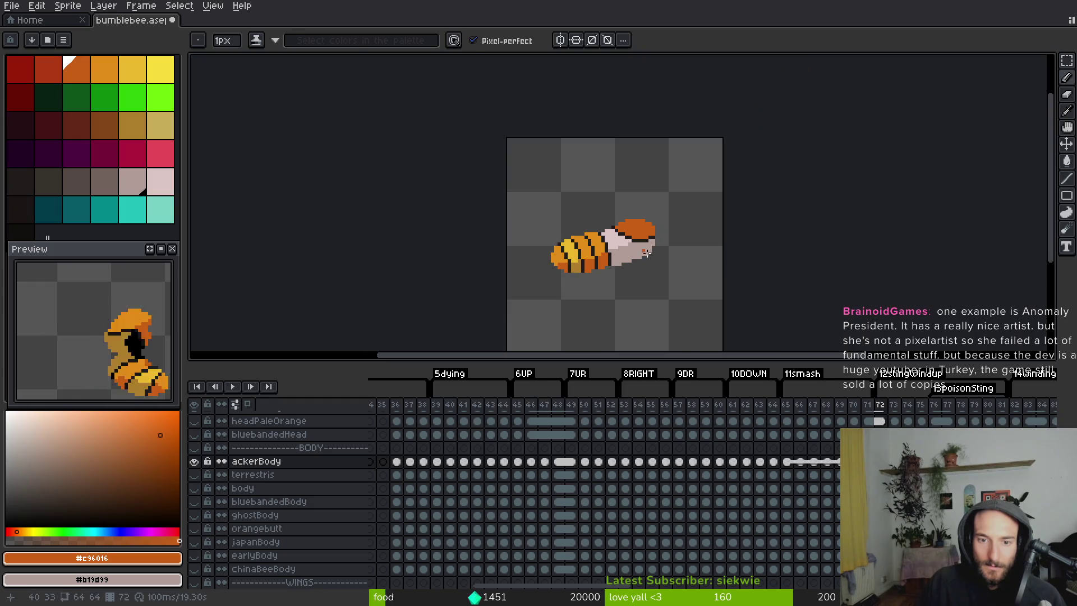
key(Right)
key(Right)
key(Right)
key(Right)
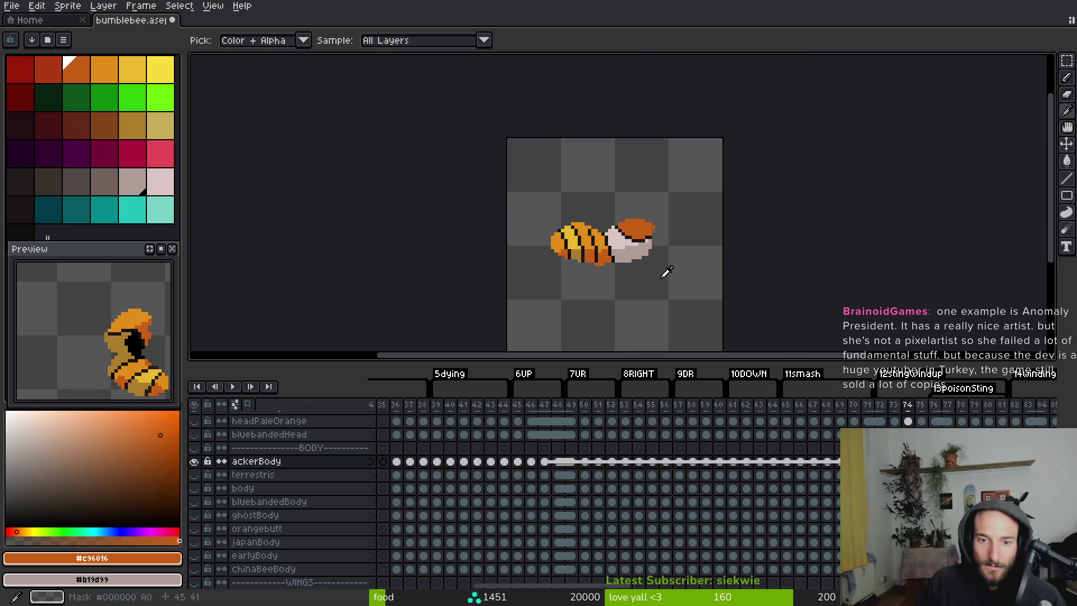
key(Left)
key(ctrl+s)
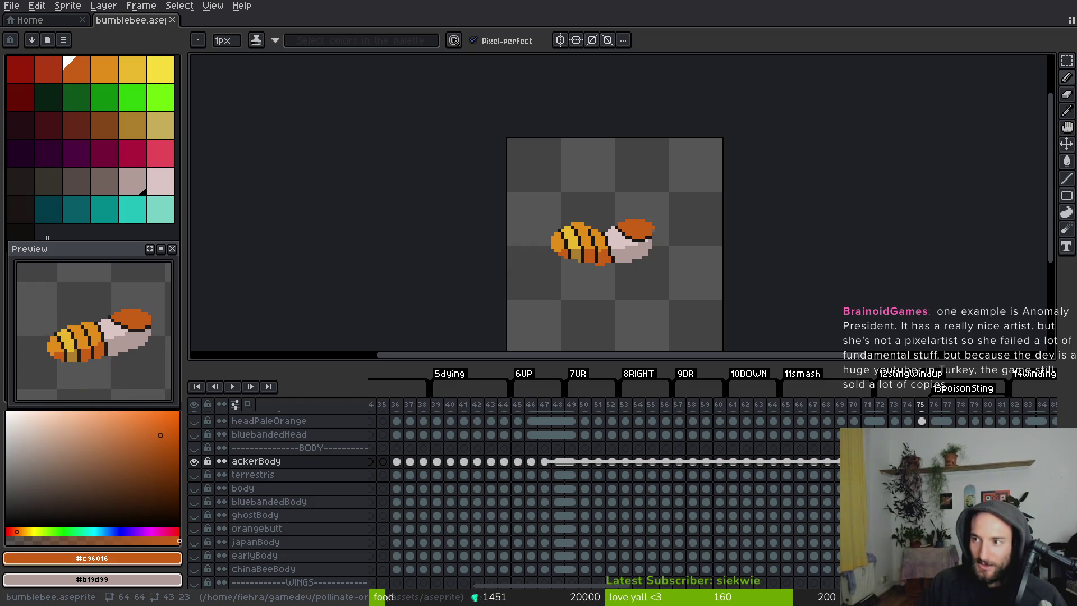
key(alt+Tab)
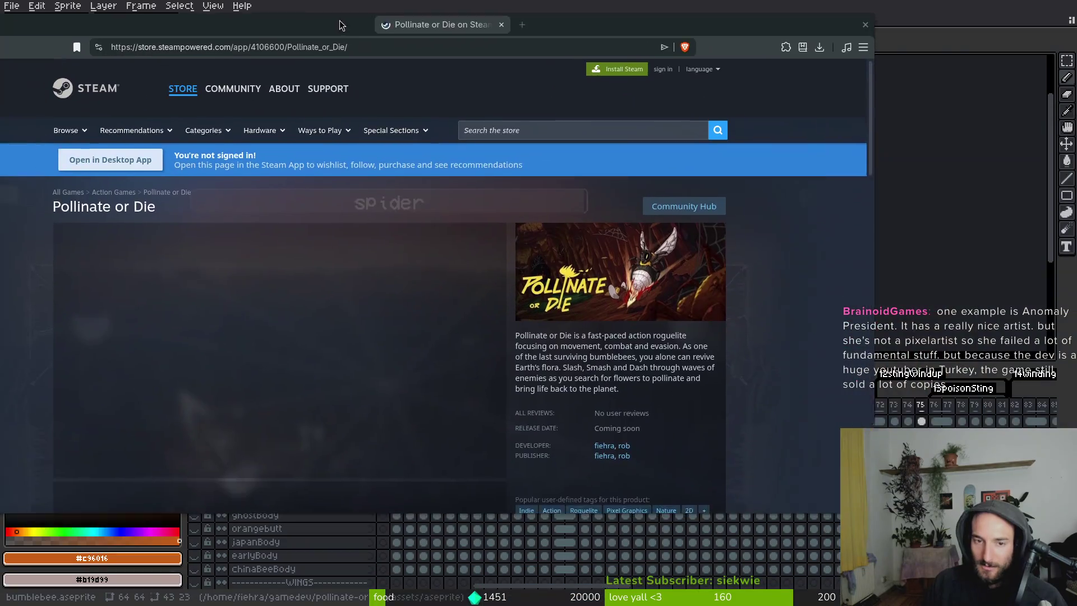
Search the Steam store for 'anomaly agent' and open the Anomaly Agent store page.
click(590, 135)
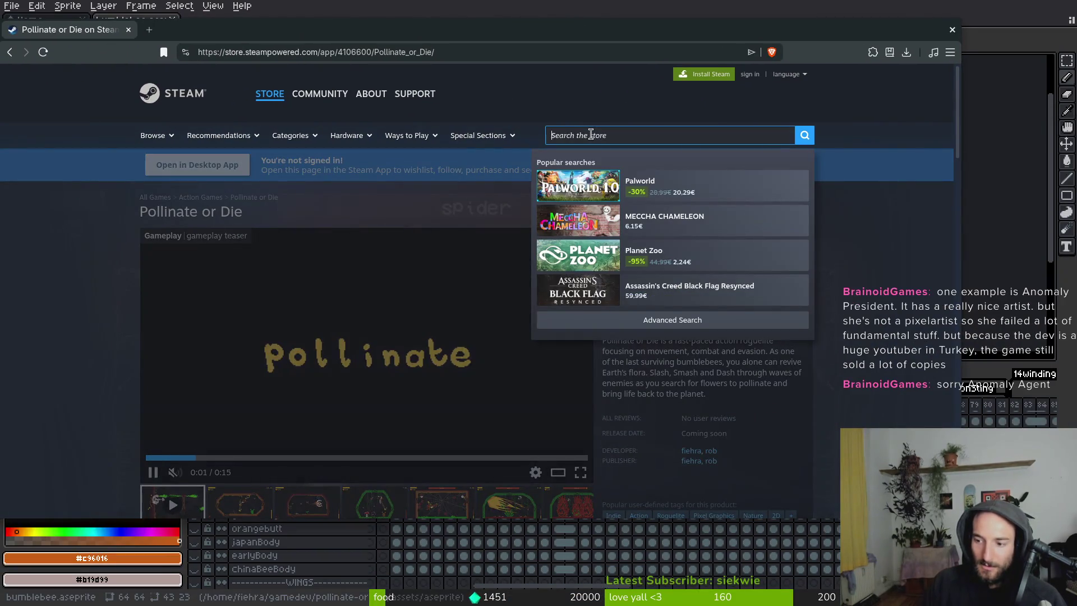
text(anomaly agent)
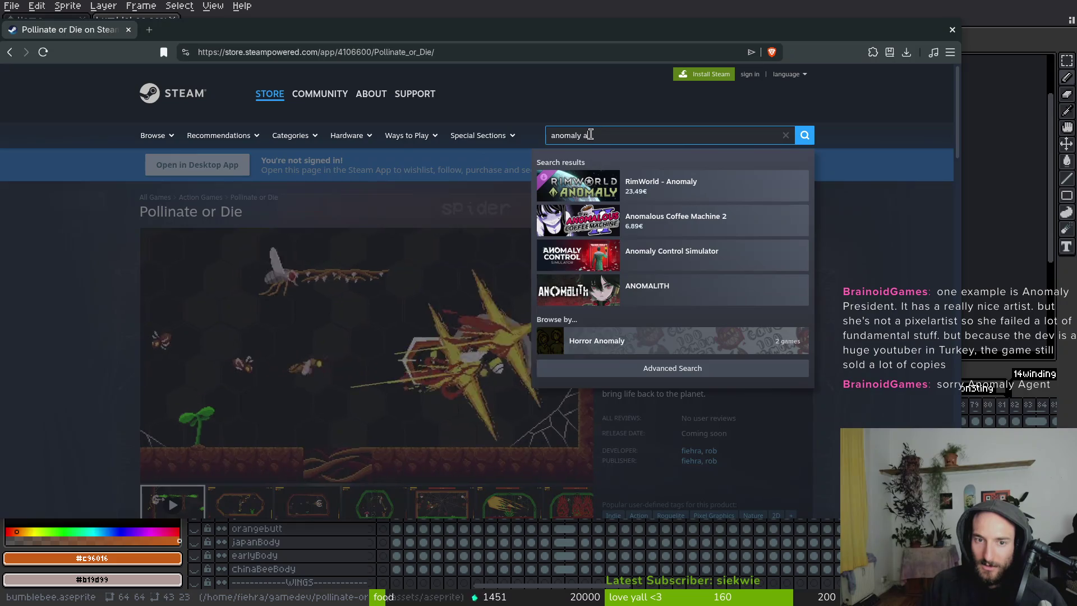
key(Return)
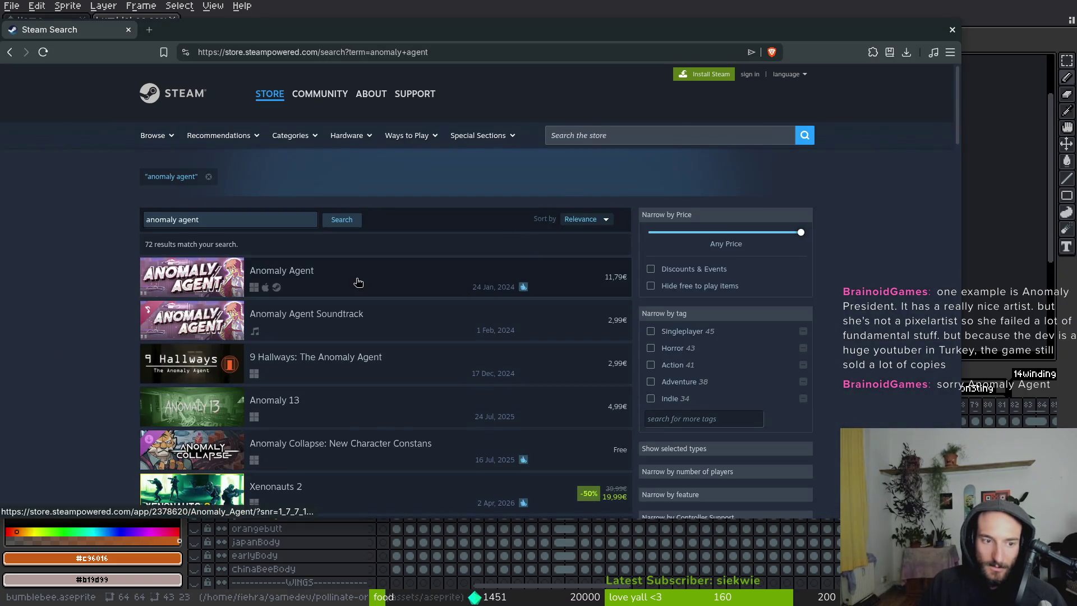
click(355, 280)
scroll(842, 382, down, 5)
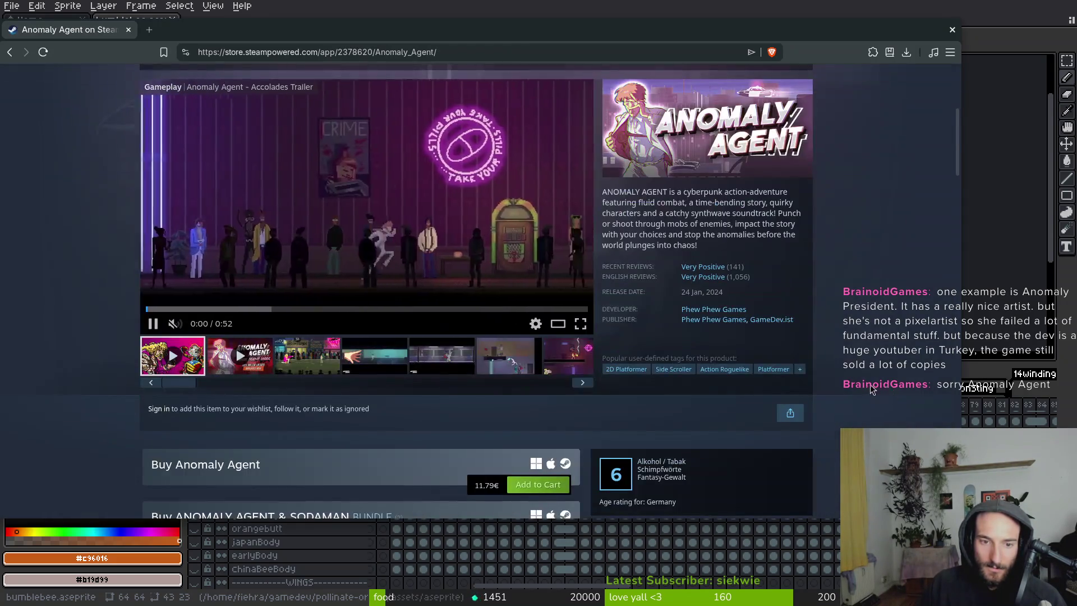
scroll(789, 359, up, 2)
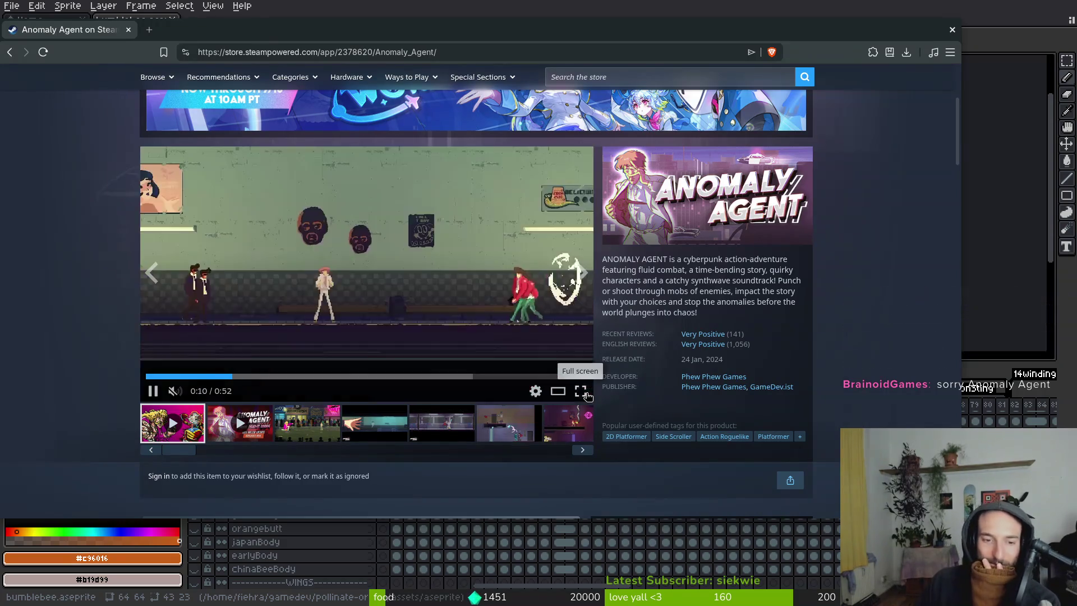
Watch the Anomaly Agent trailer full screen, scrubbing back to the 0:18 review quote, then exit full screen.
click(581, 392)
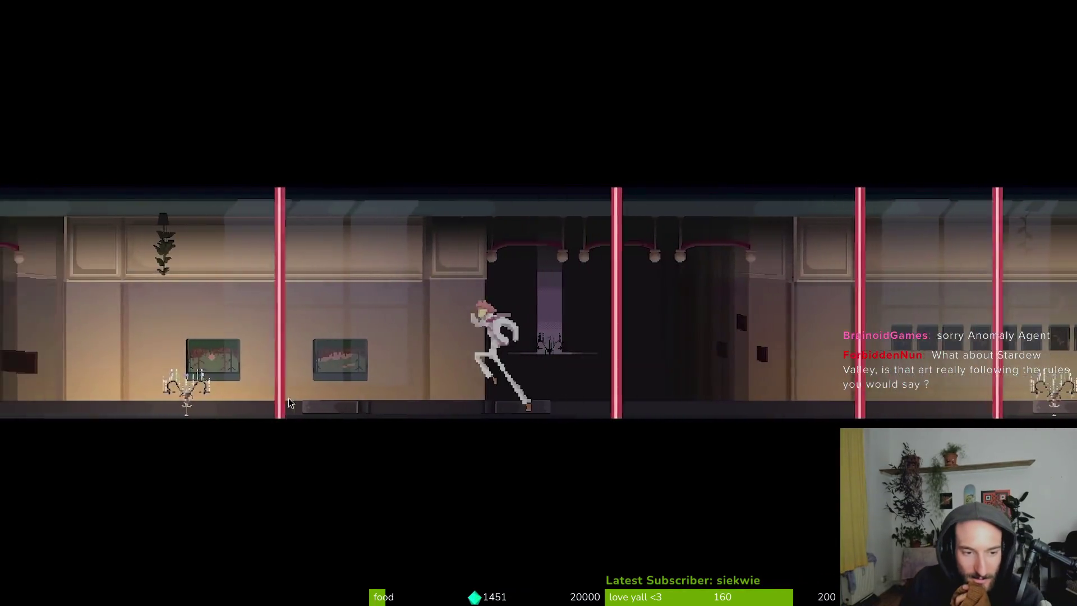
mouse_move(336, 402)
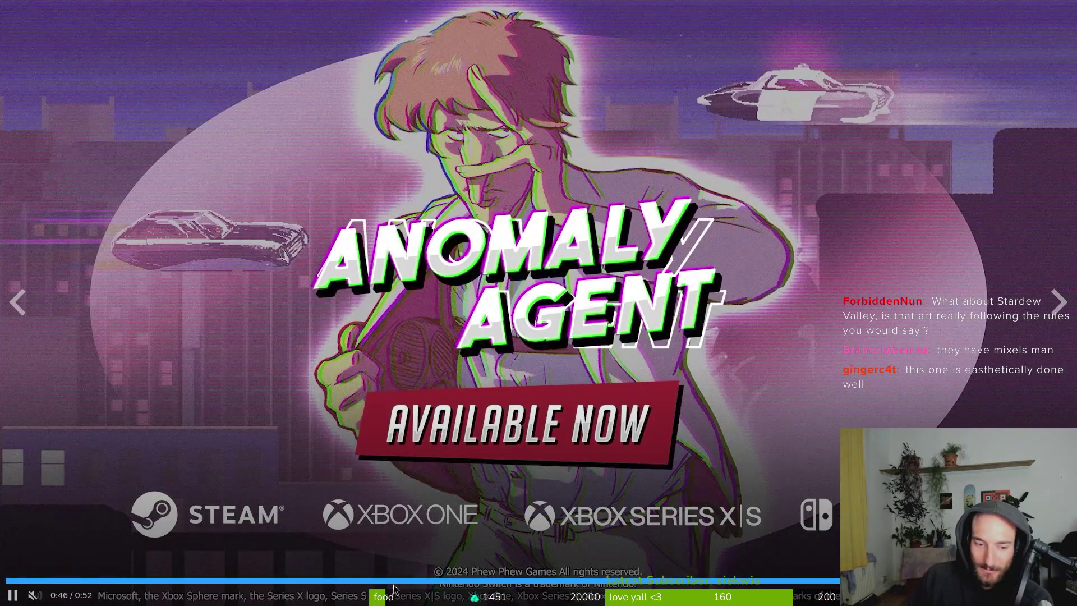
click(388, 580)
click(264, 429)
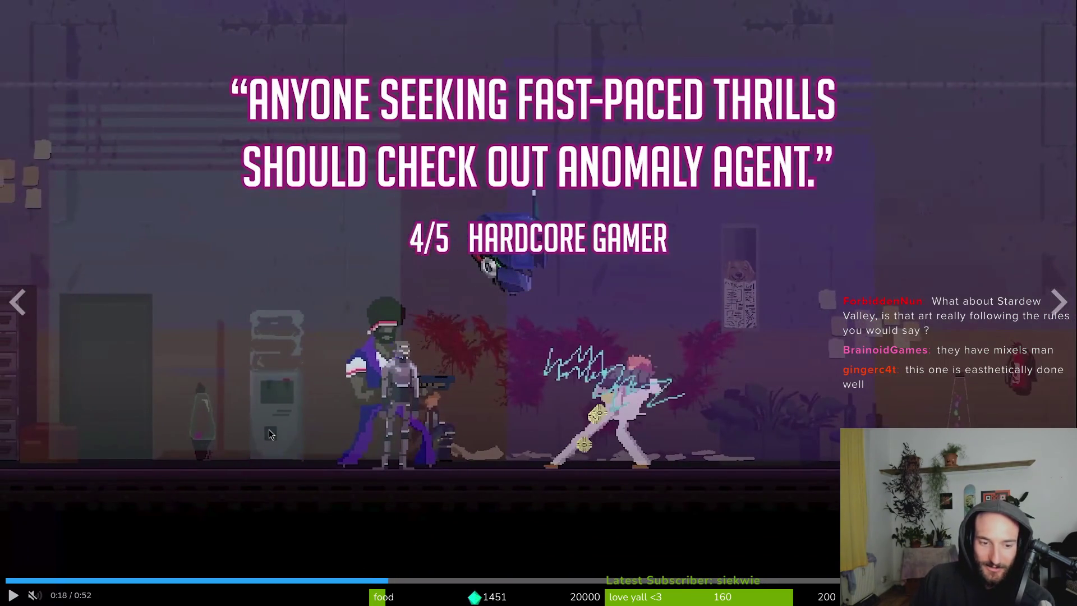
click(762, 371)
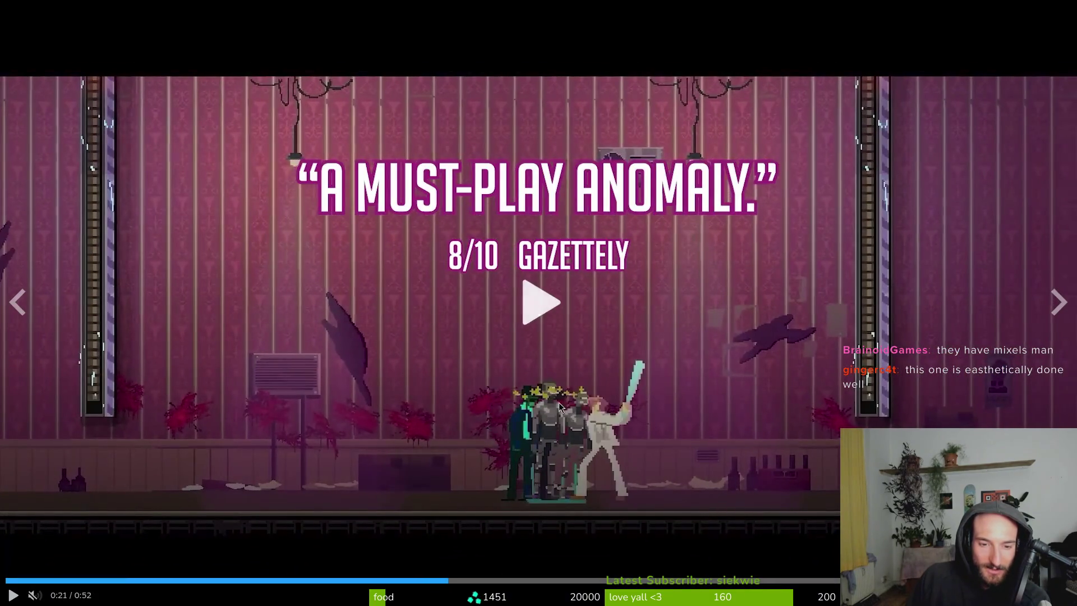
click(527, 399)
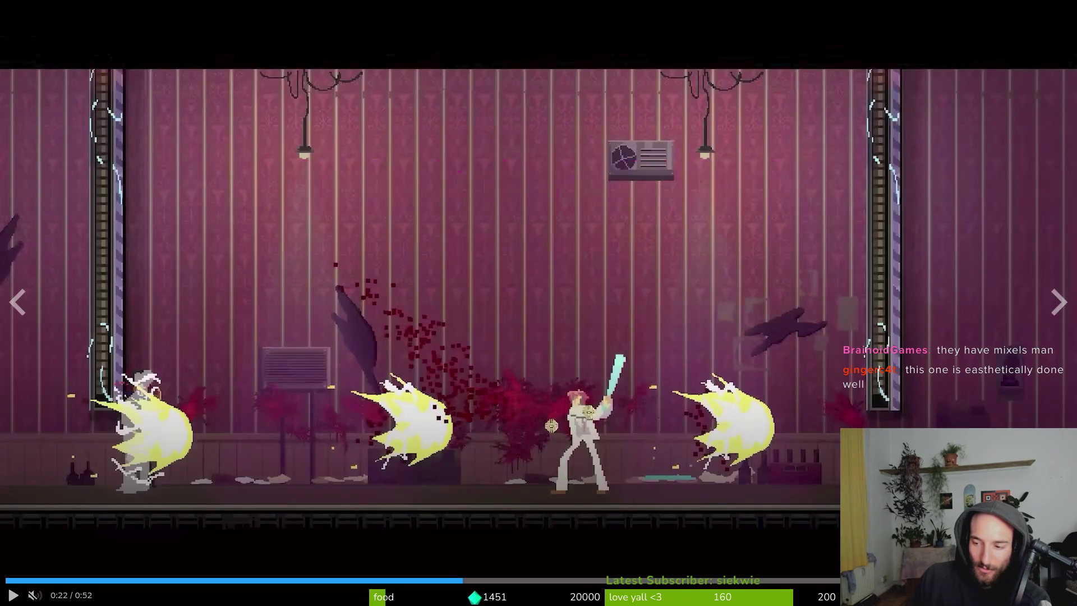
key(Escape)
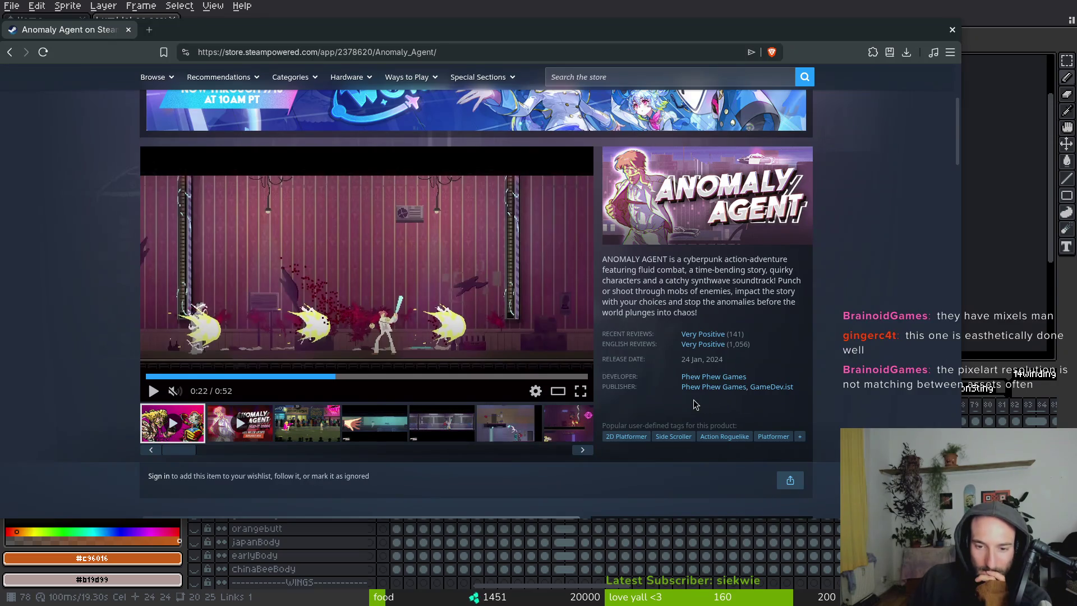
Replay the Anomaly Agent trailer full screen, then return to the store page.
mouse_move(699, 346)
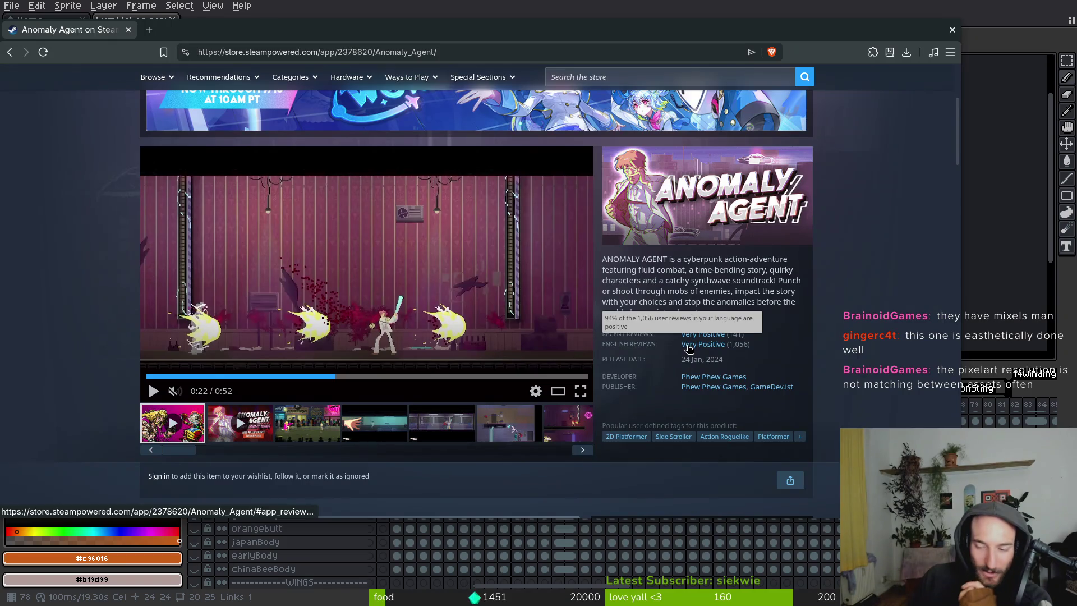
scroll(689, 348, down, 5)
scroll(104, 297, up, 6)
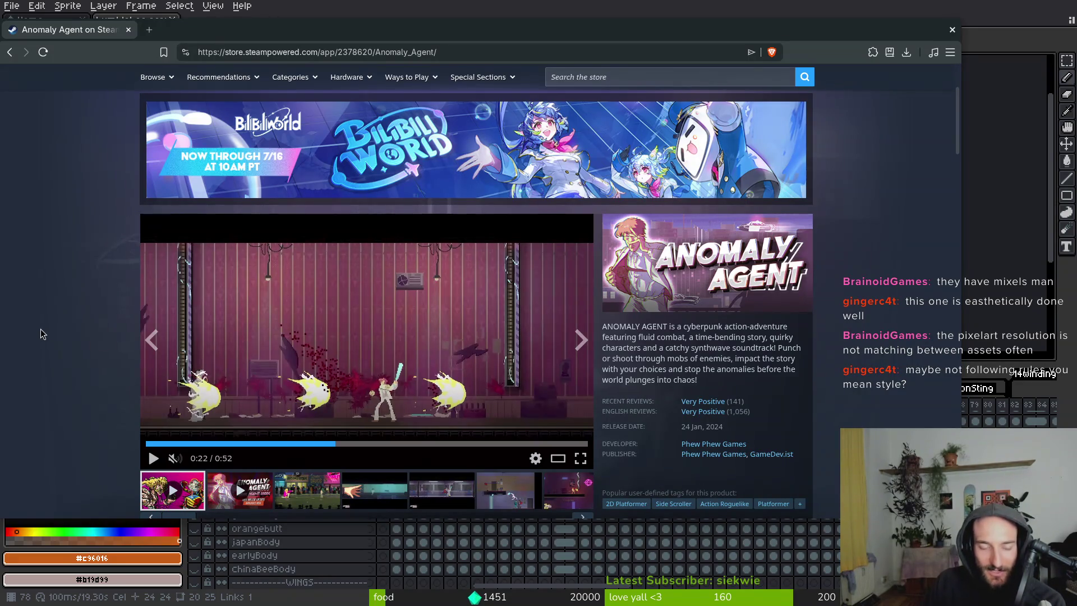
scroll(62, 331, up, 3)
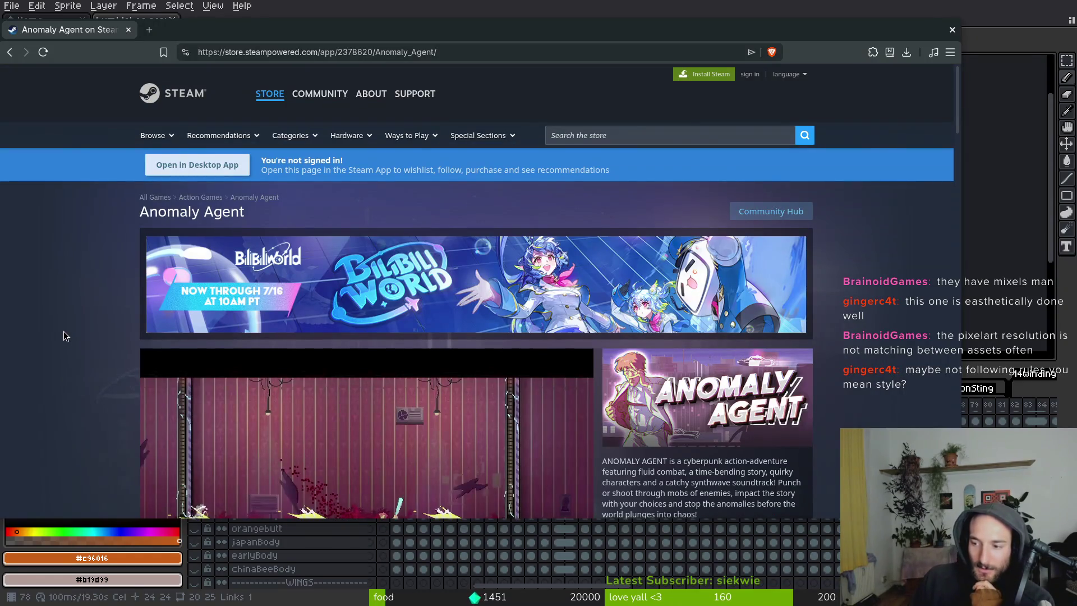
scroll(56, 340, down, 3)
click(399, 324)
double_click(400, 324)
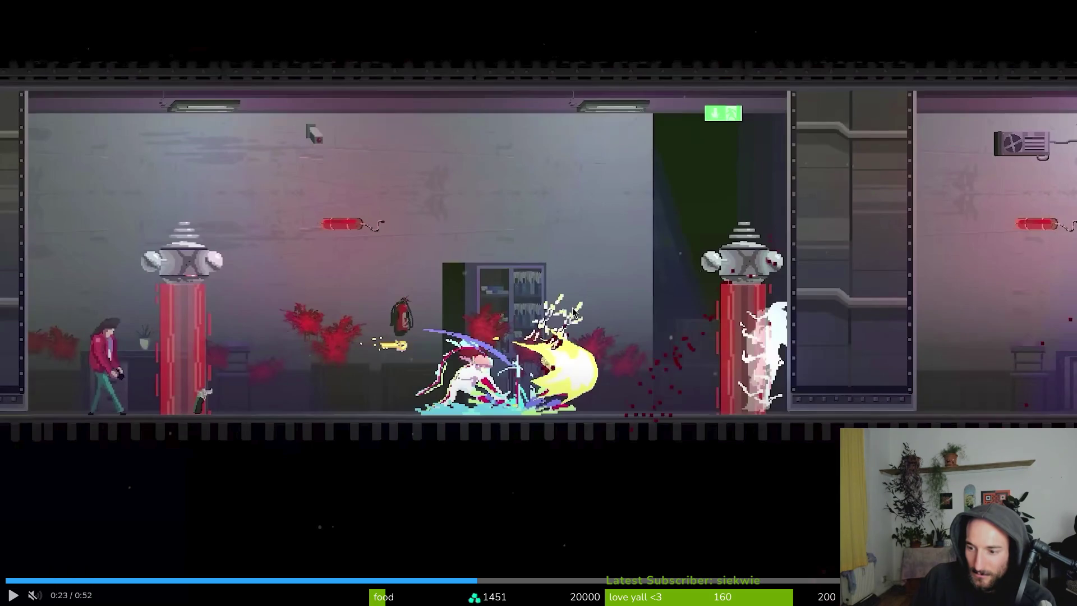
key(Escape)
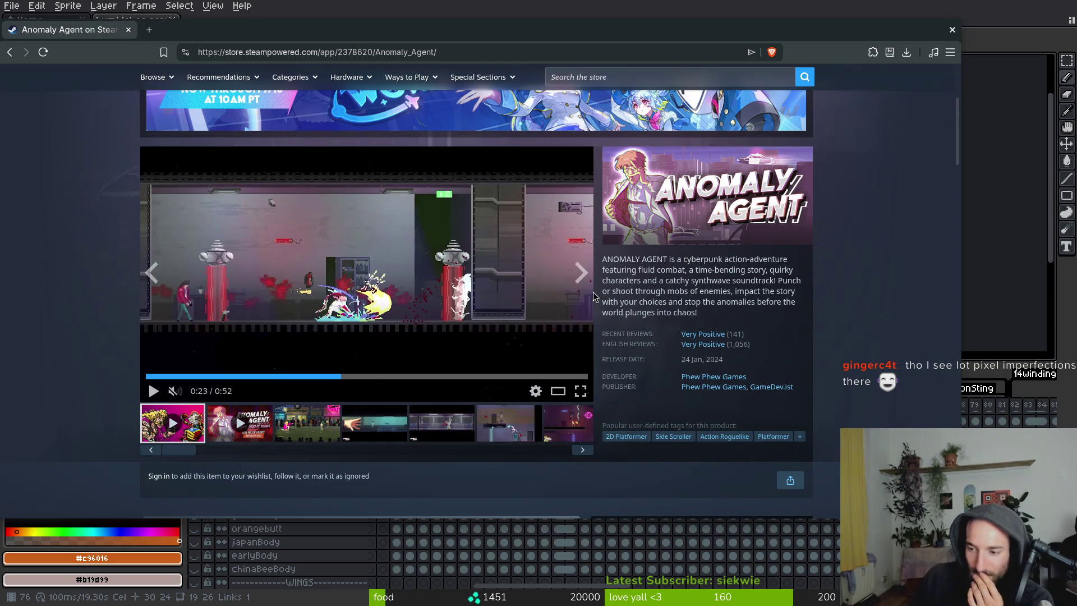
Browse the screenshot thumbnails, enlarge the fourth giant-hand screenshot, then close it.
click(318, 427)
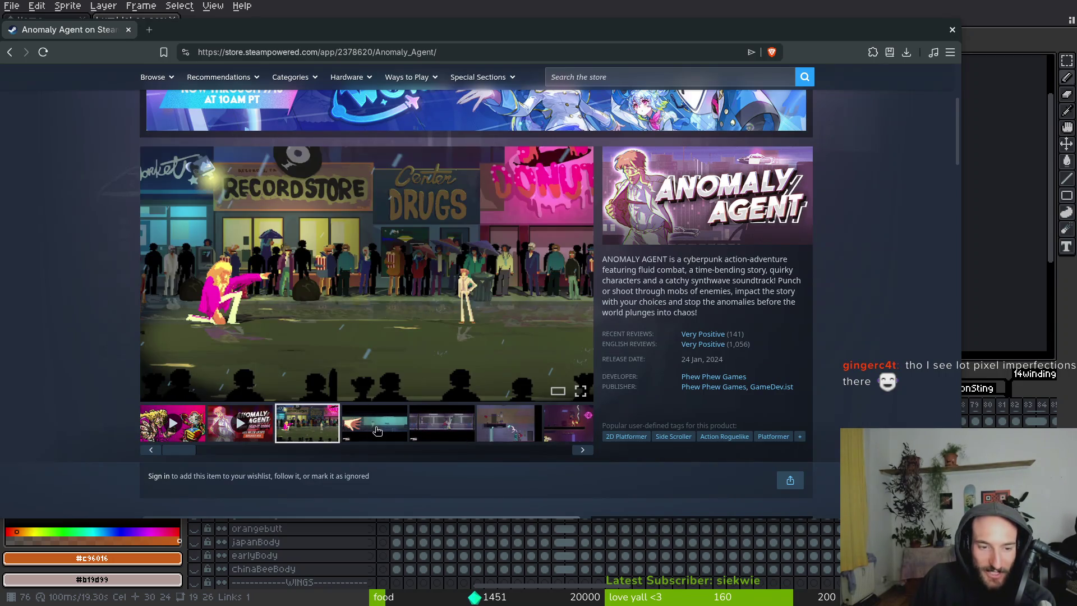
click(376, 431)
click(432, 426)
click(374, 423)
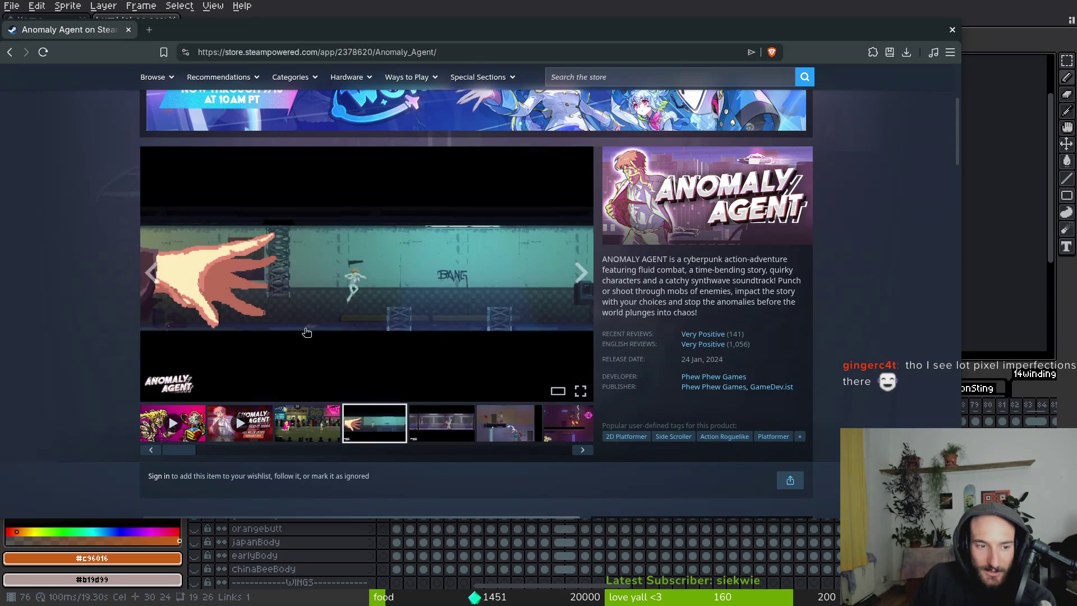
click(203, 272)
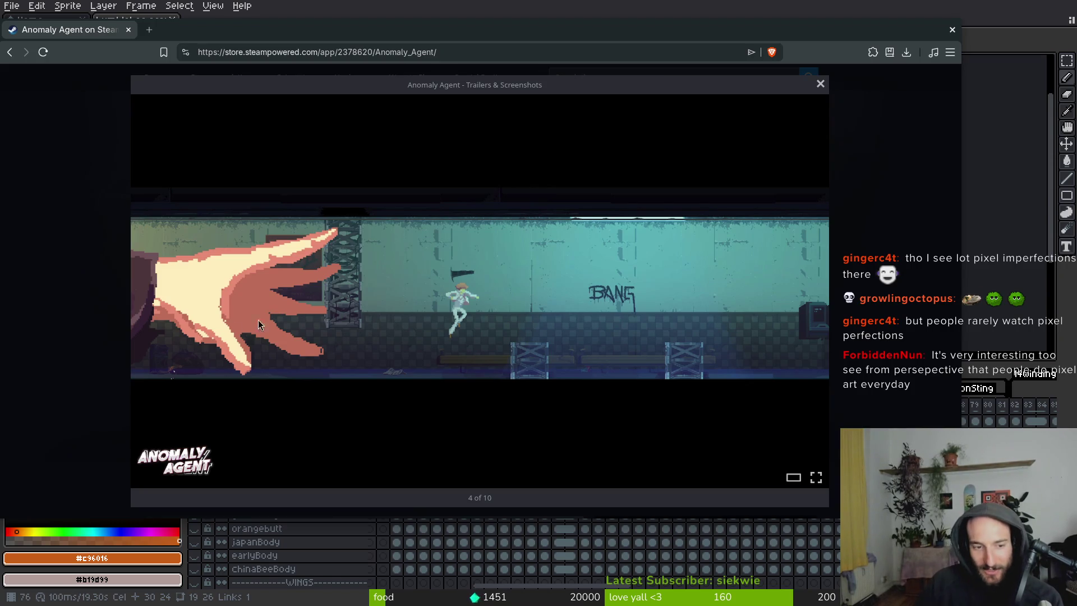
click(820, 84)
click(583, 76)
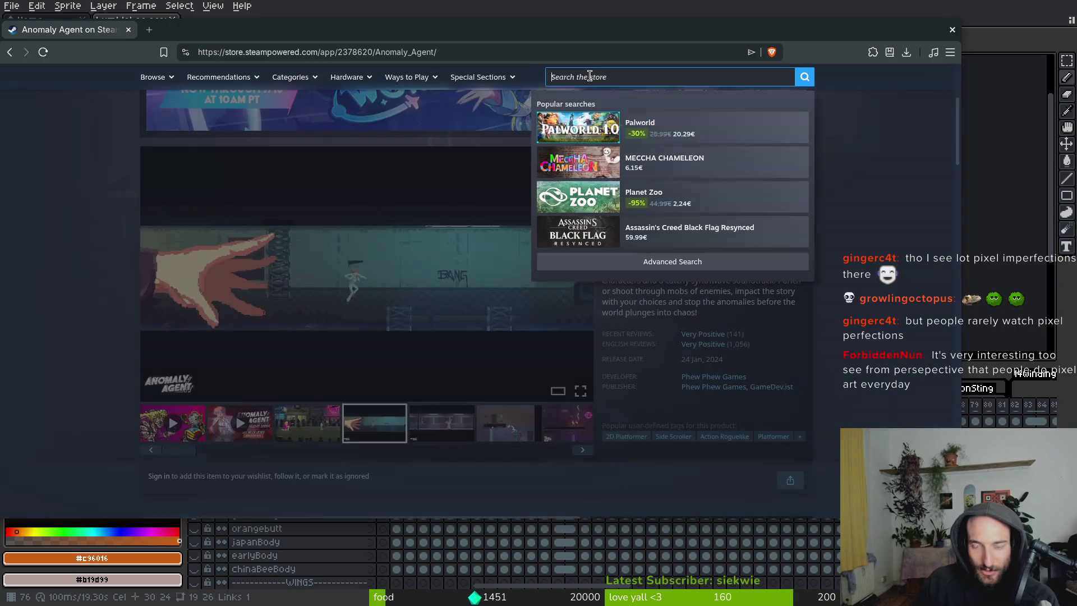
Search the store for 'screenshot', then 'hemomancer', and open the Hemomancer page.
text(screenshot)
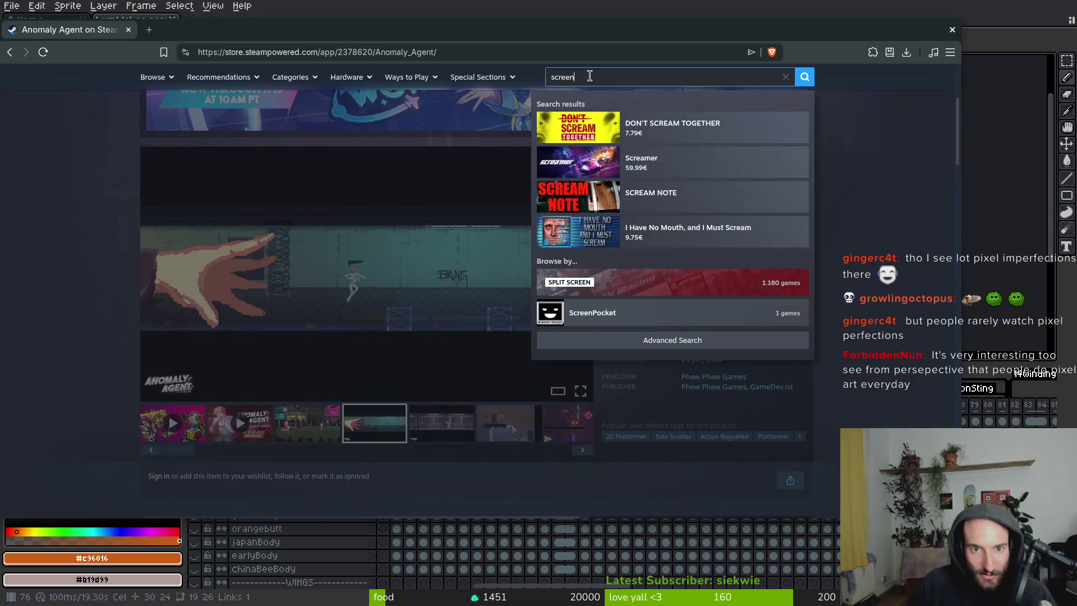
key(Return)
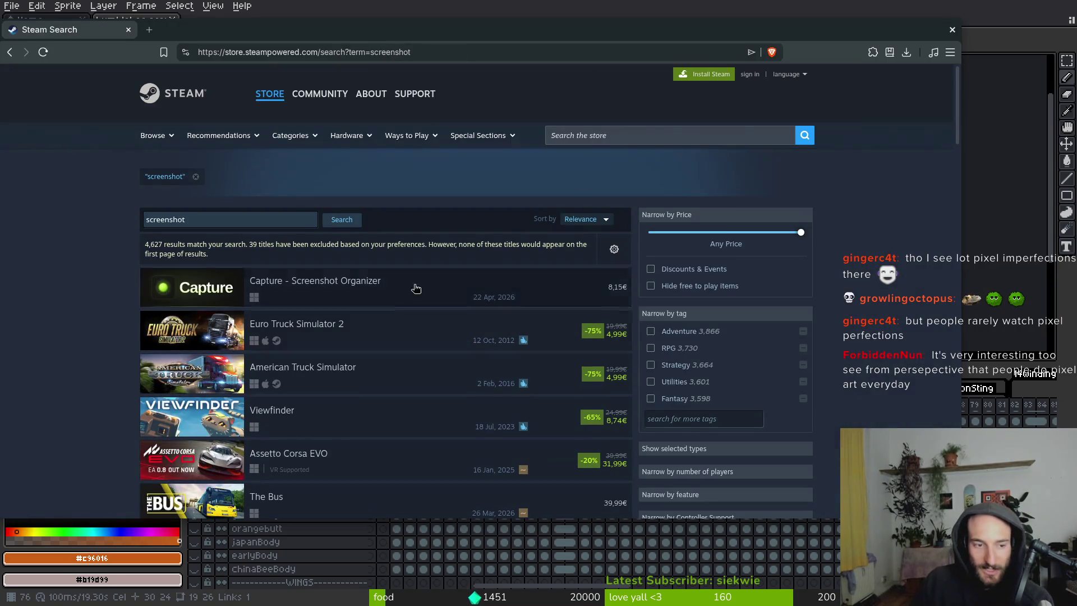
click(650, 136)
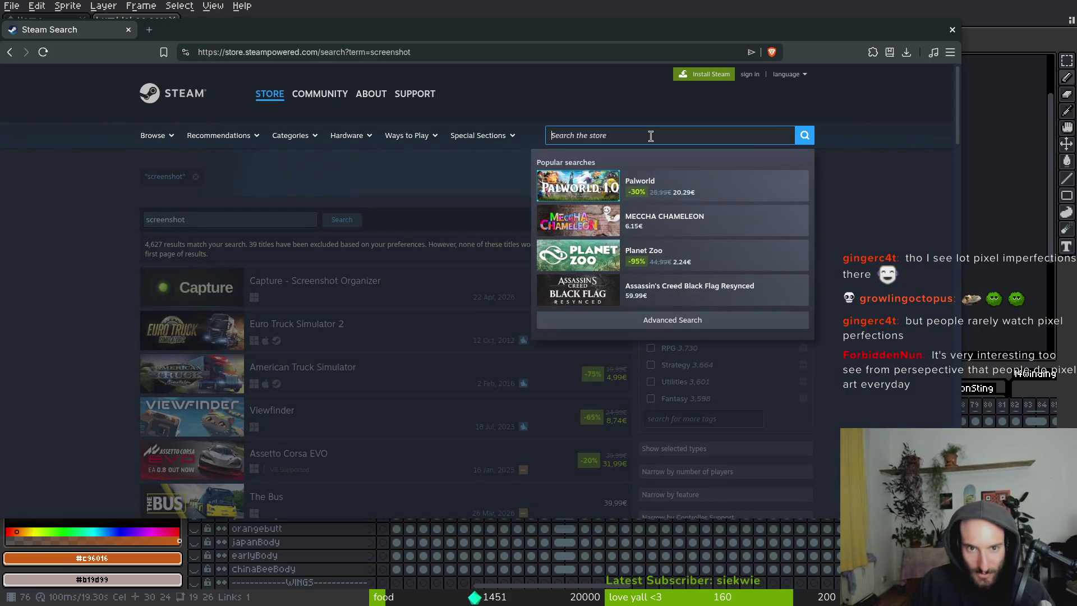
text(hemoma)
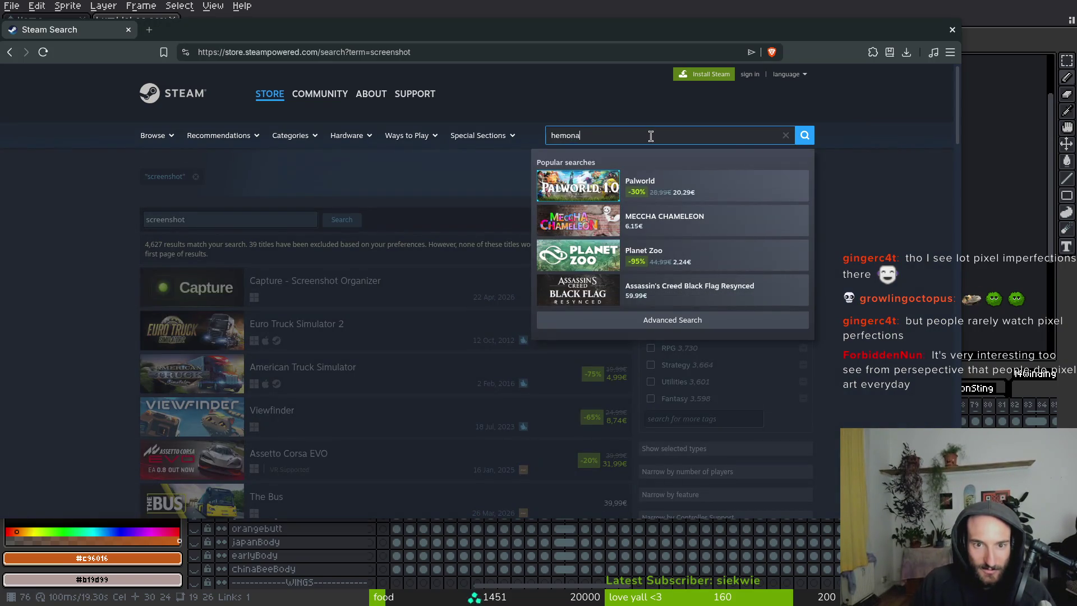
text(ncer)
key(Return)
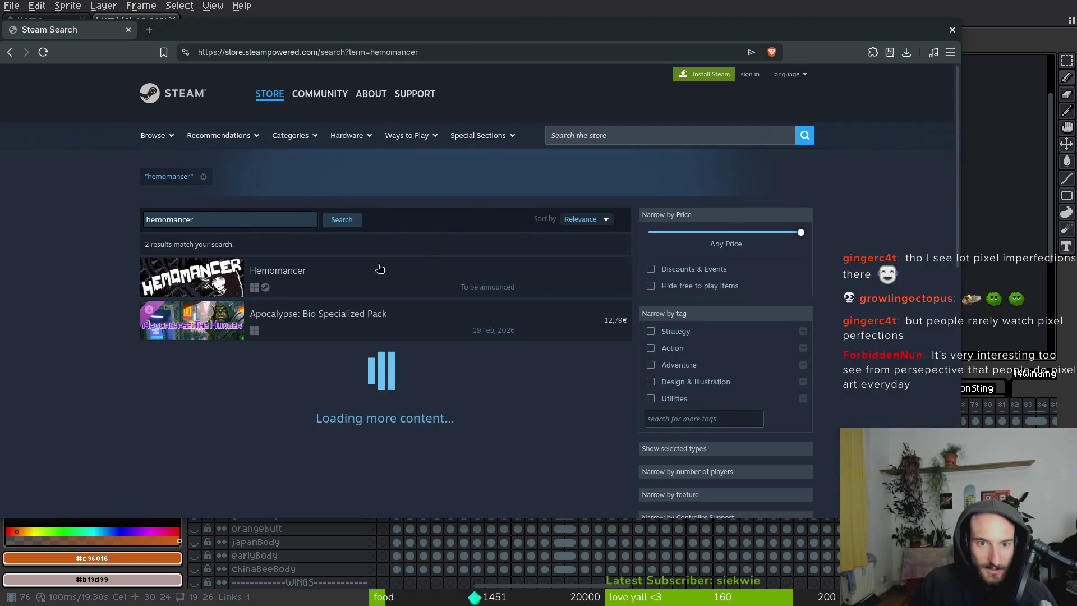
click(323, 286)
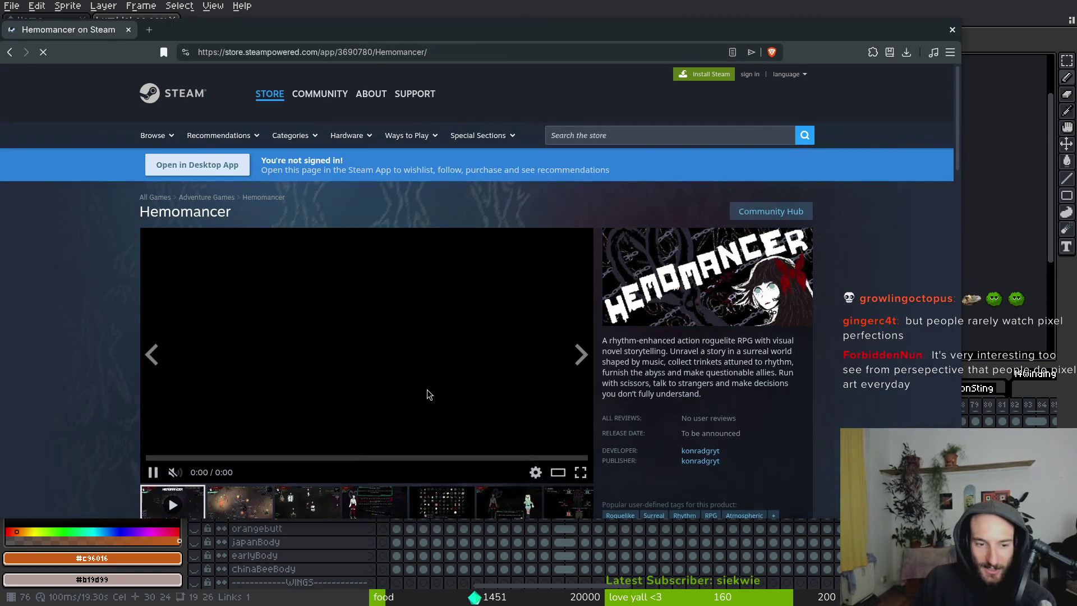
Browse the Hemomancer screenshots and view the Loud Stranger screenshot full screen twice.
click(256, 499)
click(324, 508)
click(374, 502)
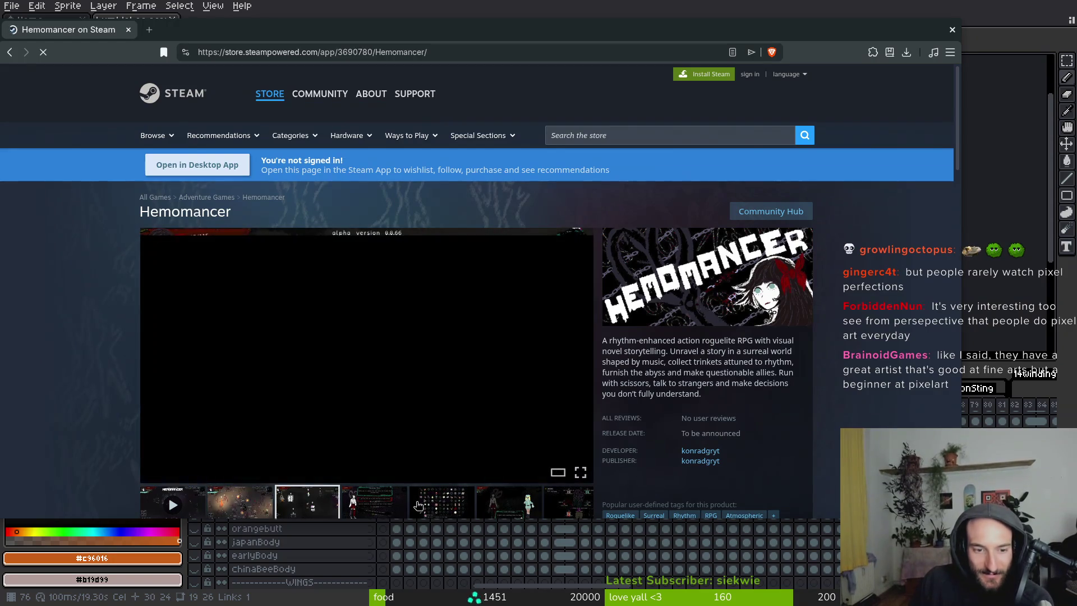
click(442, 502)
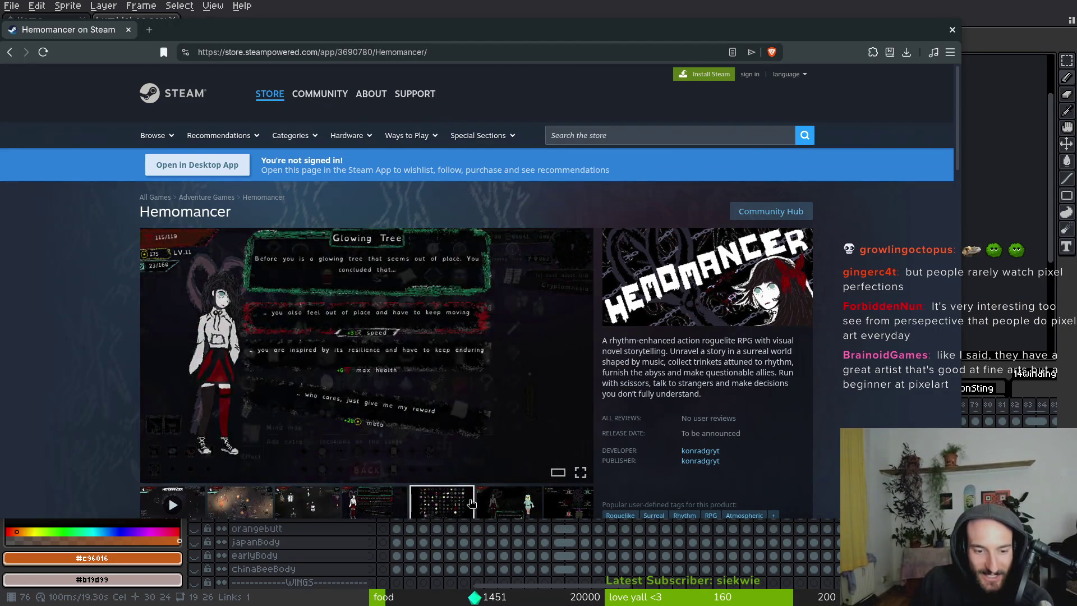
click(509, 502)
click(579, 472)
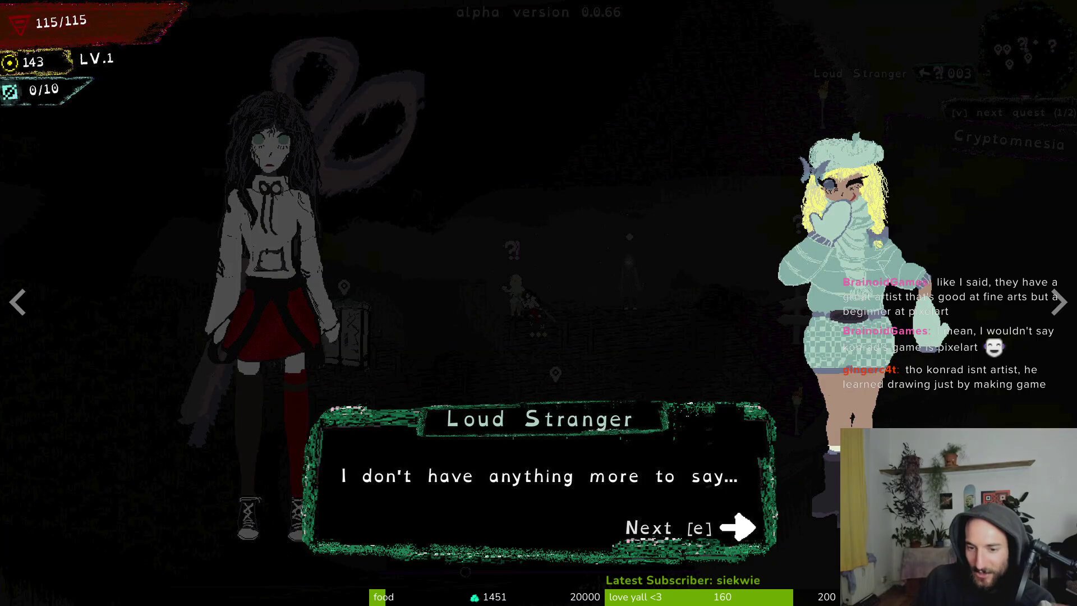
key(Escape)
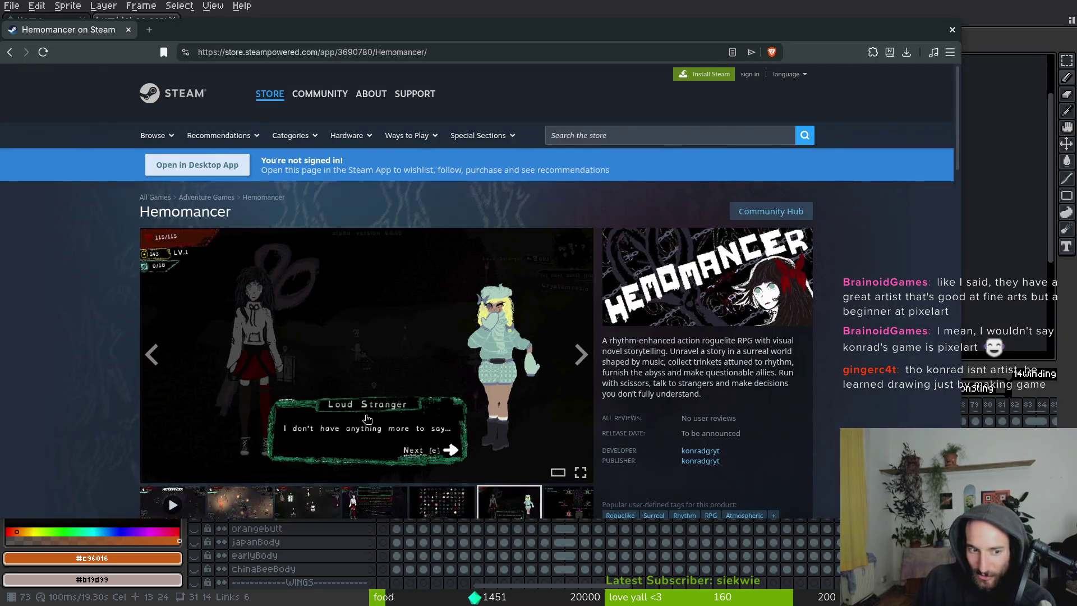
click(581, 471)
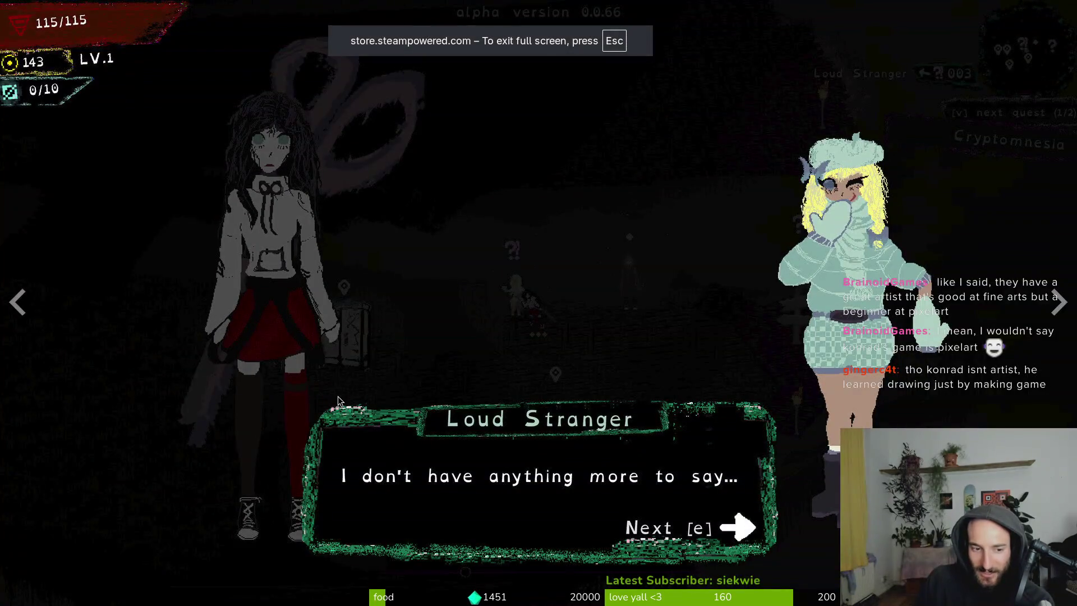
key(Escape)
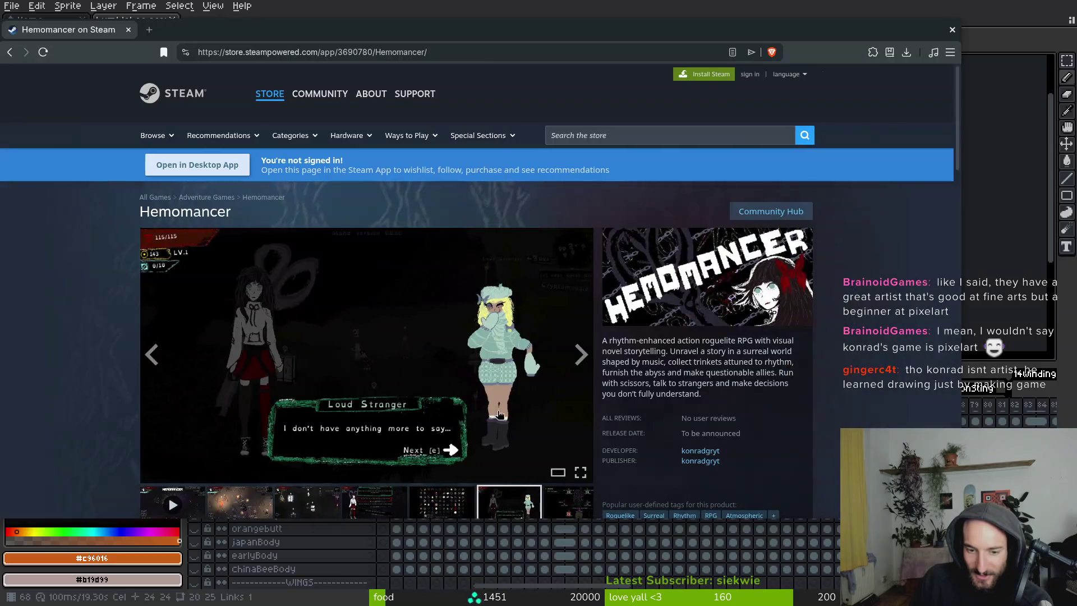
Click through further Hemomancer screenshots, then leave the browser window.
scroll(205, 392, down, 3)
click(211, 385)
click(307, 370)
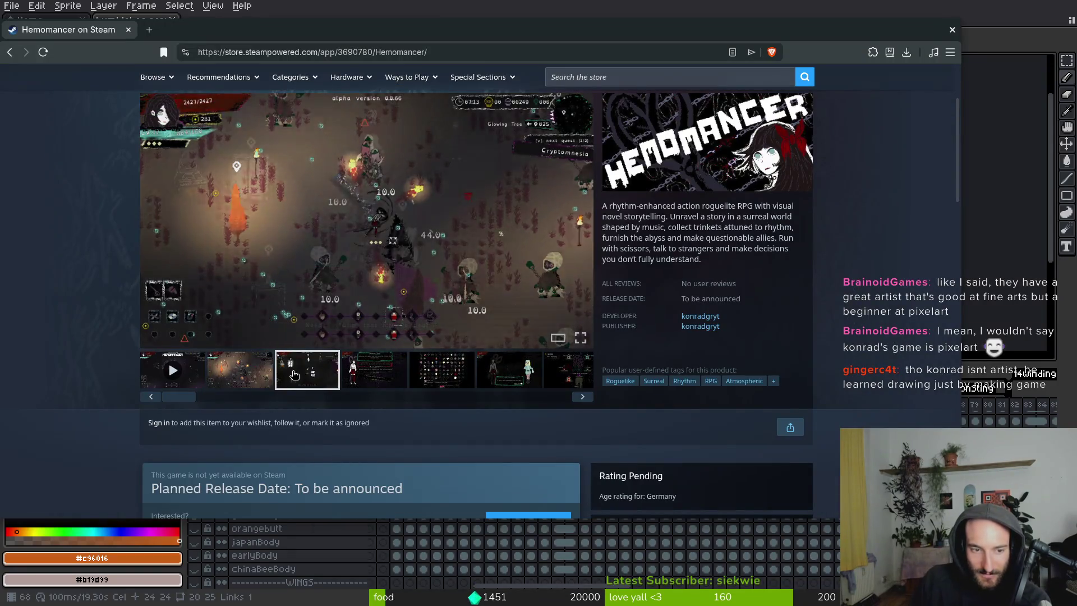
click(375, 370)
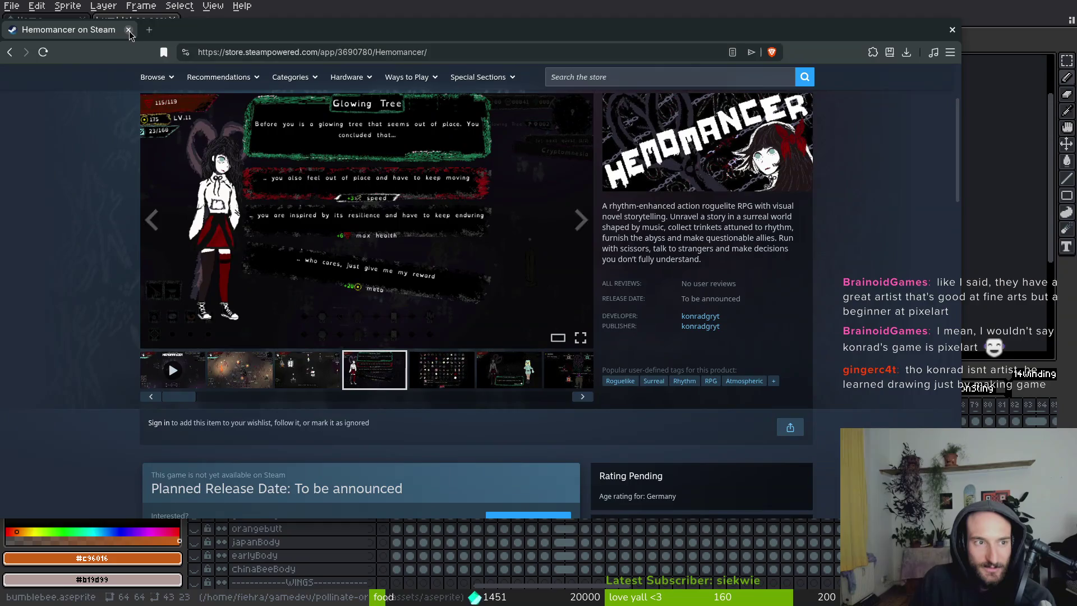
key(alt+Tab)
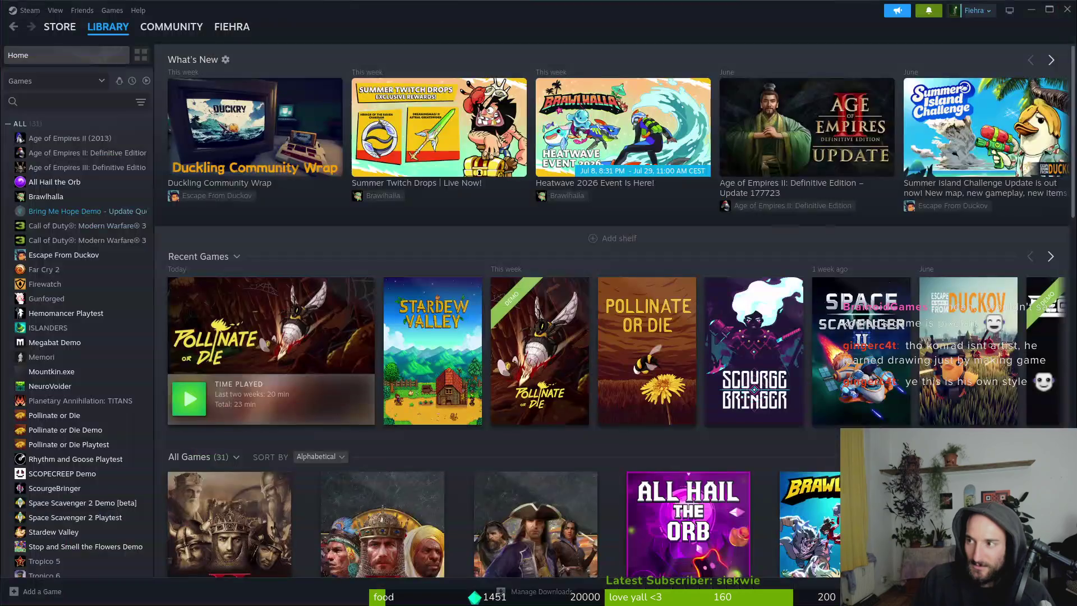
Launch Stardew Valley from the Steam library and skip the intro to the title screen.
click(72, 531)
click(219, 242)
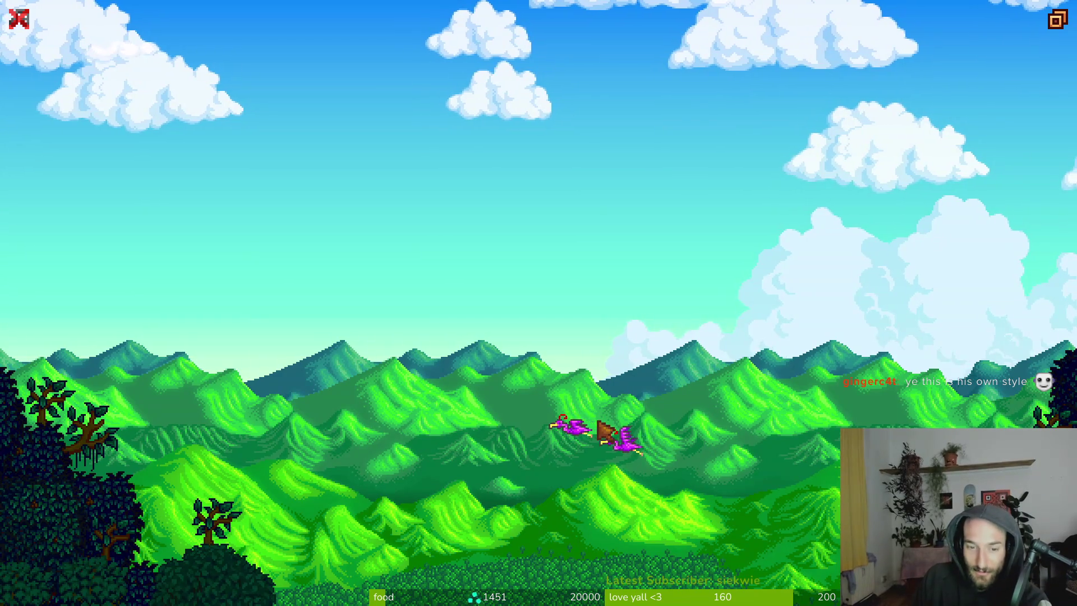
click(597, 434)
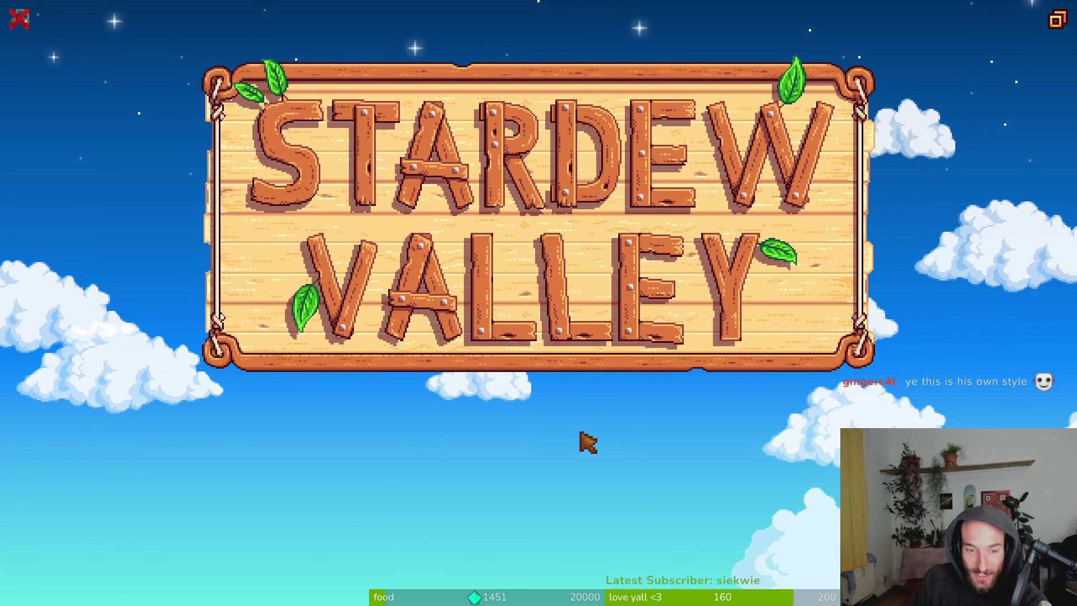
Load the Hivelands Farm save, waiting through the not-responding dialog, and walk into the room.
click(499, 545)
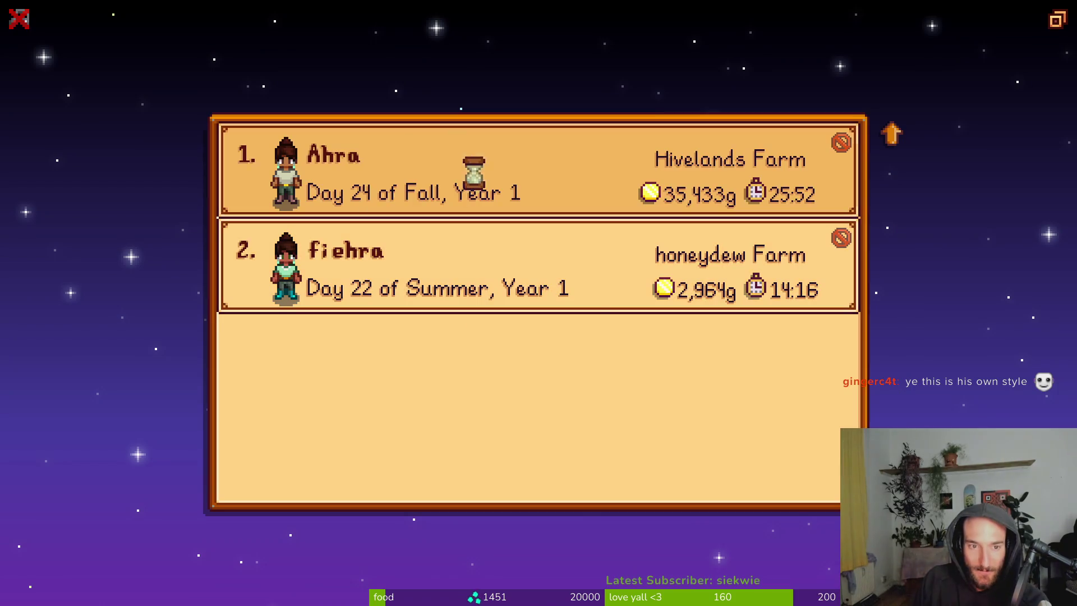
click(392, 207)
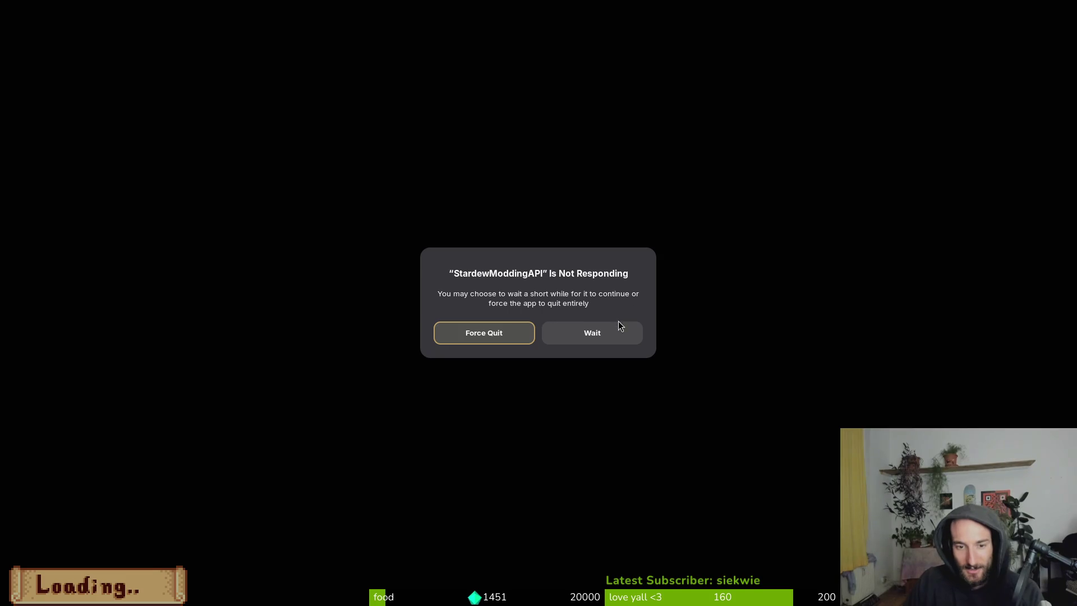
click(625, 340)
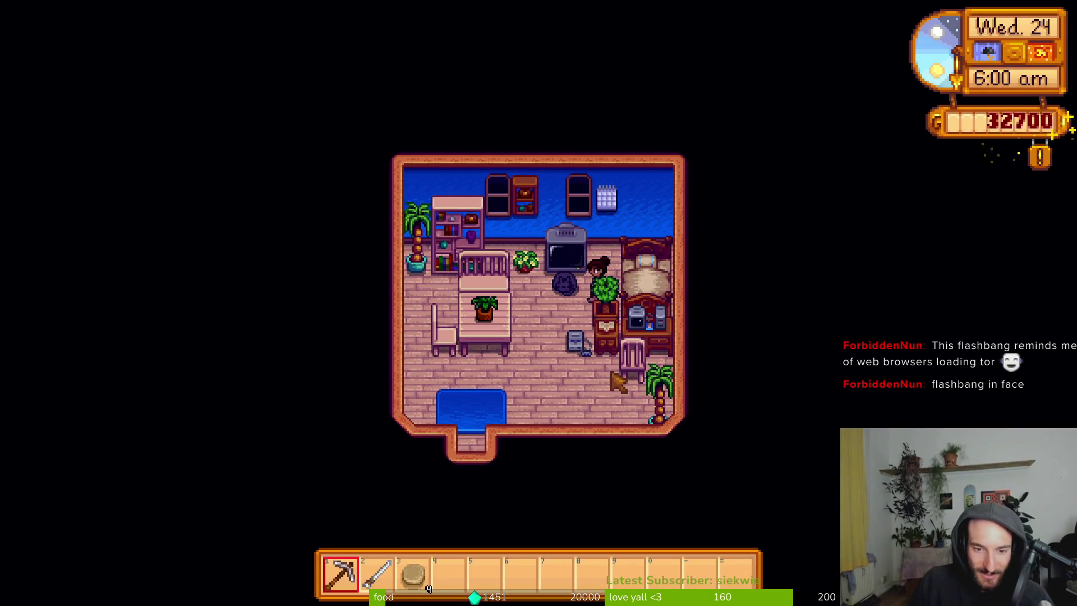
key(s)
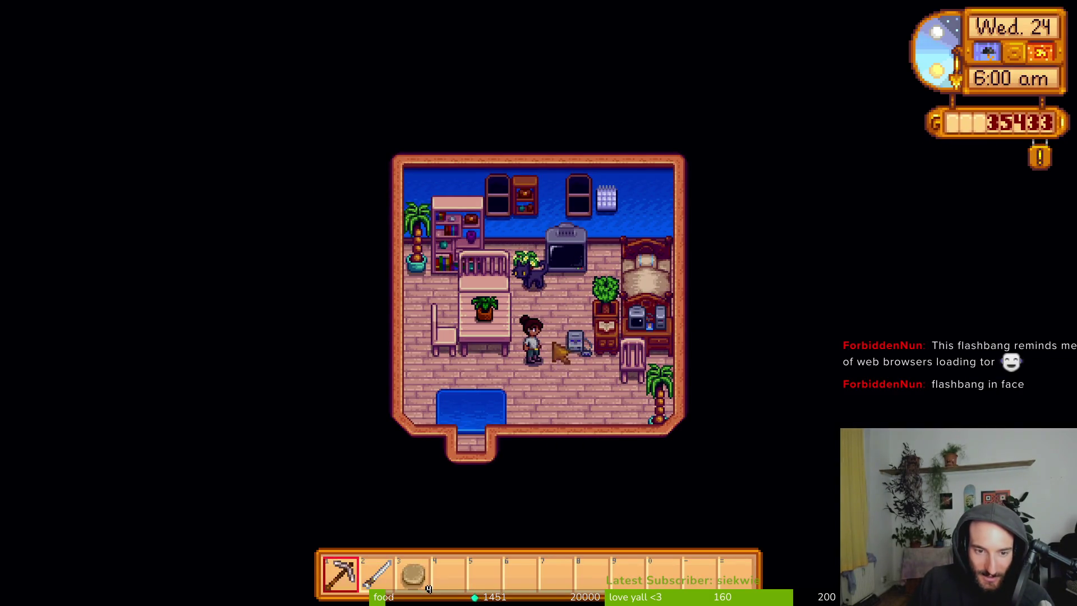
Raise the Options Zoom Level to 200%, then close the menu and walk the farmer.
key(e)
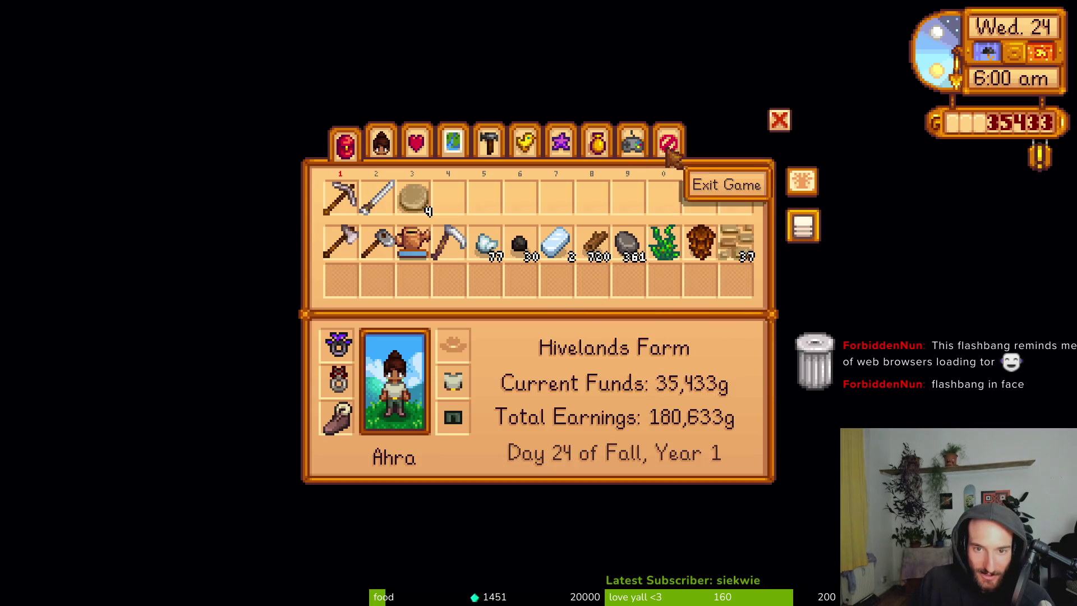
click(668, 143)
click(632, 143)
scroll(563, 332, down, 20)
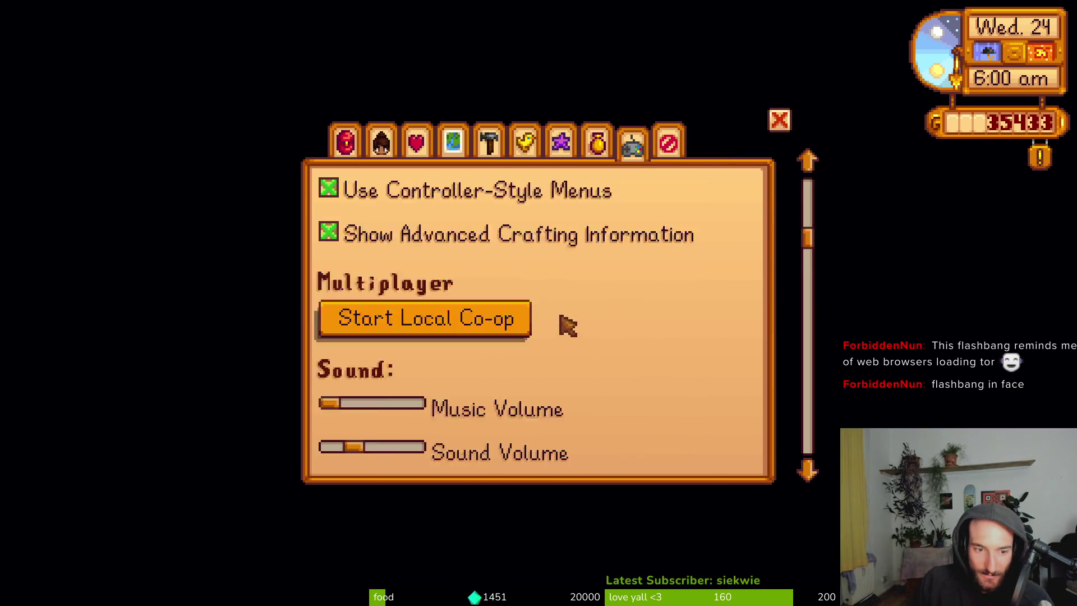
scroll(401, 419, down, 5)
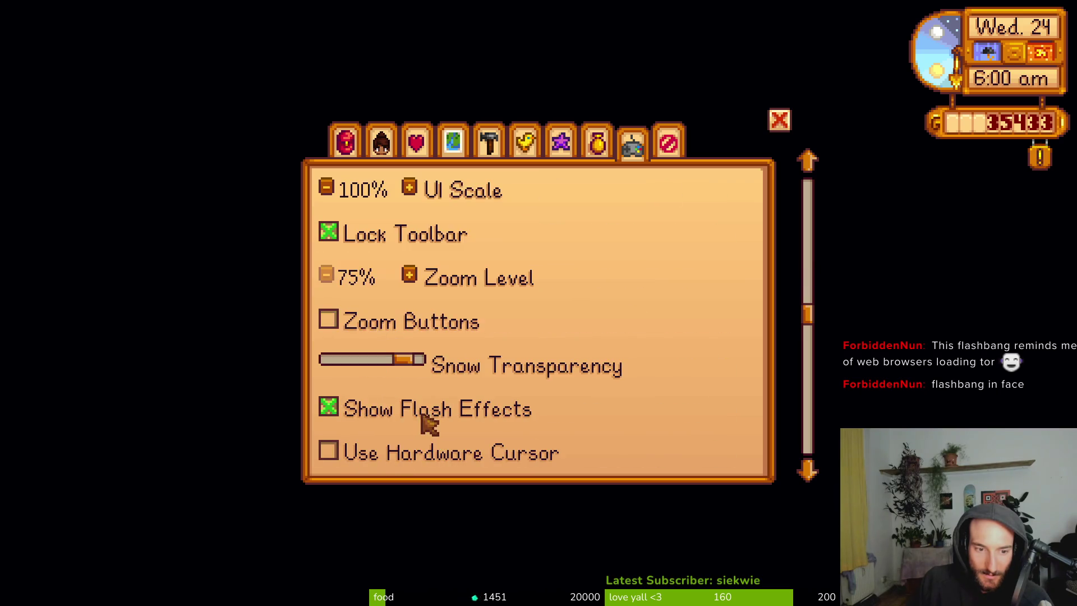
click(409, 276)
click(408, 276)
click(409, 276)
click(409, 276)
click(409, 276)
click(409, 276)
click(409, 276)
click(409, 275)
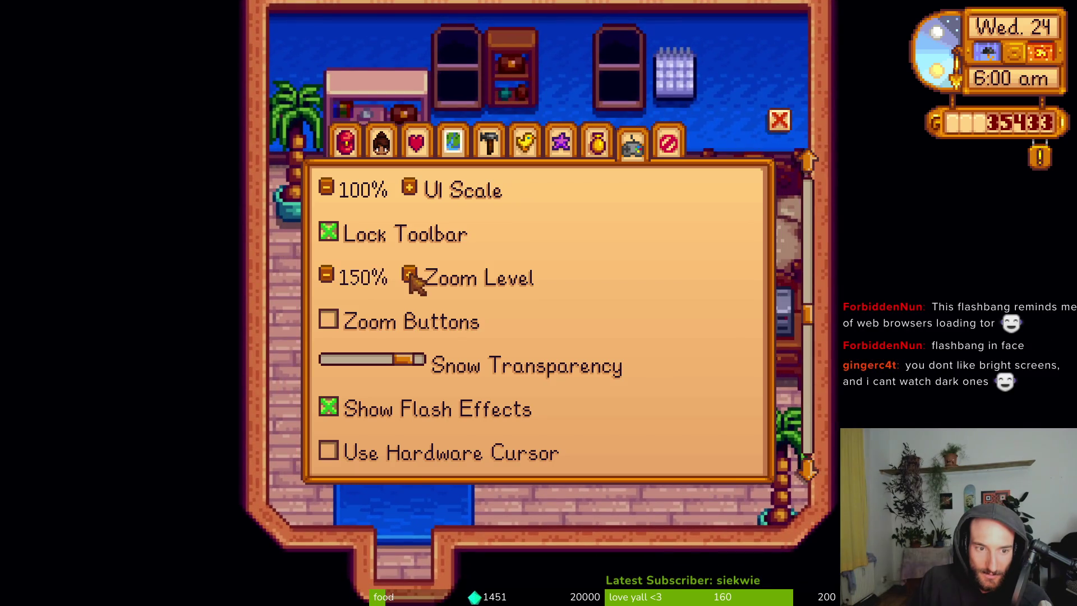
click(409, 275)
click(409, 275)
triple_click(409, 275)
triple_click(409, 275)
click(409, 274)
click(408, 274)
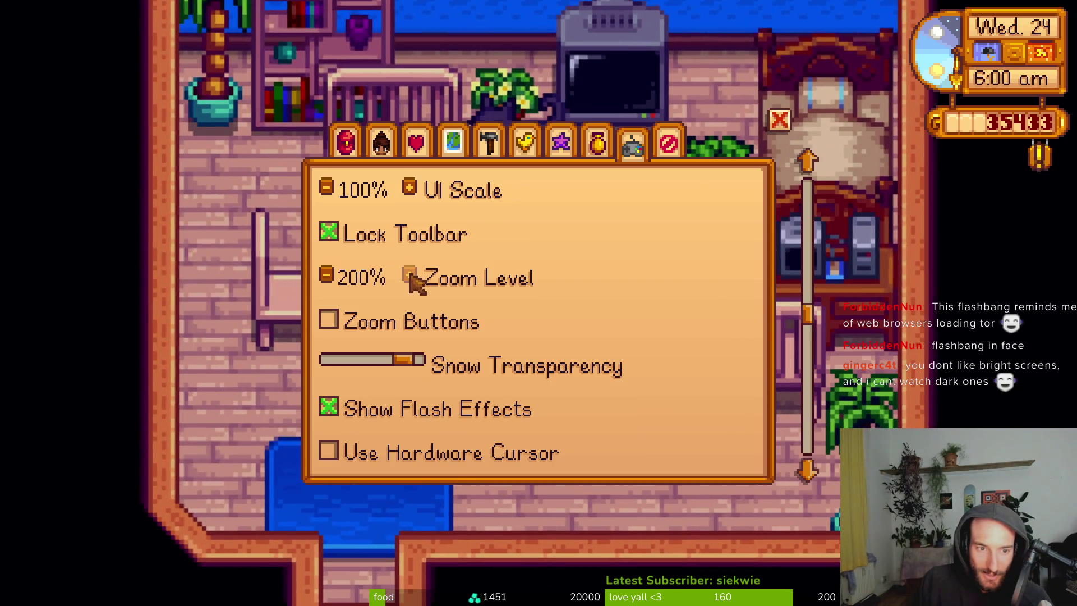
key(Escape)
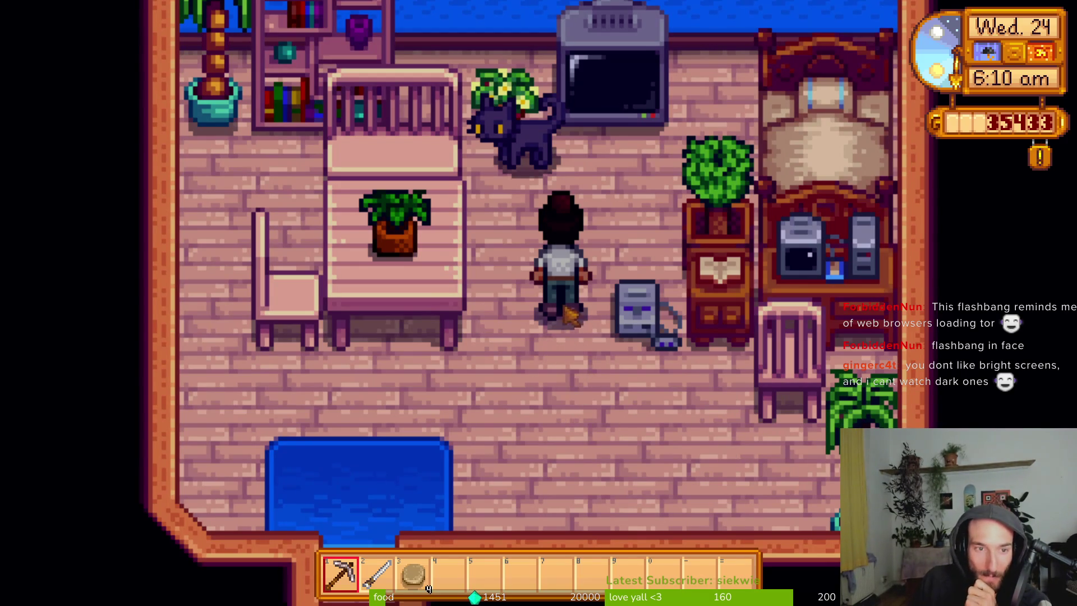
key(w)
key(d)
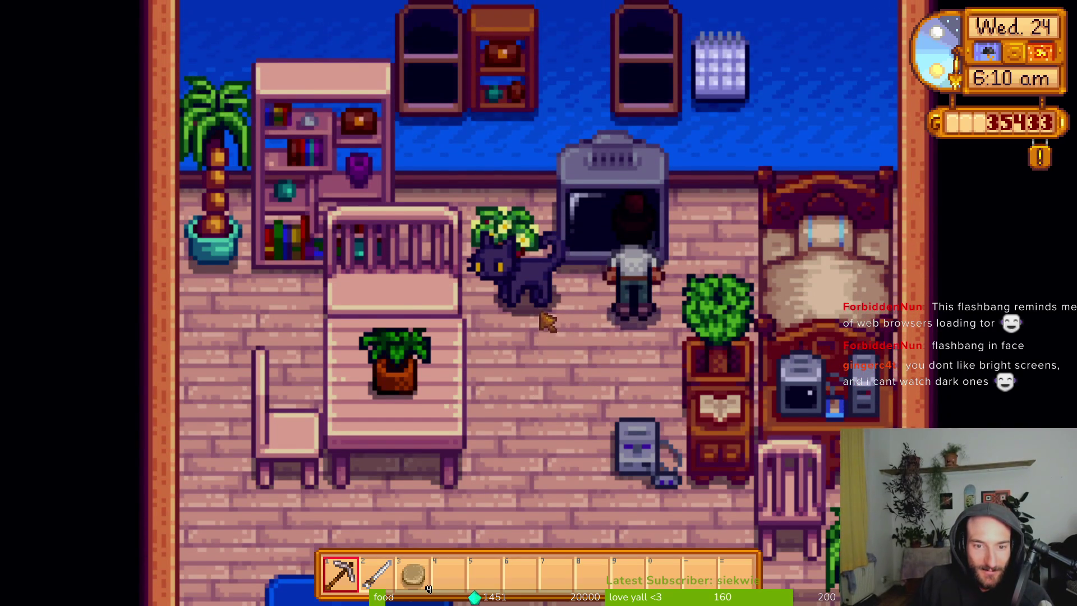
Turn the farmer to the TV, swing the pickaxe beside the cat, then face the TV again.
key(s)
key(w)
key(a)
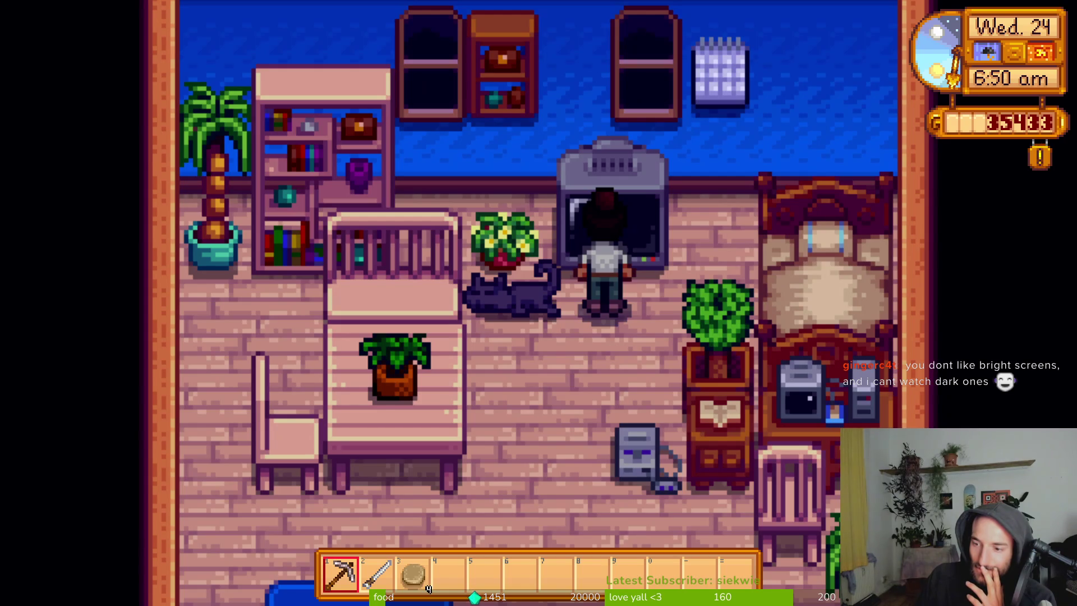
click(662, 314)
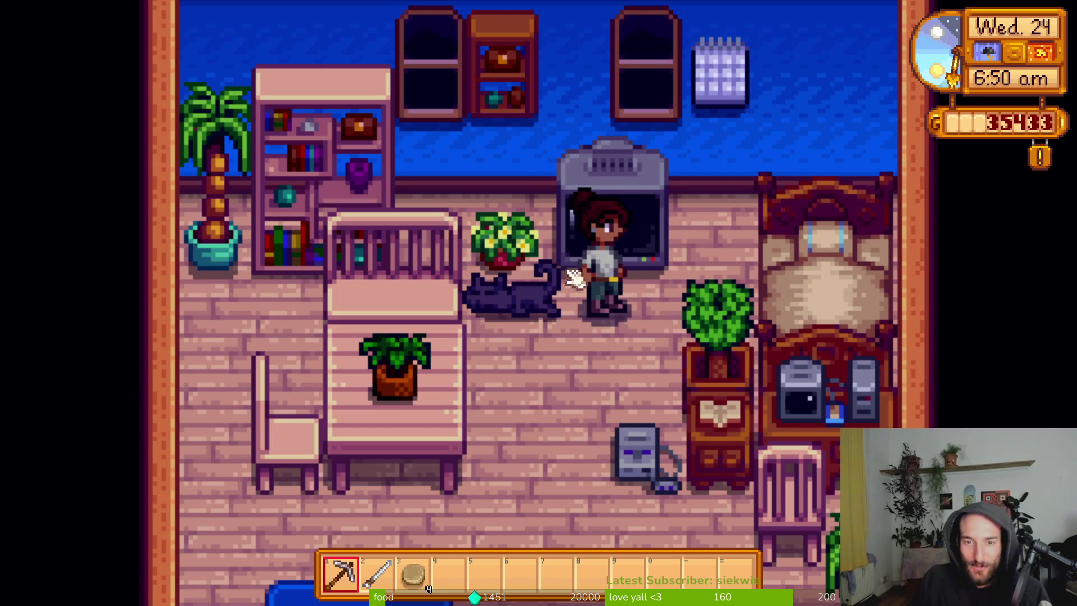
key(d)
key(w)
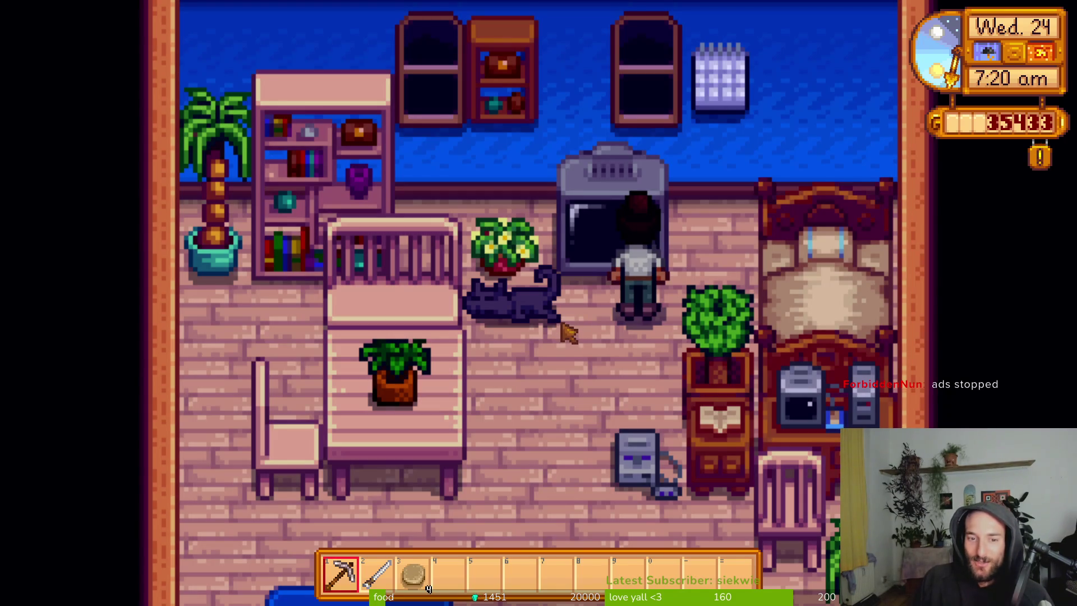
Walk the farmer around the room to the blue rug and bookshelf, then back to the TV.
key(s)
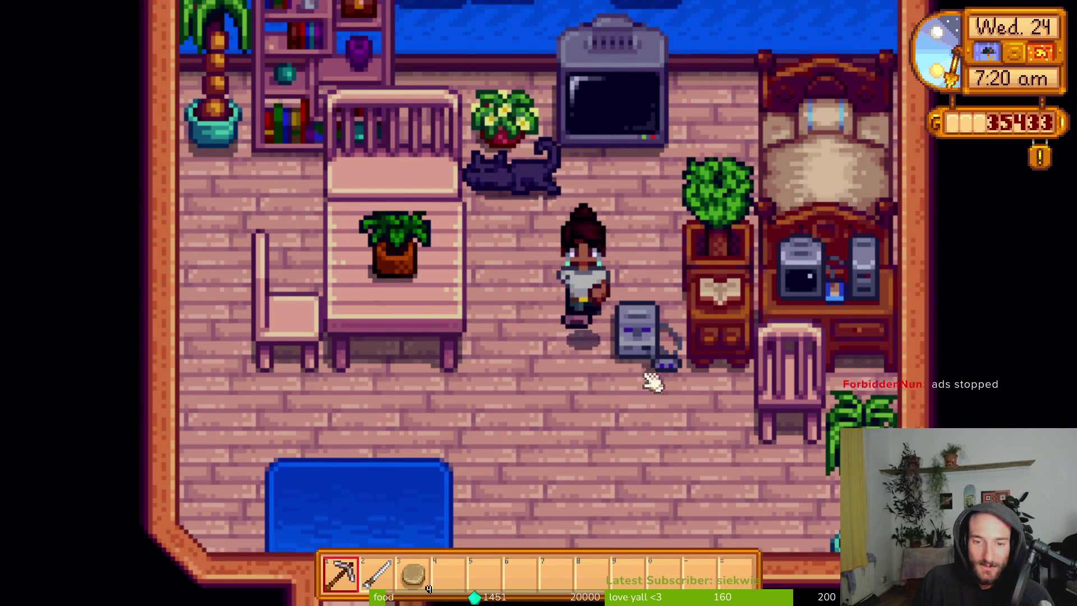
key(d)
key(s)
key(s)
key(d)
key(a)
key(w)
key(a)
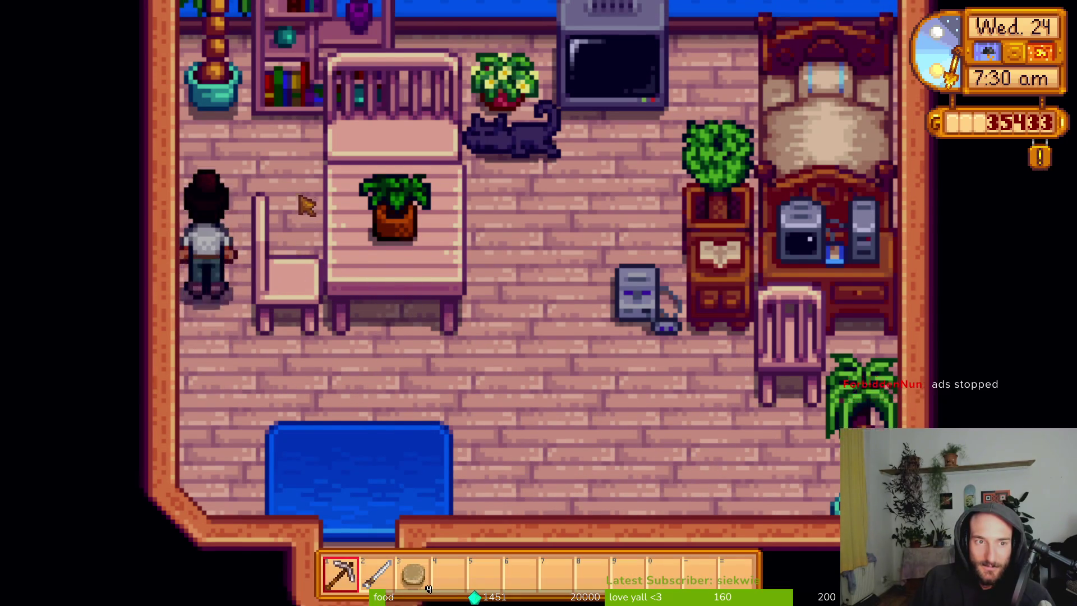
key(s)
key(d)
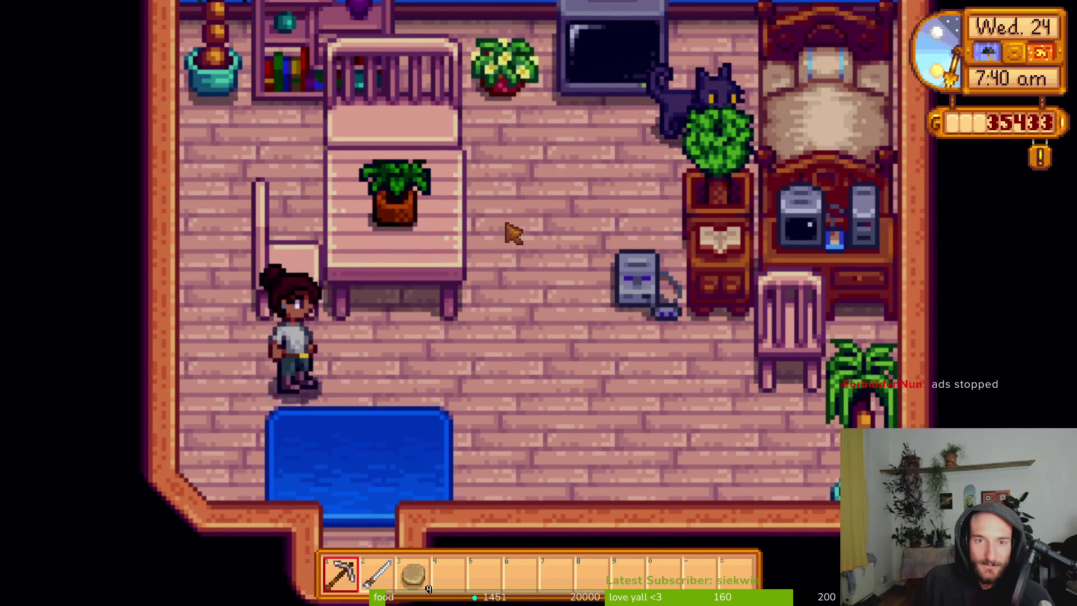
key(d)
key(w)
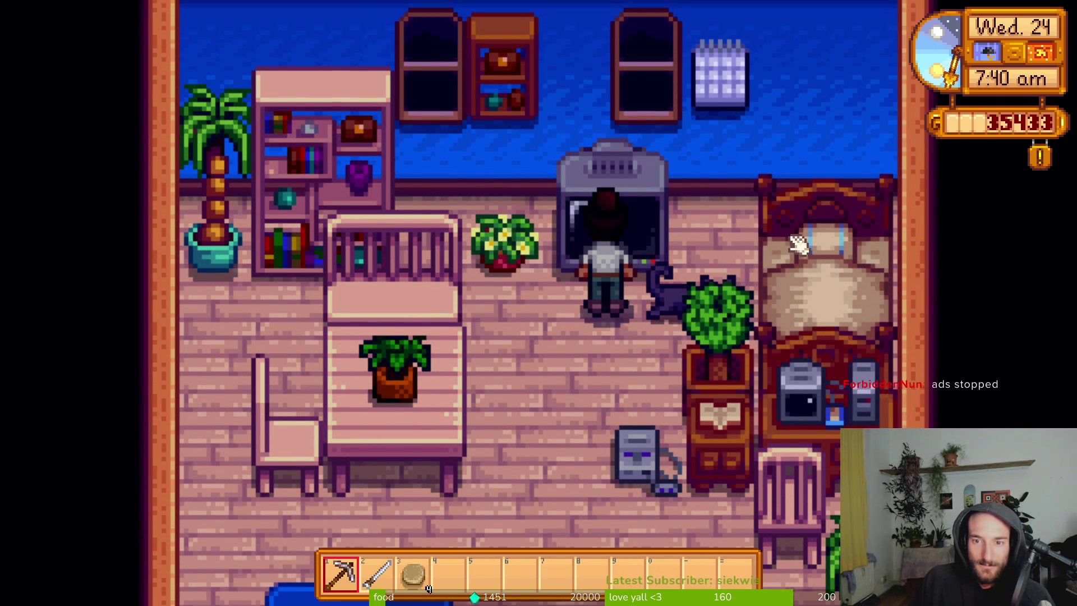
Walk the farmer out the front door, off the porch and down the stone path toward the pond.
key(a)
key(s)
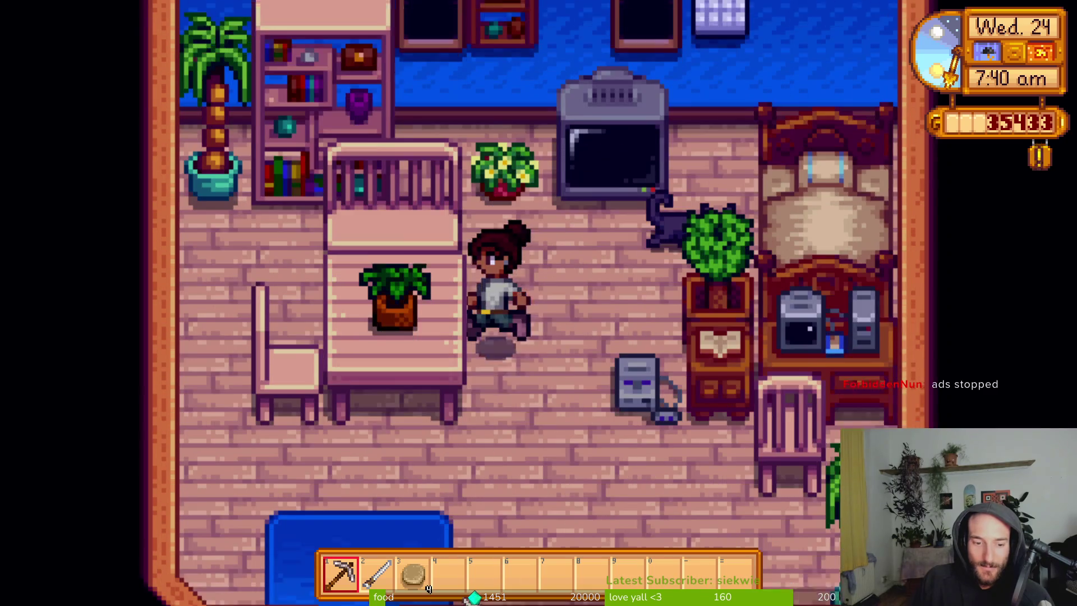
key(s)
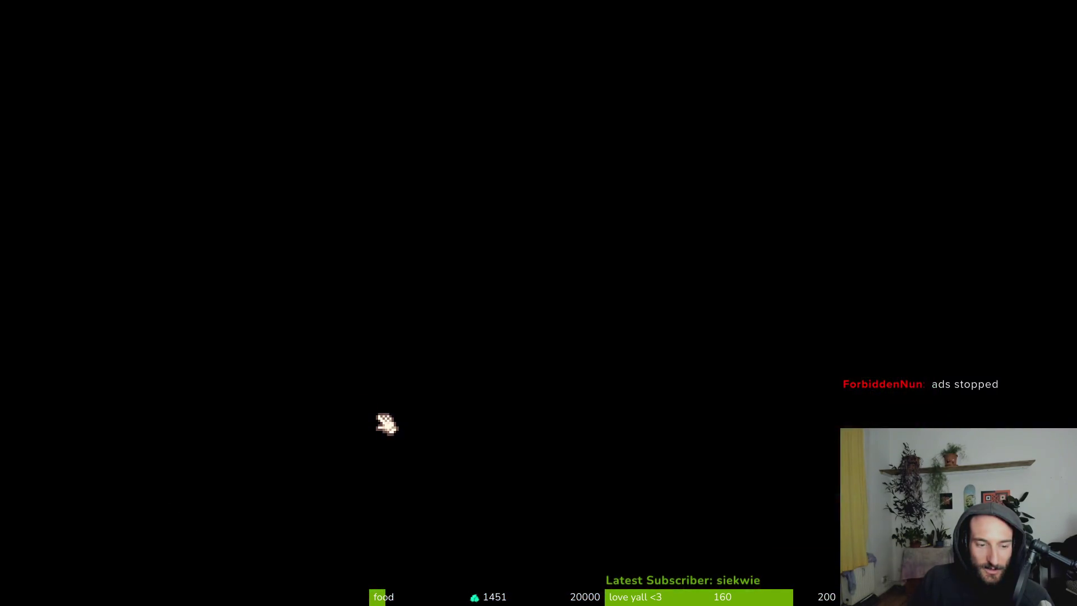
key(s)
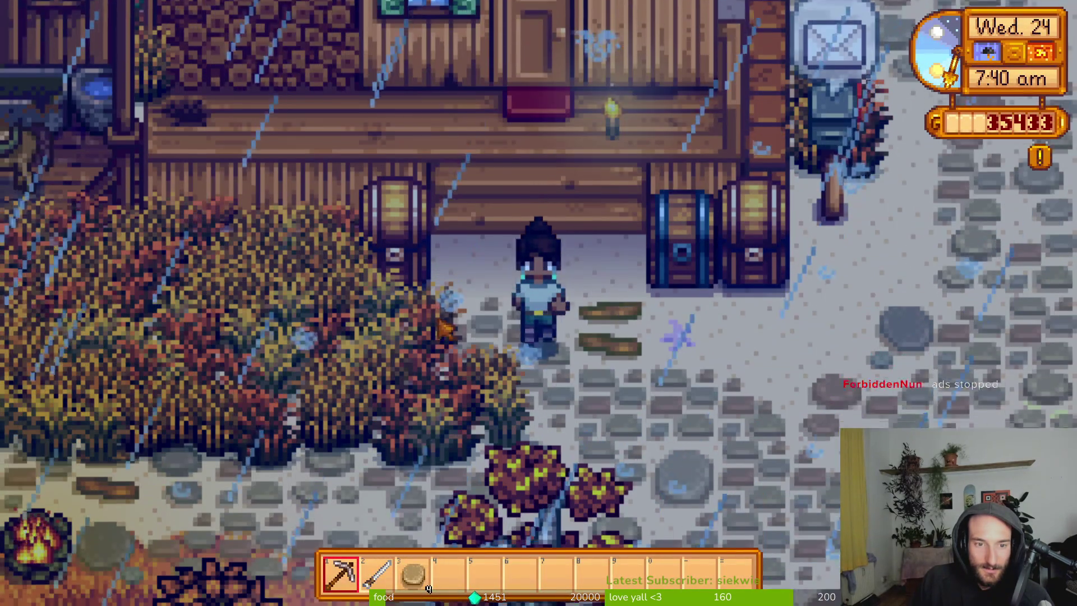
key(d)
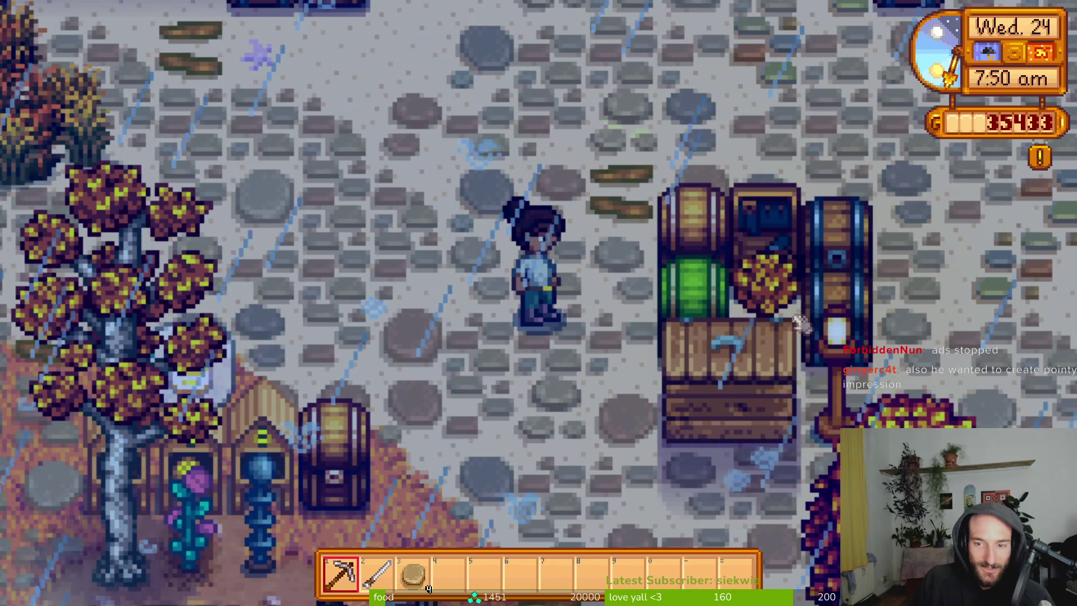
key(s)
key(s)
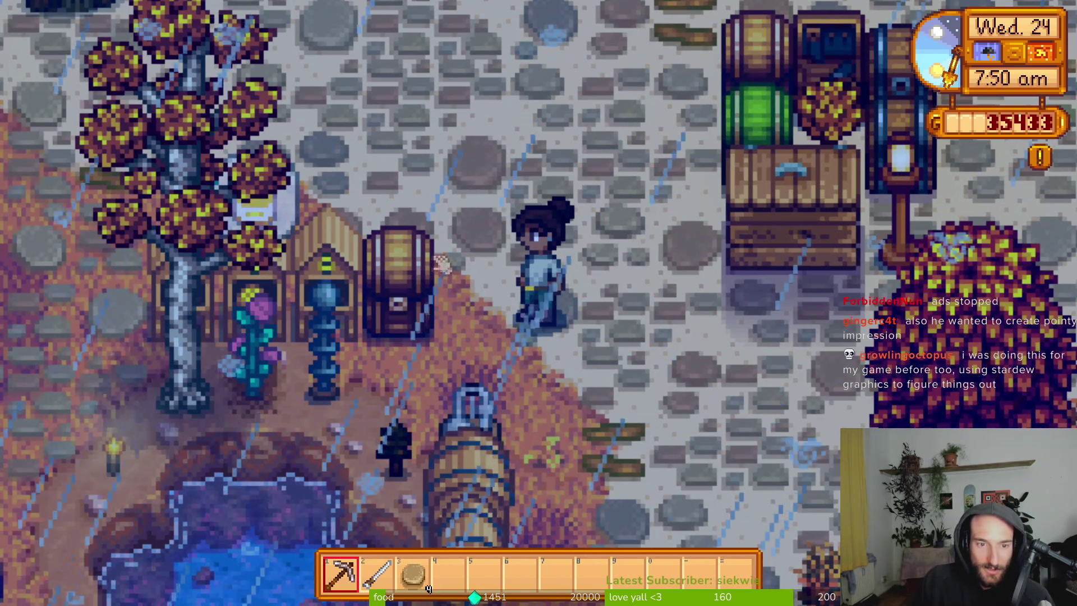
key(s)
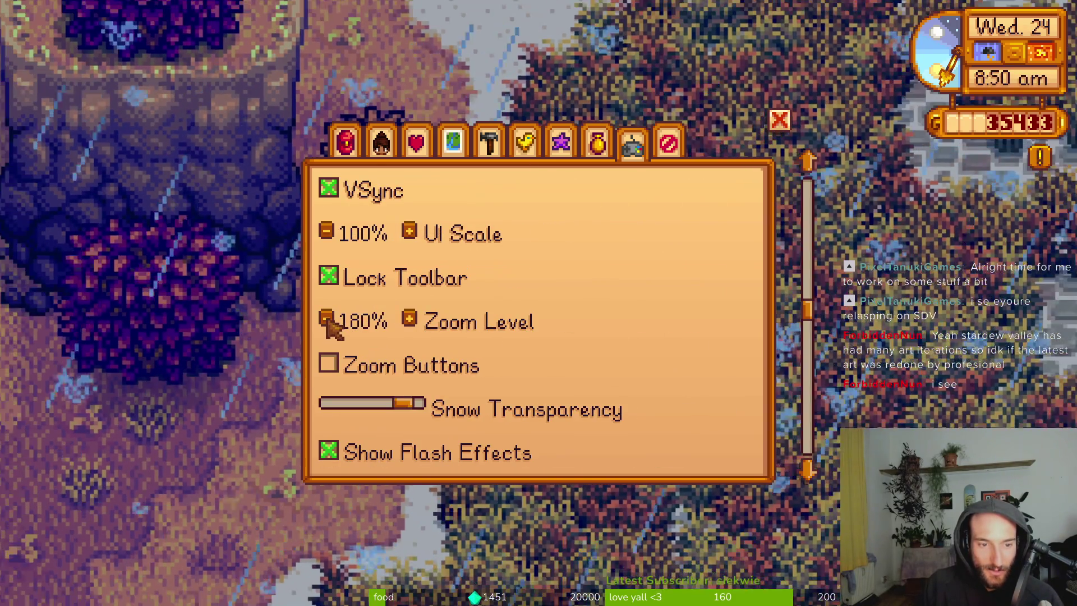
Open the game menu's Options page and raise the zoom level to 120%.
click(327, 319)
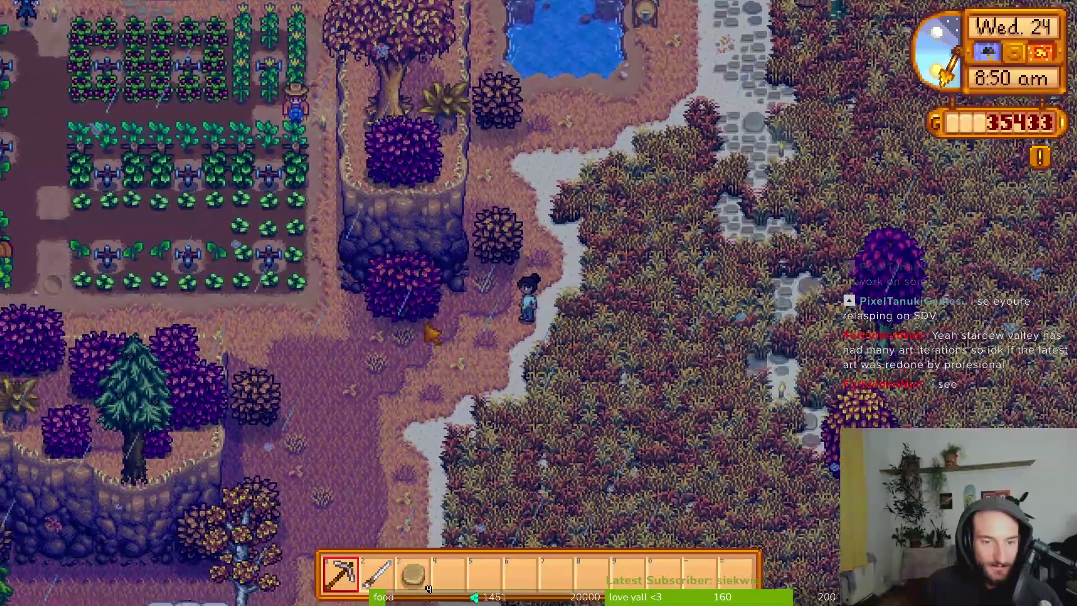
key(s)
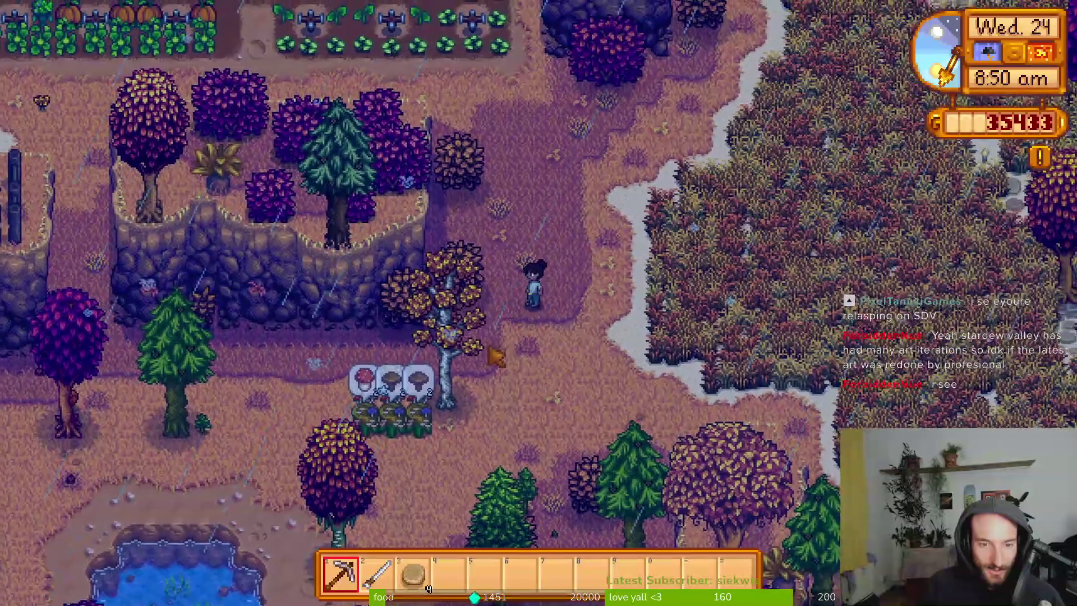
key(w)
key(e)
click(632, 142)
scroll(505, 331, down, 15)
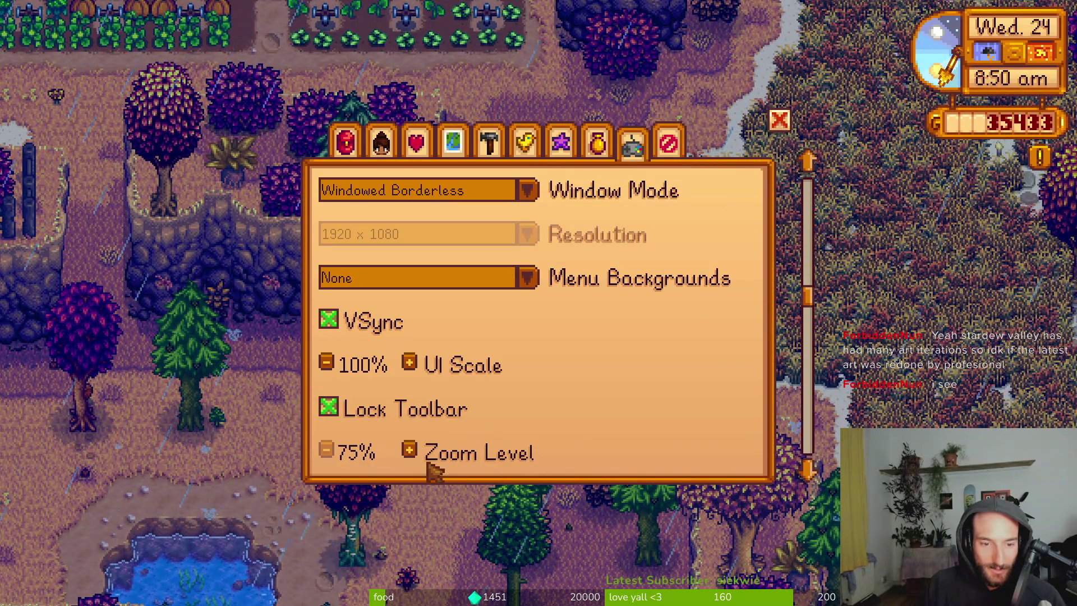
double_click(409, 450)
triple_click(410, 450)
double_click(410, 450)
double_click(410, 450)
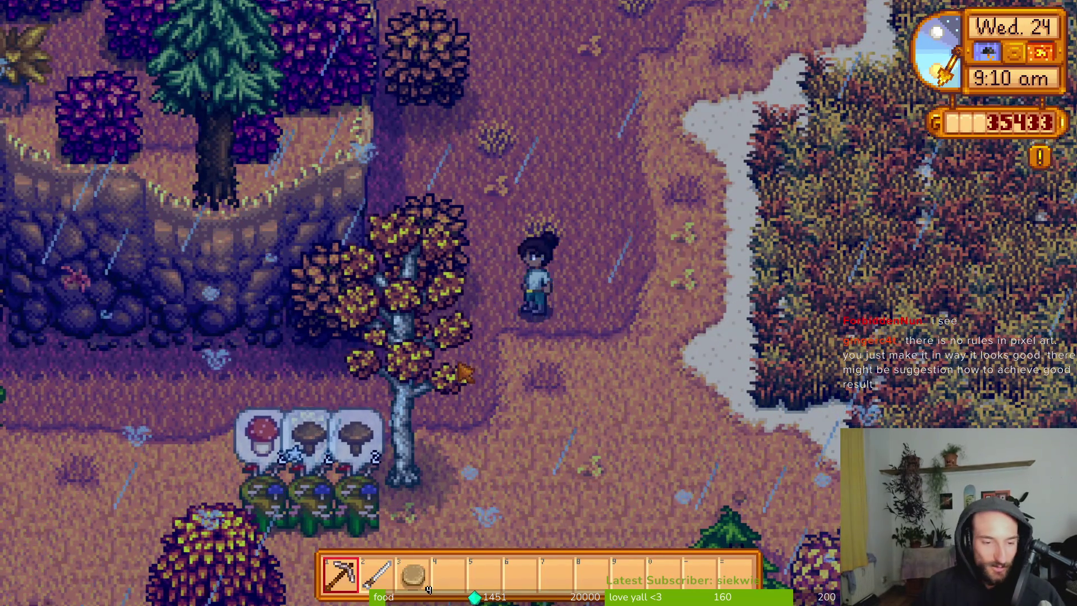
Walk the farmer left and down, then lower the game zoom level to 75%.
key(s)
key(a)
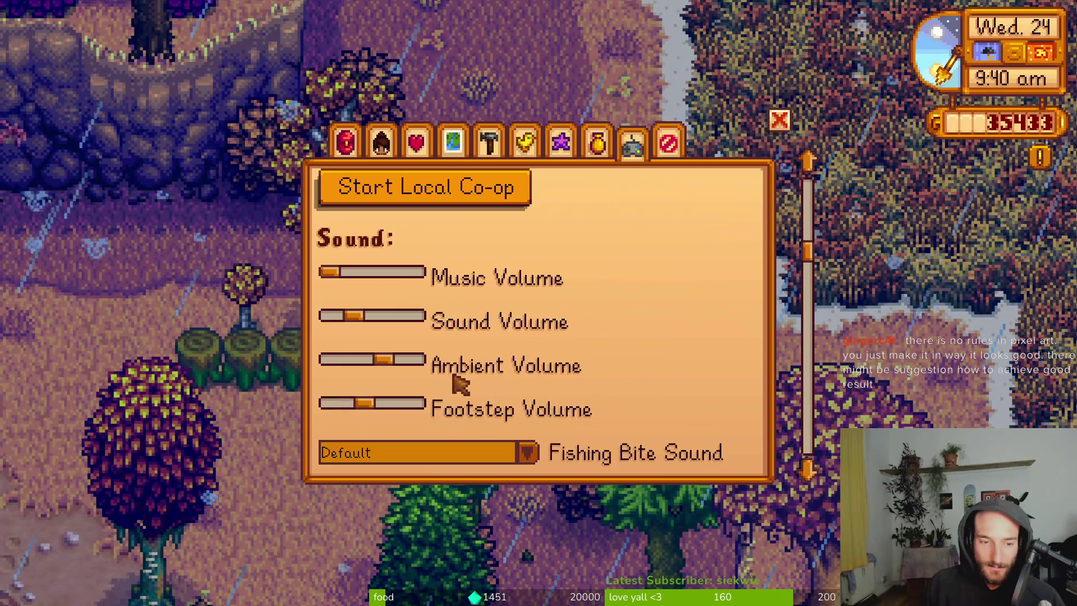
scroll(431, 376, down, 8)
click(327, 449)
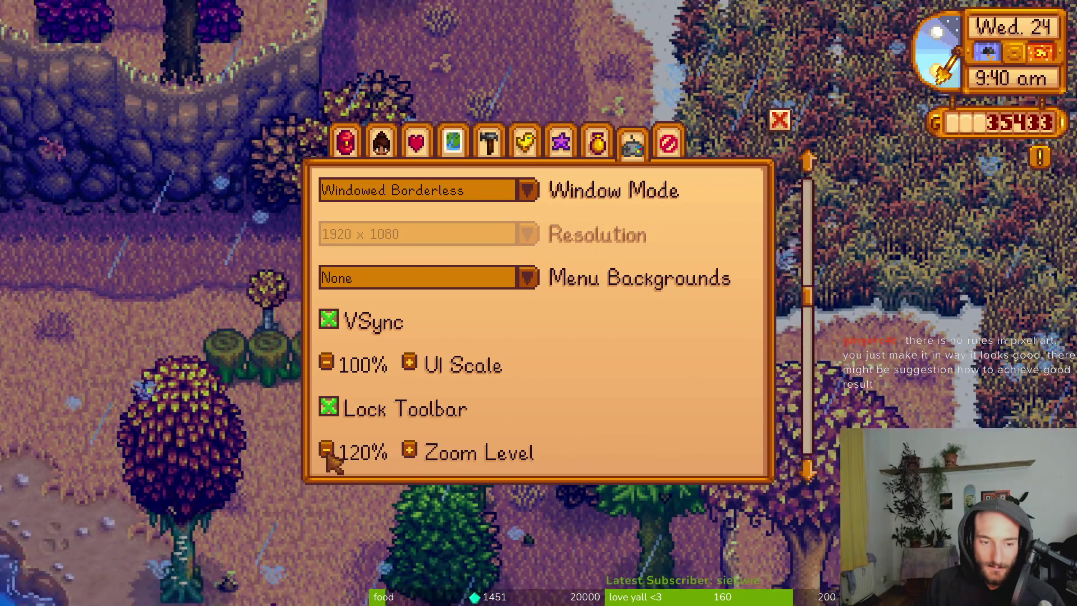
click(326, 449)
click(326, 449)
click(326, 450)
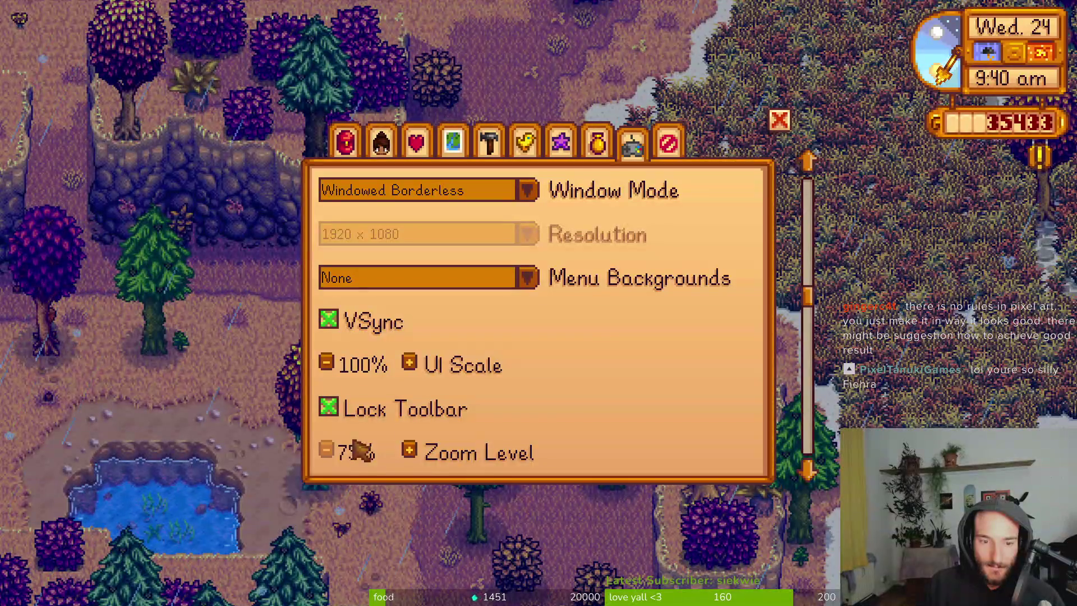
Close the options, exit Stardew Valley to the desktop and return to the bumblebee sprite.
key(Escape)
key(Escape)
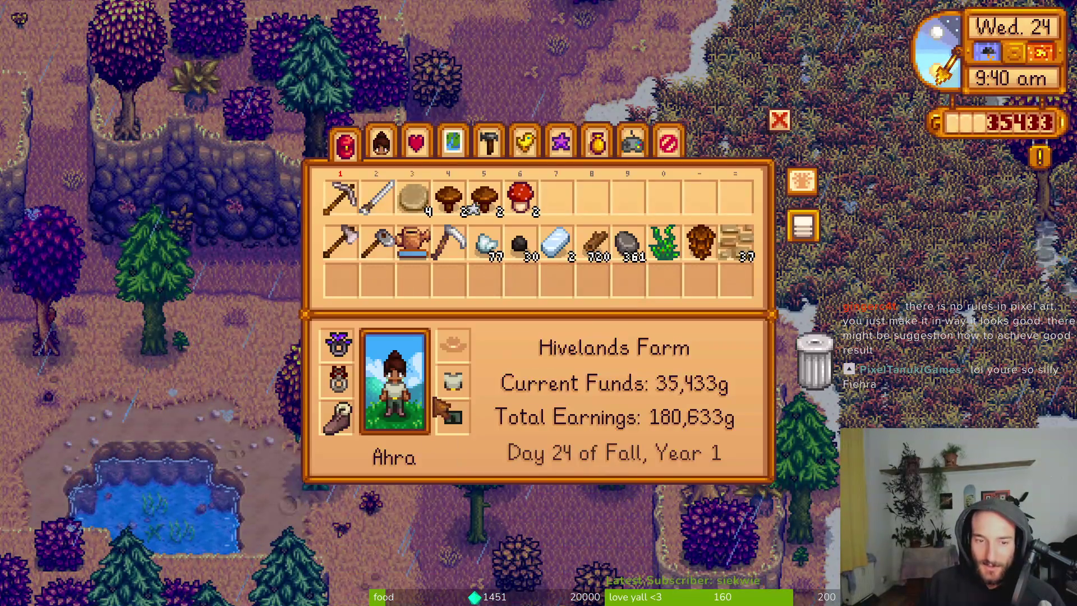
click(673, 145)
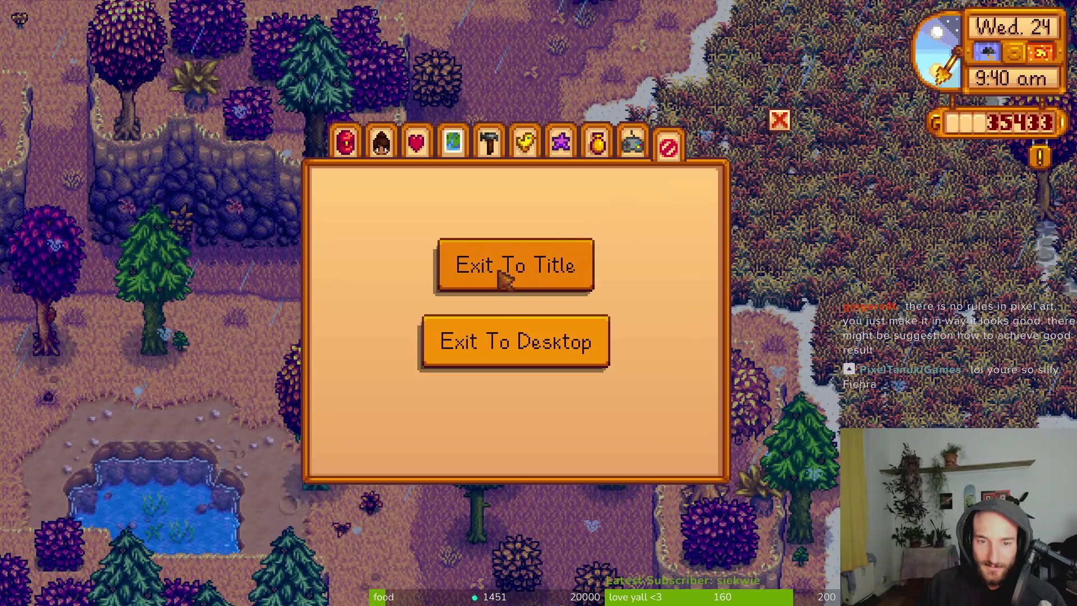
click(505, 340)
key(alt+Tab)
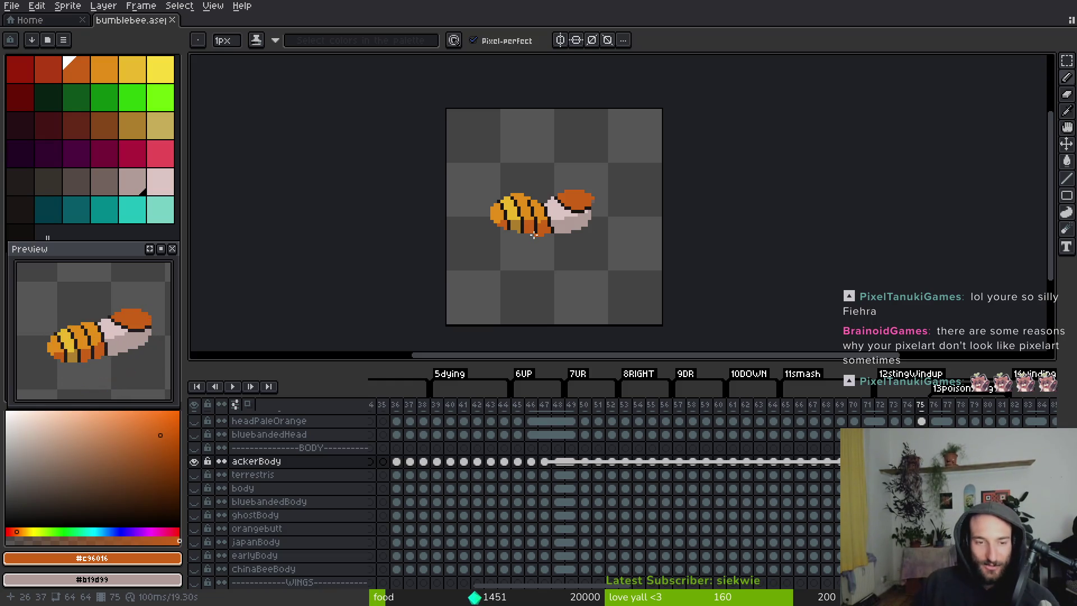
Play the bee animation and scroll the timeline to review it.
key(Return)
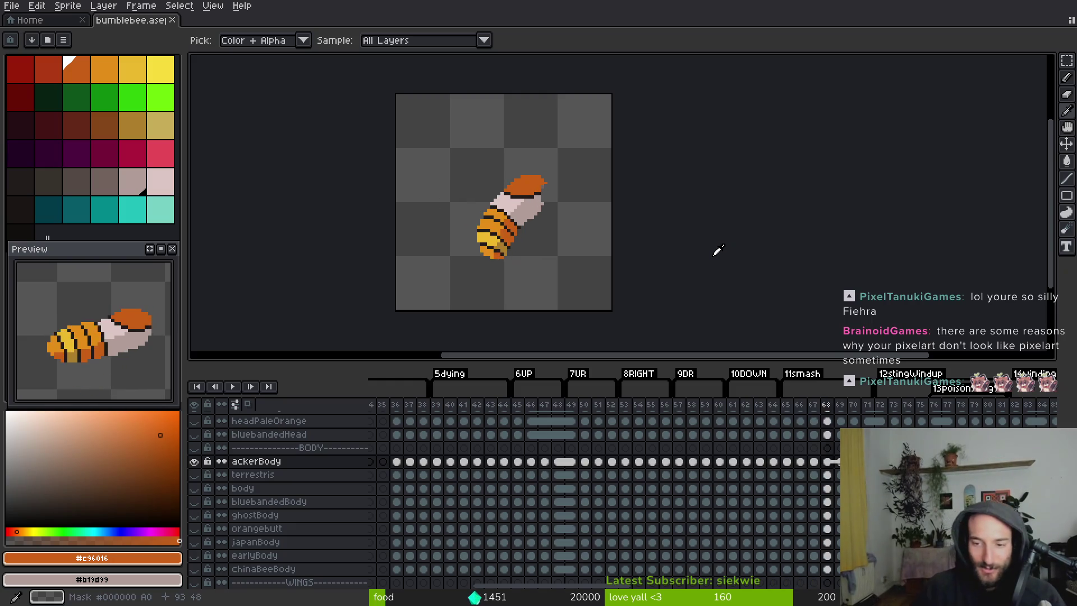
scroll(723, 494, right, 3)
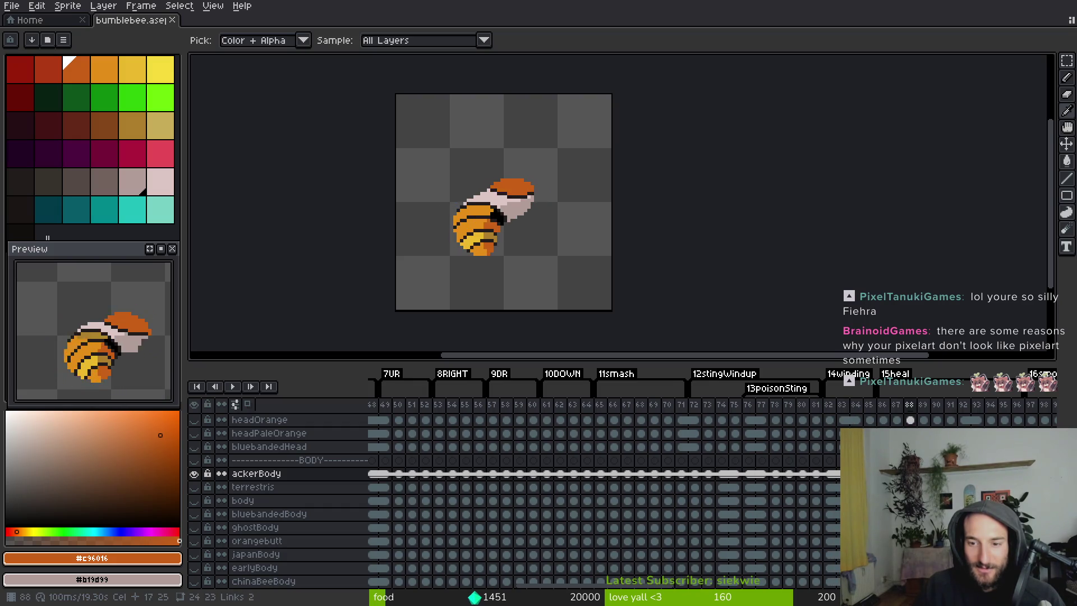
scroll(759, 500, right, 3)
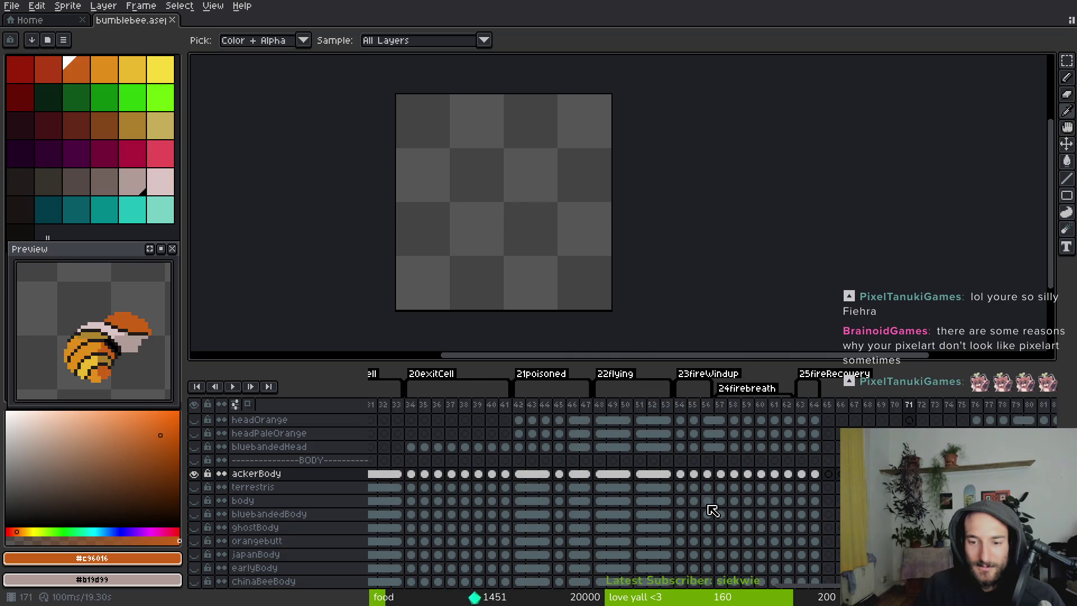
Step back and forth through the frames with the arrow keys, stopping on frame 76.
key(Left)
key(Left)
key(Left)
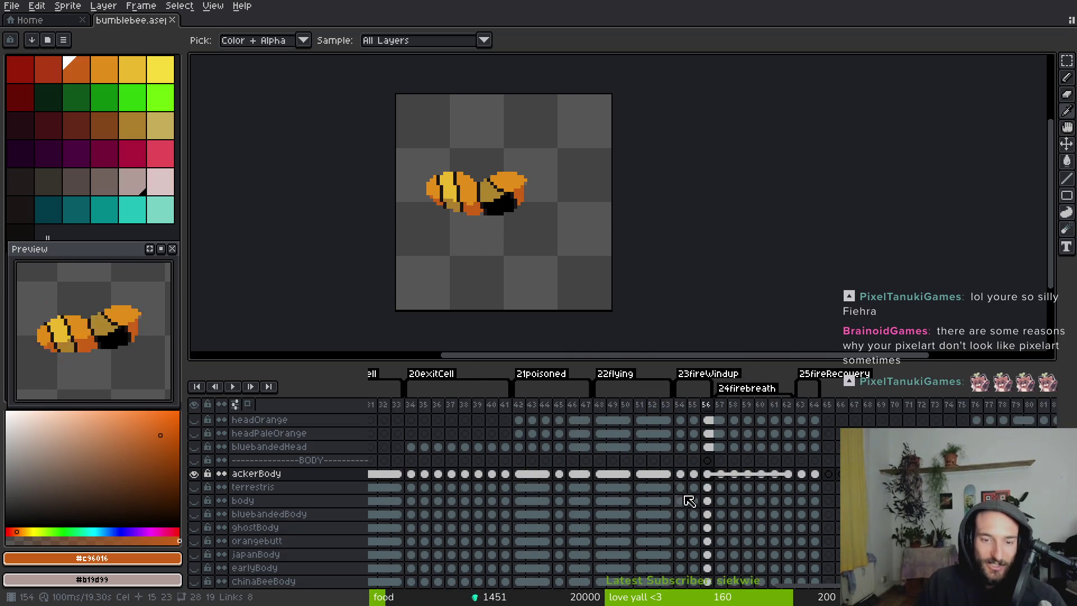
key(Left)
key(Left)
key(Left)
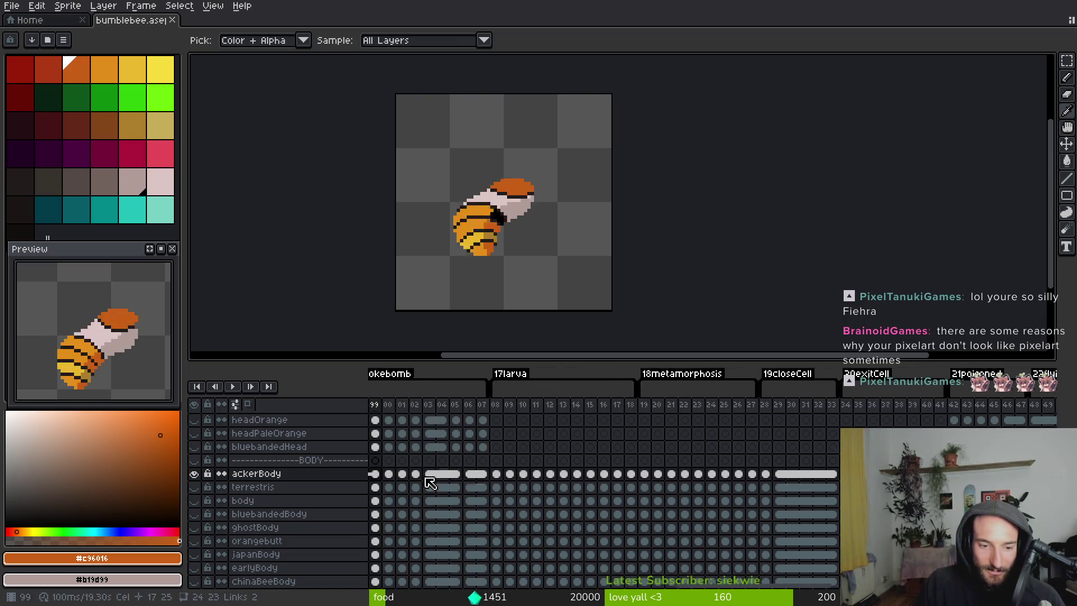
key(Right)
key(Right)
key(Right)
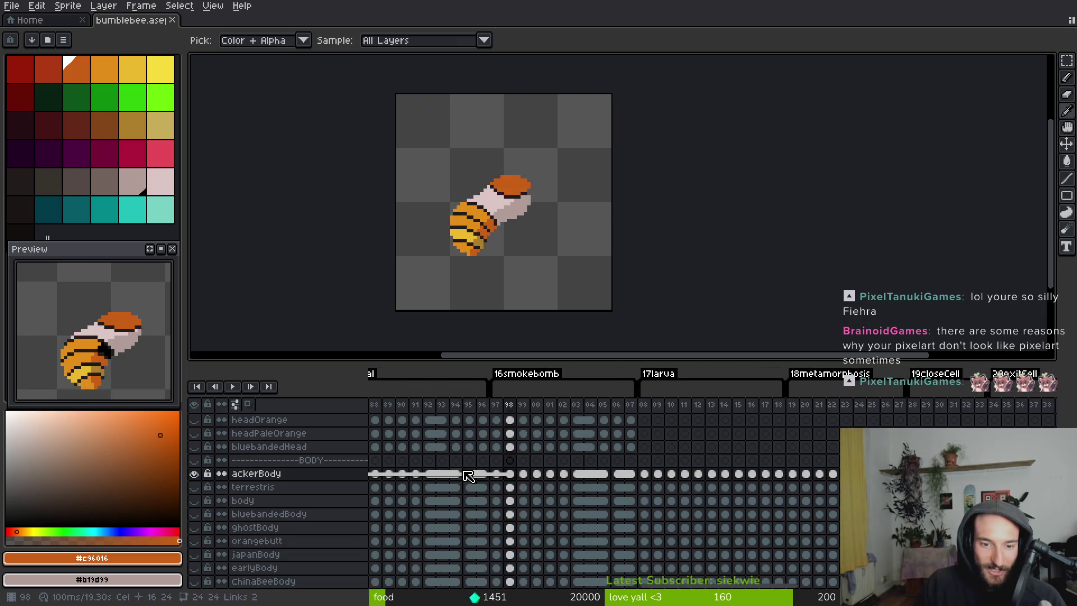
key(Left)
key(Left)
key(Left)
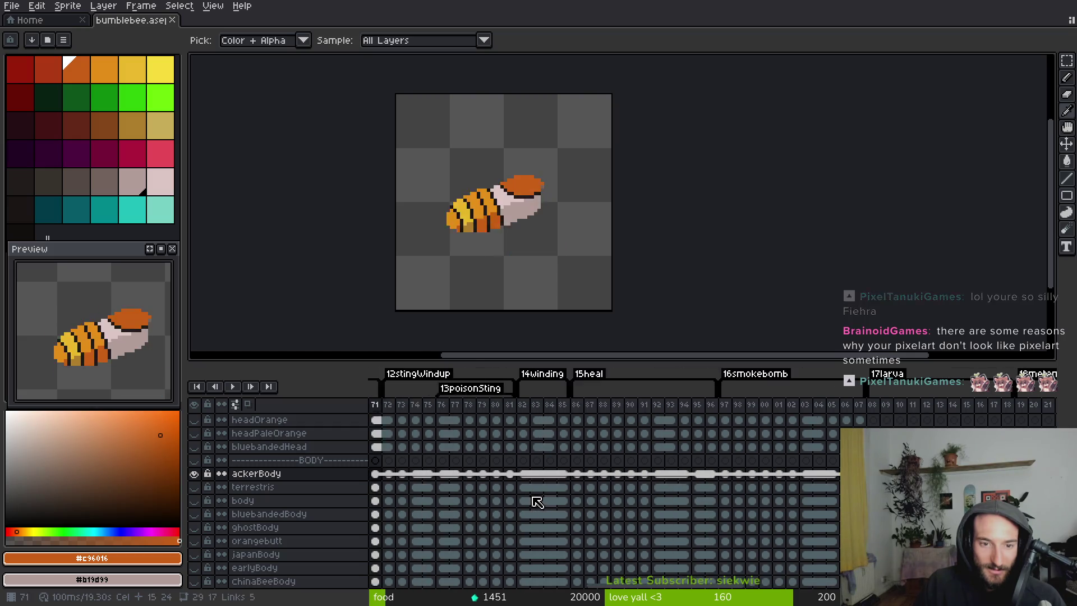
key(Left)
key(Left)
key(Left)
key(Right)
key(Right)
key(Right)
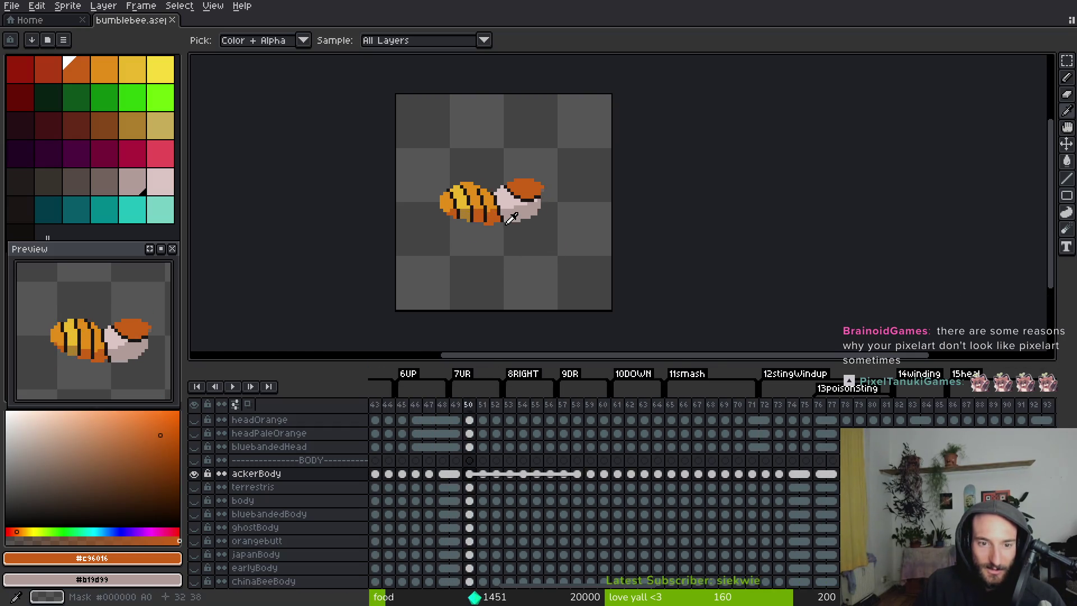
key(Right)
key(Right)
key(Right)
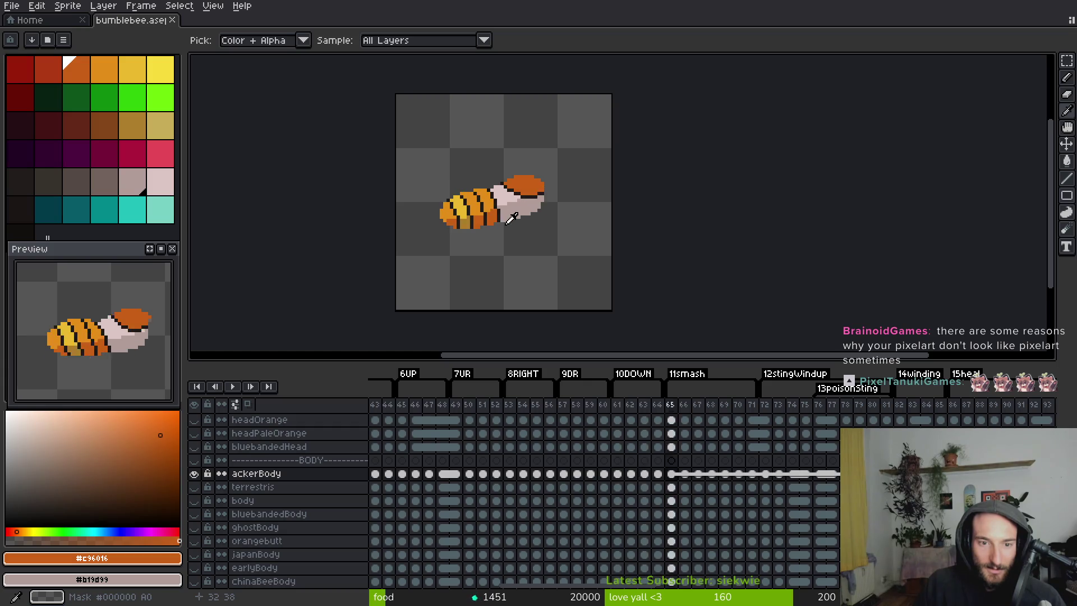
key(Right)
key(Right)
key(Right)
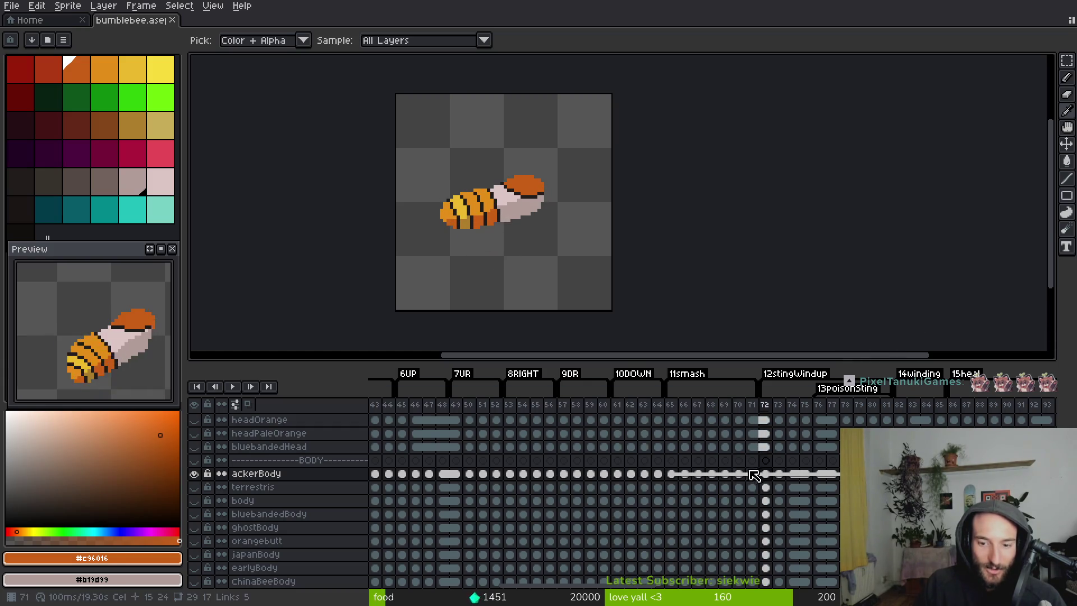
key(Right)
key(Right)
key(Right)
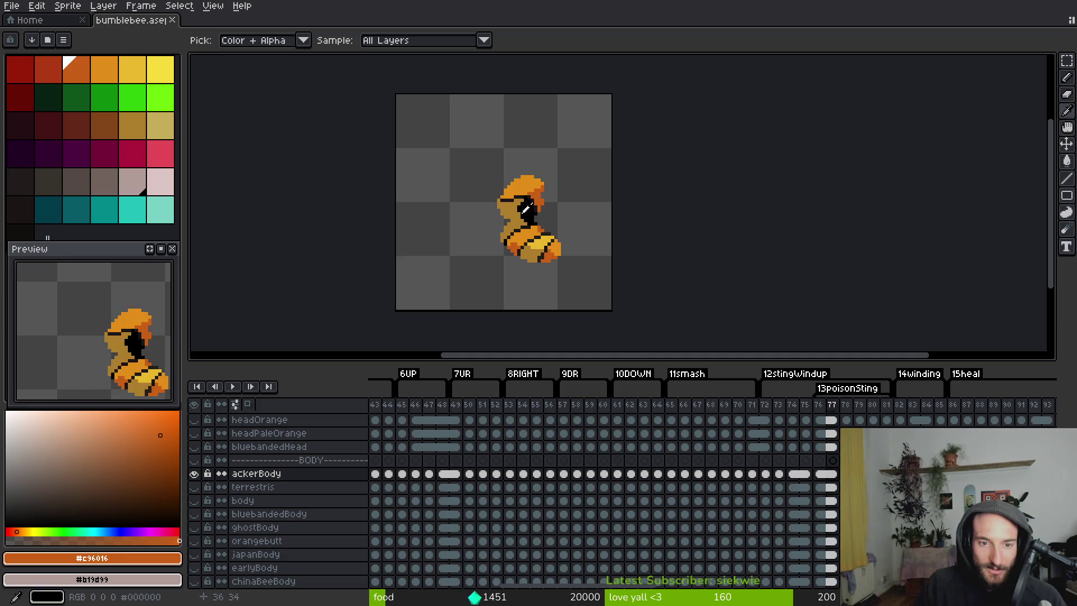
key(Left)
With the Pencil and dark outline colour, draw a dark outline column and pixels on the body.
key(b)
scroll(478, 252, up, 5)
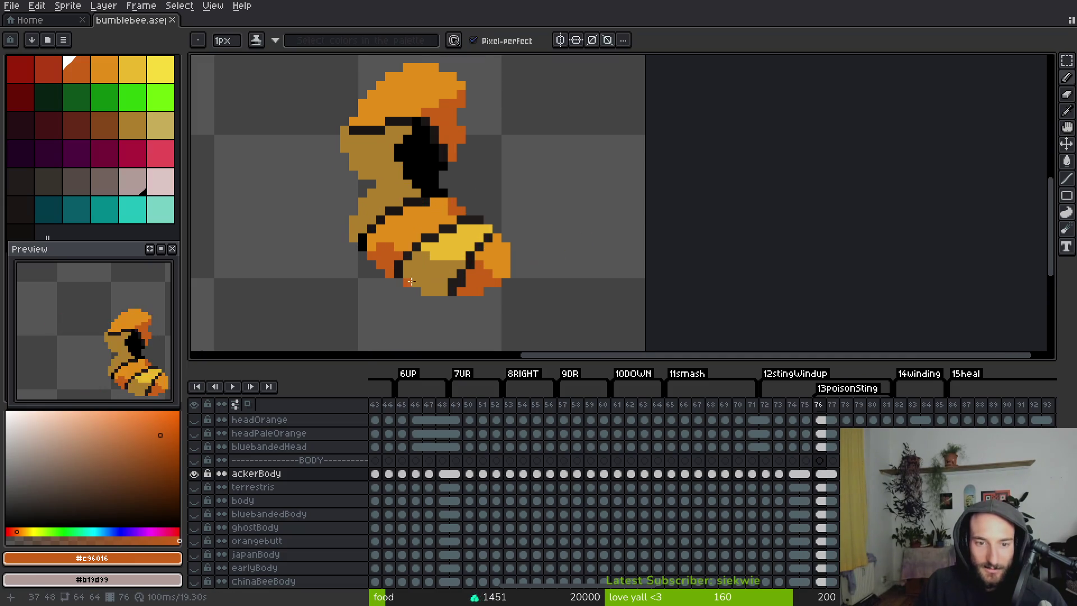
alt+click(499, 247)
scroll(488, 235, down, 2)
drag(494, 213, 495, 274)
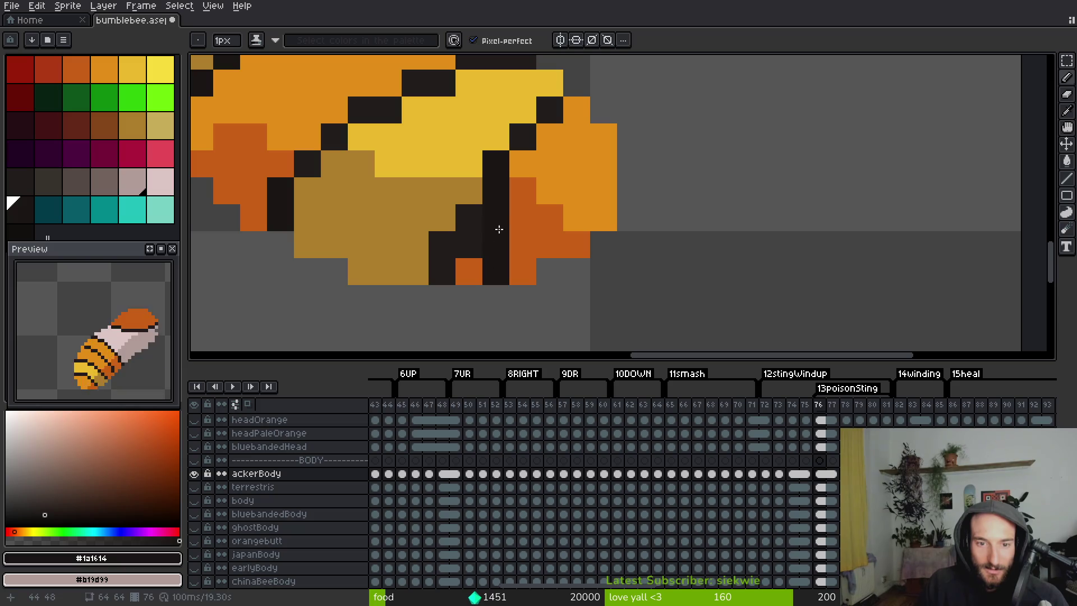
click(522, 163)
alt+click(496, 263)
click(443, 218)
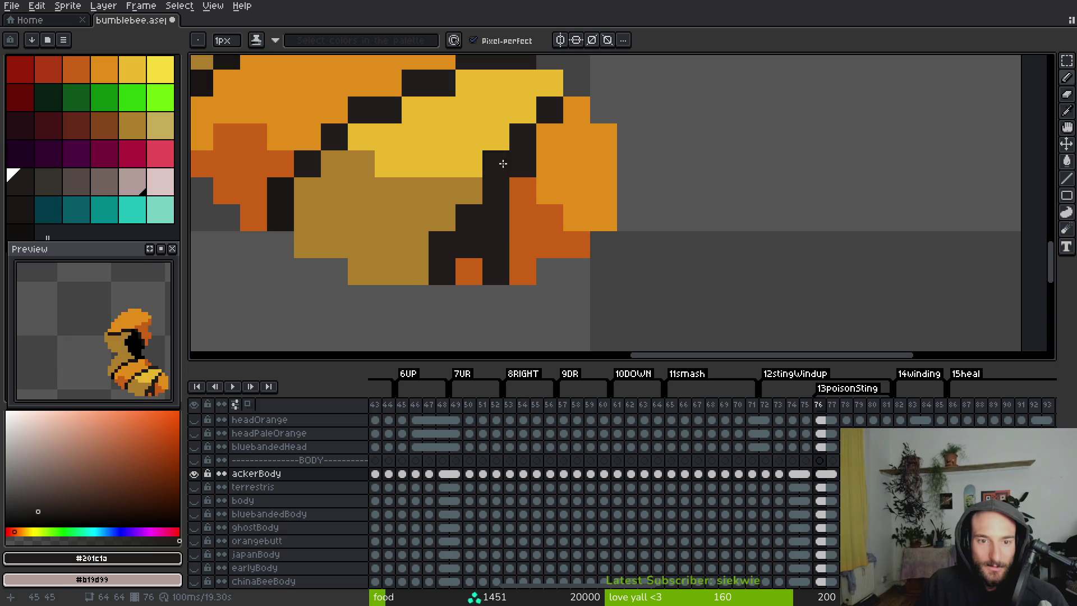
Repaint a stray black pixel yellow, paint orange beside the eye and redraw the eye pixels black.
alt+click(494, 143)
click(495, 164)
alt+click(465, 225)
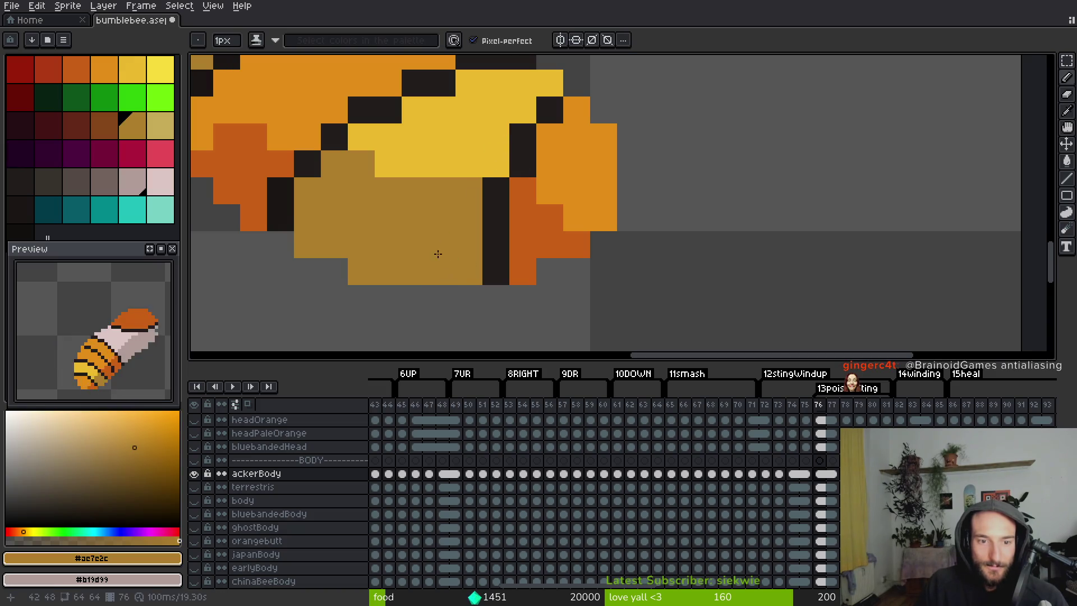
scroll(438, 240, up, 1)
click(499, 99)
key(ctrl+z)
mouse_move(484, 108)
mouse_down()
mouse_move(459, 134)
mouse_move(428, 106)
mouse_move(420, 161)
mouse_move(408, 165)
mouse_move(418, 168)
mouse_move(402, 164)
mouse_move(384, 190)
mouse_up()
alt+click(465, 80)
click(479, 85)
alt+click(462, 137)
click(457, 111)
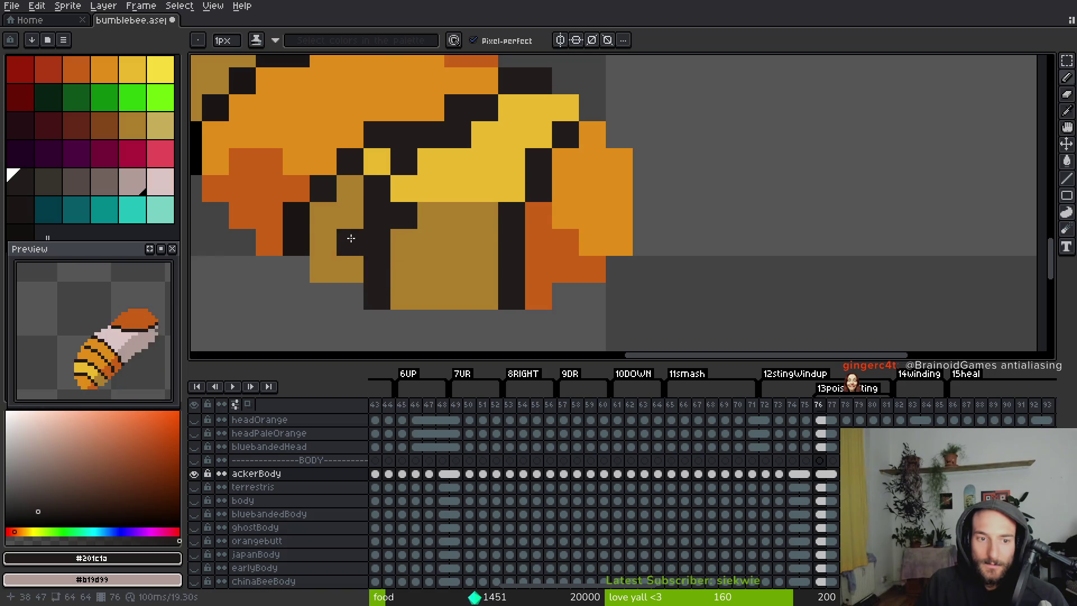
Paint stray dark body pixels orange and the lower pixels of the column tan.
scroll(459, 275, down, 3)
scroll(458, 275, up, 5)
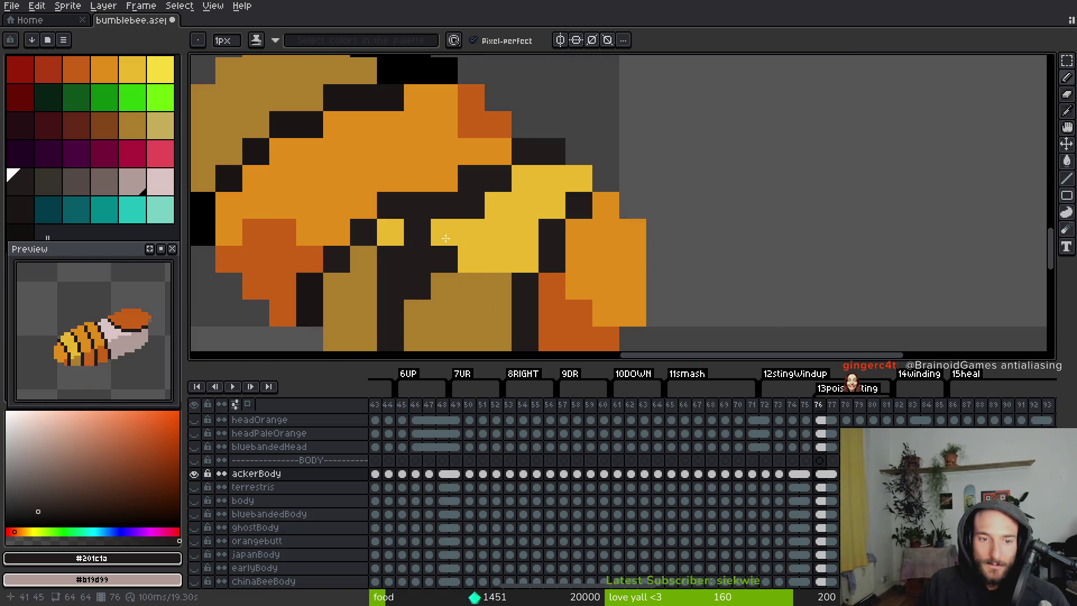
alt+click(443, 174)
click(471, 178)
click(417, 205)
click(417, 233)
click(445, 205)
click(392, 259)
alt+click(367, 278)
drag(393, 259, 393, 286)
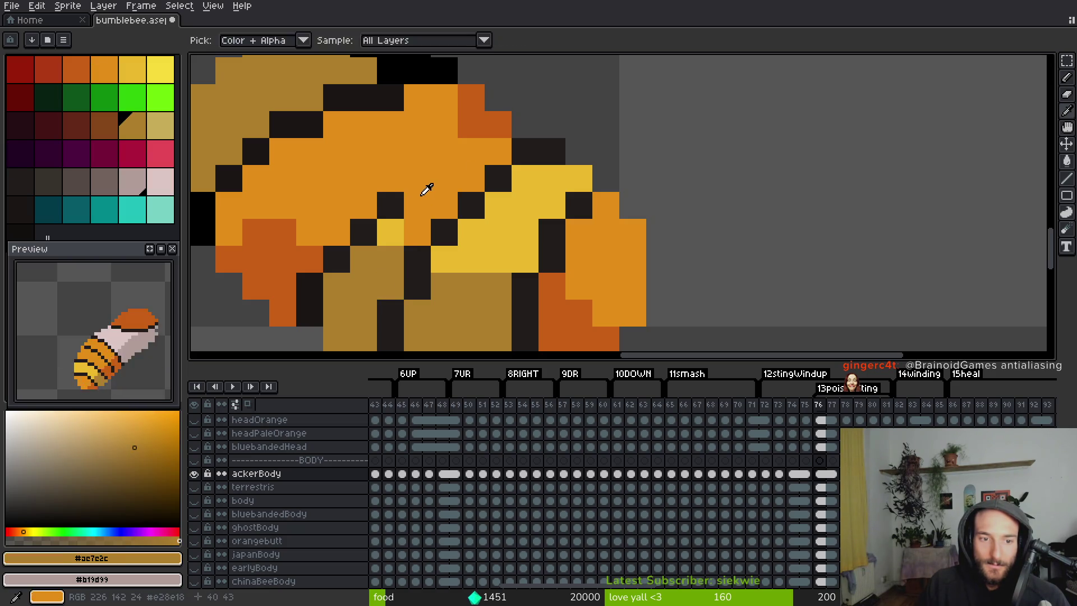
alt+click(426, 188)
drag(392, 205, 399, 224)
click(364, 233)
Repaint remaining dark pixels tan and rust-orange near the tail.
scroll(362, 233, down, 2)
alt+click(449, 224)
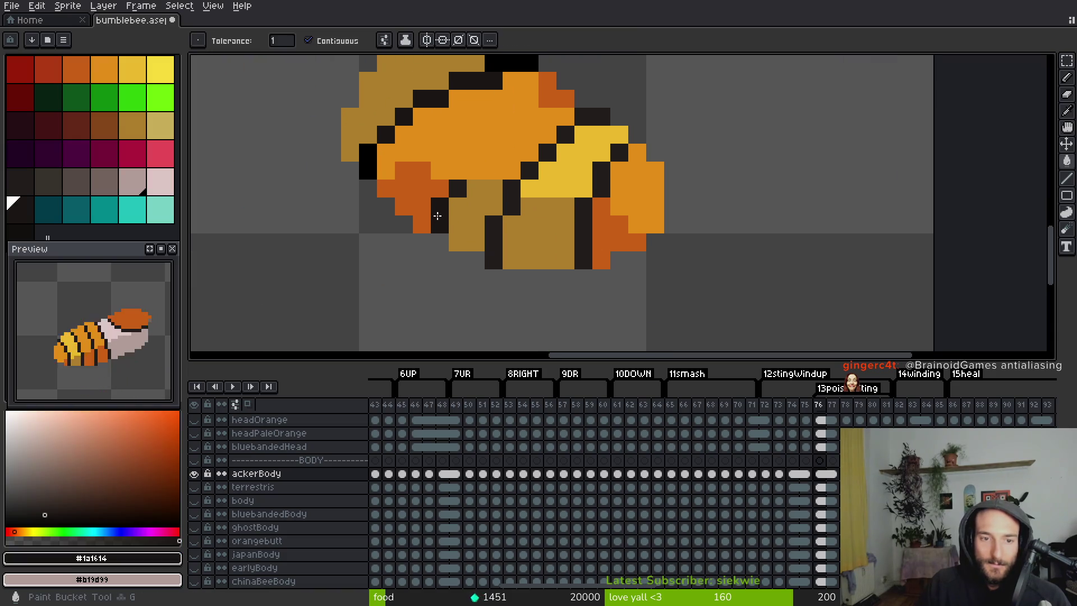
alt+click(462, 219)
click(458, 189)
alt+click(432, 181)
click(439, 207)
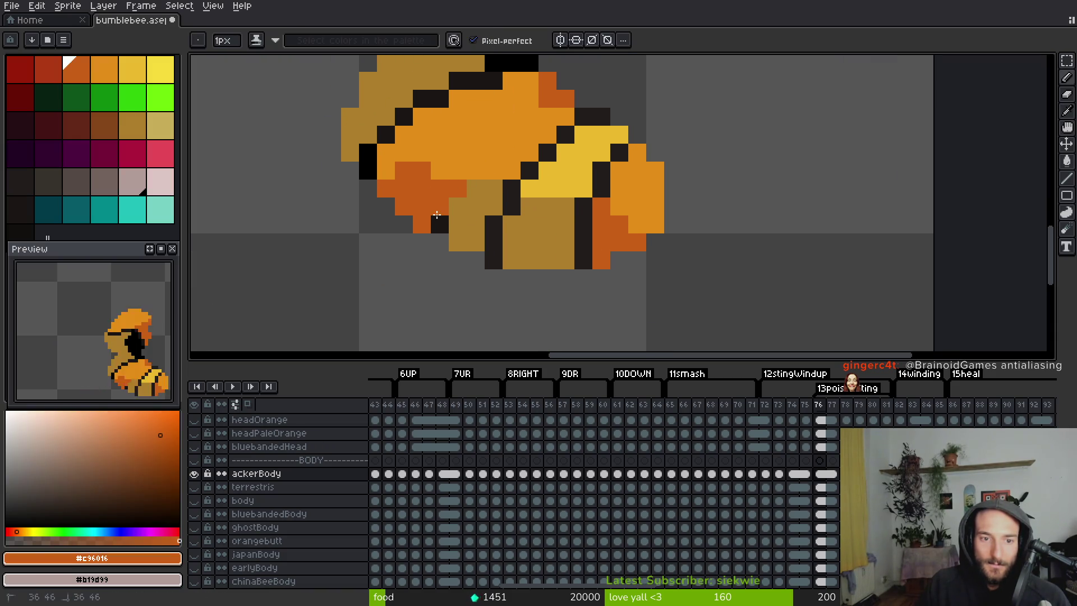
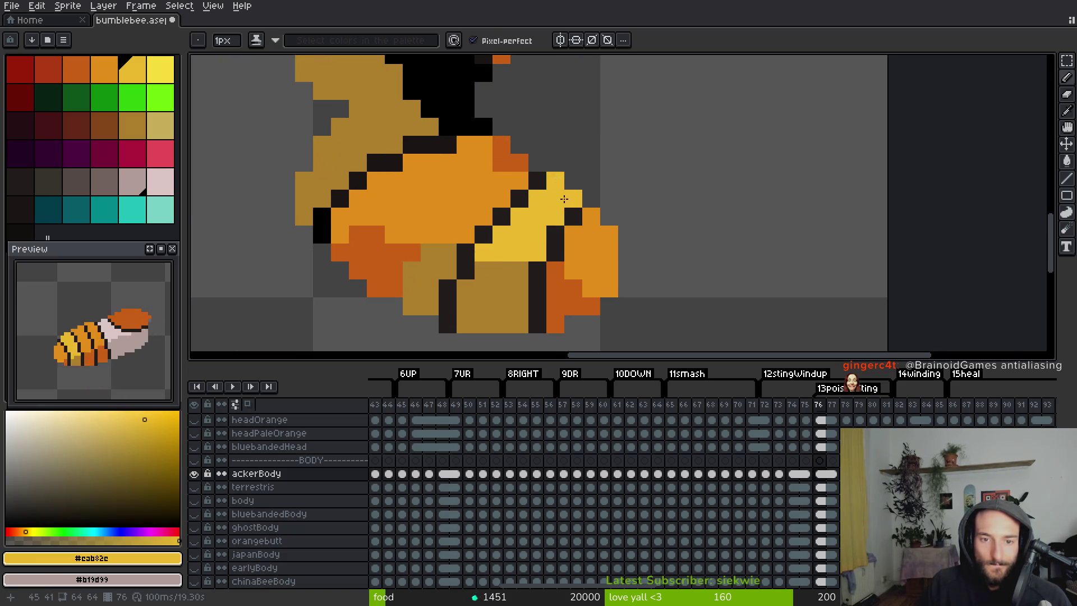
Save bumblebee.aseprite, then bring up the system file browser at the Home folder.
scroll(583, 242, down, 3)
key(ctrl+s)
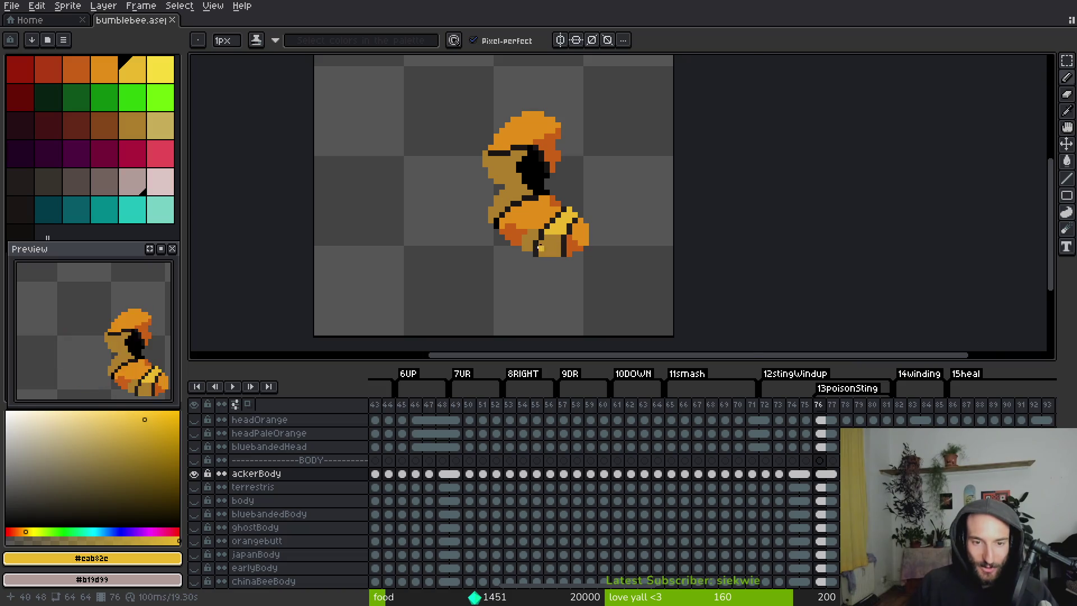
scroll(539, 245, up, 2)
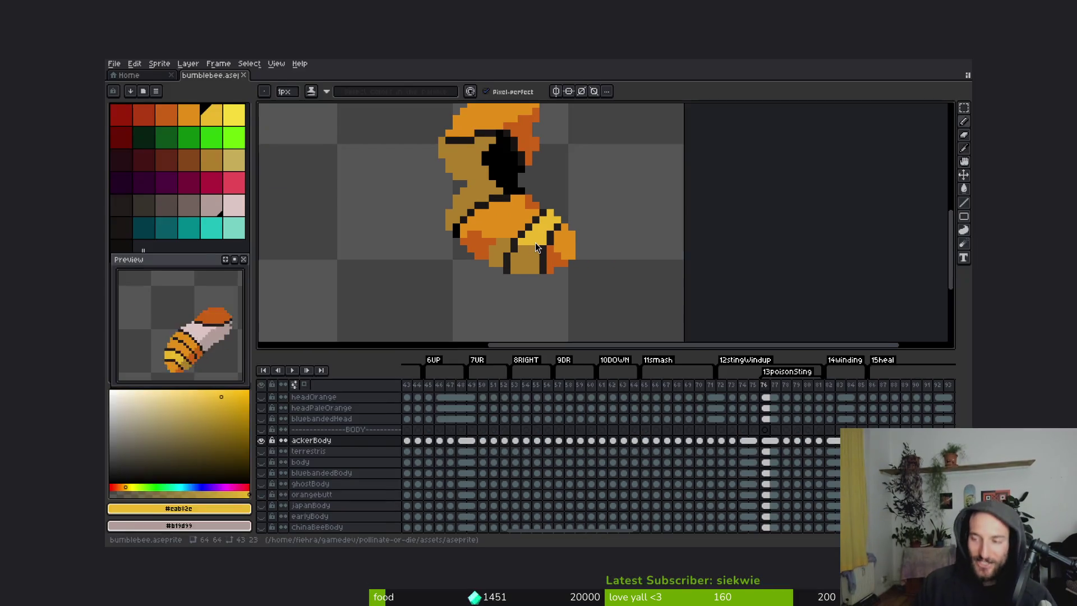
key(ctrl+o)
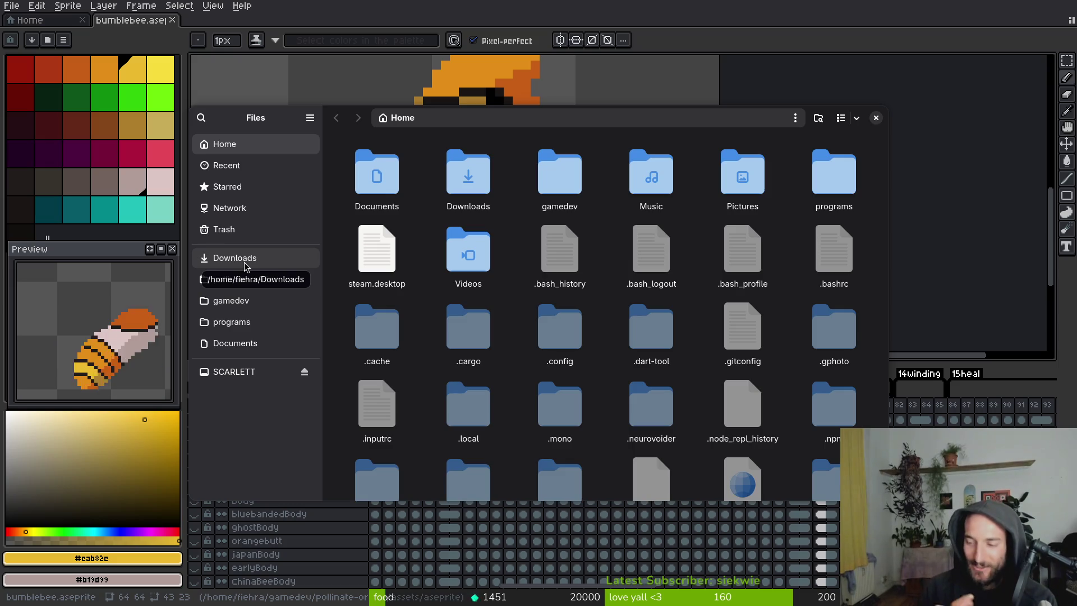
Browse Downloads > random pics and preview signal-2026-04-18-203520.png, then close the preview.
double_click(488, 196)
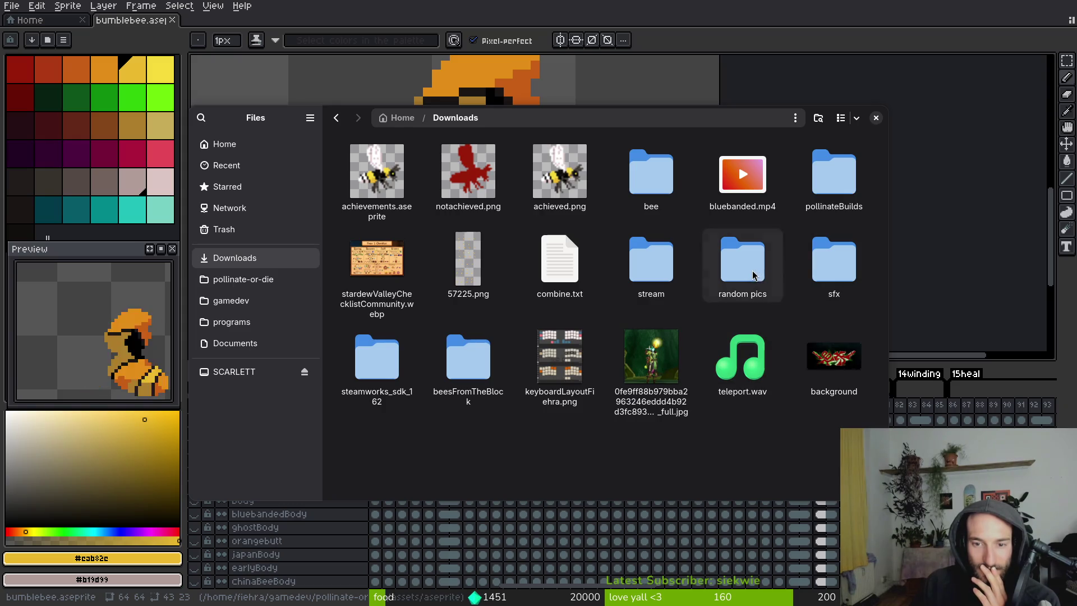
double_click(753, 275)
scroll(616, 308, down, 5)
scroll(616, 308, up, 3)
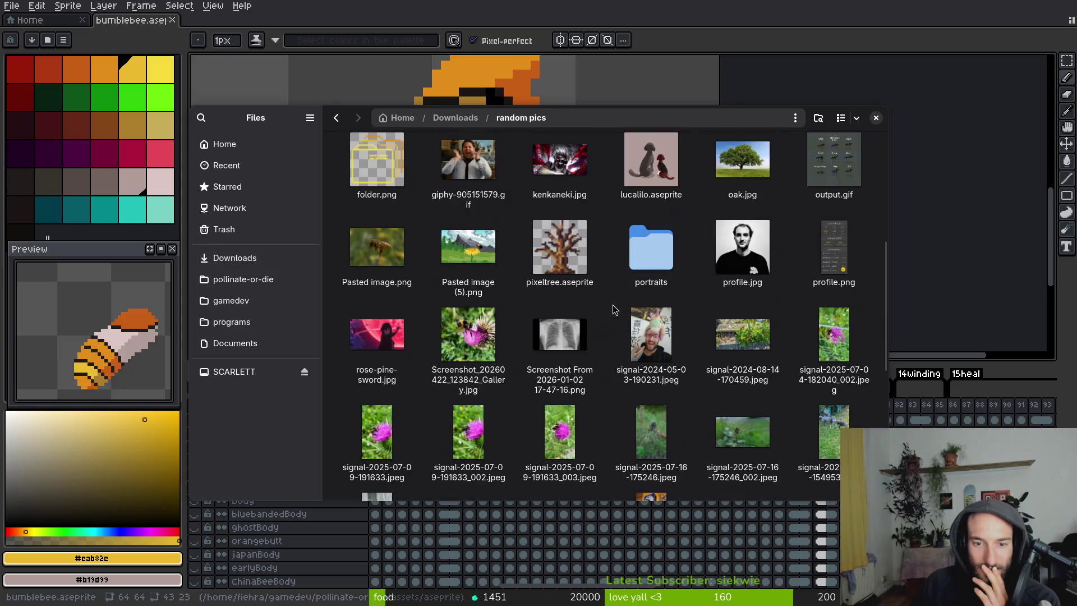
scroll(616, 308, down, 5)
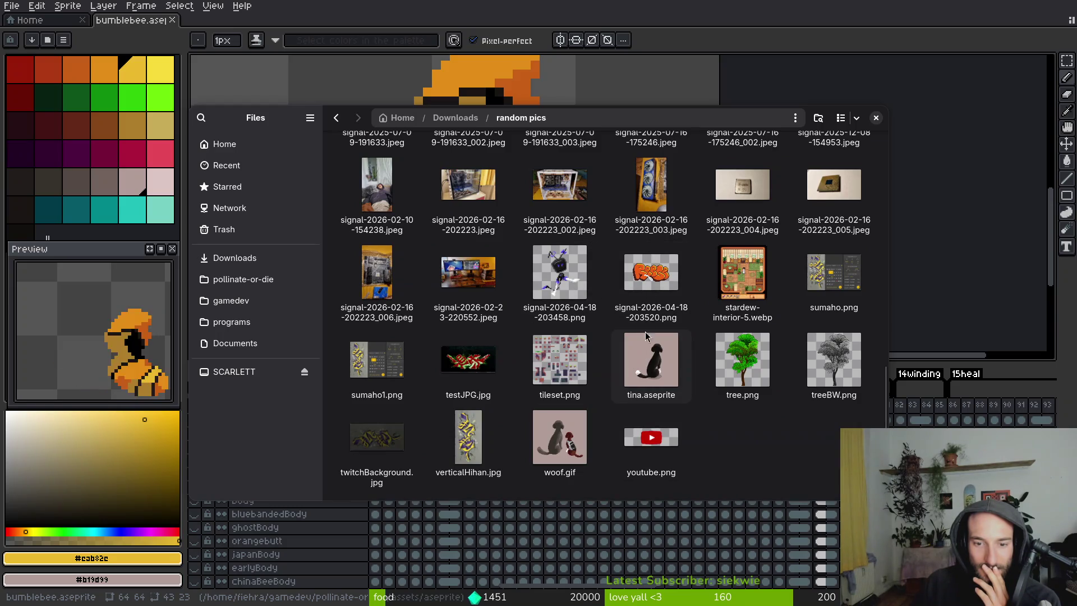
double_click(644, 277)
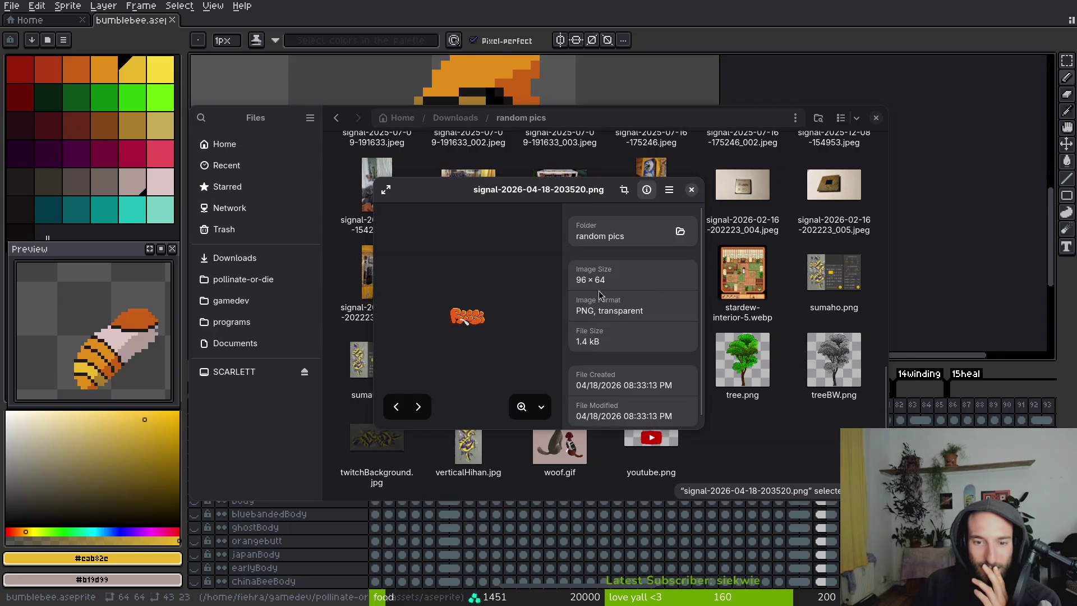
scroll(471, 328, up, 3)
scroll(471, 328, down, 2)
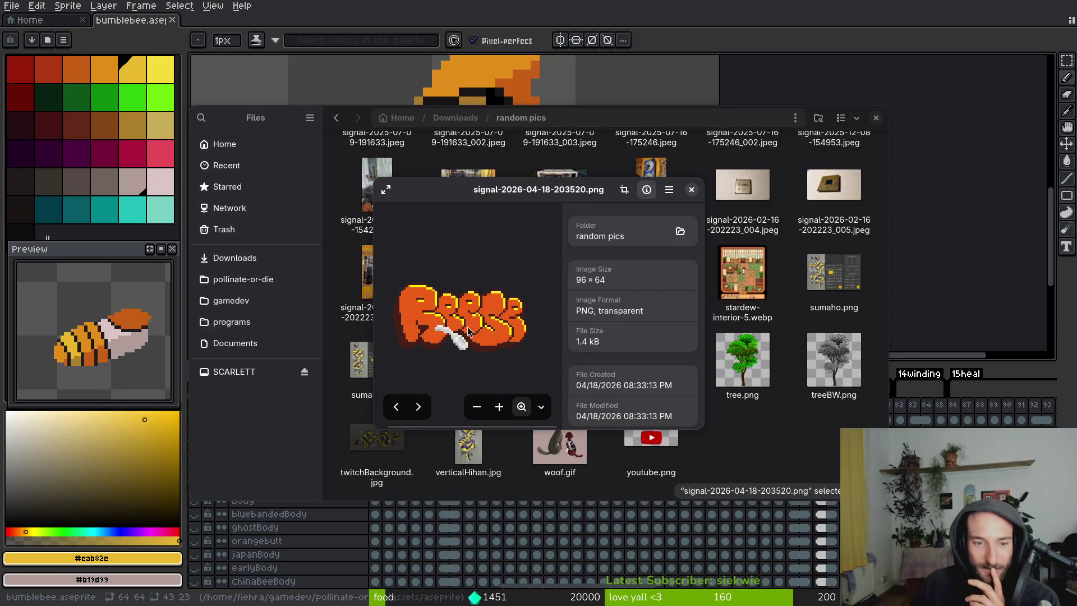
click(691, 190)
Return to Home, peek into Pictures, then close the file window for the browser.
scroll(617, 302, up, 5)
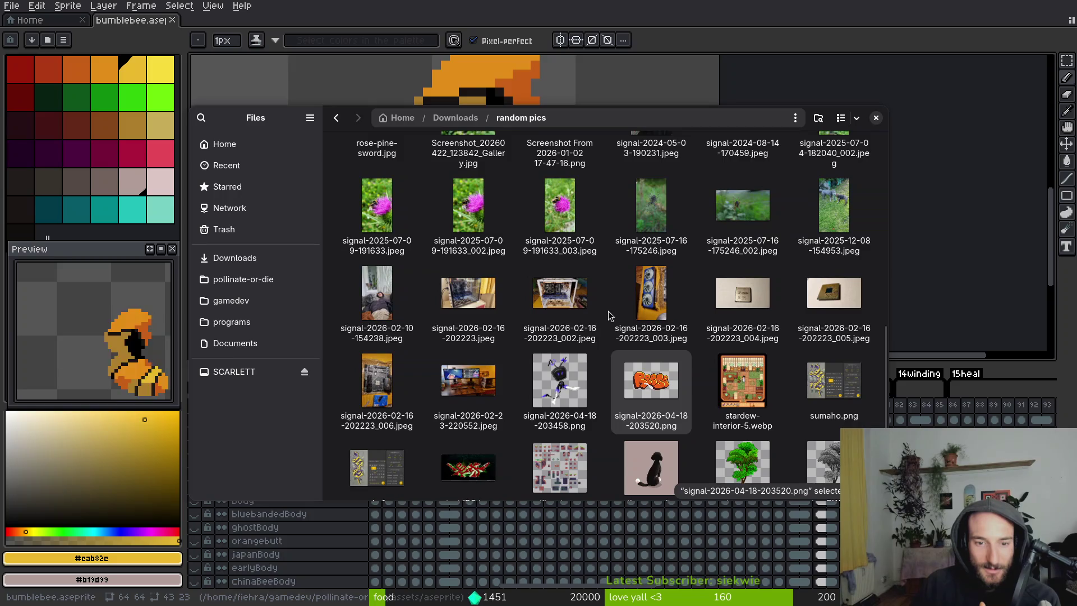
scroll(608, 285, down, 4)
key(alt+Left)
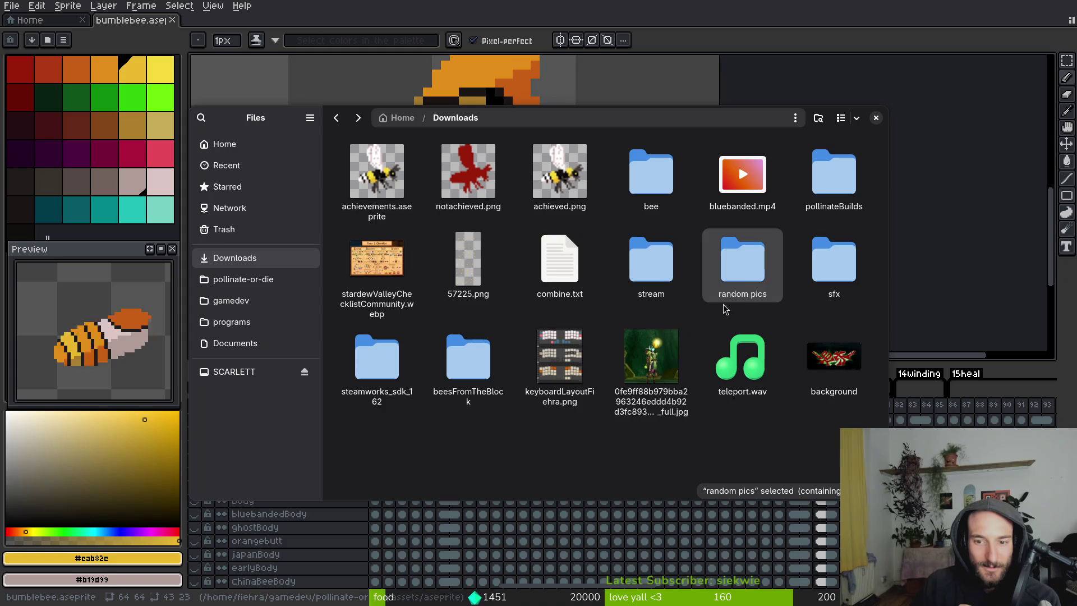
key(alt+Left)
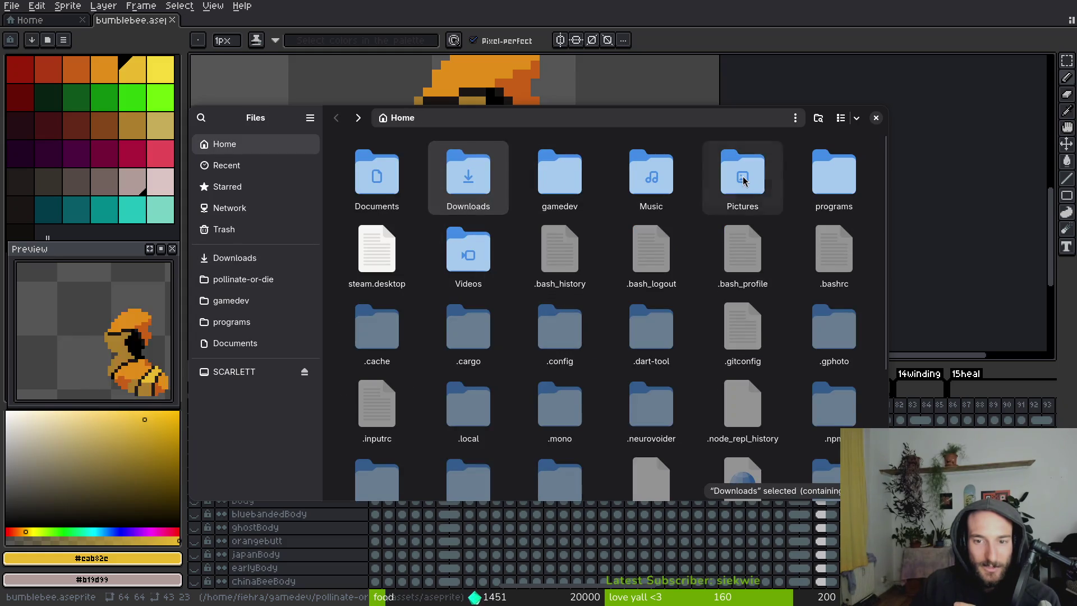
double_click(741, 175)
key(alt+Left)
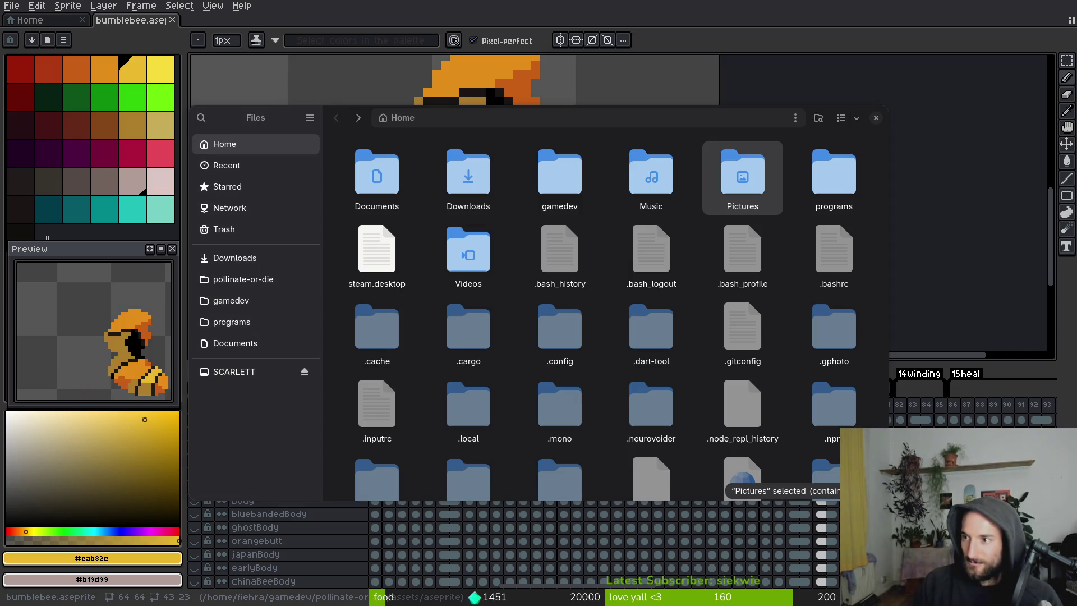
key(Escape)
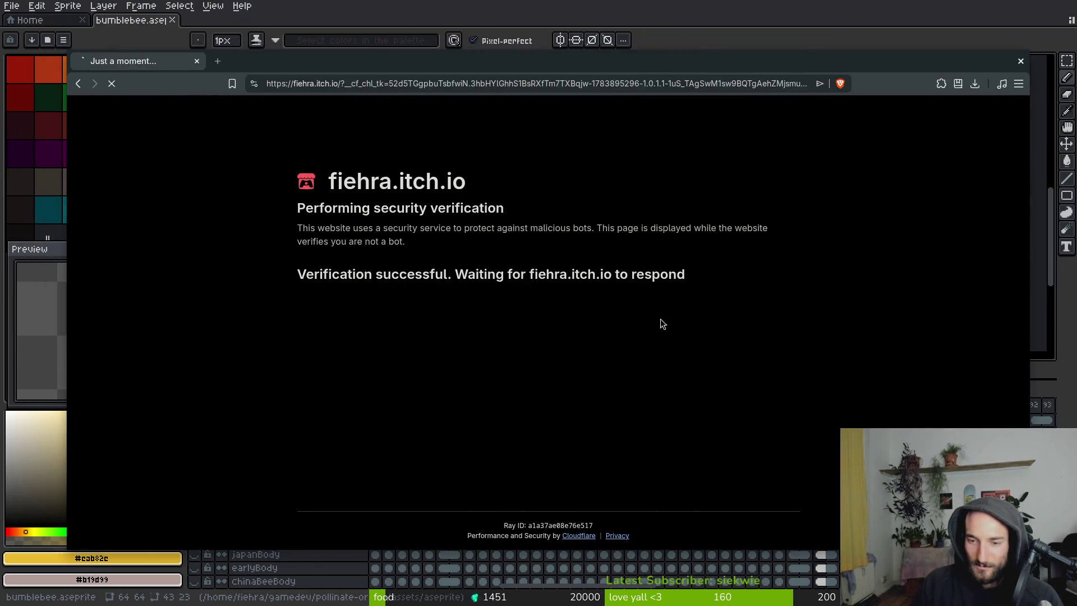
Launch the honey game from the itch.io profile and run it fullscreen in a maximized browser.
scroll(433, 435, down, 2)
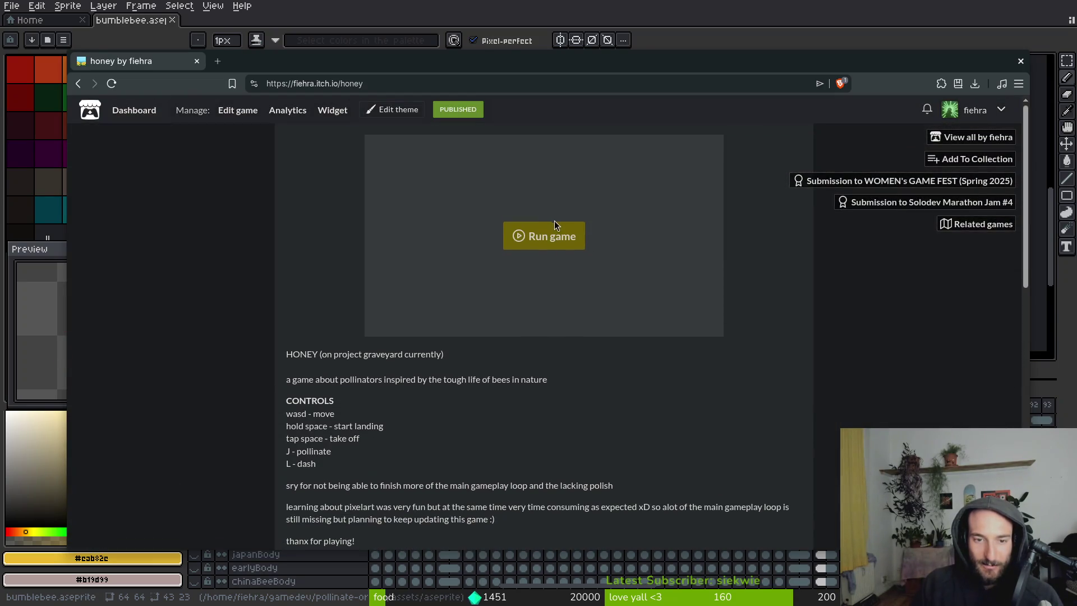
click(551, 227)
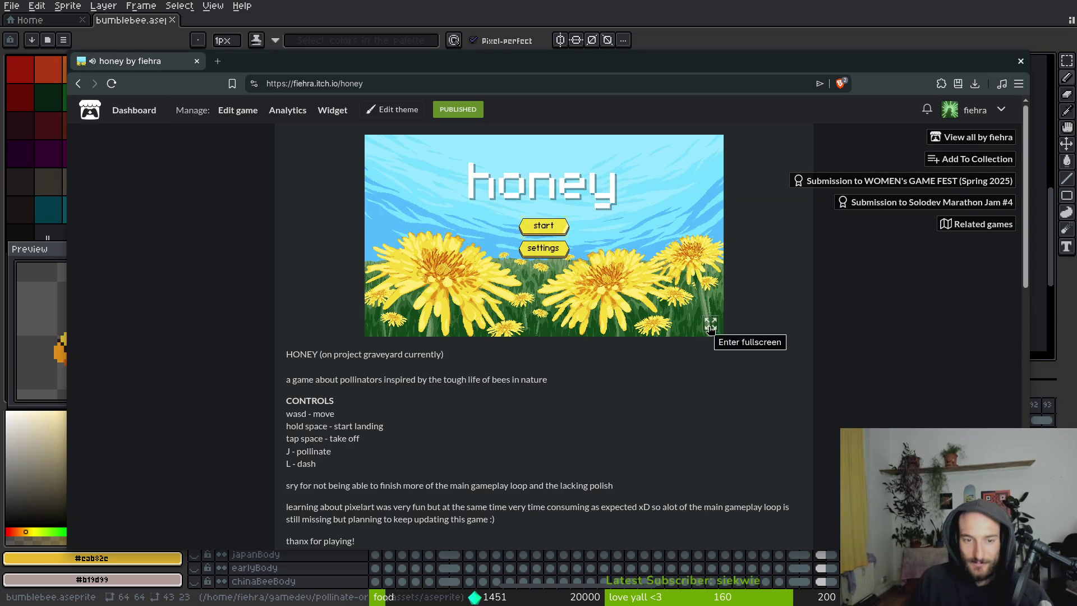
click(550, 227)
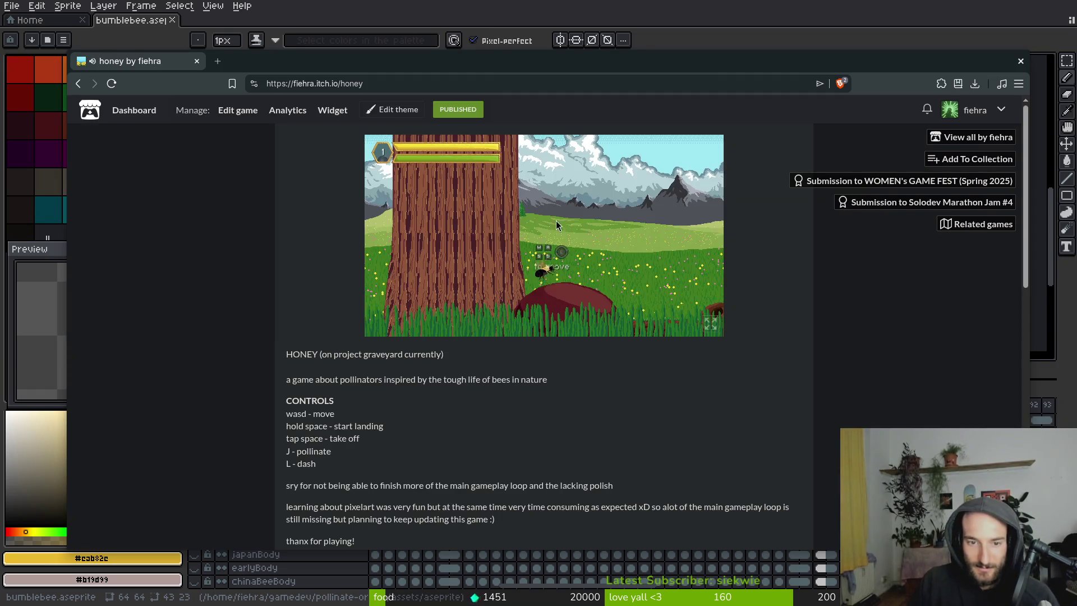
double_click(536, 66)
click(702, 274)
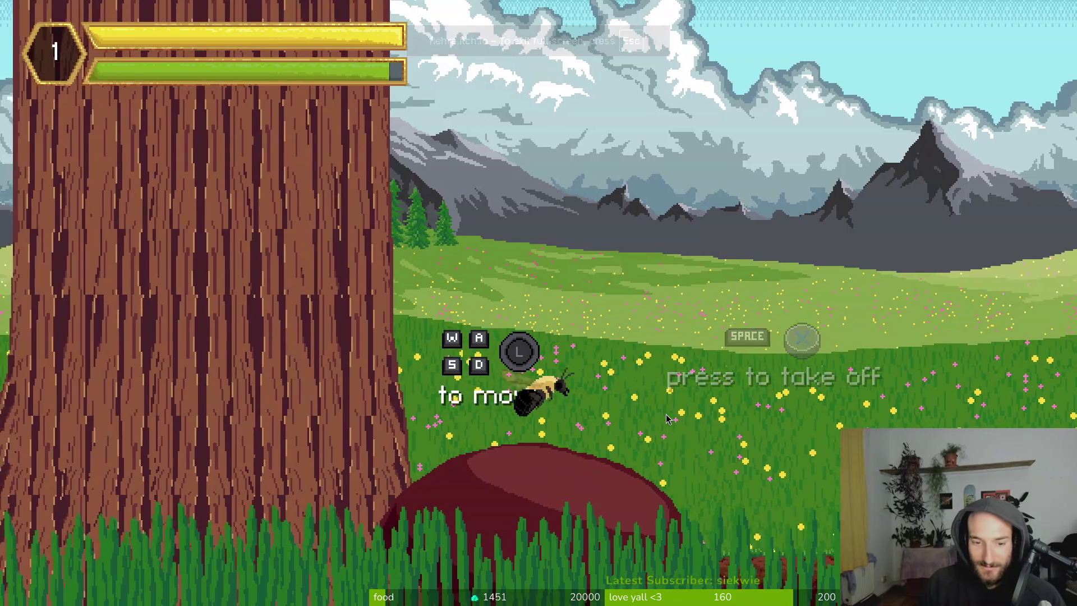
Fly the bee right across the meadow, then back left and up toward the big tree.
key(d)
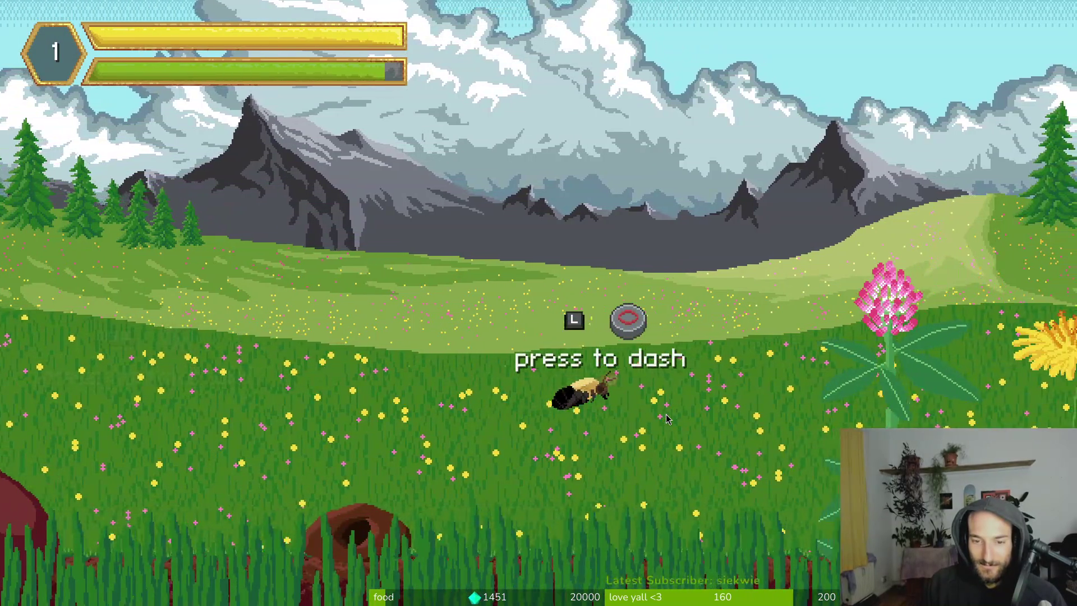
key(a)
key(w)
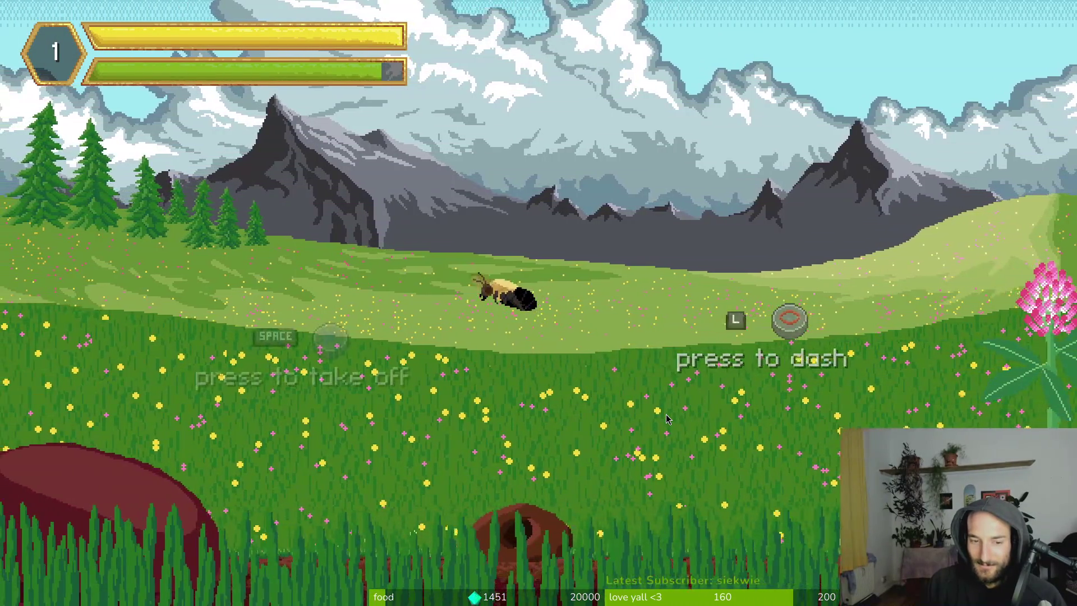
key(a)
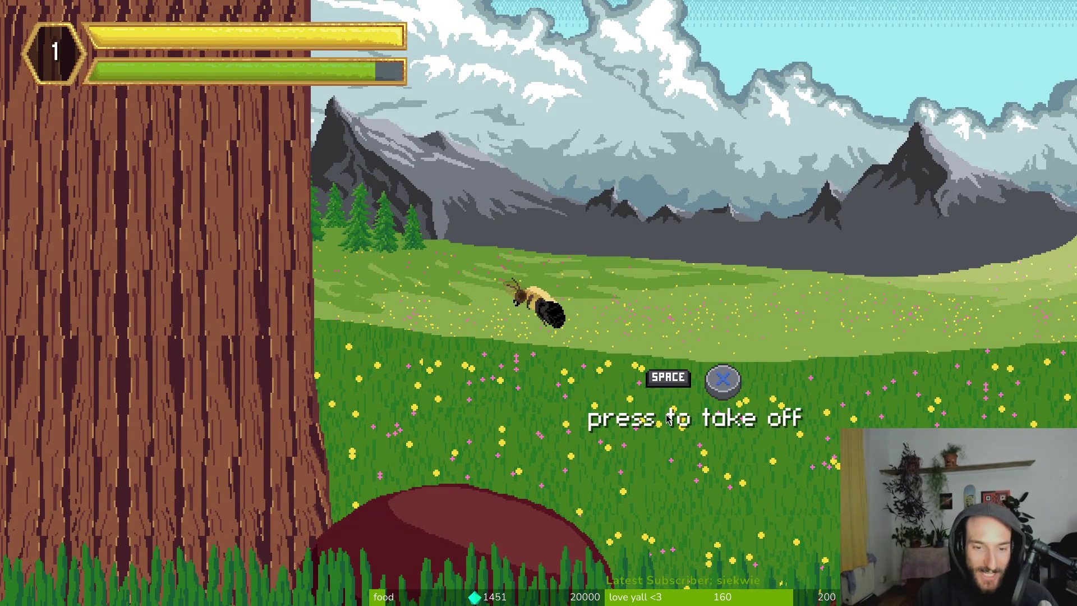
key(a)
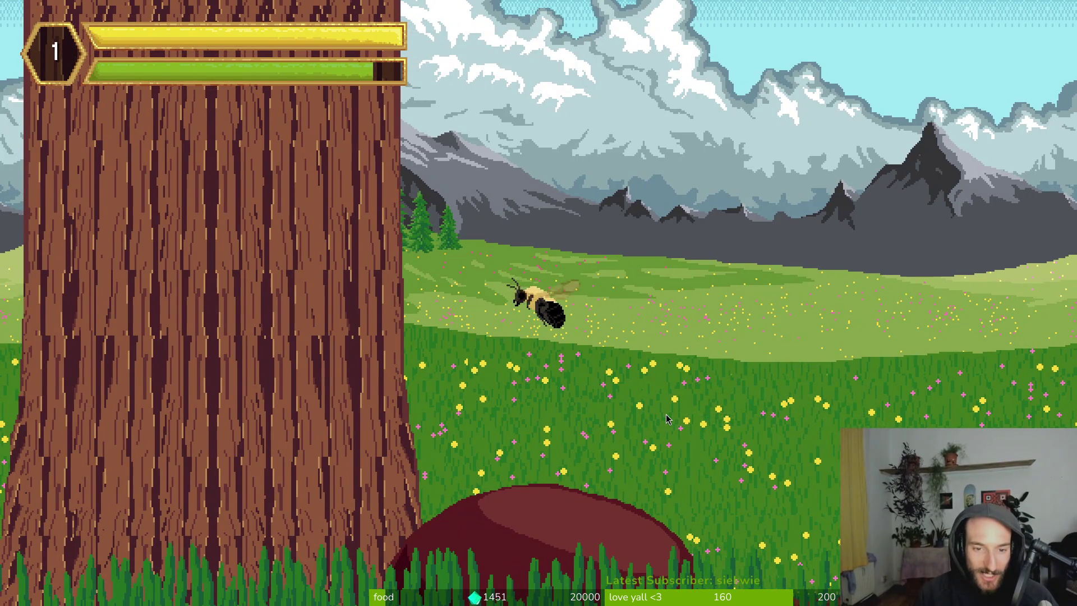
Land the bee on the grass, walk it right, then exit fullscreen and close the browser.
key(s)
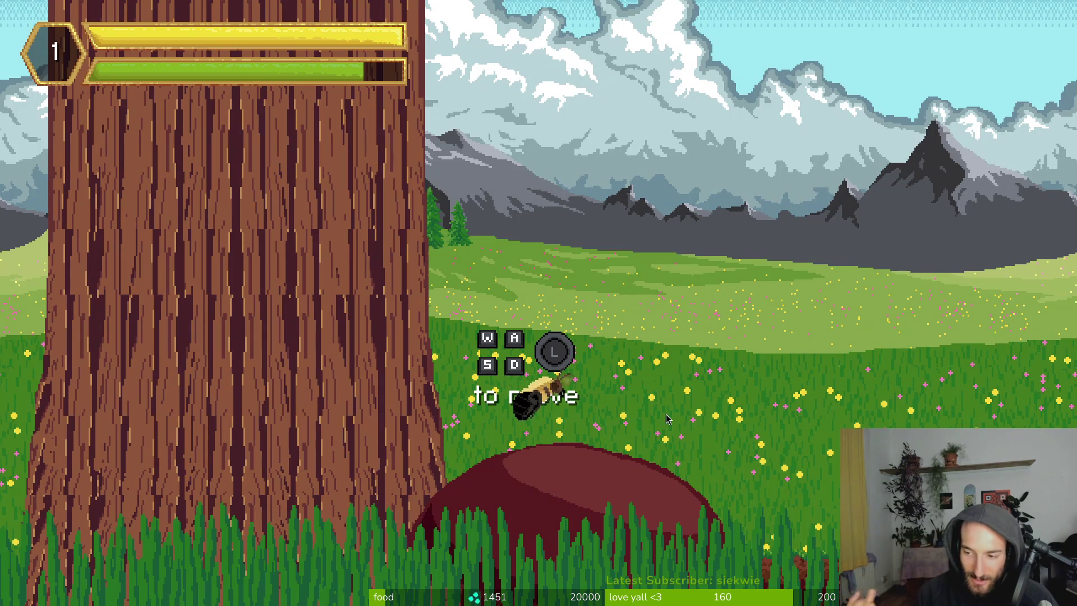
key(d)
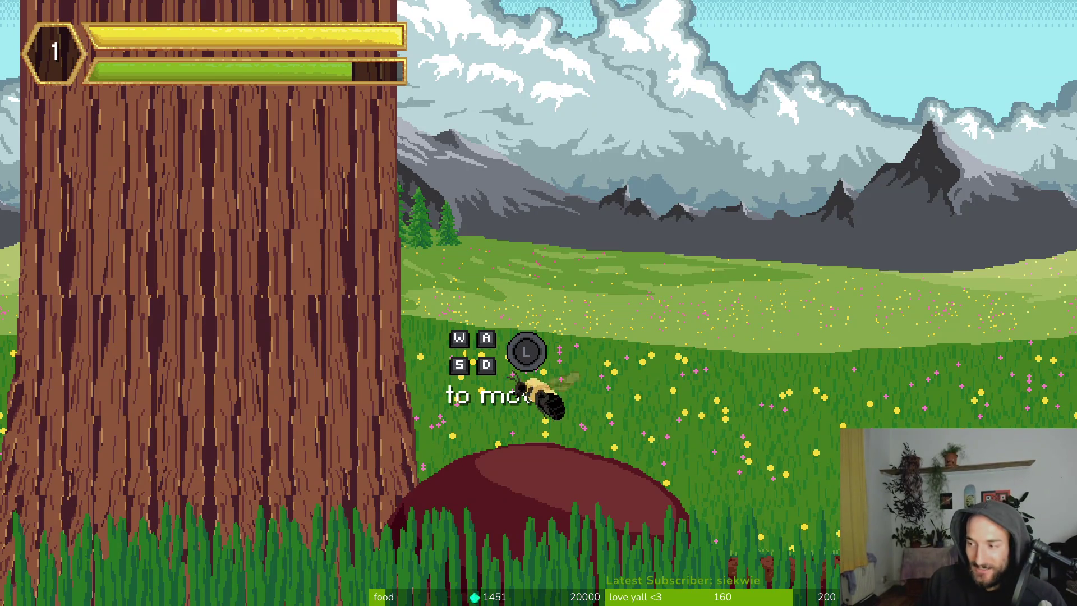
key(alt+Tab)
key(alt+Tab)
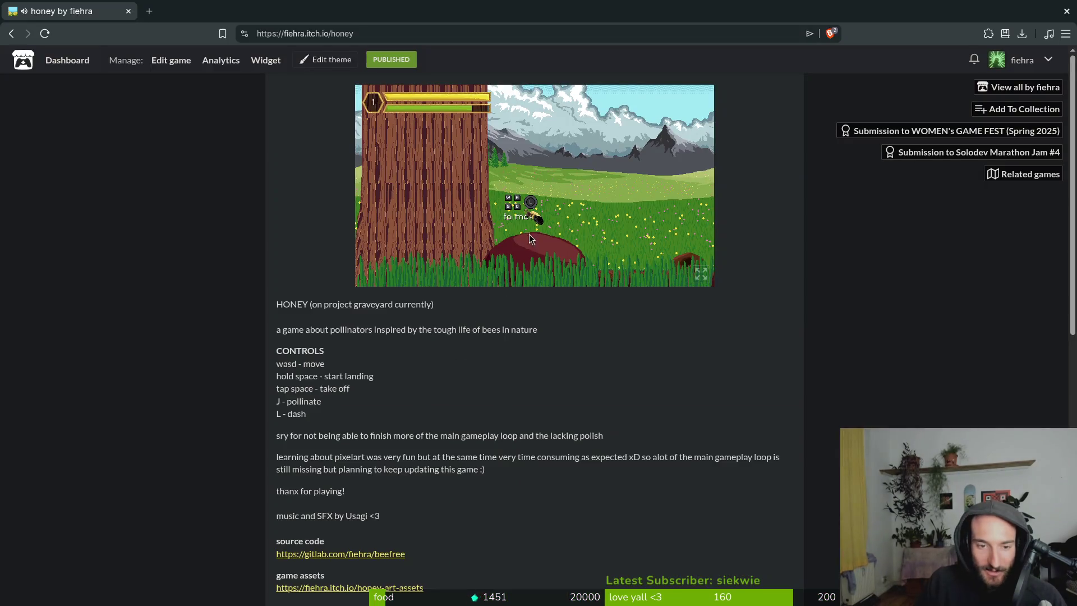
click(129, 12)
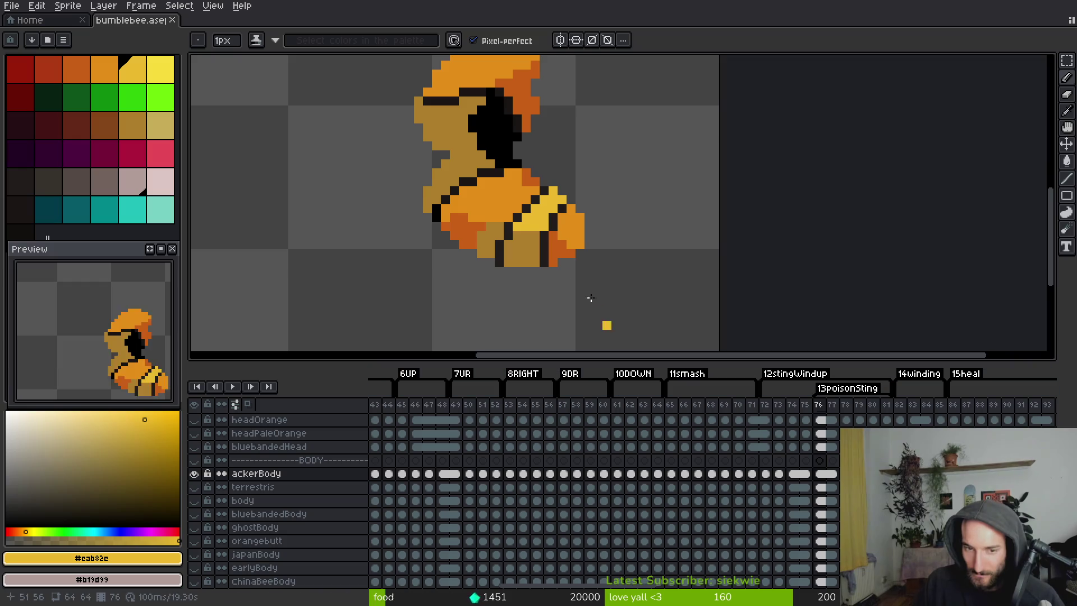
Fill the tan patch on the bee's lower body with the sampled dark orange.
scroll(561, 270, up, 3)
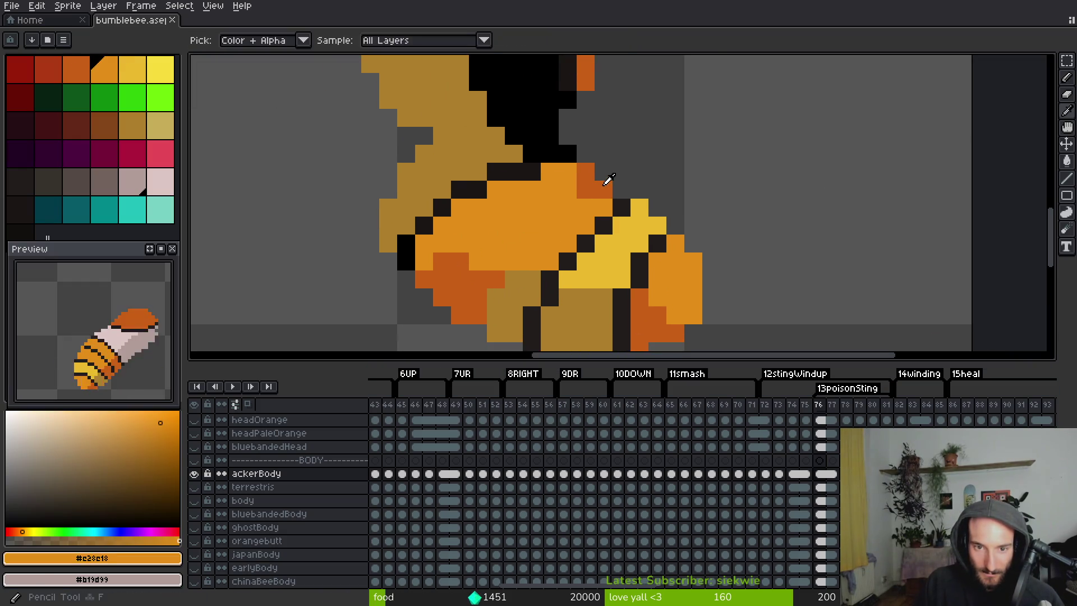
alt+click(605, 180)
scroll(594, 225, down, 2)
key(g)
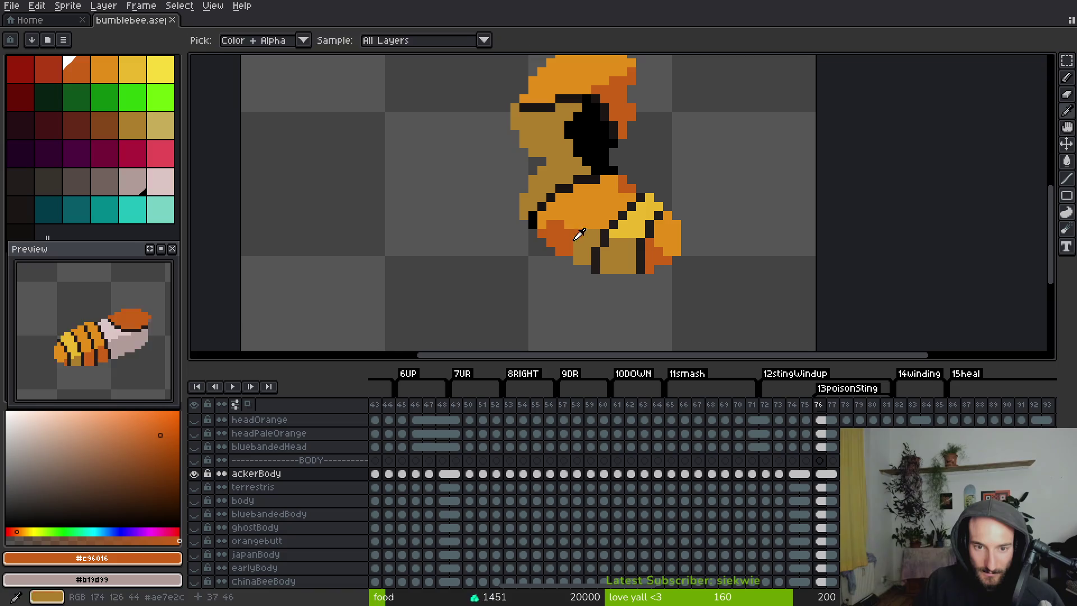
click(596, 244)
Pencil one near-black outline pixel on the body, save, and bring up the Open file dialog.
key(b)
alt+click(603, 238)
scroll(603, 237, up, 4)
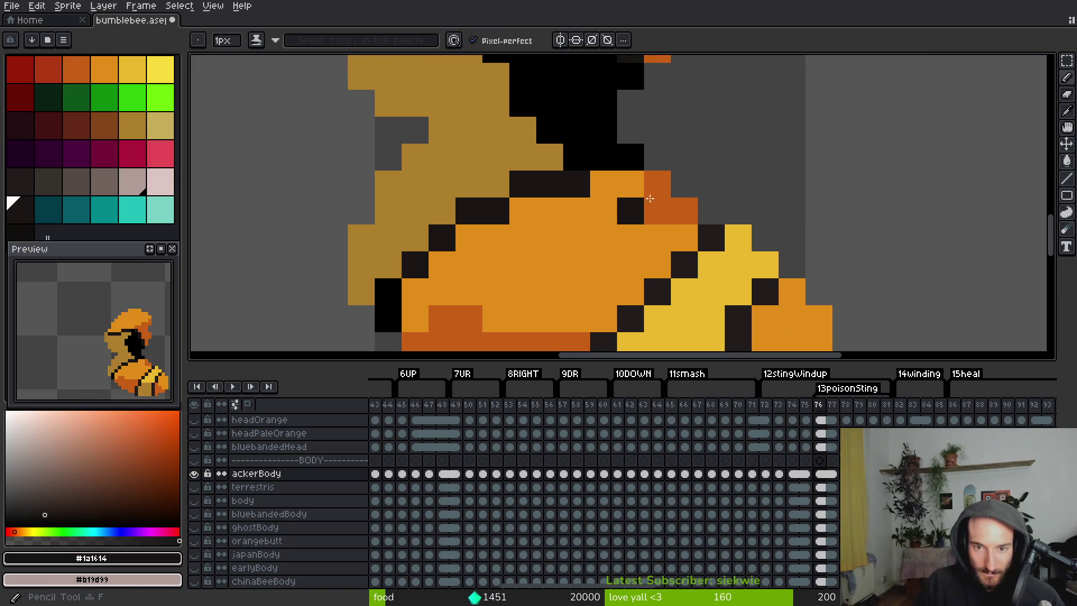
click(661, 189)
mouse_move(578, 247)
mouse_down()
mouse_move(593, 240)
mouse_move(591, 250)
mouse_up()
key(ctrl+s)
drag(660, 214, 698, 175)
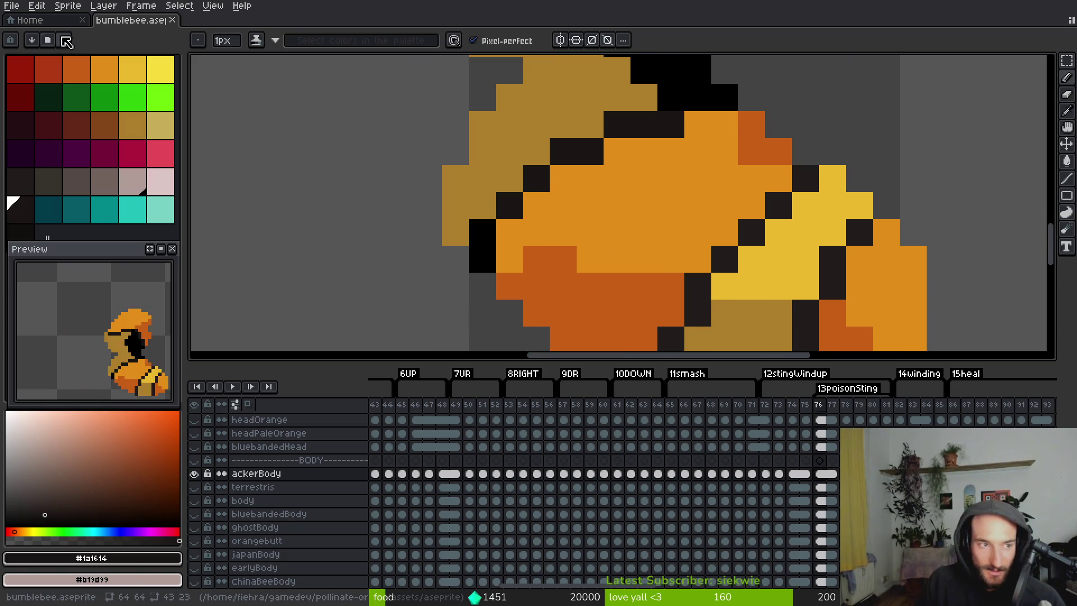
click(30, 20)
click(64, 56)
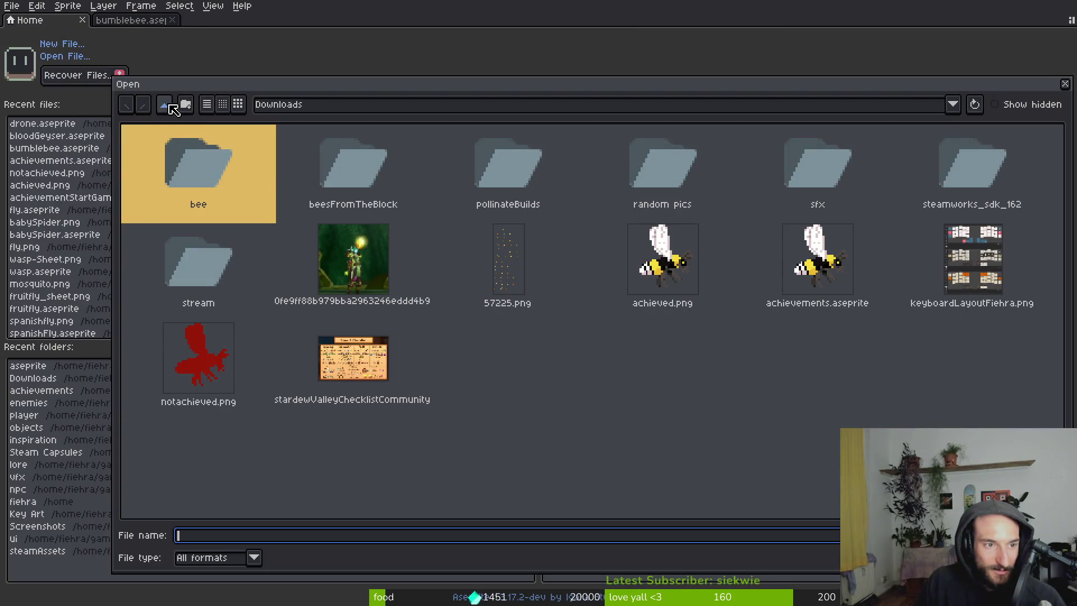
Navigate the Open dialog to home > gamedev > pollinate-or-die > assets > aseprite.
click(169, 104)
click(164, 105)
double_click(178, 189)
double_click(307, 171)
double_click(197, 176)
double_click(225, 161)
double_click(231, 168)
Select fly.aseprite in the file list and open it.
scroll(822, 320, down, 8)
scroll(628, 339, down, 10)
scroll(741, 376, up, 5)
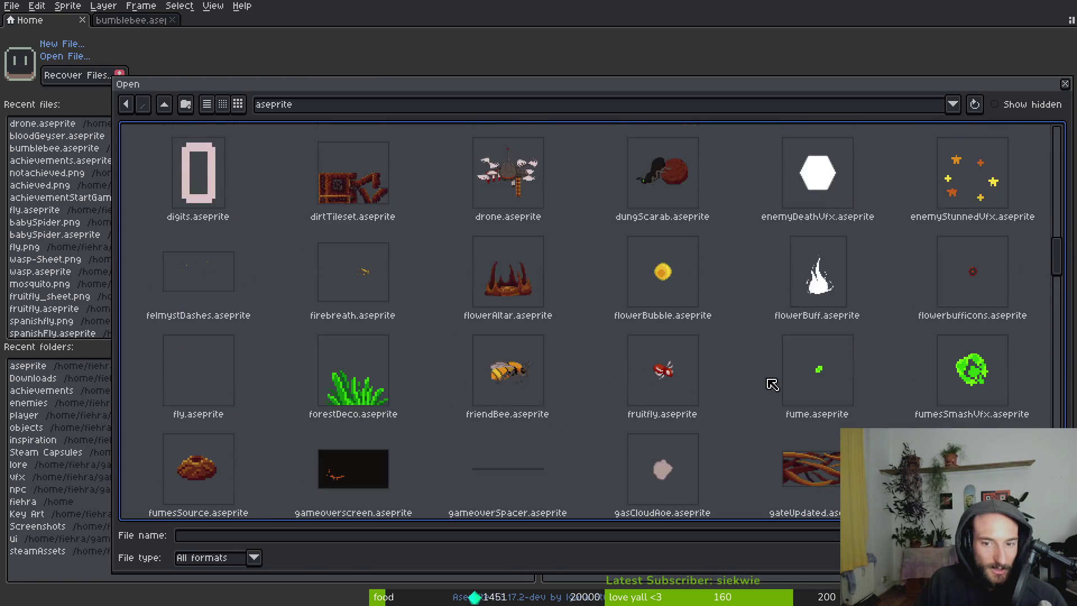
scroll(769, 380, up, 4)
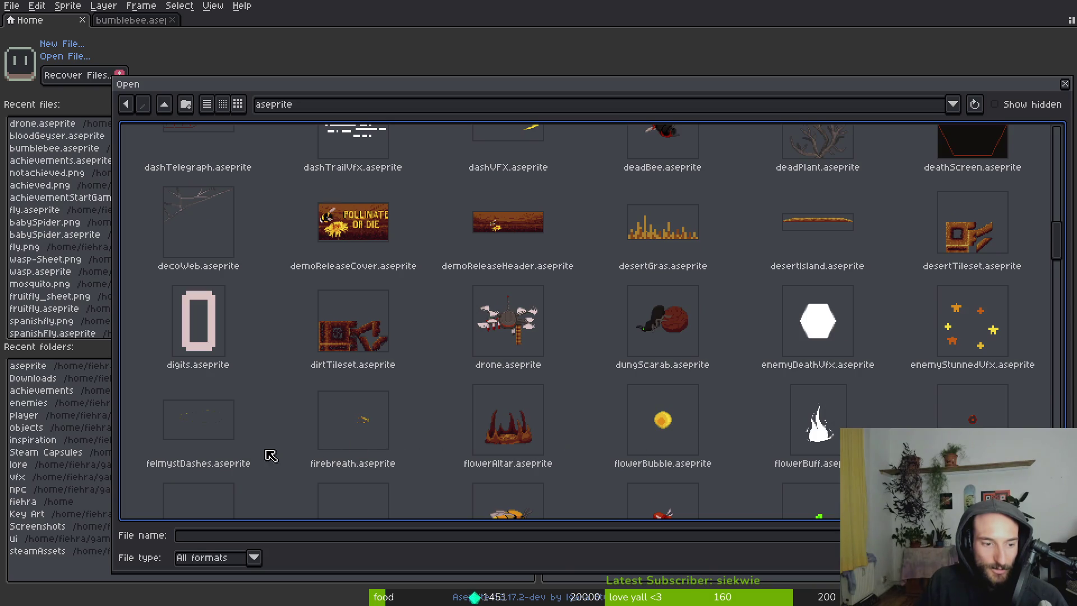
scroll(273, 455, down, 2)
click(183, 431)
key(Return)
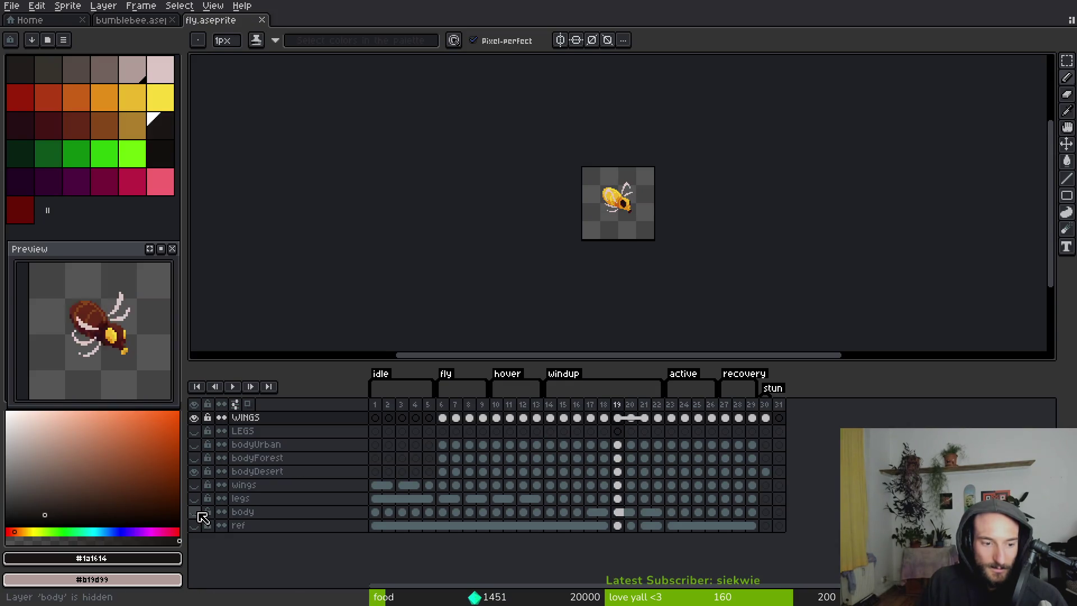
Hide the bodyDesert layer and step through the fly animation, ending on frame 4.
click(194, 471)
scroll(570, 211, up, 3)
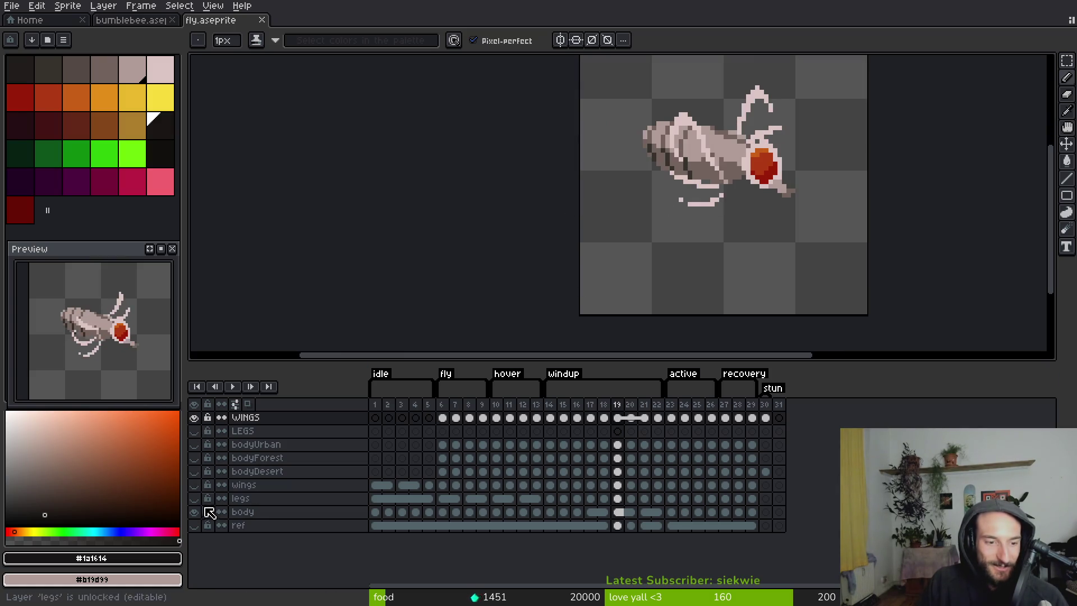
key(Left)
key(Left)
key(Left)
key(Left)
key(Left)
key(Left)
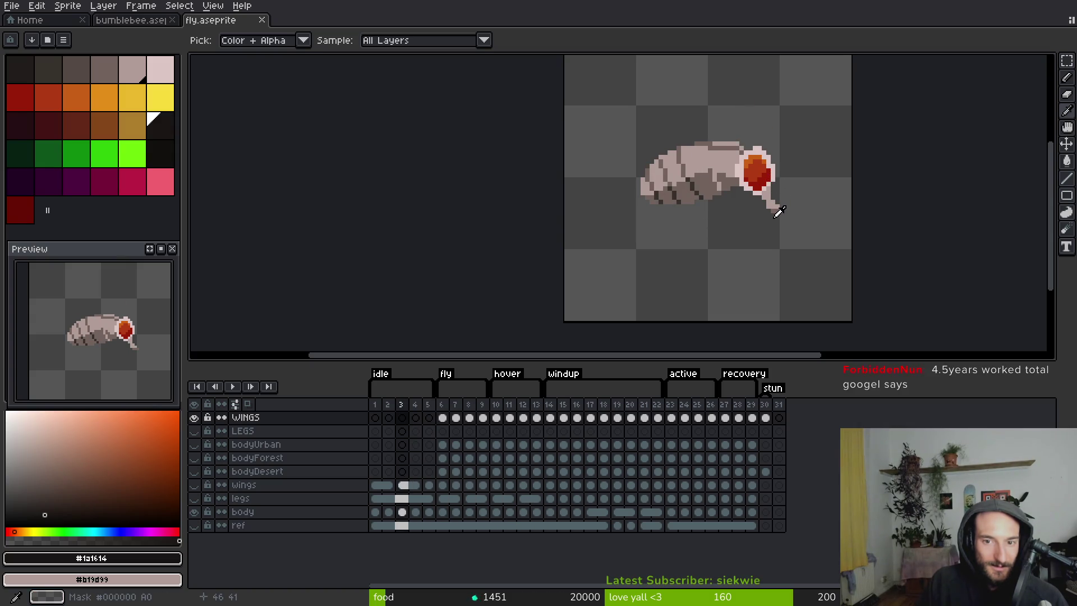
key(Right)
key(Right)
key(b)
scroll(657, 238, up, 1)
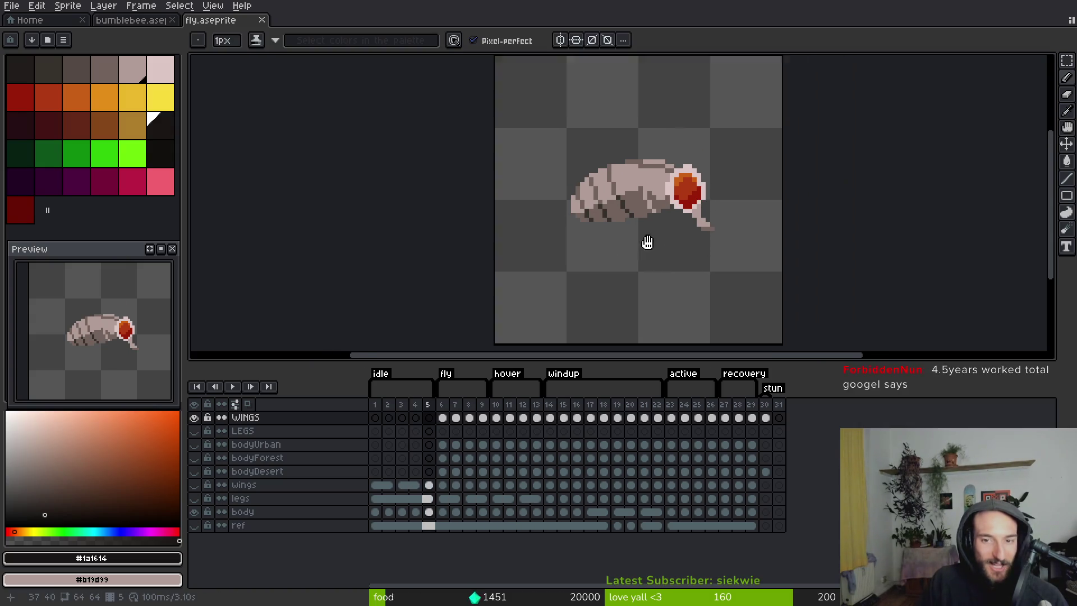
drag(672, 211, 565, 186)
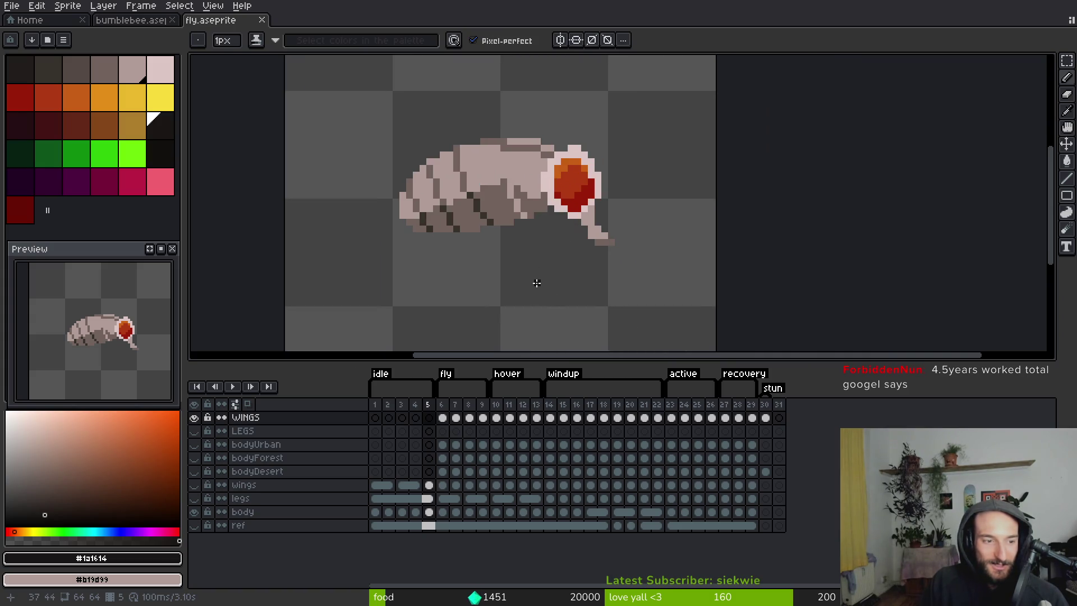
key(Left)
key(i)
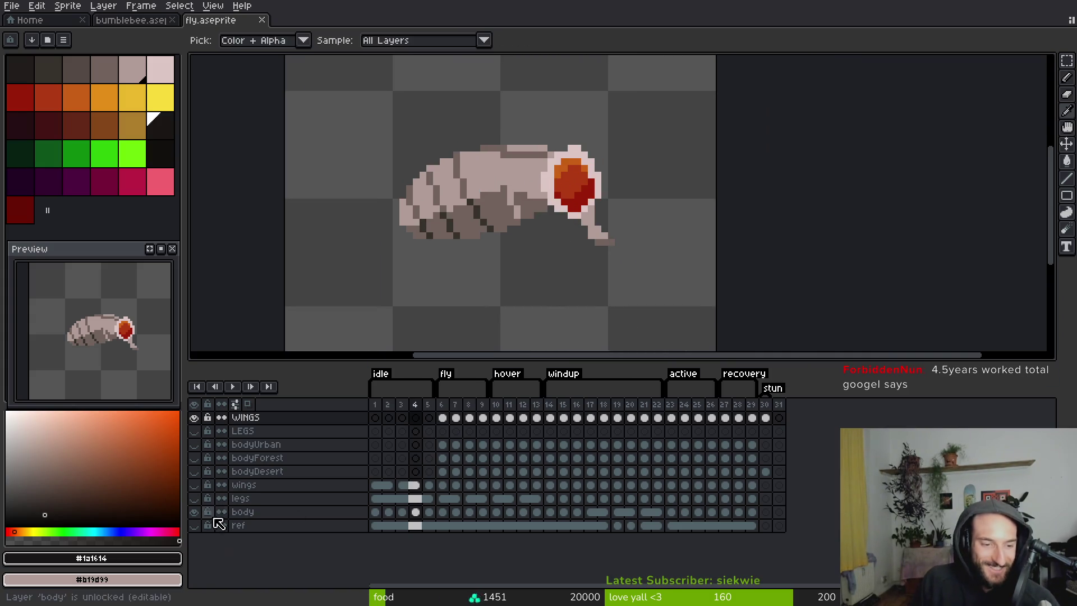
Show legs and wings to inspect, then hide body, legs and wings, save, and close fly.aseprite.
click(194, 498)
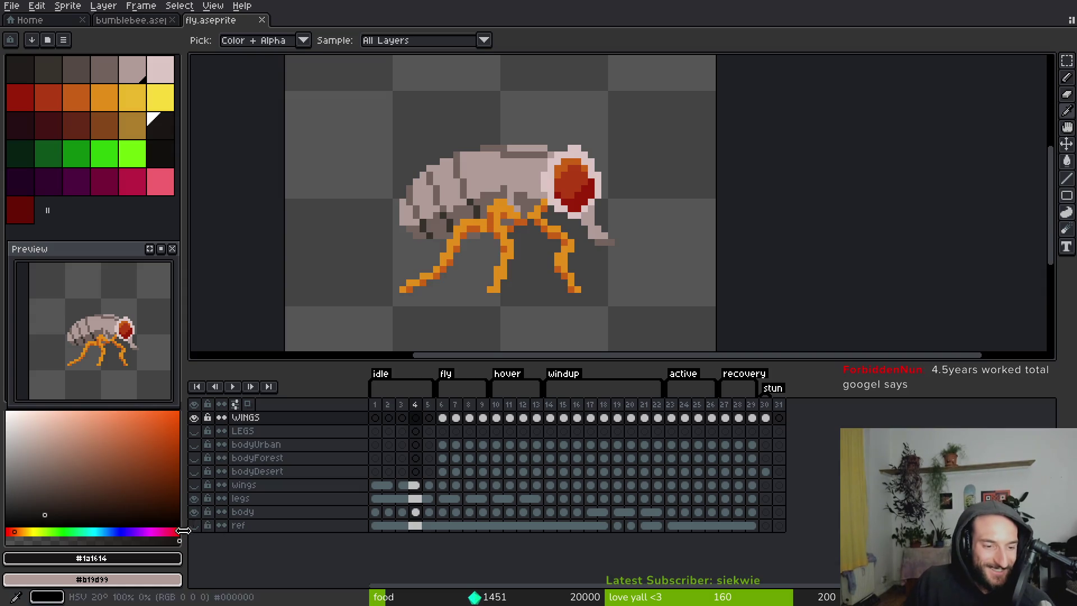
click(194, 485)
key(b)
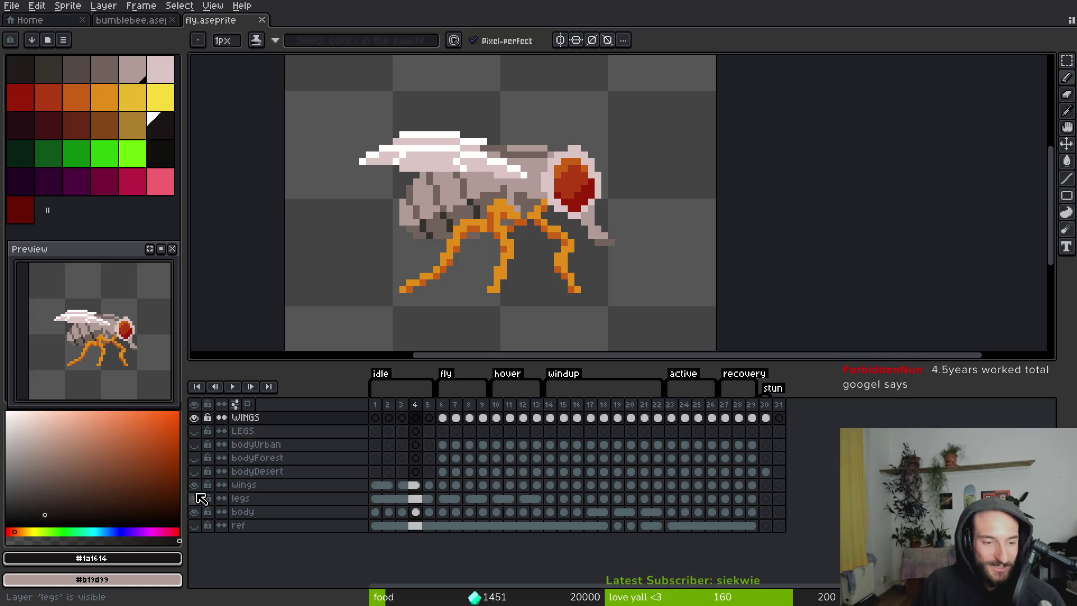
click(194, 512)
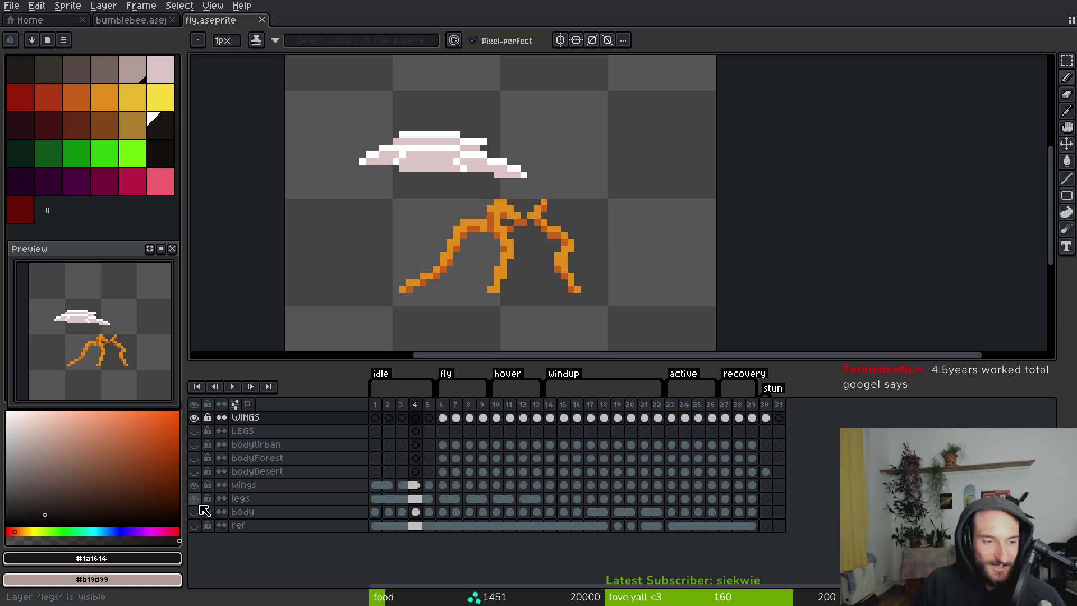
click(195, 498)
click(194, 485)
key(ctrl+s)
drag(590, 192, 584, 196)
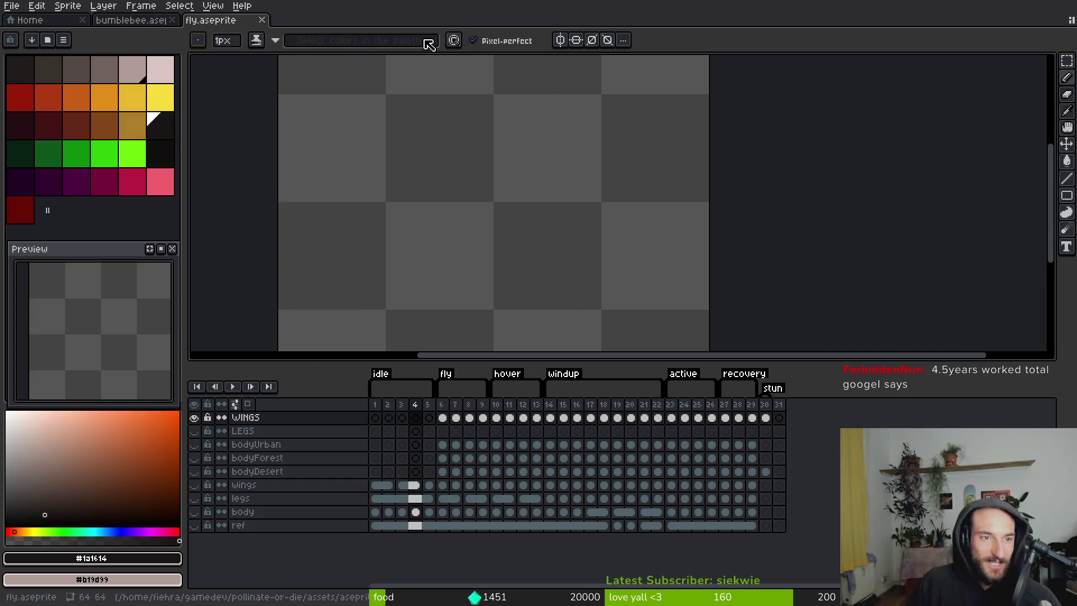
click(265, 20)
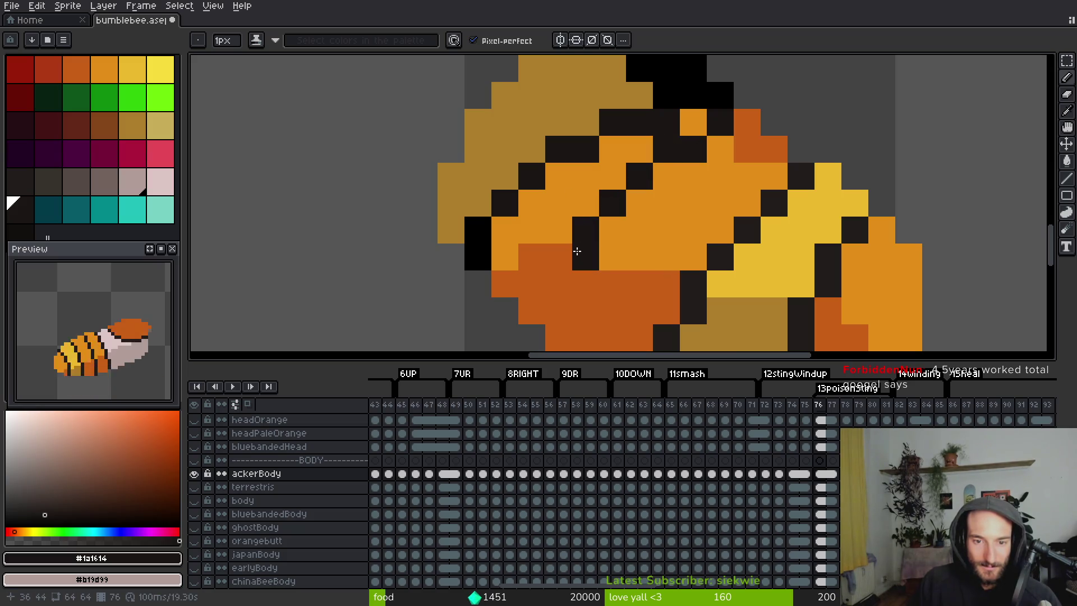
Paint a dark diagonal stripe running down-left across the bee's body.
scroll(577, 250, down, 2)
scroll(654, 209, down, 5)
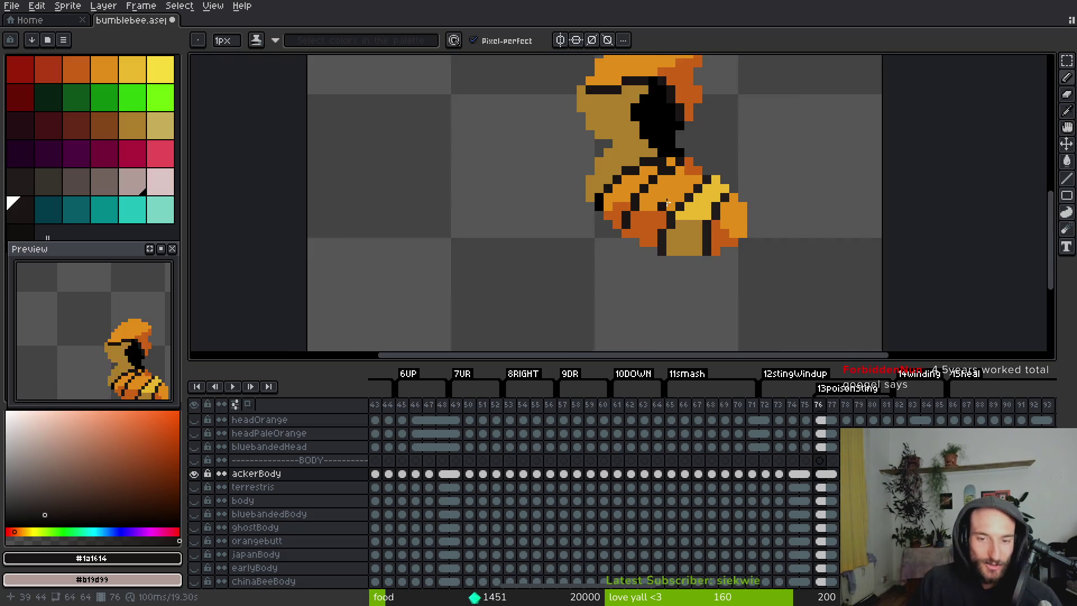
scroll(668, 206, up, 3)
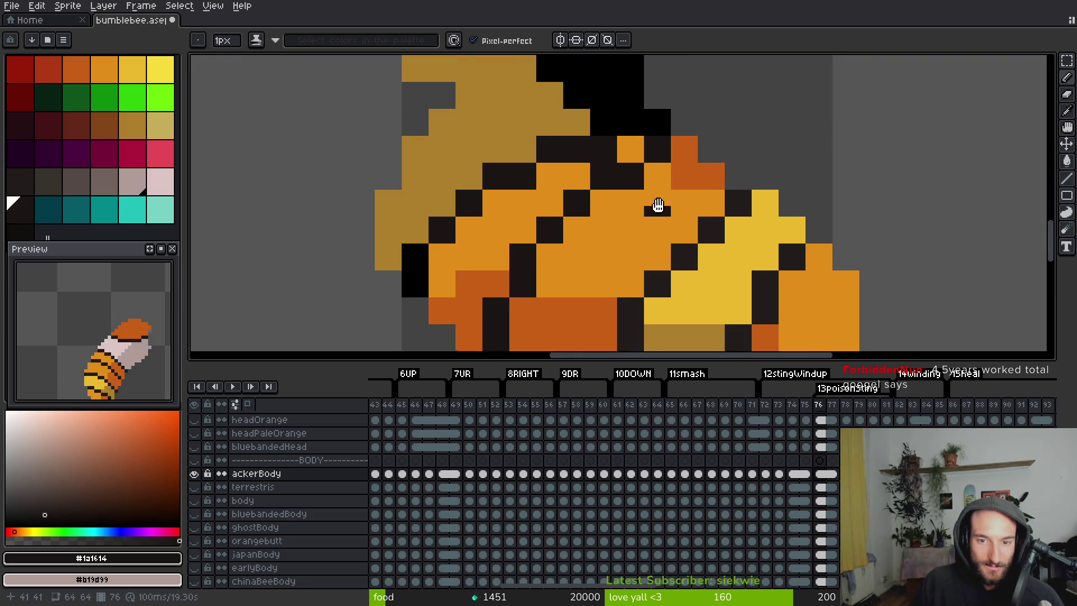
drag(718, 102, 655, 150)
drag(621, 188, 578, 245)
Repaint a stray dark pixel in the body's orange.
alt+click(562, 269)
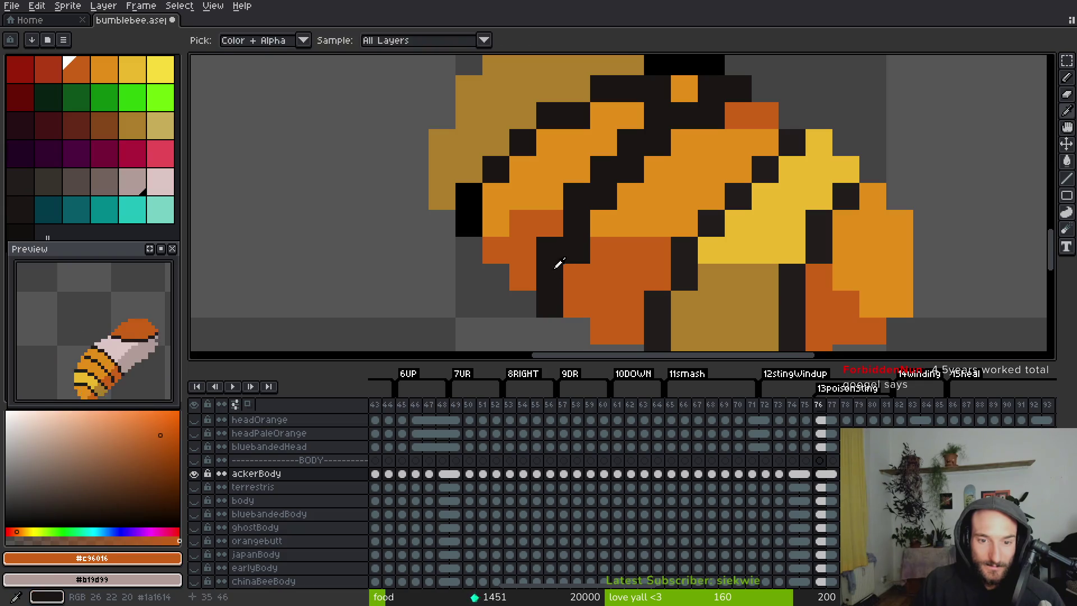
click(549, 250)
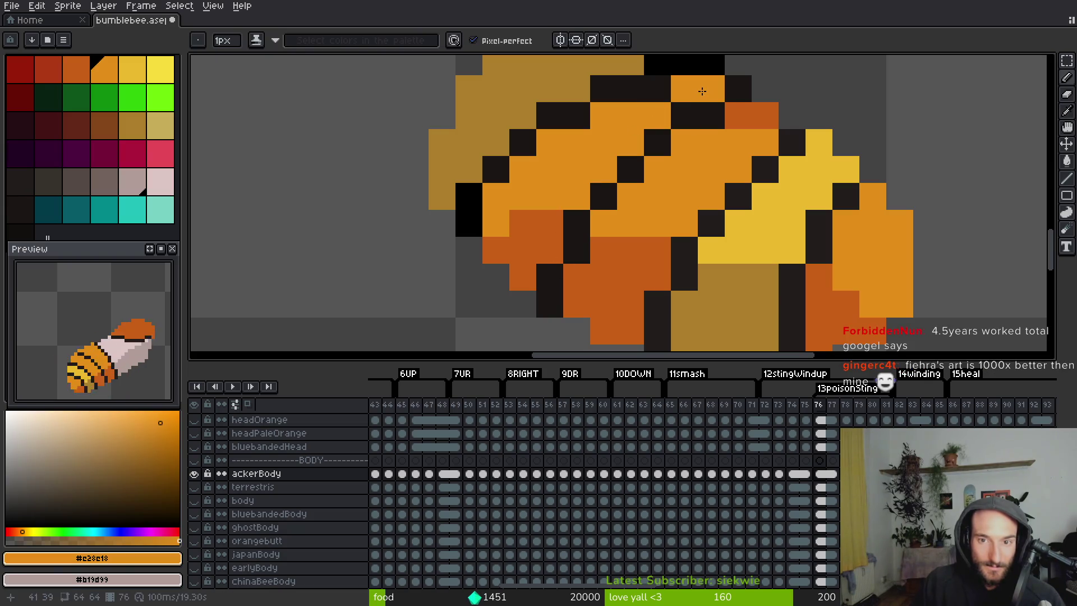
scroll(617, 168, down, 2)
scroll(589, 185, up, 2)
scroll(505, 236, down, 1)
Shade a body-edge pixel dark orange #c96016 and save the file.
alt+click(536, 225)
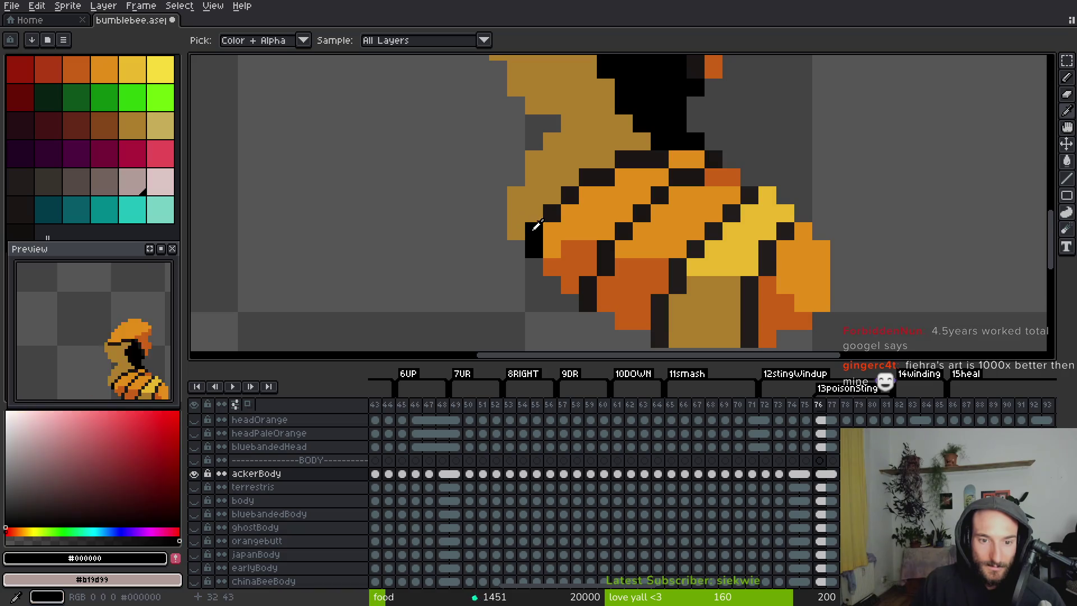
alt+click(566, 250)
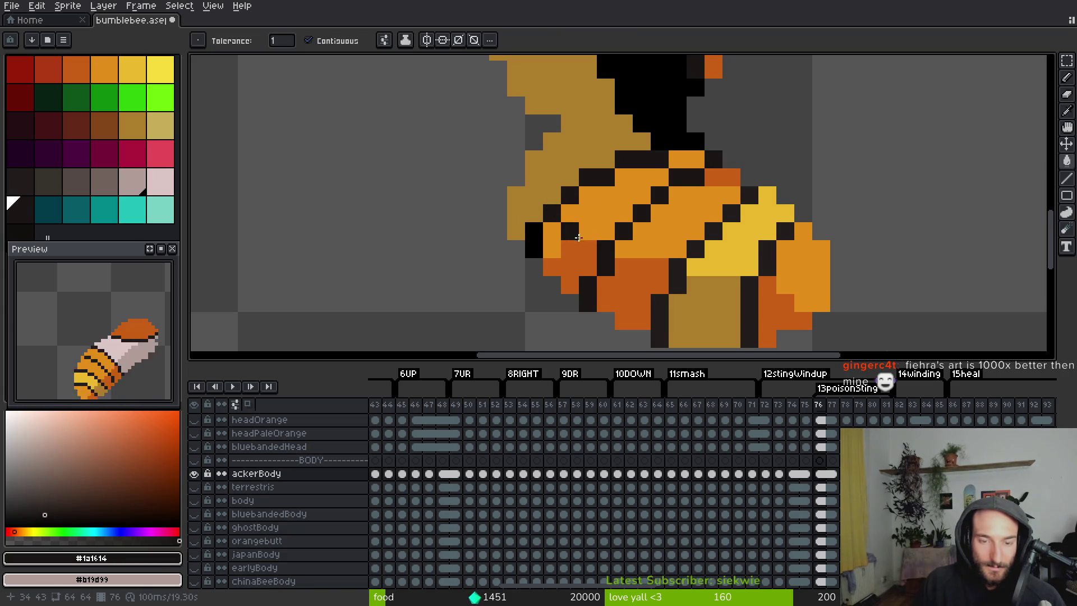
scroll(557, 268, up, 1)
click(546, 245)
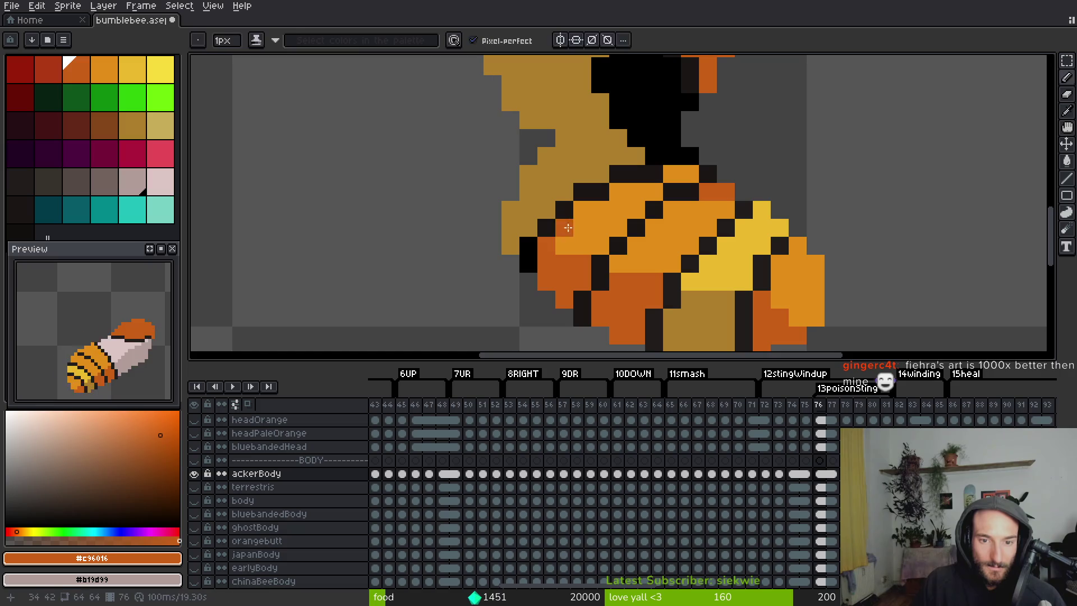
alt+click(575, 235)
scroll(561, 252, down, 3)
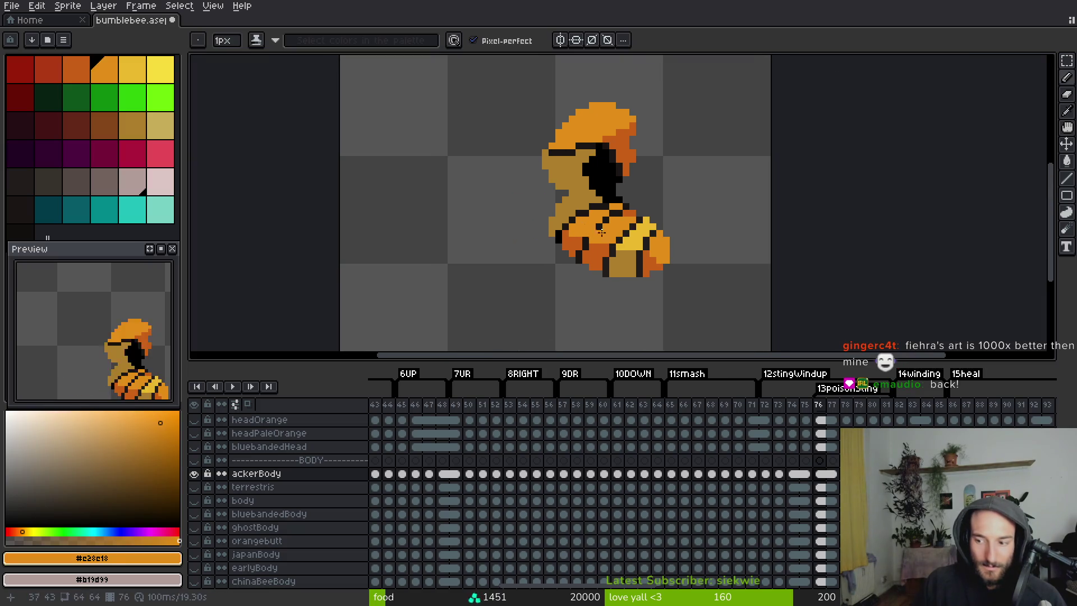
key(ctrl+s)
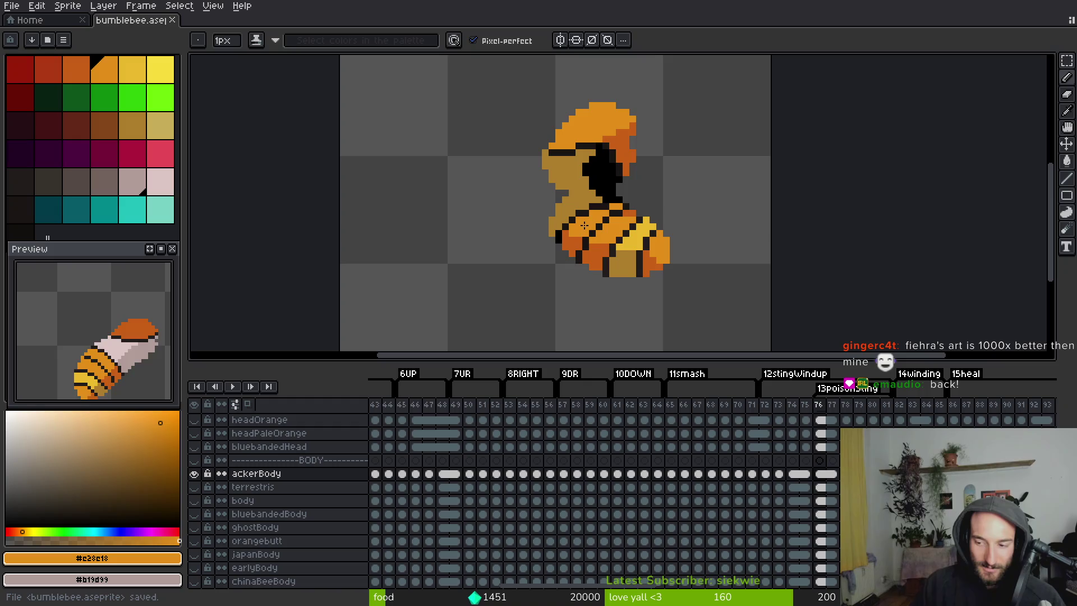
Sample the stripe #1a1614, dark orange and pale #b19d99 colours, comparing with frame 75.
scroll(566, 261, up, 2)
scroll(575, 254, up, 1)
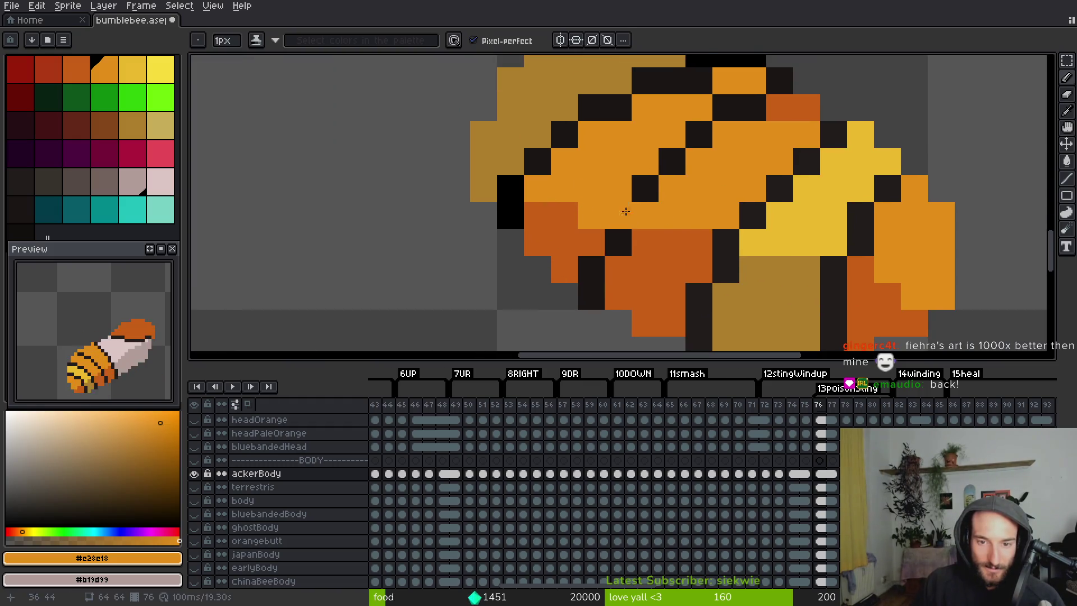
scroll(673, 235, down, 3)
scroll(648, 241, up, 2)
alt+click(603, 212)
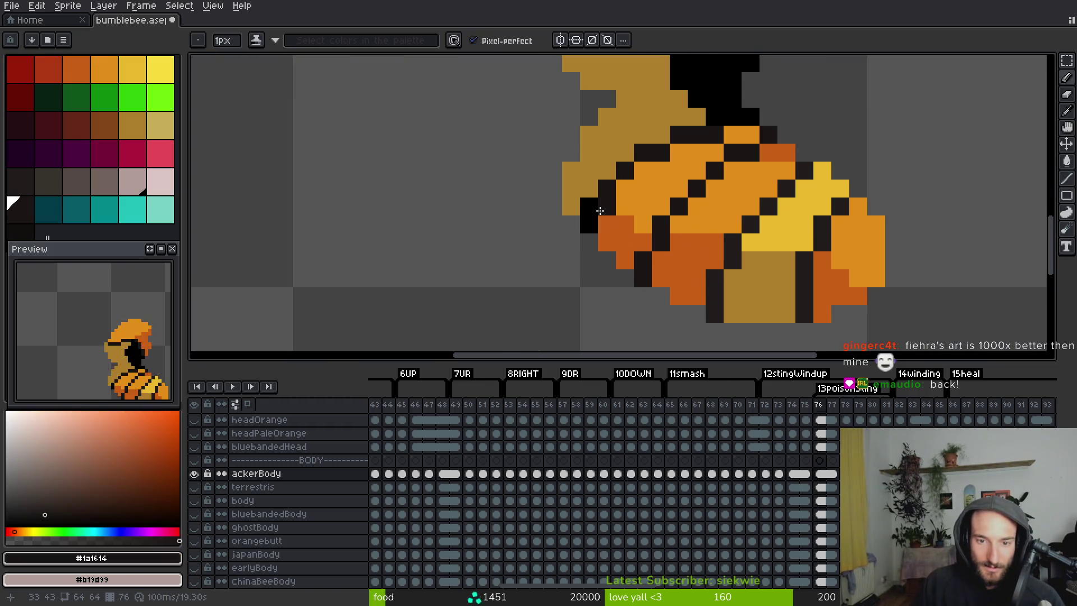
alt+click(623, 233)
scroll(659, 189, down, 3)
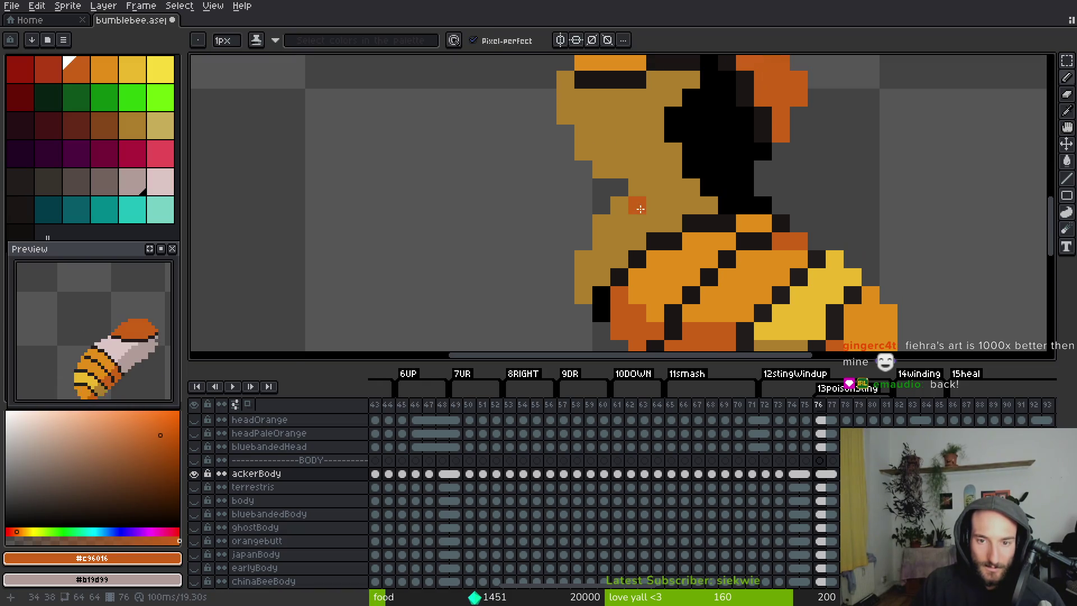
key(Left)
alt+click(660, 149)
key(Right)
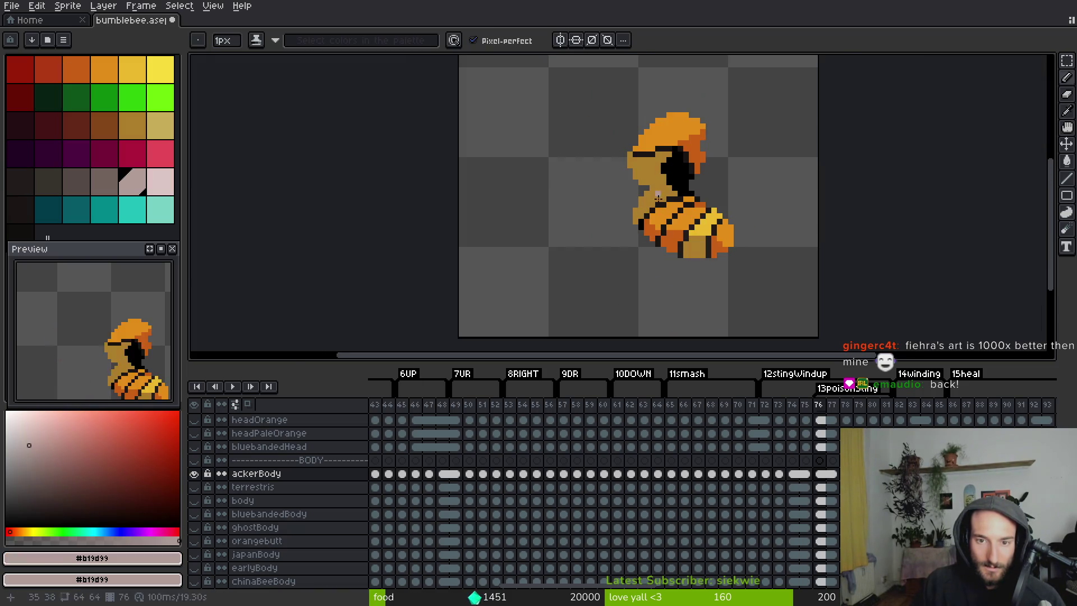
Paint dark stripe pixels across the black area of the body.
scroll(629, 222, up, 3)
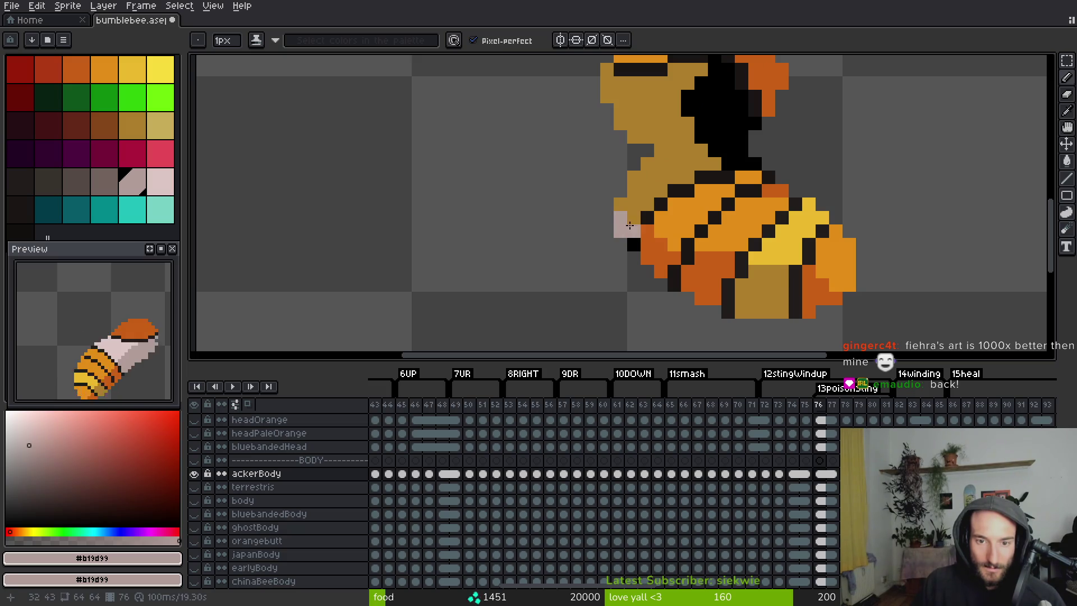
scroll(683, 242, down, 5)
scroll(540, 186, up, 8)
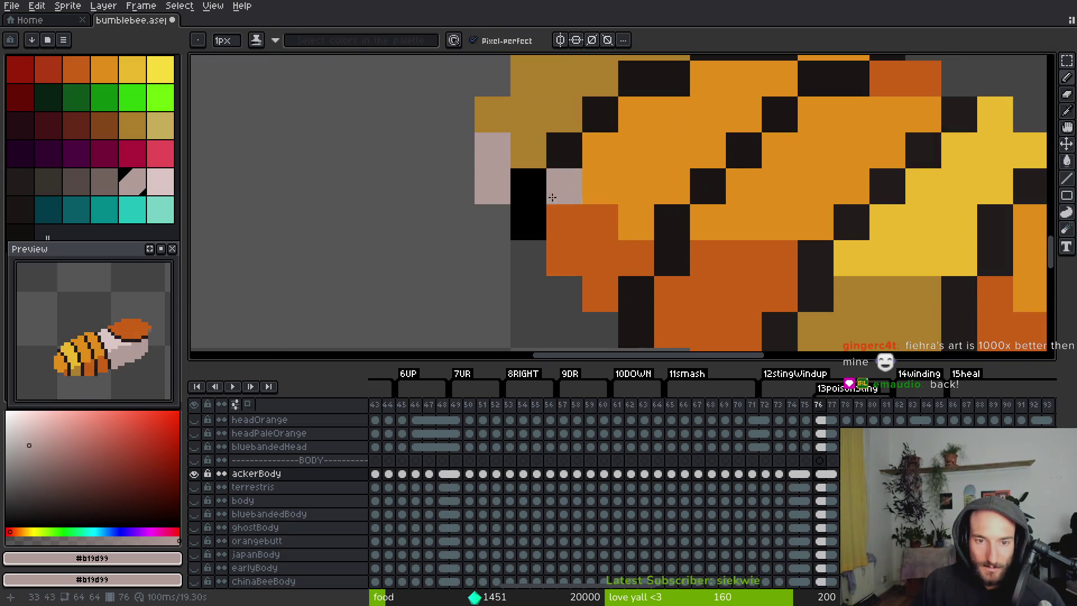
alt+click(540, 186)
scroll(587, 240, down, 3)
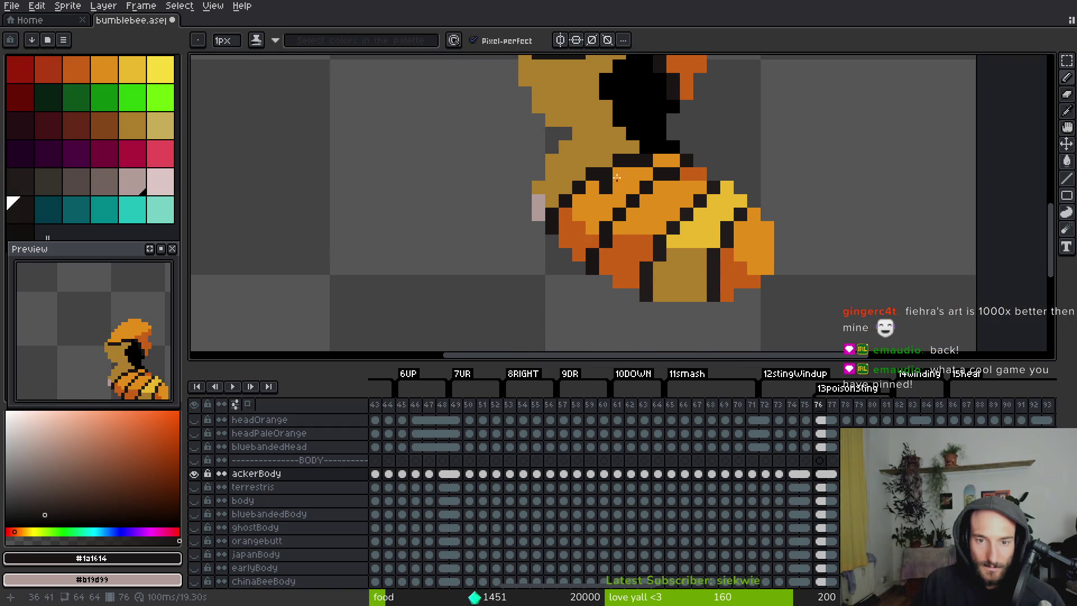
scroll(611, 185, up, 3)
click(634, 192)
mouse_move(633, 189)
mouse_down()
mouse_move(600, 219)
mouse_move(565, 213)
mouse_up()
click(552, 152)
mouse_move(476, 256)
mouse_down()
mouse_move(553, 151)
mouse_move(448, 255)
mouse_up()
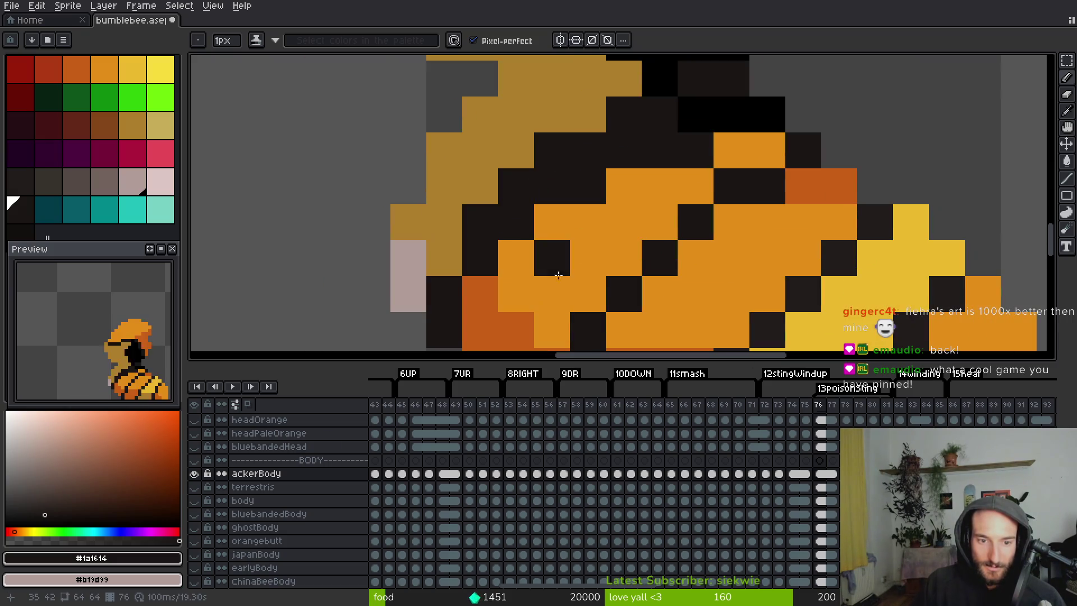
scroll(447, 254, down, 1)
Repaint black stripe pixels in orange to thin the diagonal stripes.
alt+click(493, 286)
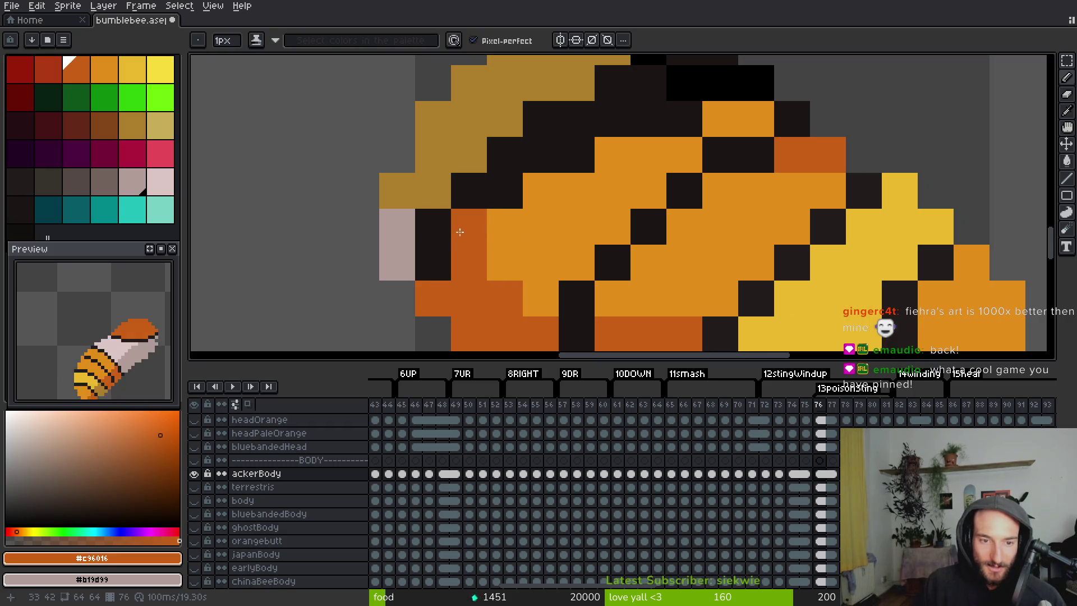
alt+click(527, 196)
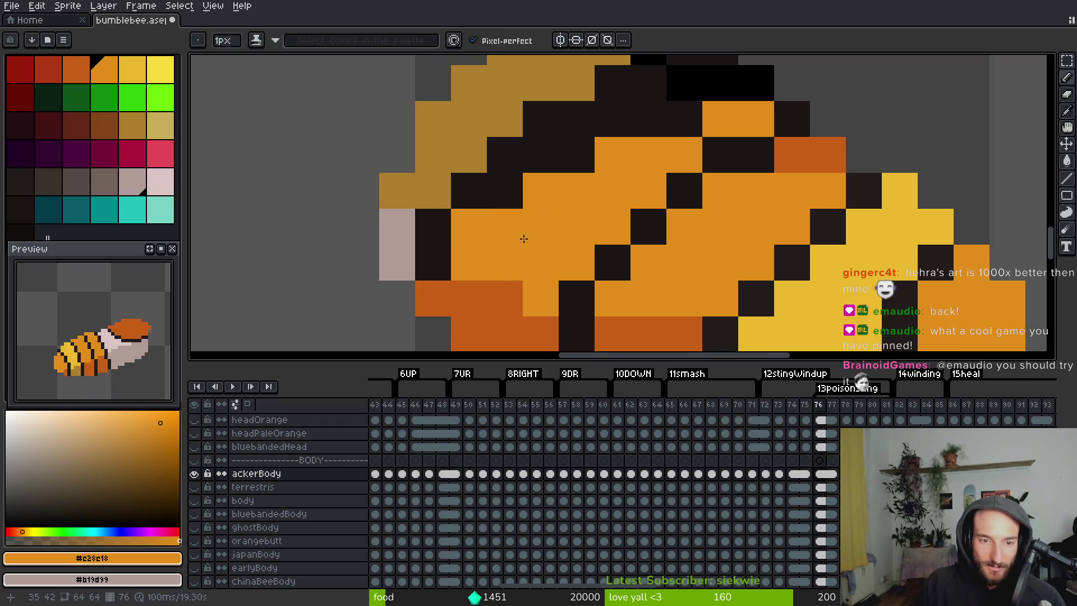
scroll(524, 236, up, 1)
alt+click(460, 289)
alt+click(524, 257)
click(572, 185)
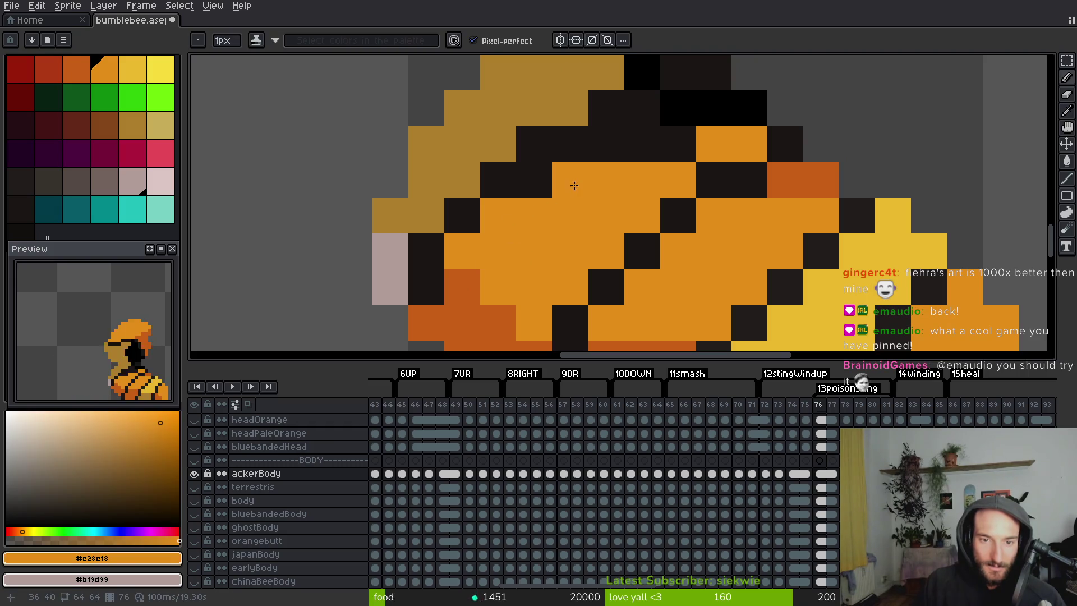
click(538, 178)
click(606, 144)
drag(642, 143, 677, 144)
drag(688, 147, 615, 203)
click(641, 165)
click(677, 164)
click(714, 200)
Paint two pixels near the top dark orange and save bumblebee.aseprite.
scroll(708, 260, down, 3)
scroll(708, 259, up, 2)
scroll(708, 259, up, 2)
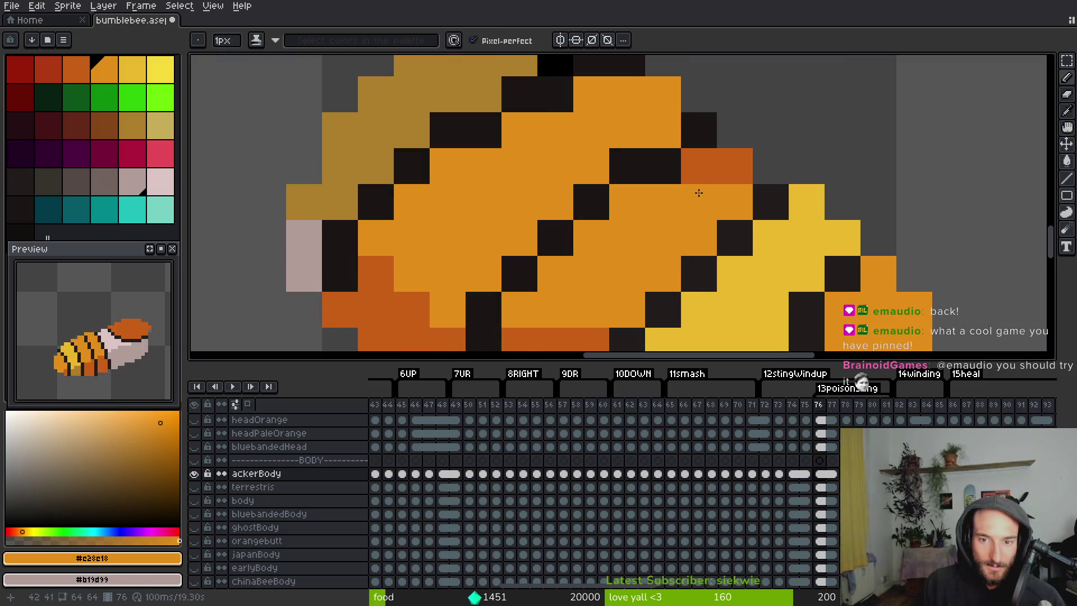
alt+click(698, 127)
alt+click(701, 165)
click(663, 94)
click(663, 65)
scroll(701, 248, down, 5)
key(ctrl+s)
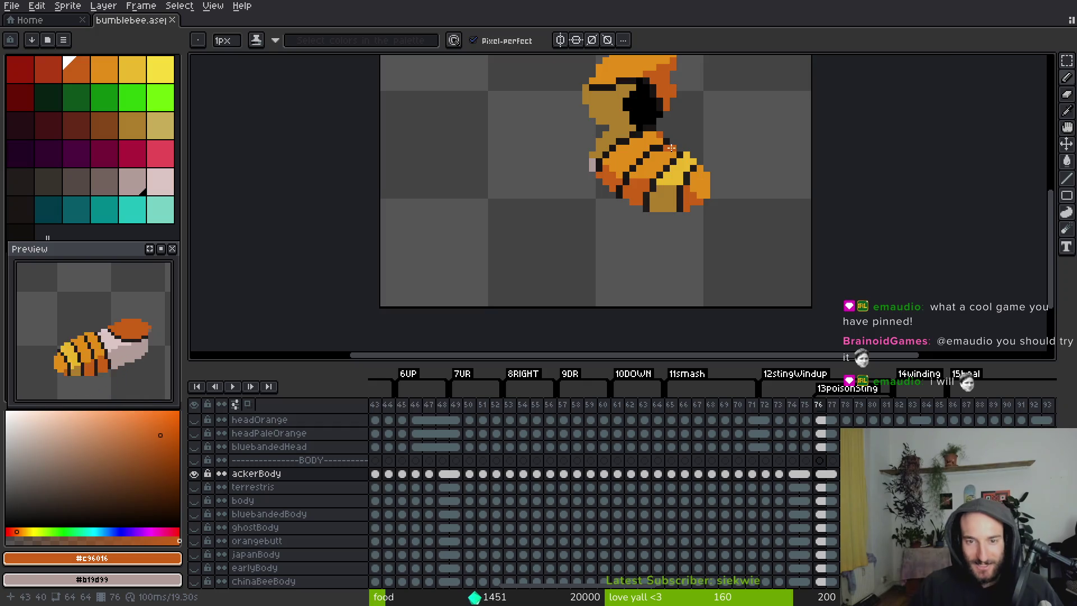
Compare frame 76 with the previous frame, then bring up the Rhythm and Goose store page.
scroll(641, 182, up, 2)
scroll(594, 204, down, 4)
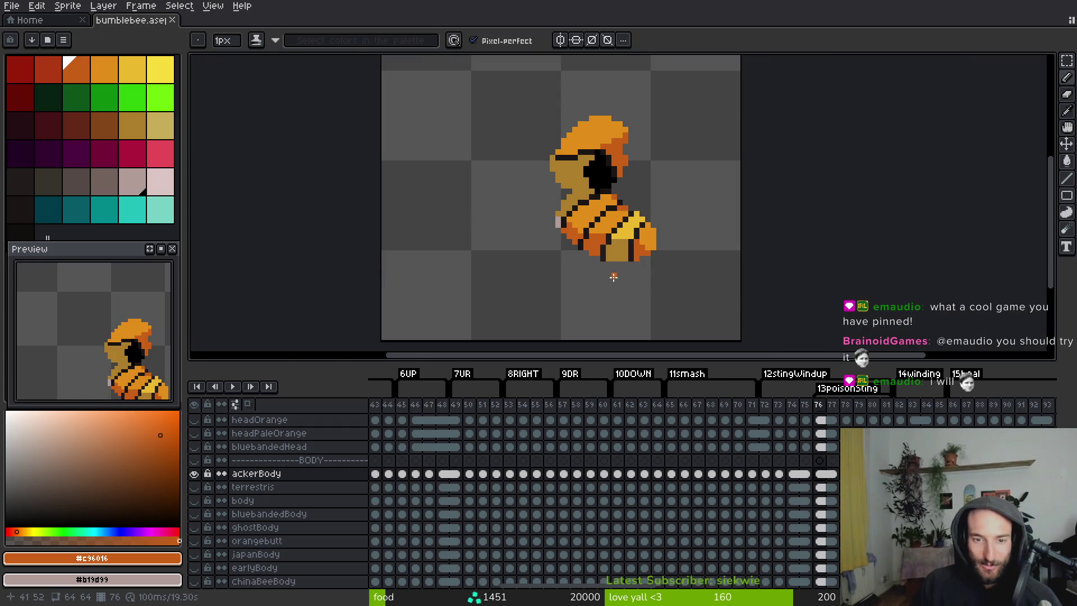
key(alt+Left)
scroll(561, 157, up, 3)
key(alt+Right)
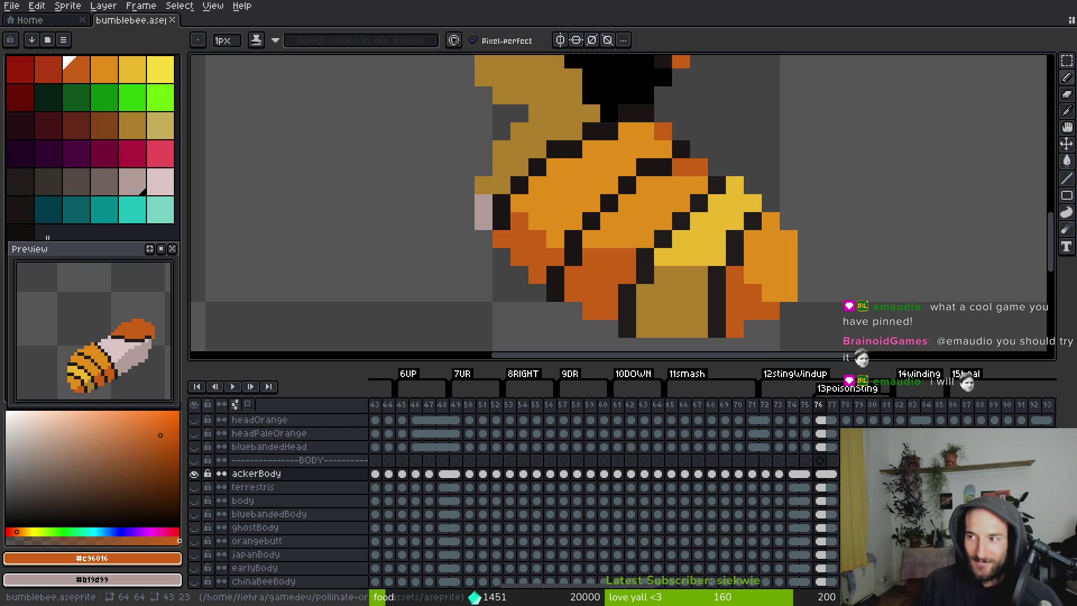
key(alt+Tab)
scroll(167, 261, down, 10)
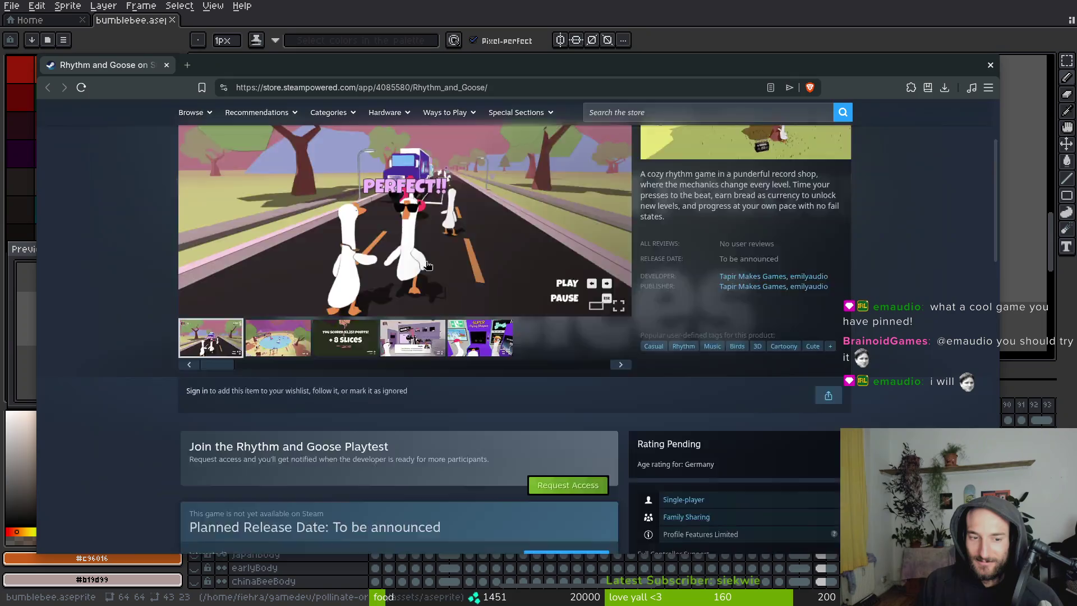
scroll(167, 262, down, 5)
scroll(140, 252, up, 15)
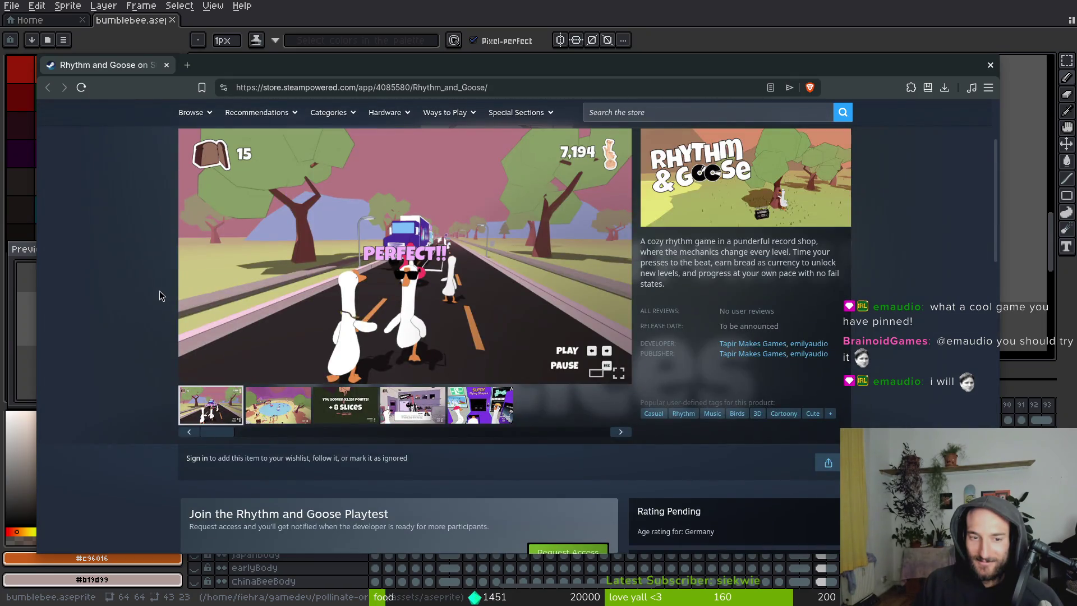
scroll(159, 290, up, 3)
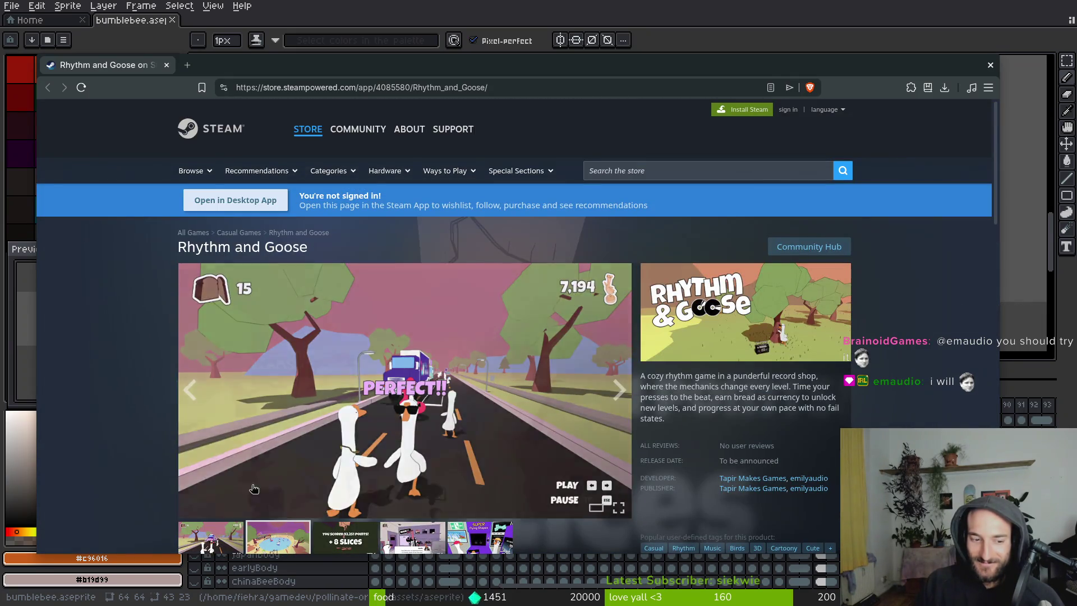
click(270, 517)
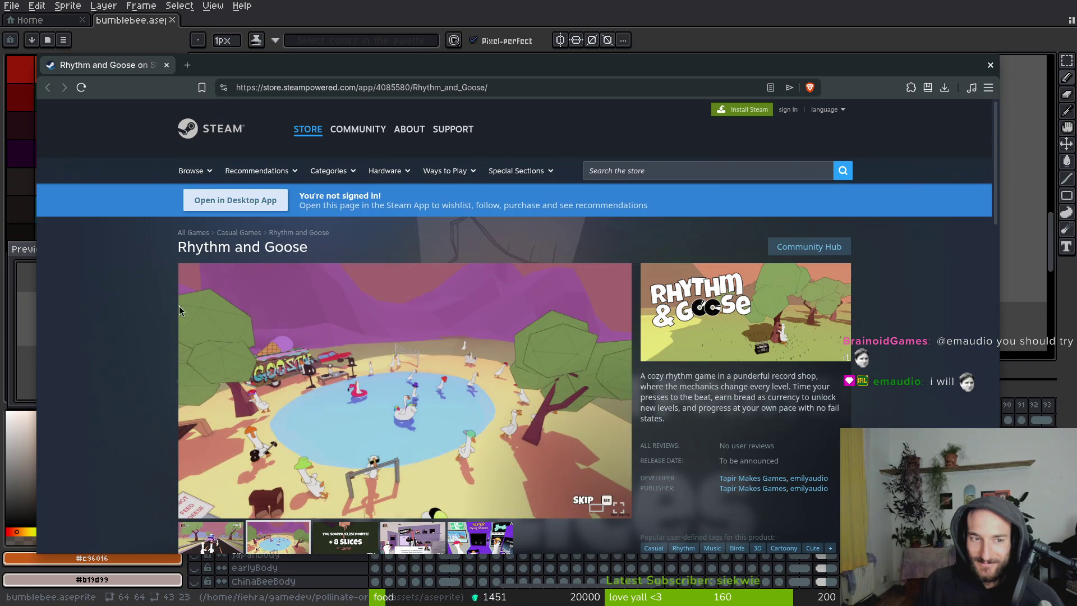
key(alt+Tab)
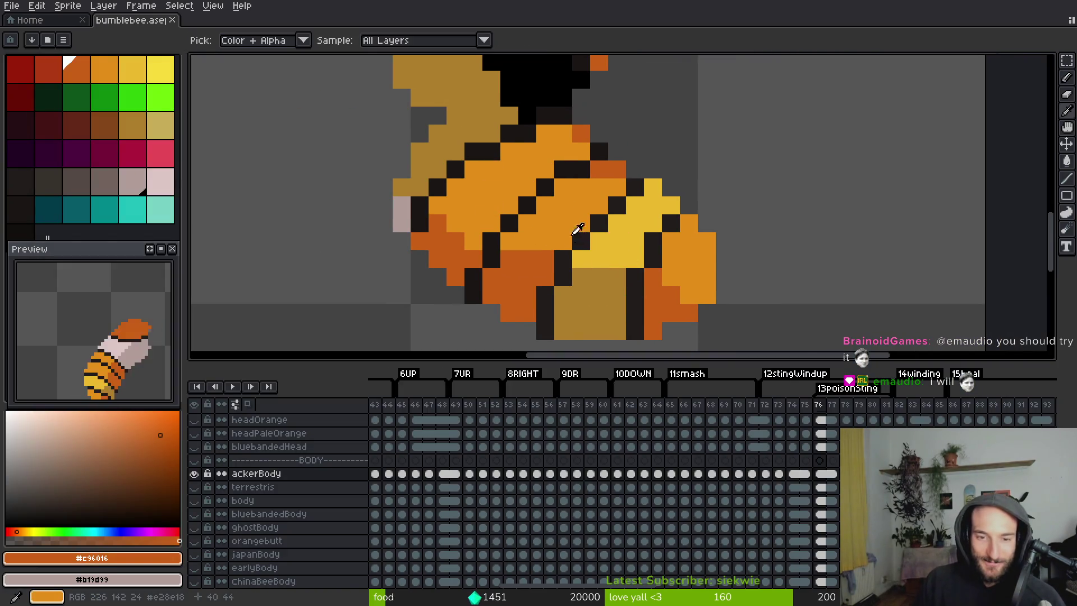
Touch up body pixels in light orange, yellow and orange, then save.
alt+click(538, 241)
click(545, 259)
alt+click(618, 260)
click(618, 269)
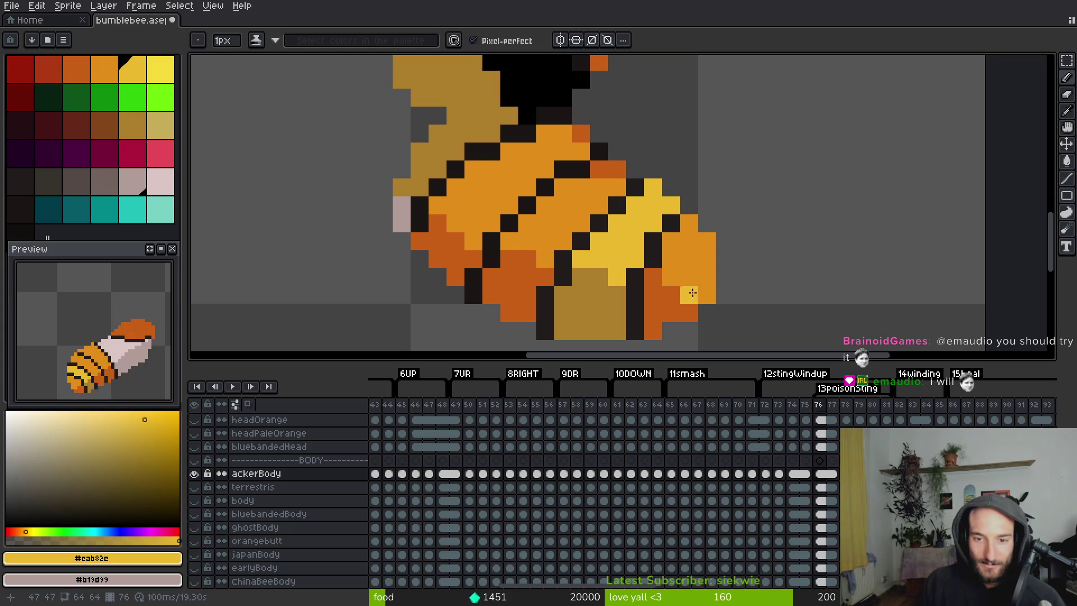
alt+click(671, 261)
click(653, 277)
scroll(711, 309, down, 5)
key(ctrl+s)
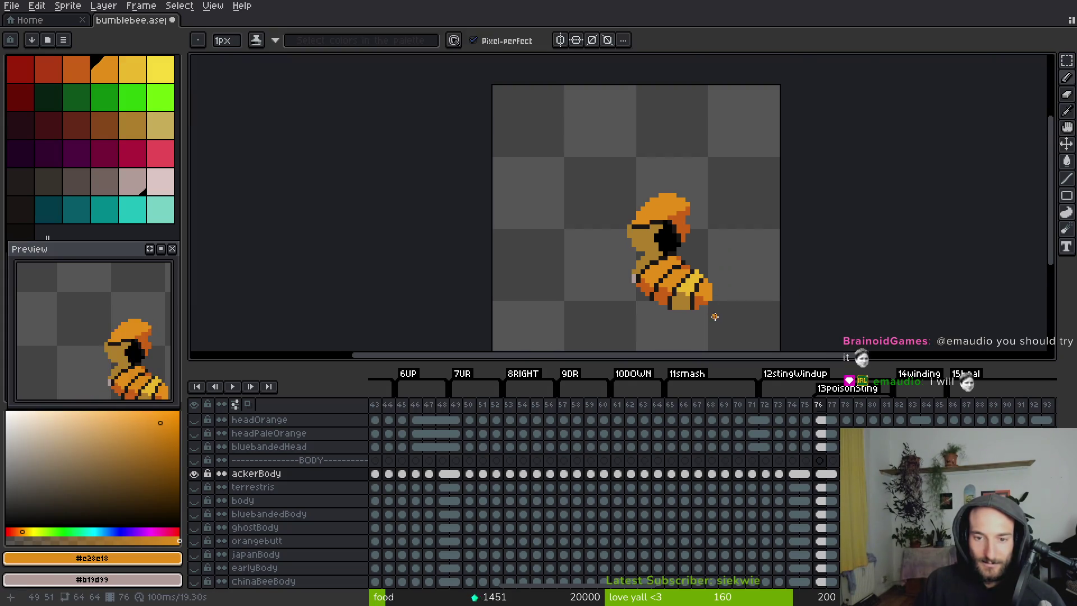
Review frames 73 to 85, return to frame 76 and sample the pale pink.
scroll(678, 278, up, 2)
key(Right)
key(Left)
key(Left)
key(Left)
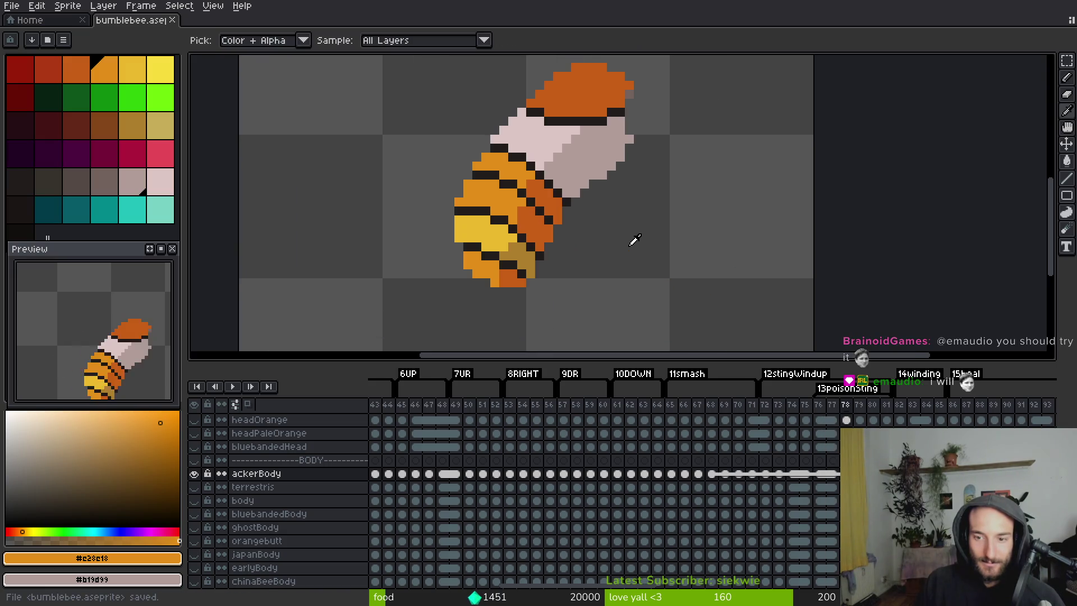
key(Return)
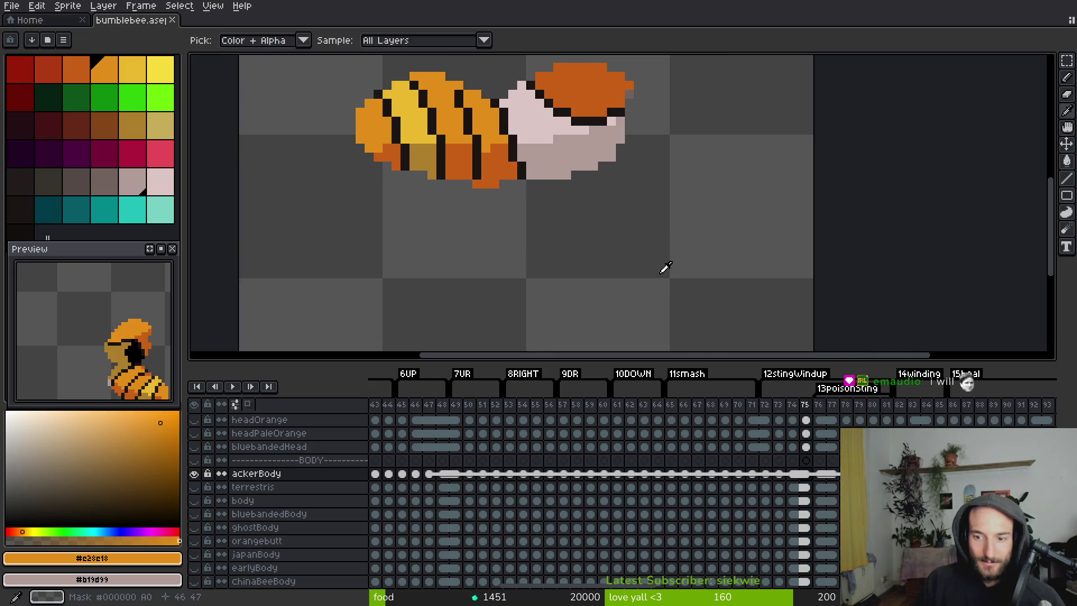
key(Right)
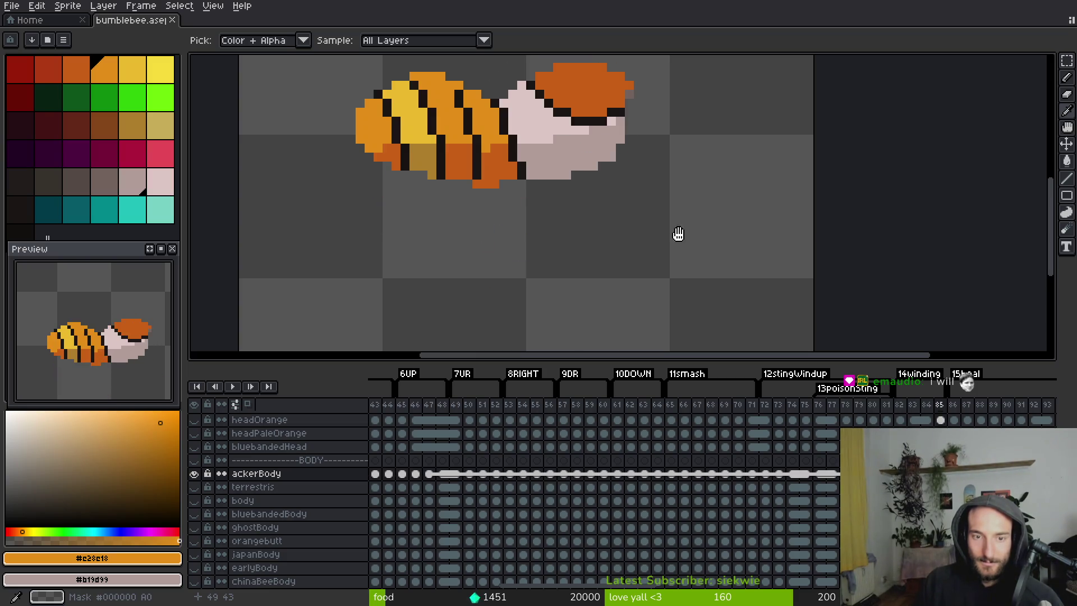
key(Home)
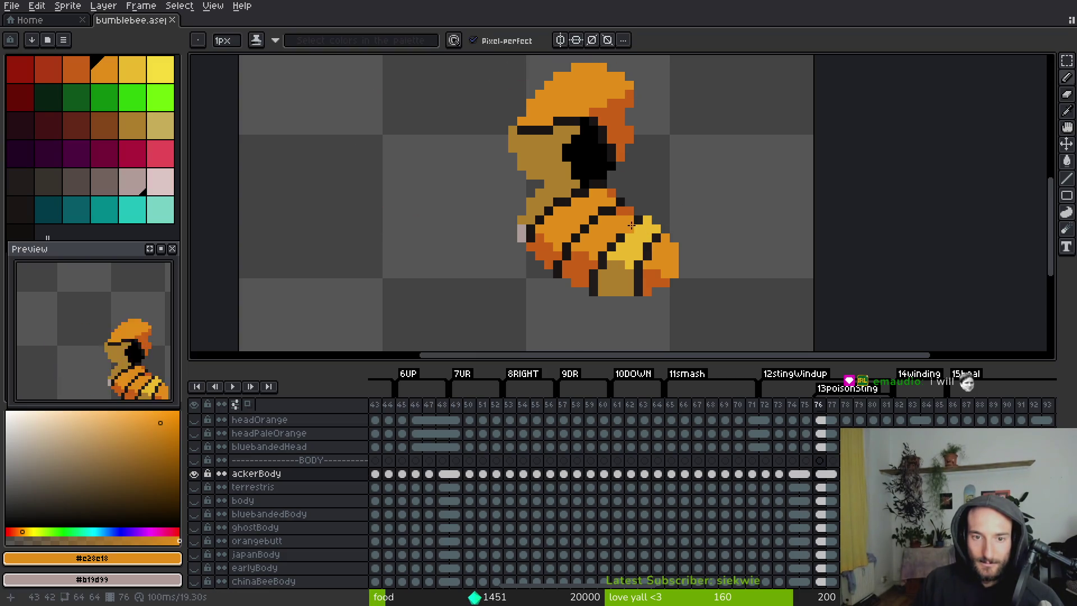
key(Left)
scroll(617, 211, up, 3)
scroll(617, 211, down, 3)
scroll(612, 180, up, 5)
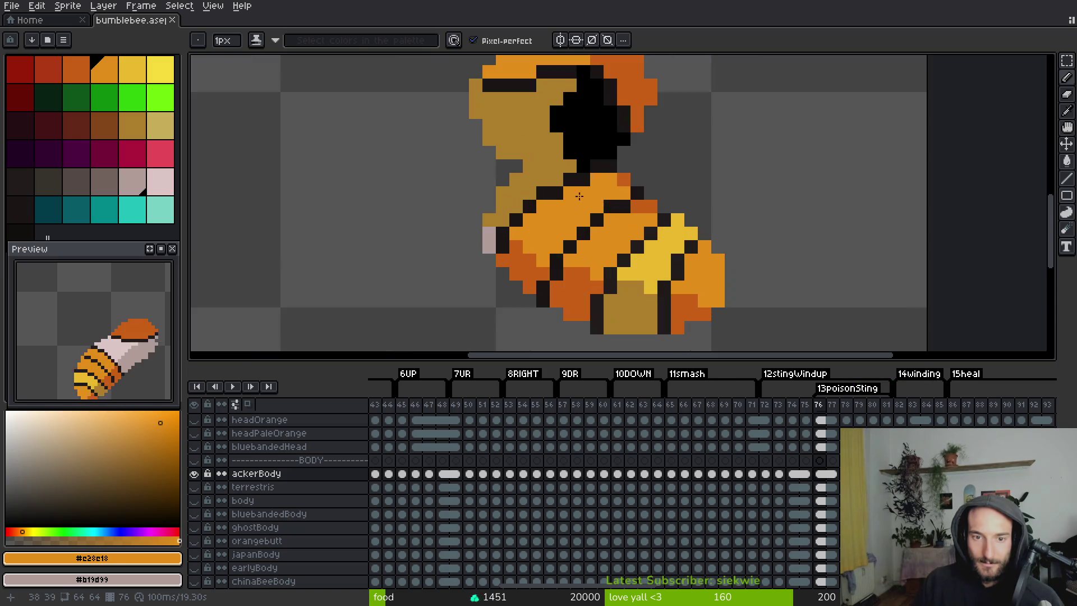
click(552, 81)
Fill the tan face pale pink and the black face patch grey.
key(g)
click(568, 159)
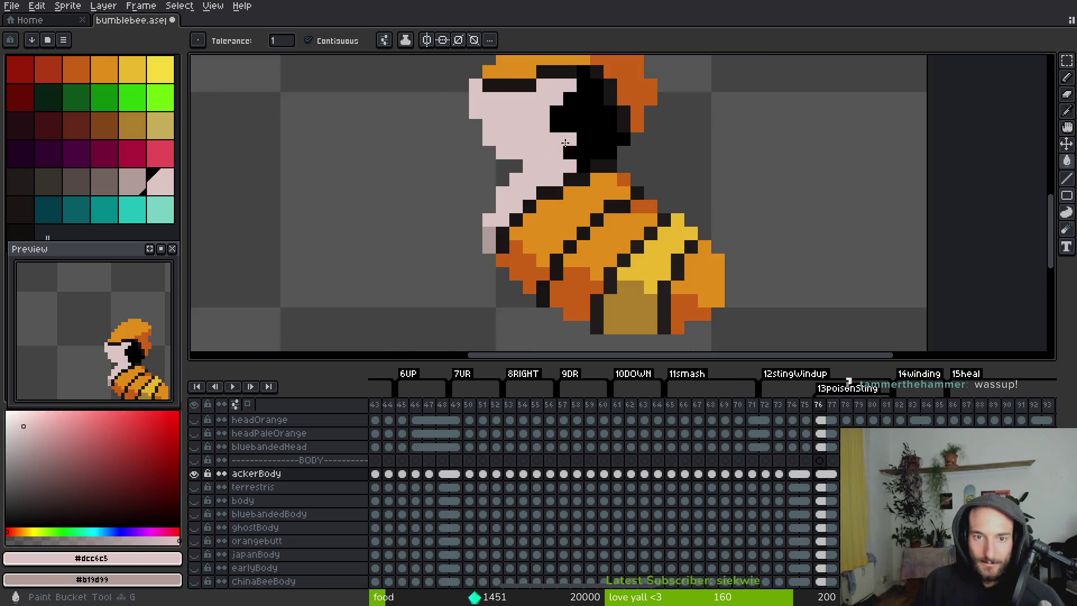
right_click(595, 151)
scroll(590, 187, down, 5)
scroll(590, 188, up, 3)
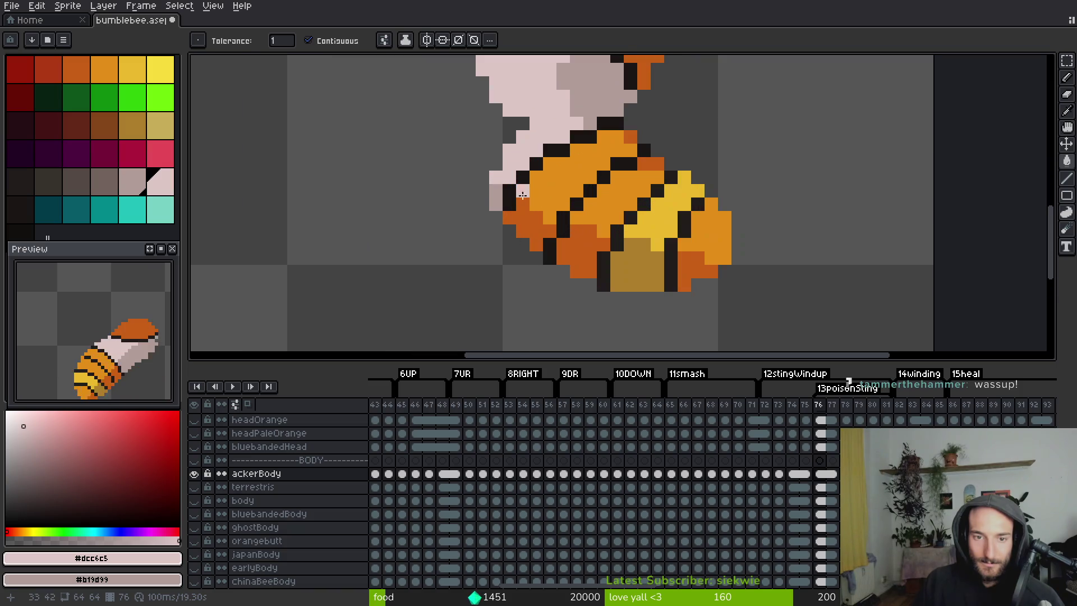
key(b)
Paint a body pixel orange and save bumblebee.aseprite.
alt+click(548, 191)
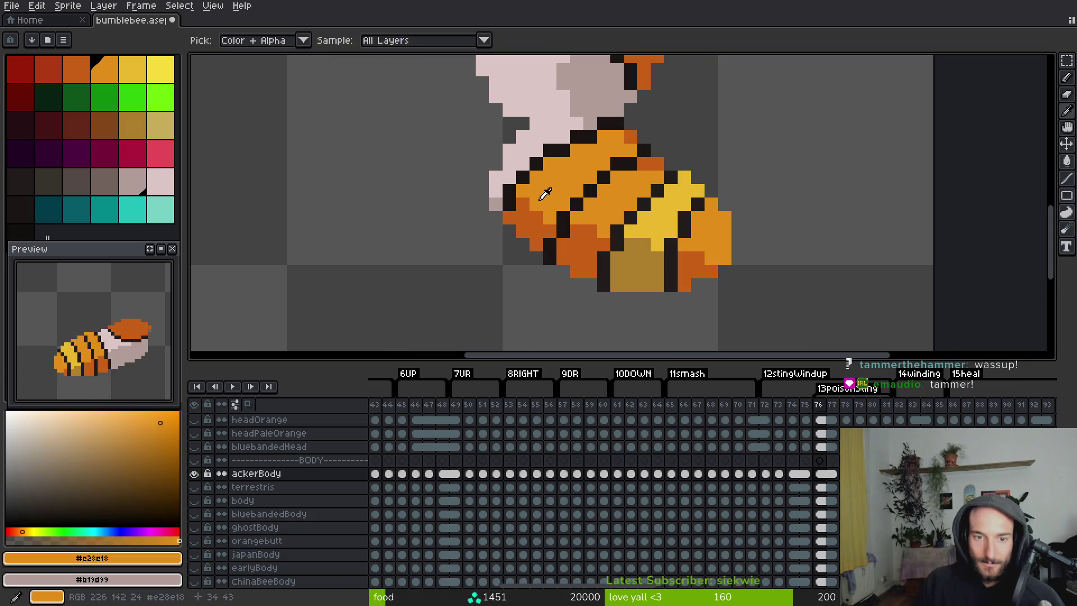
scroll(636, 238, down, 3)
key(v)
key(b)
key(ctrl+s)
scroll(586, 217, up, 2)
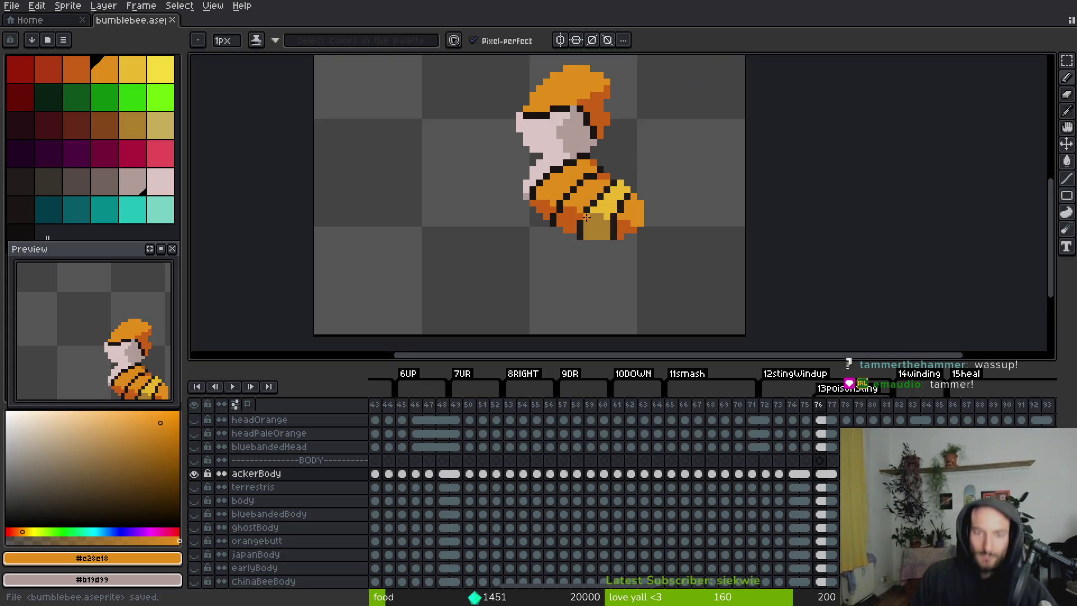
click(574, 208)
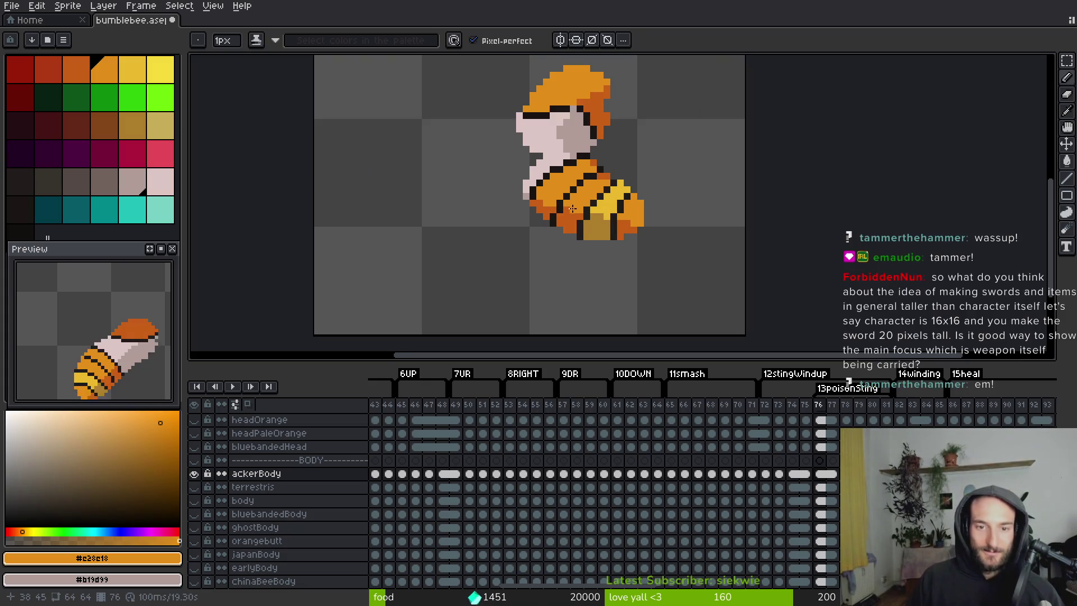
key(ctrl+s)
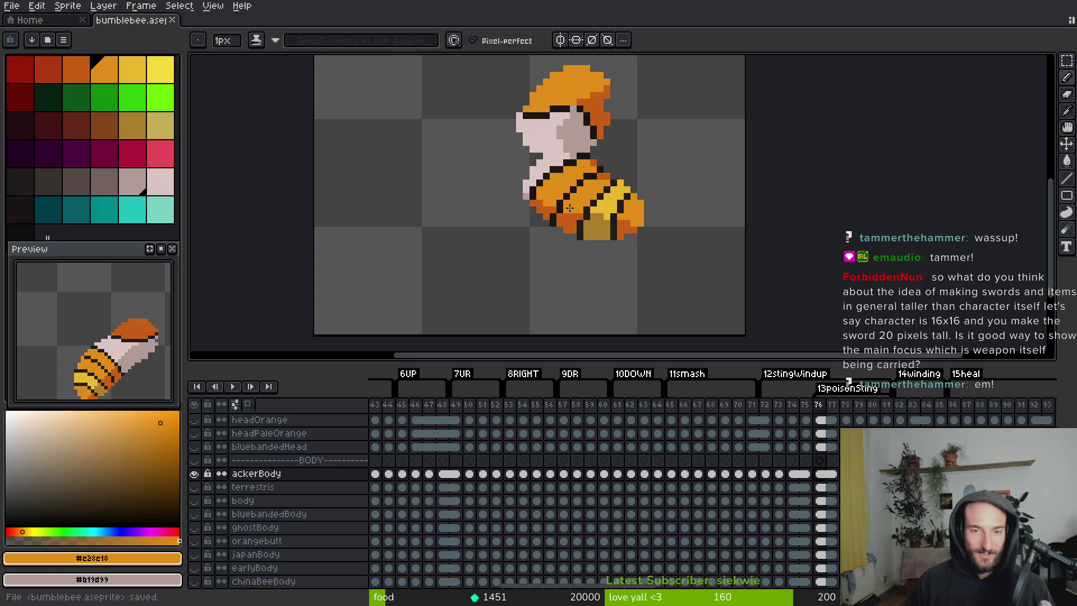
scroll(569, 208, up, 4)
Add a short black line and pixel right of the eye band, recolouring hat pixels orange.
alt+click(582, 188)
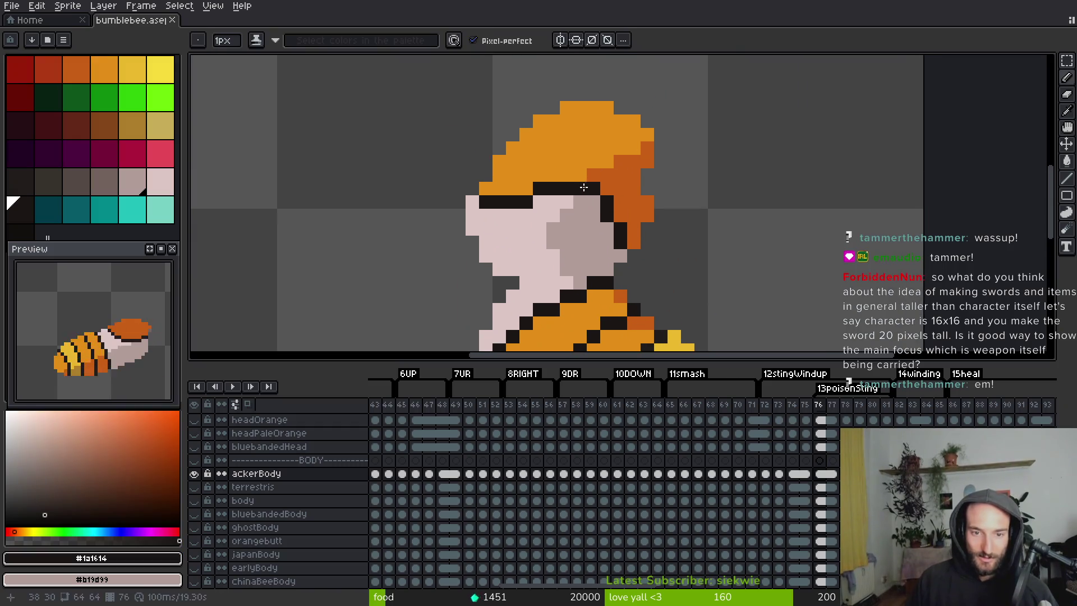
mouse_move(597, 207)
mouse_down()
mouse_move(625, 204)
mouse_move(633, 177)
mouse_up()
click(638, 192)
alt+click(622, 179)
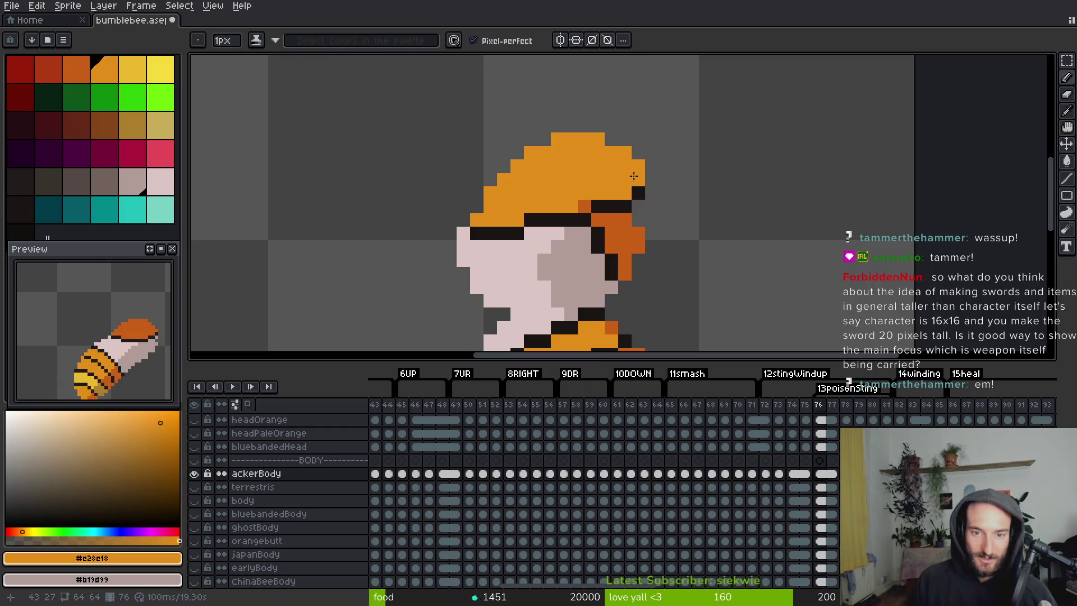
Fill the dark orange cheek patch grey, undoing an accidental black stripe fill.
alt+click(597, 221)
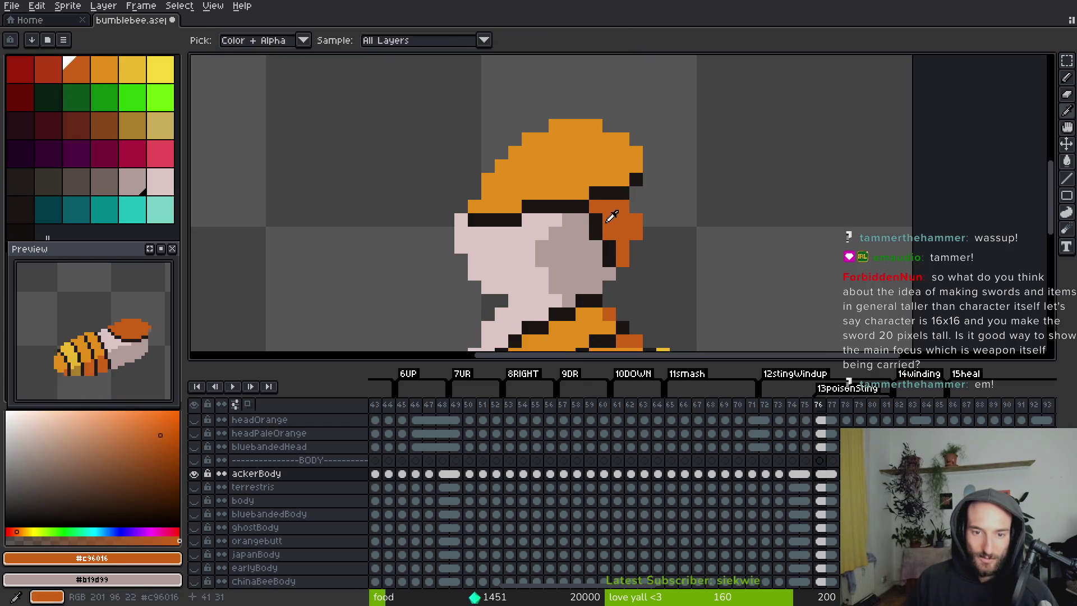
key(g)
alt+click(572, 216)
click(621, 218)
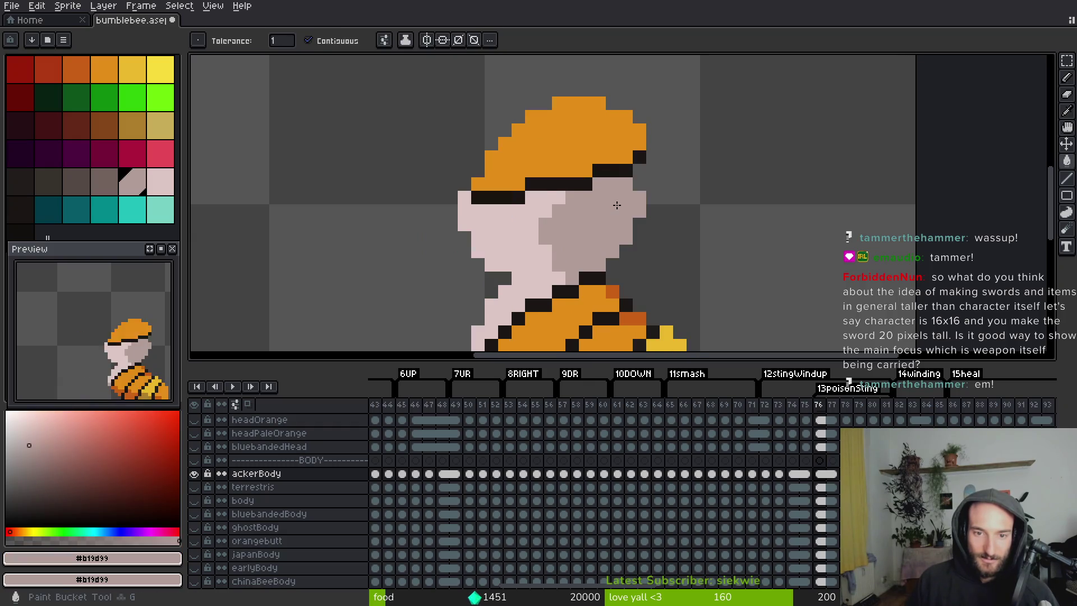
scroll(621, 219, down, 4)
scroll(632, 224, up, 4)
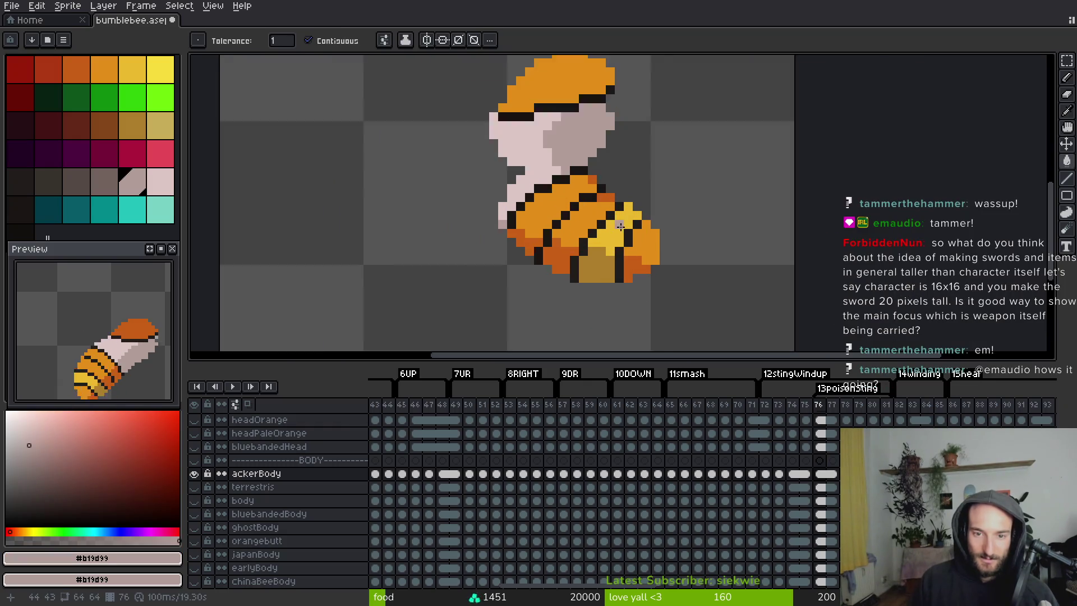
alt+click(575, 195)
click(572, 179)
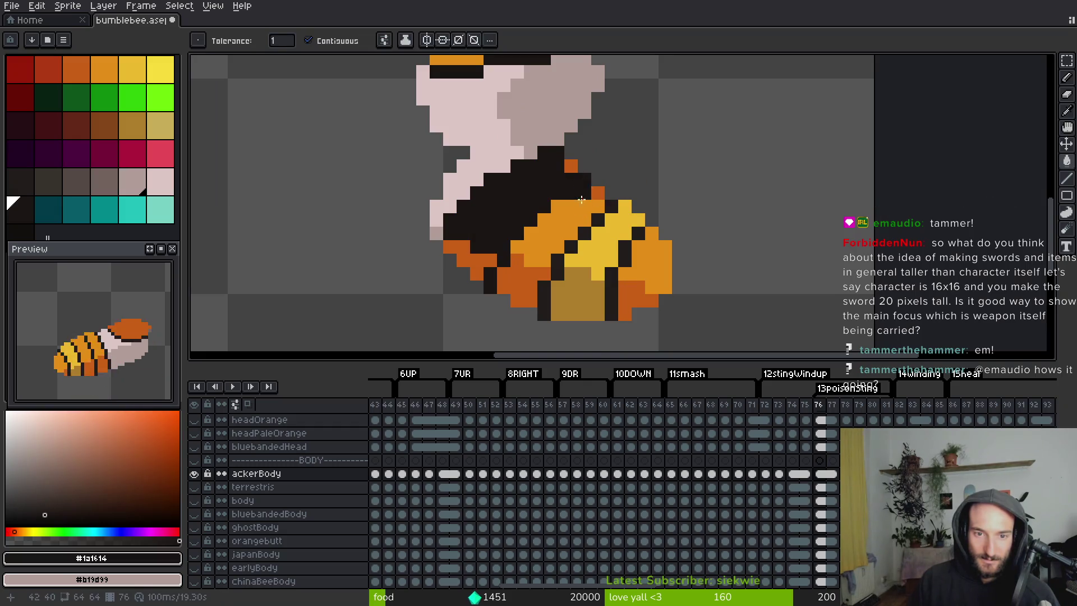
key(ctrl+z)
key(b)
Sample the sprite's dark orange and the head's lighter orange.
alt+click(576, 195)
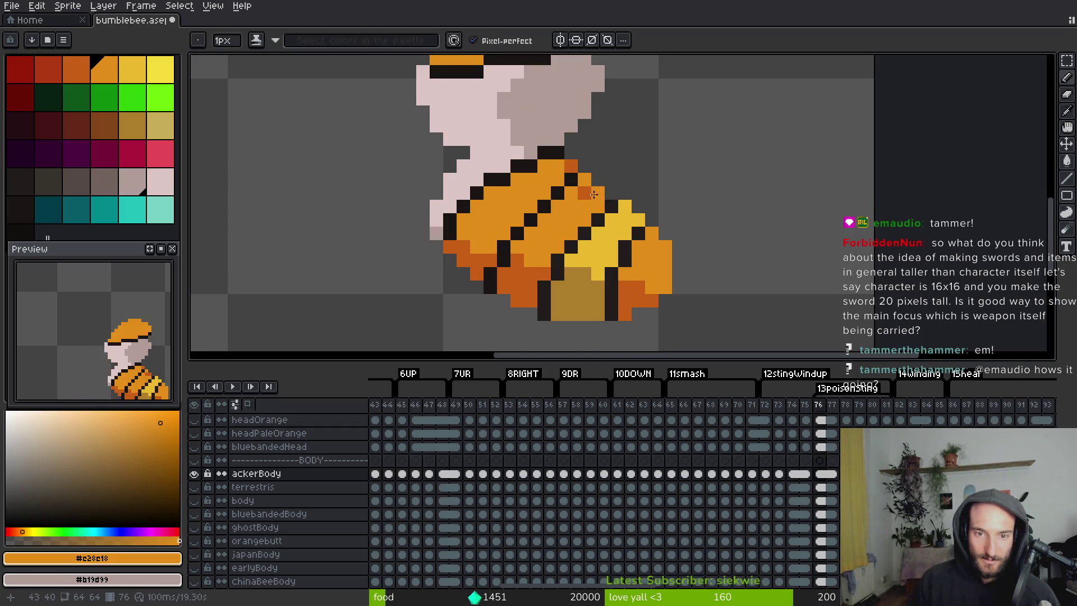
scroll(605, 213, down, 5)
scroll(604, 213, down, 1)
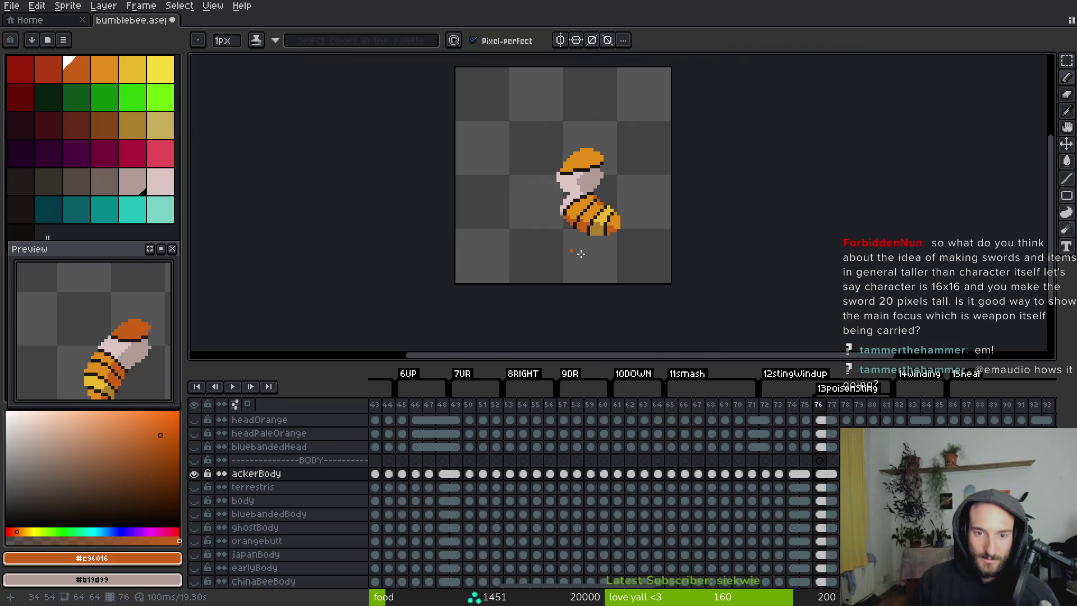
scroll(605, 215, up, 4)
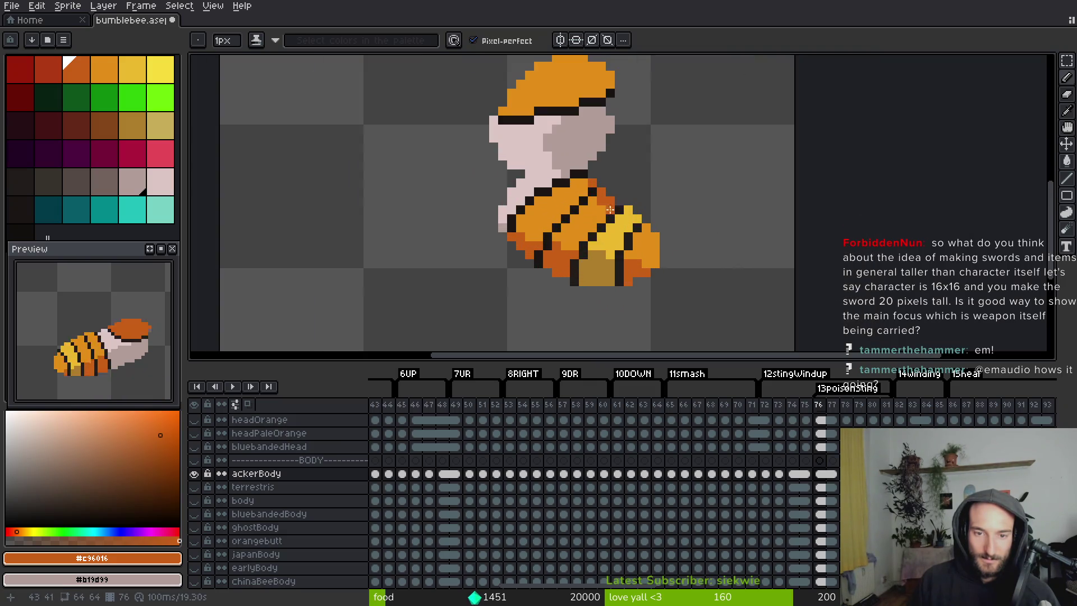
alt+click(612, 210)
scroll(656, 222, down, 4)
scroll(657, 220, up, 3)
key(v)
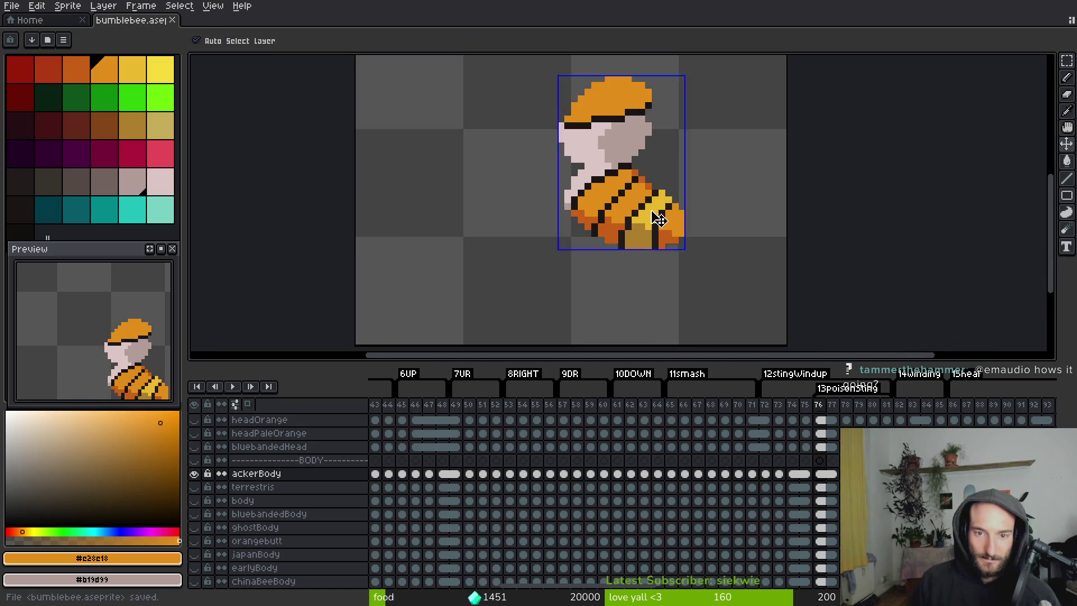
key(b)
scroll(658, 219, up, 3)
Paint three top-edge body pixels dark orange #c96016 and save bumblebee.aseprite.
alt+click(622, 158)
click(586, 139)
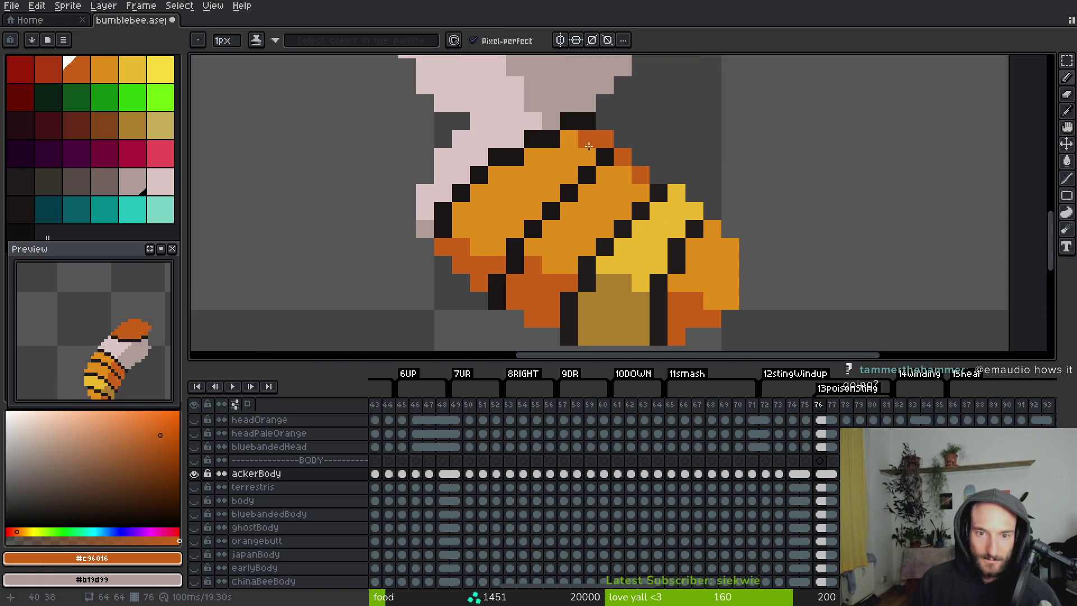
click(586, 157)
click(568, 139)
scroll(617, 227, down, 5)
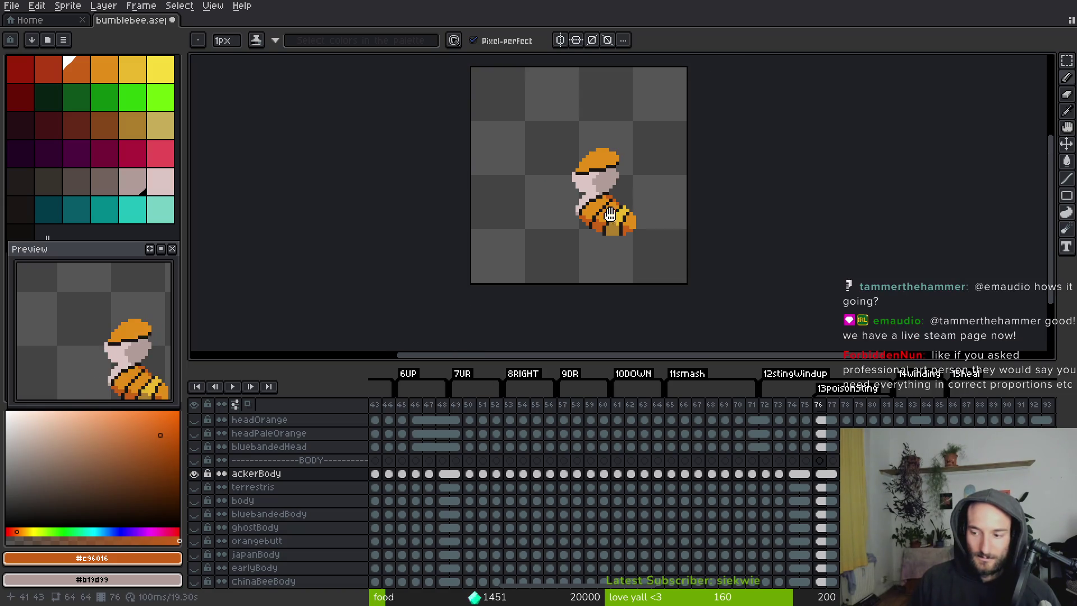
key(ctrl+s)
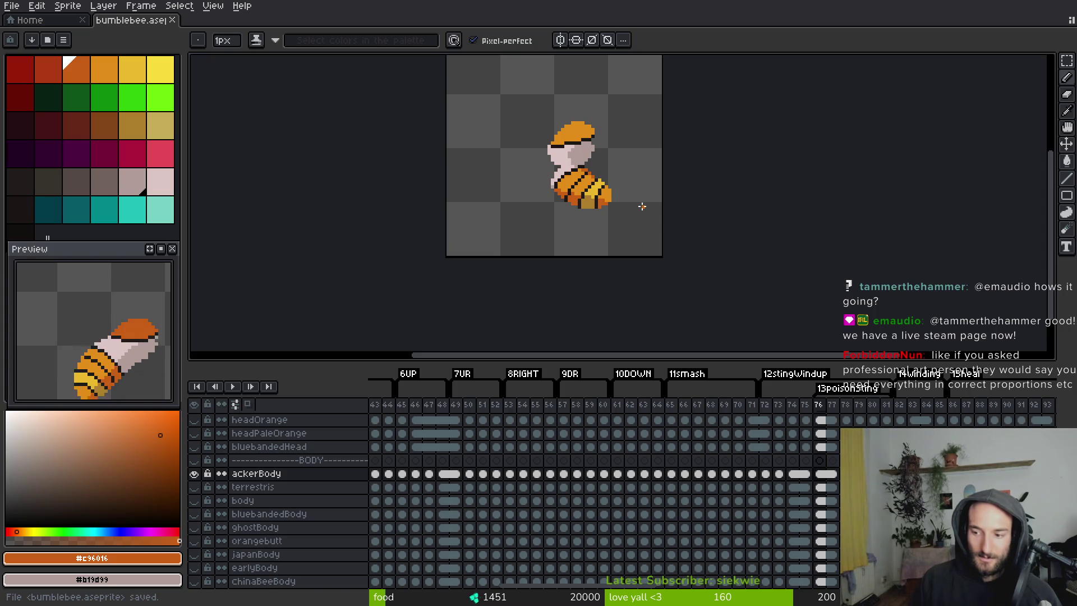
scroll(596, 218, up, 1)
scroll(596, 218, up, 1)
Extend the black eye band by a pixel and repaint hat outline pixels orange.
alt+click(603, 127)
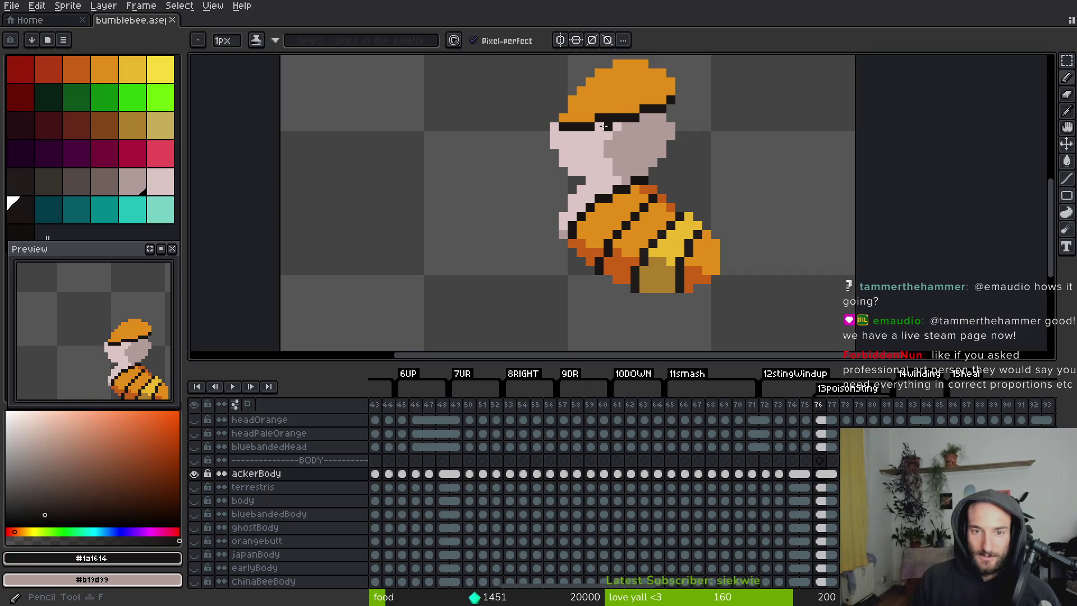
click(617, 171)
alt+click(580, 140)
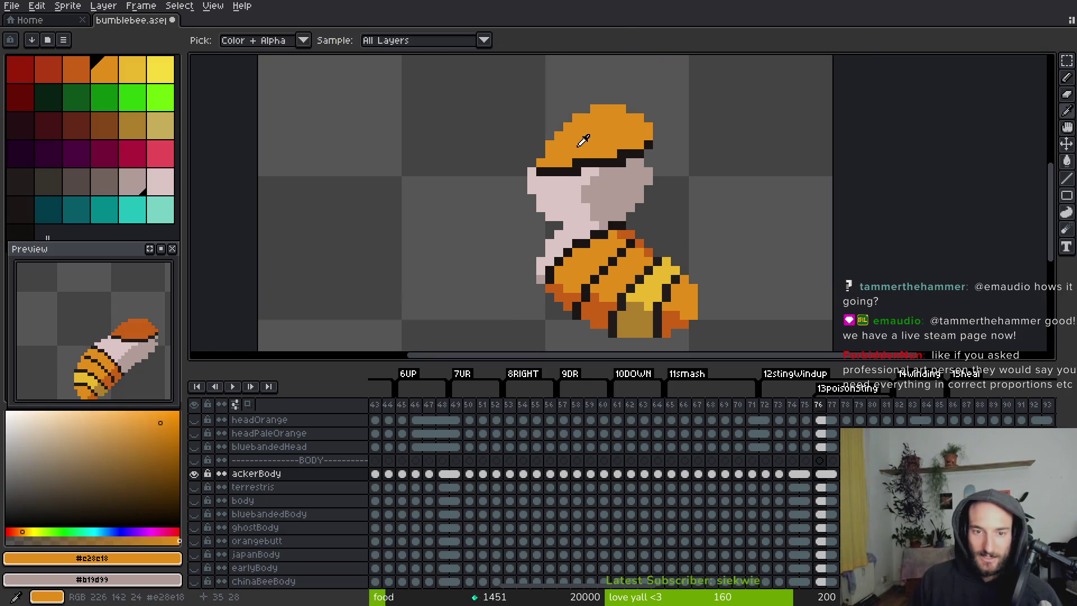
click(576, 163)
click(621, 154)
click(586, 163)
alt+click(589, 165)
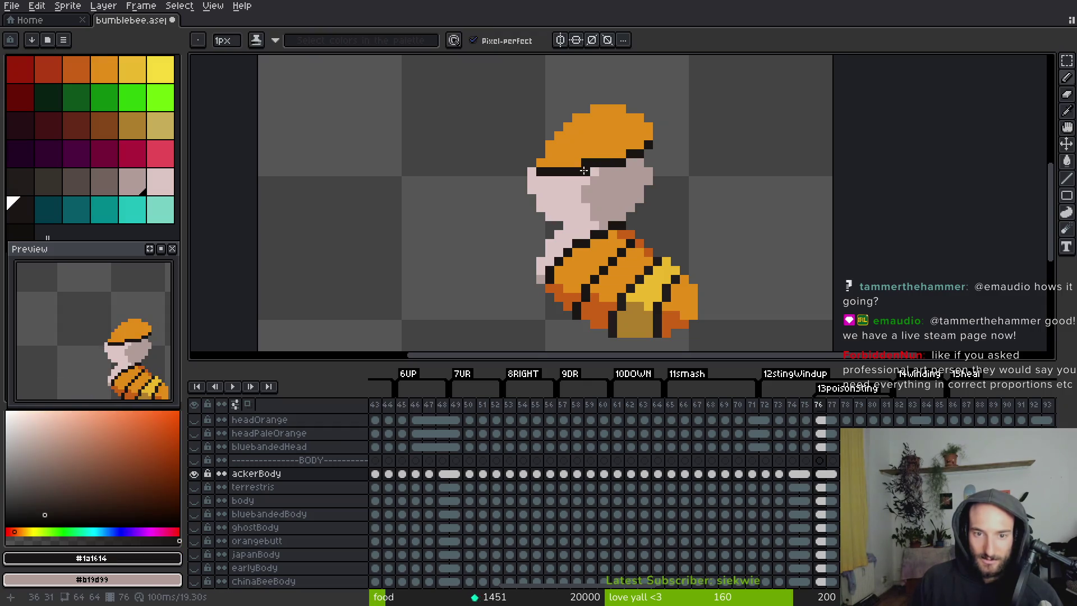
Save bumblebee.aseprite.
key(ctrl+s)
scroll(585, 211, up, 5)
scroll(585, 211, down, 3)
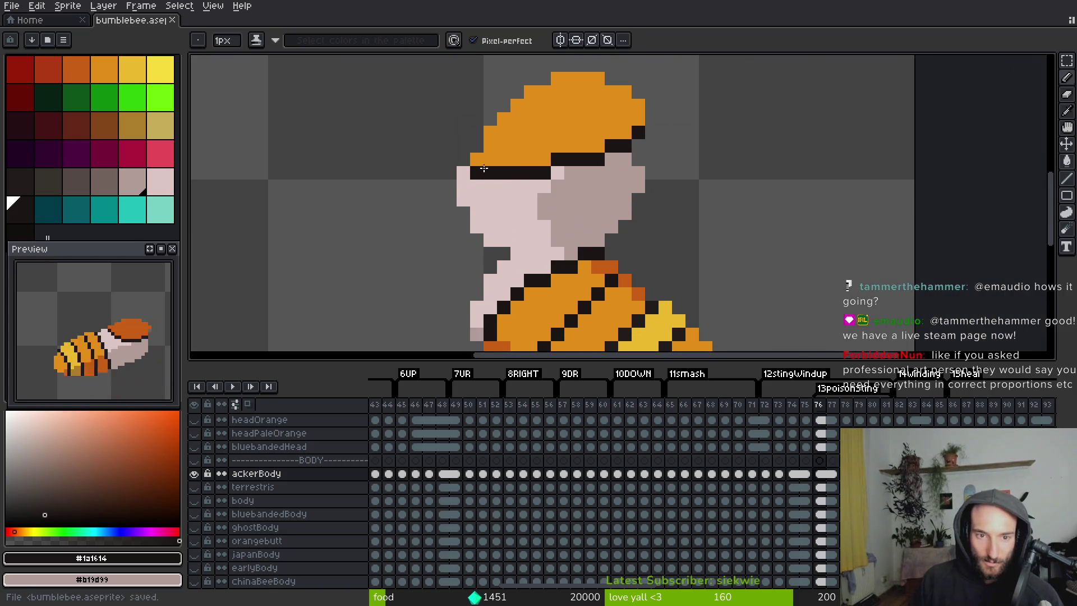
scroll(560, 180, down, 4)
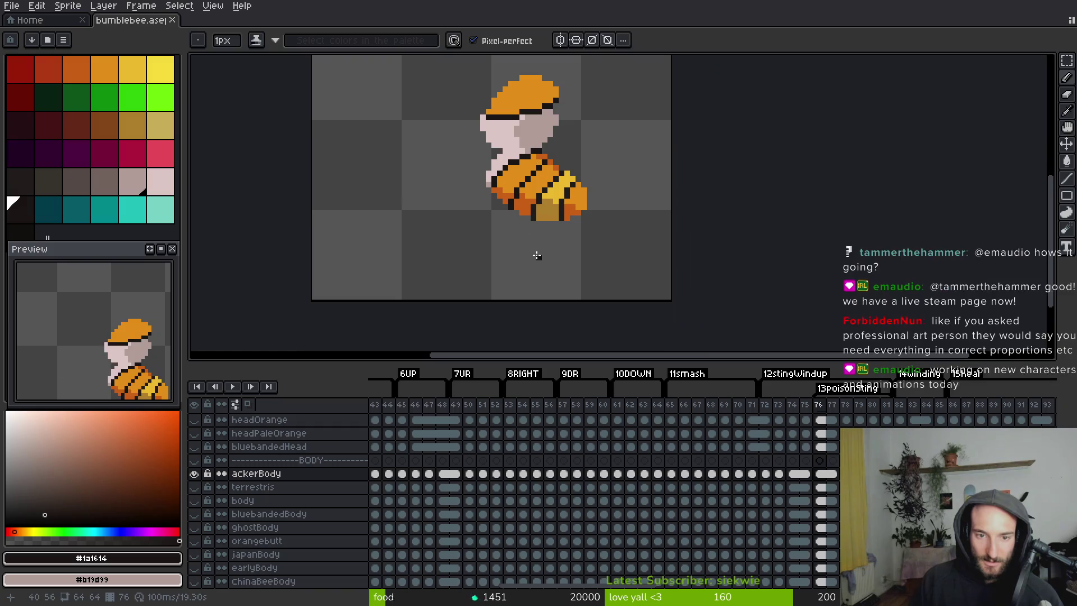
key(ctrl+s)
scroll(544, 225, left, 1)
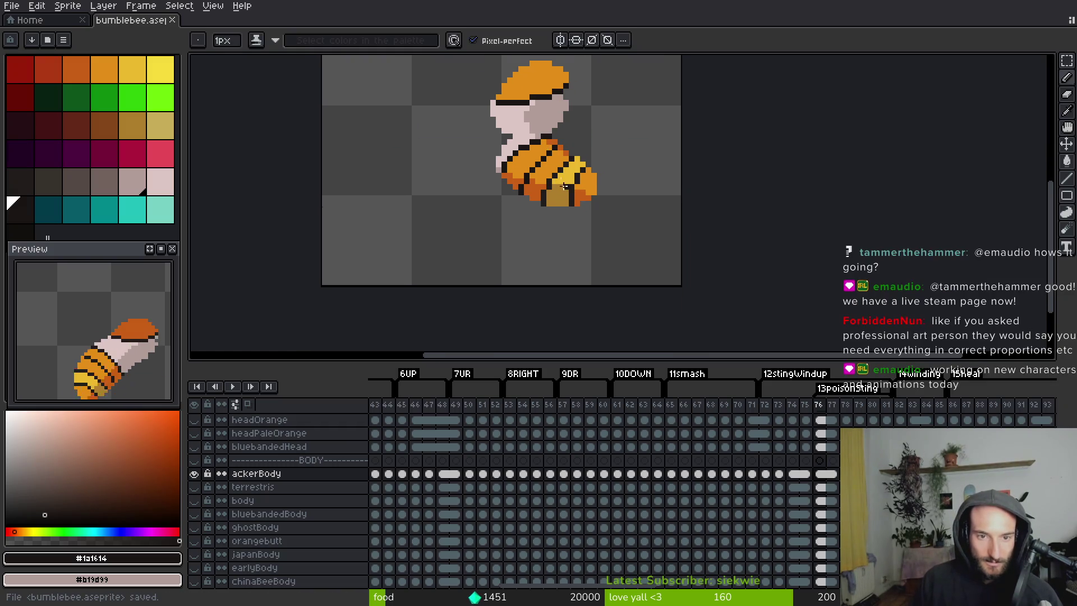
Bucket-fill the bee's head with the darker orange #c96016.
key(Left)
alt+click(555, 328)
key(Right)
key(g)
click(551, 146)
scroll(594, 168, down, 2)
Compare frames 75 and 76, then save bumblebee.aseprite again.
key(Left)
key(Right)
key(Left)
key(Right)
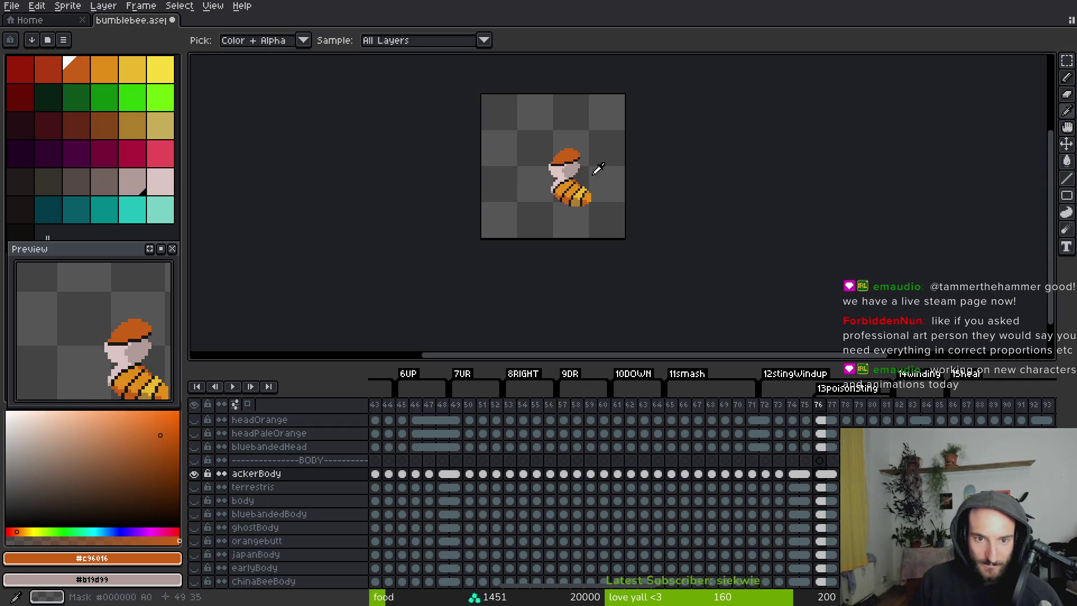
key(g)
scroll(709, 229, down, 4)
key(ctrl+s)
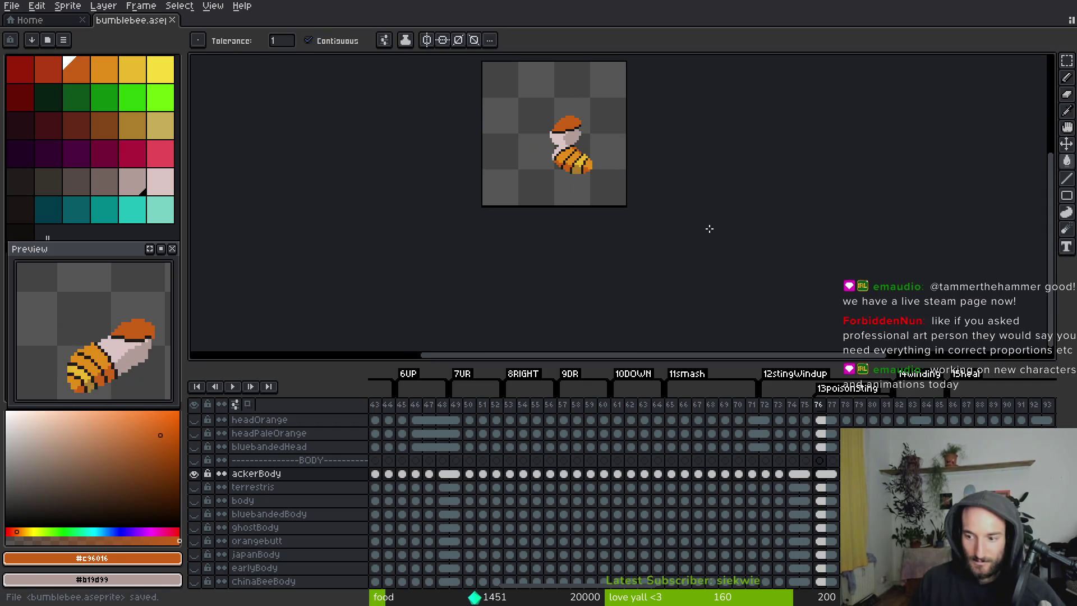
scroll(668, 198, right, 2)
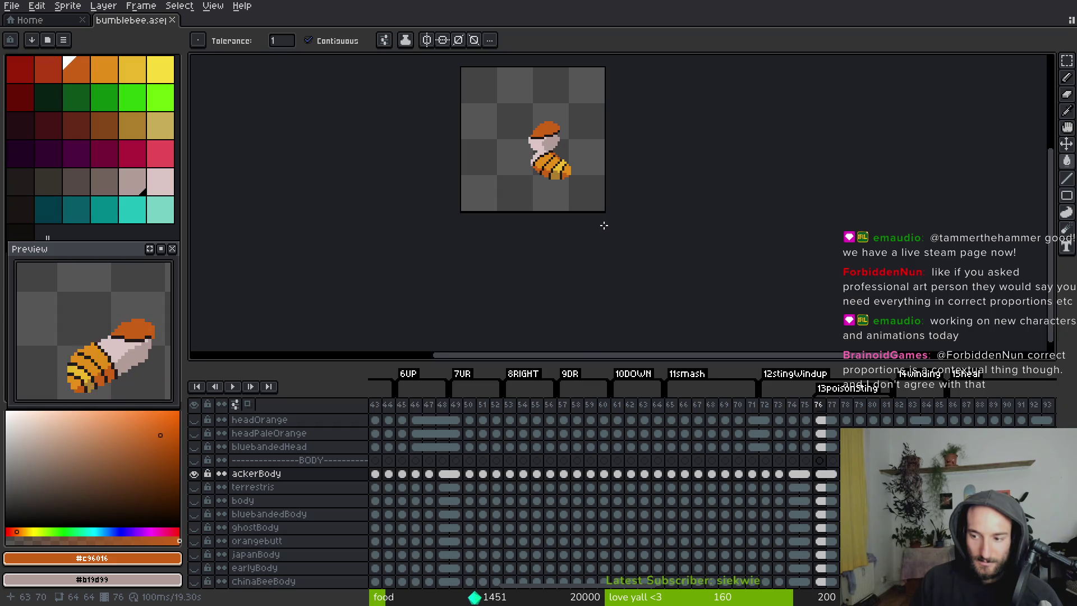
Shift the view of the bee and step forward to frame 78.
drag(603, 225, 587, 230)
scroll(552, 194, up, 3)
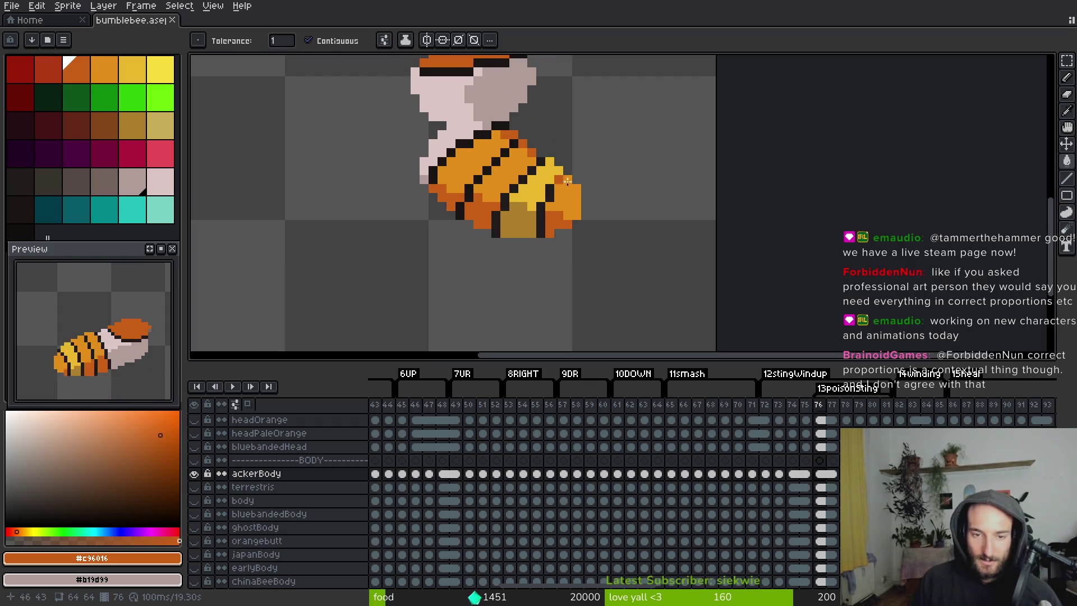
key(i)
key(Left)
key(Right)
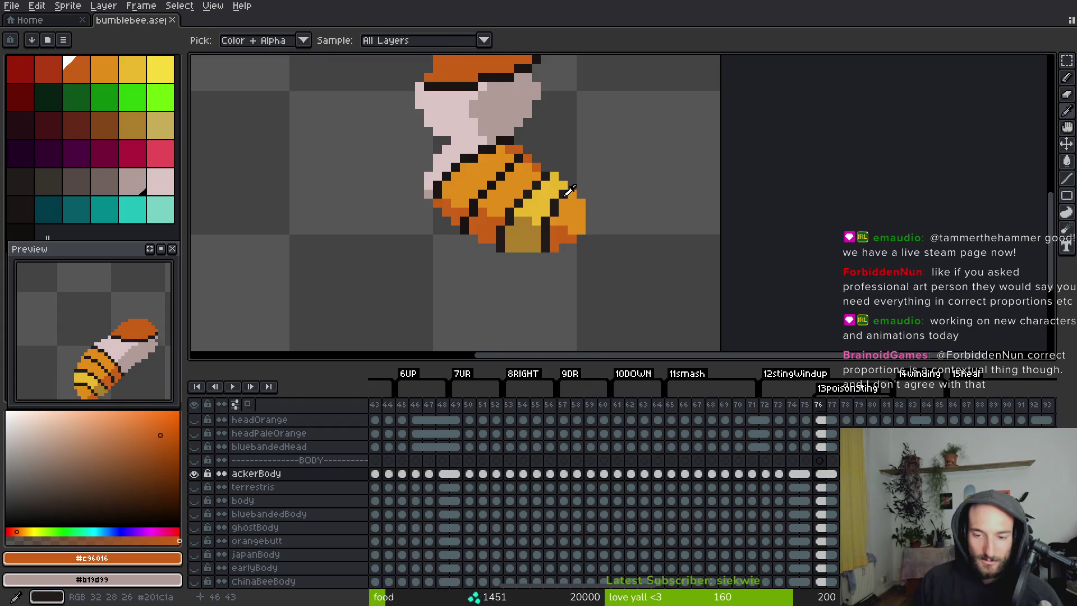
key(Right)
key(Right)
Advance through the timeline to frame 142.
key(Right)
key(Right)
key(Right)
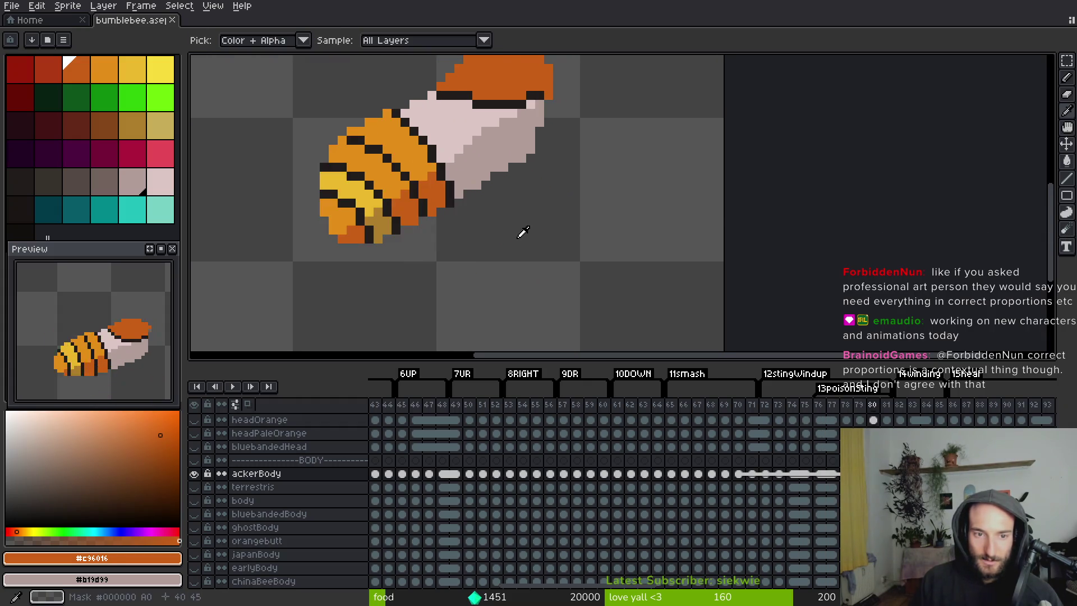
scroll(487, 230, down, 2)
key(Right)
key(Right)
key(Right)
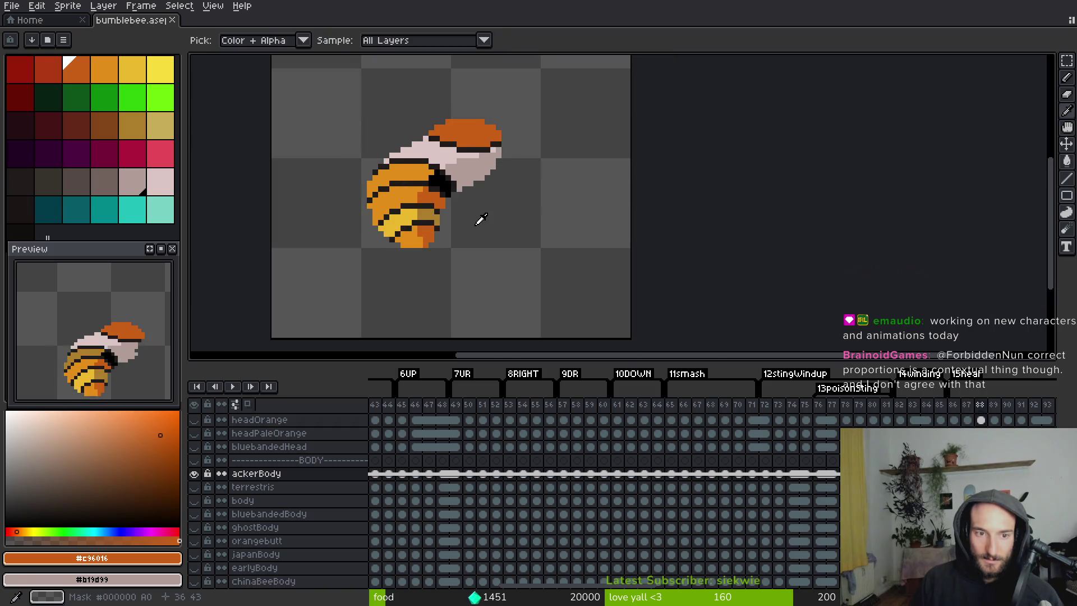
key(Right)
key(Right)
key(Right)
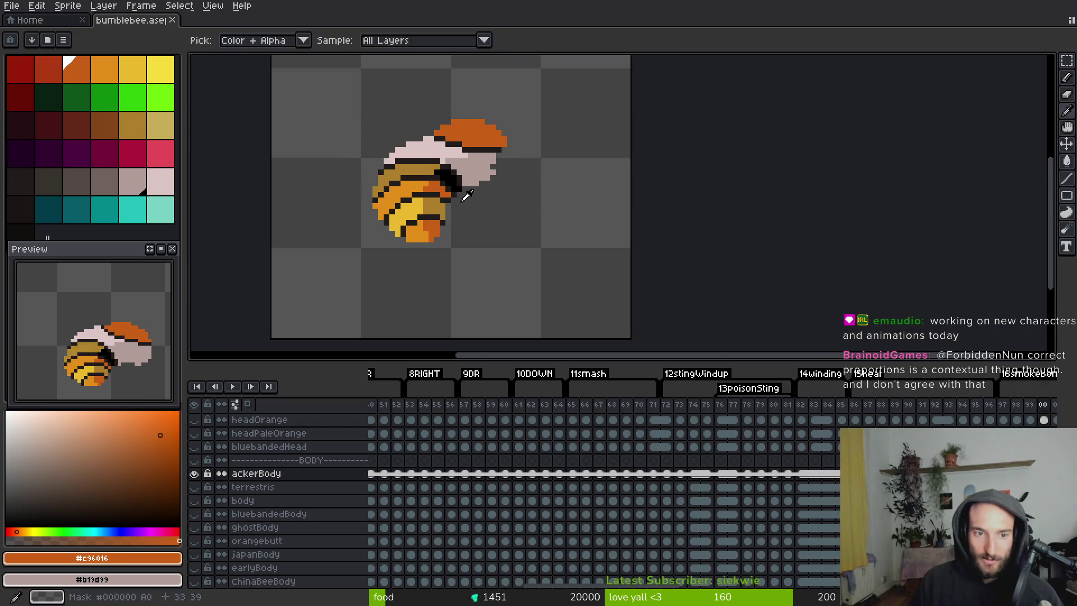
key(Right)
key(Right)
key(Right)
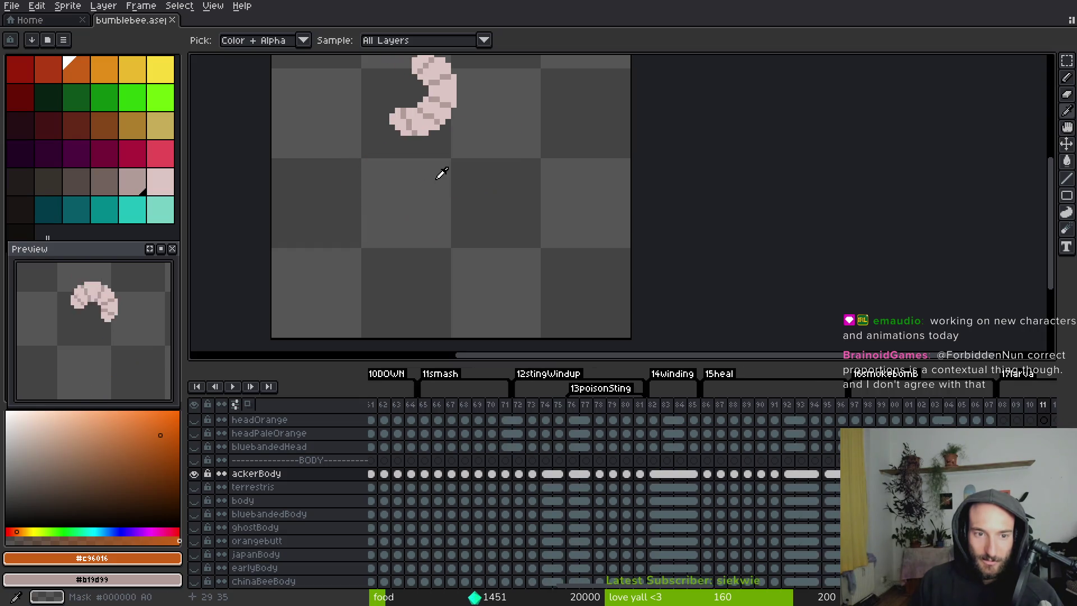
key(Right)
key(Right)
key(Right)
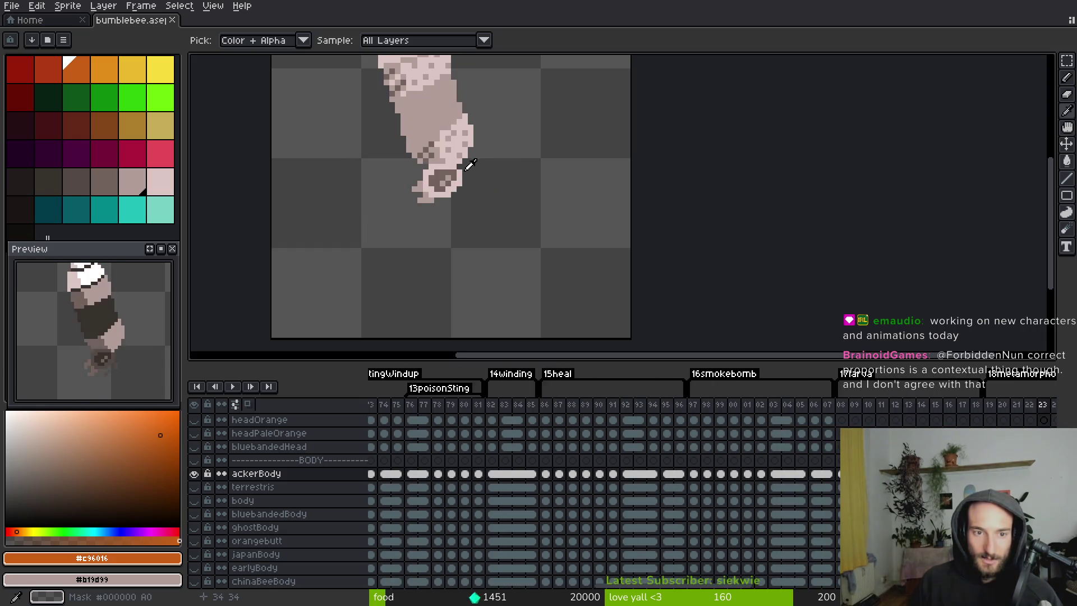
key(Right)
key(Right)
key(Right)
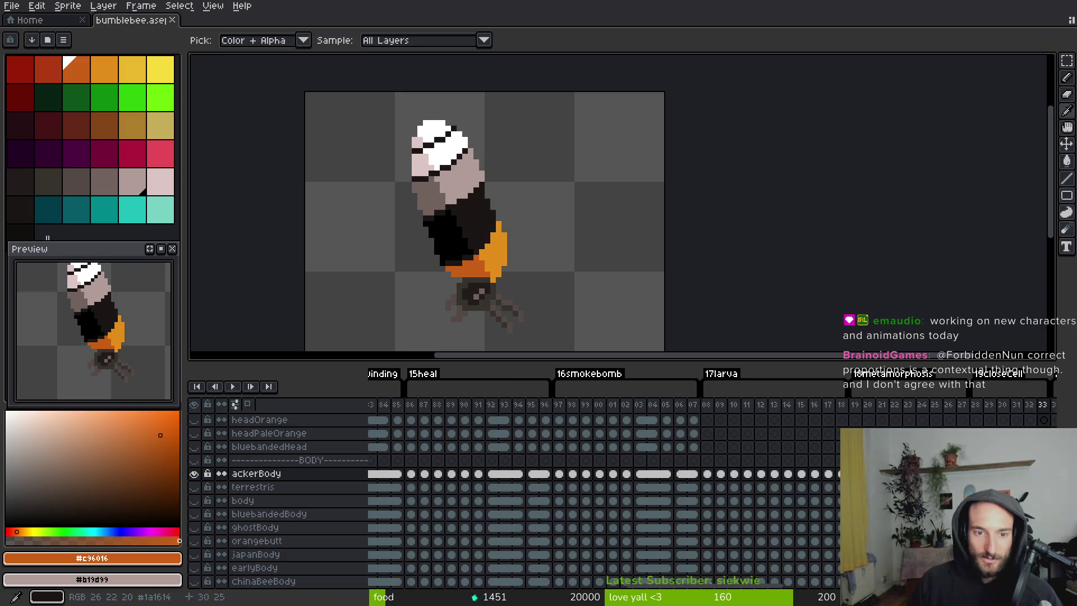
key(Right)
key(Right)
key(Right)
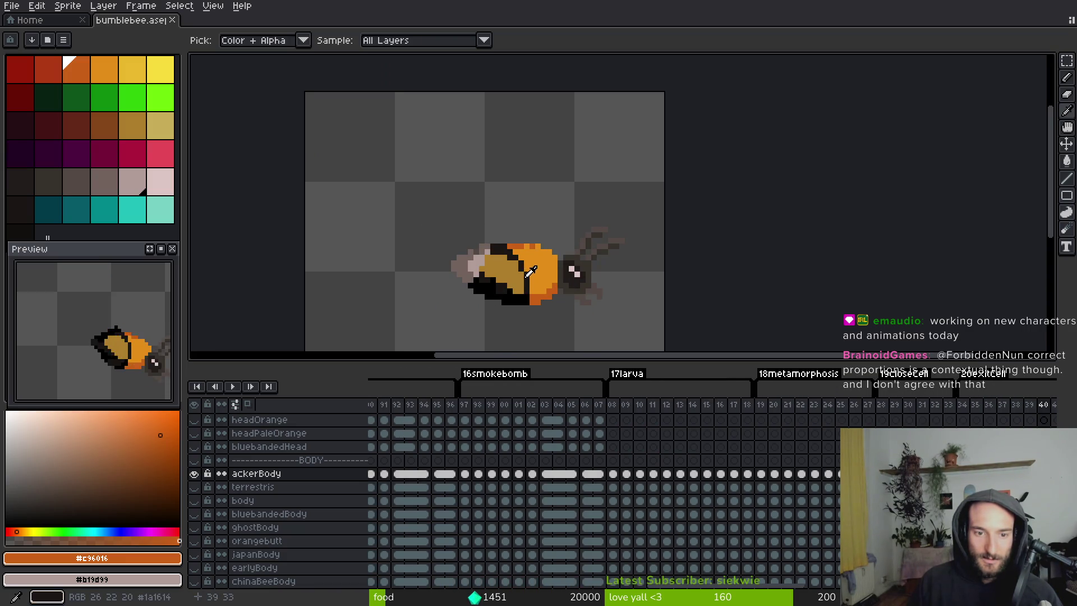
key(Left)
scroll(474, 247, up, 4)
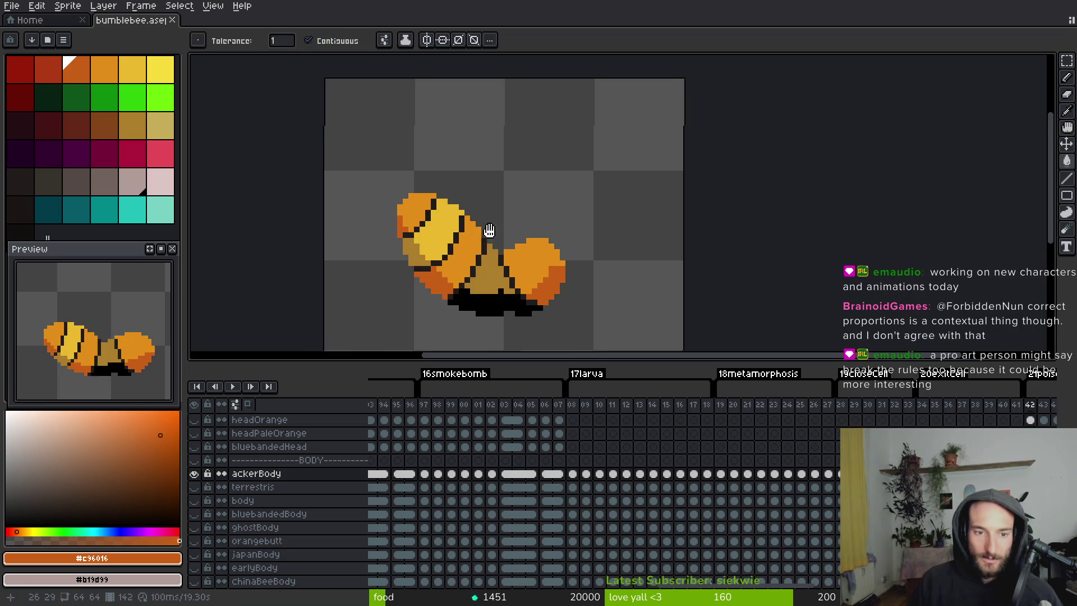
Draw a dark eye band across the bee's head with the outline colour.
alt+click(471, 131)
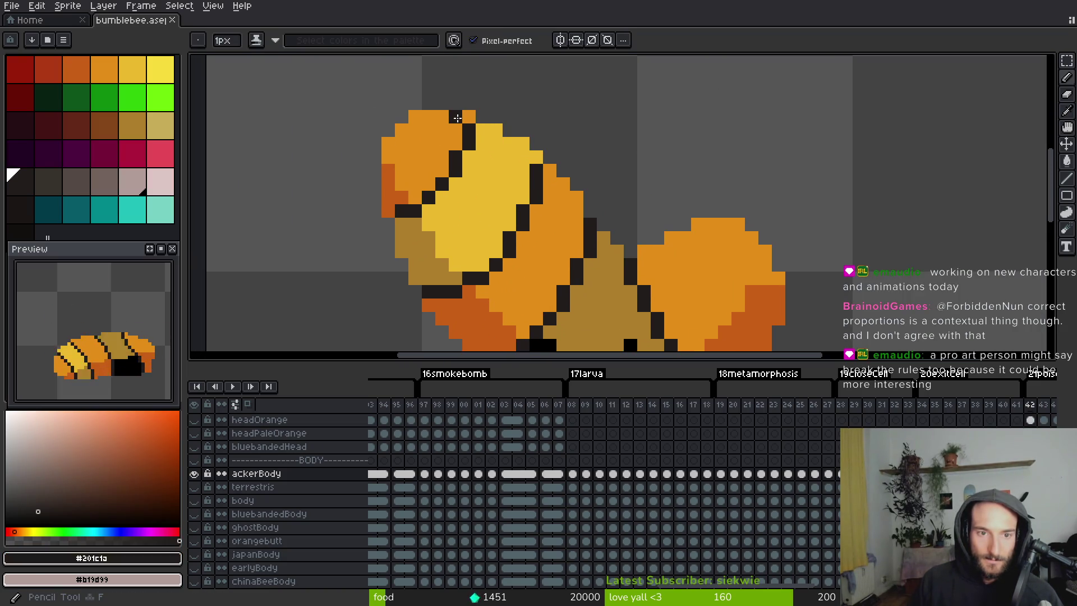
click(468, 117)
click(457, 143)
click(420, 194)
click(393, 207)
click(388, 197)
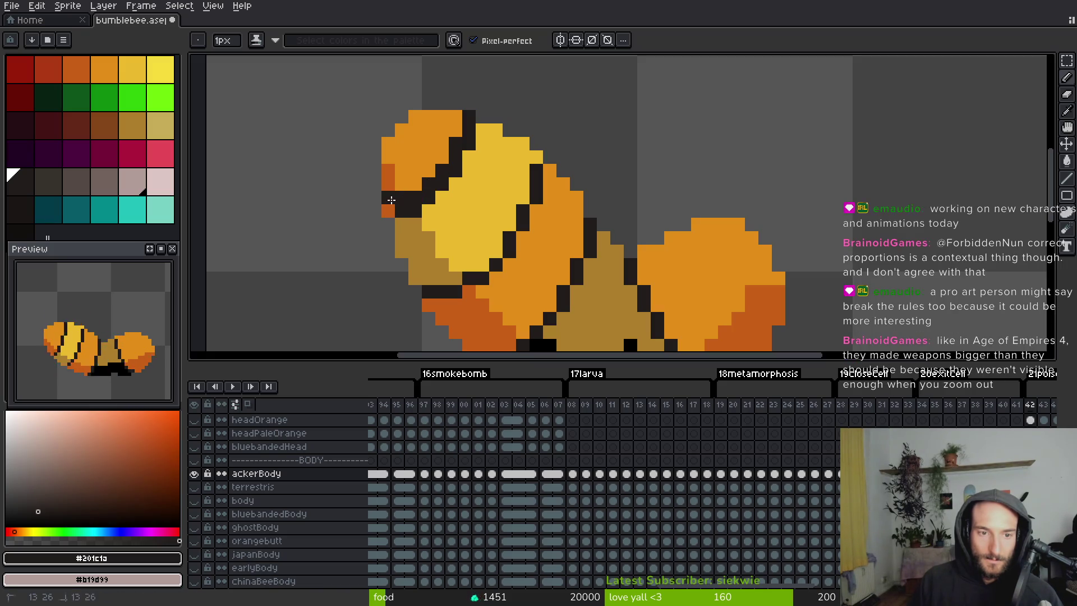
click(415, 183)
Repaint stray outline pixels yellow and one orange pixel tan.
alt+click(455, 195)
click(456, 171)
click(468, 144)
click(428, 197)
click(415, 198)
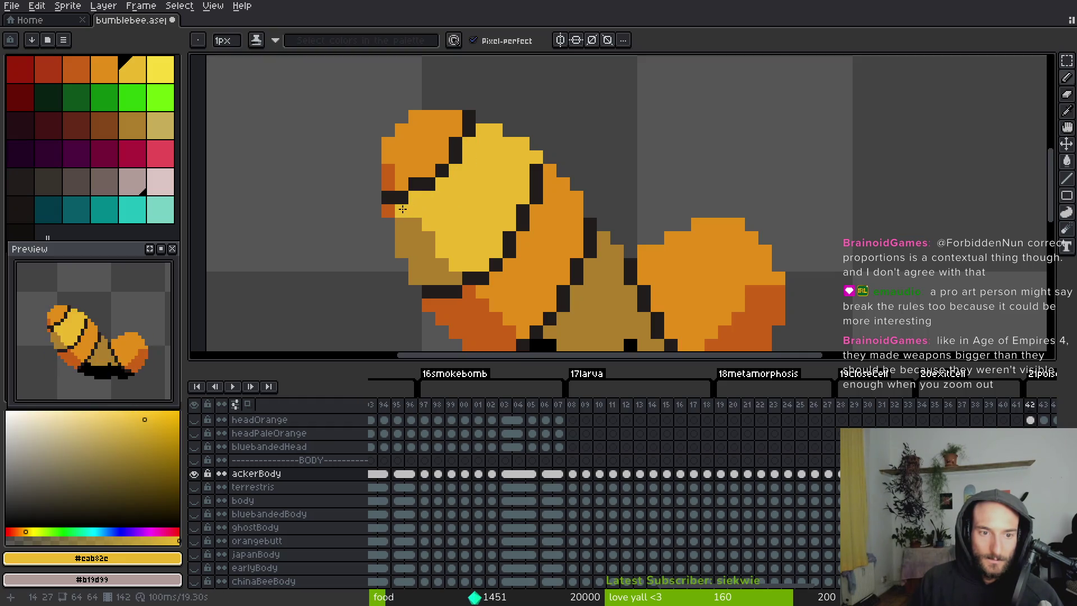
alt+click(414, 221)
click(389, 211)
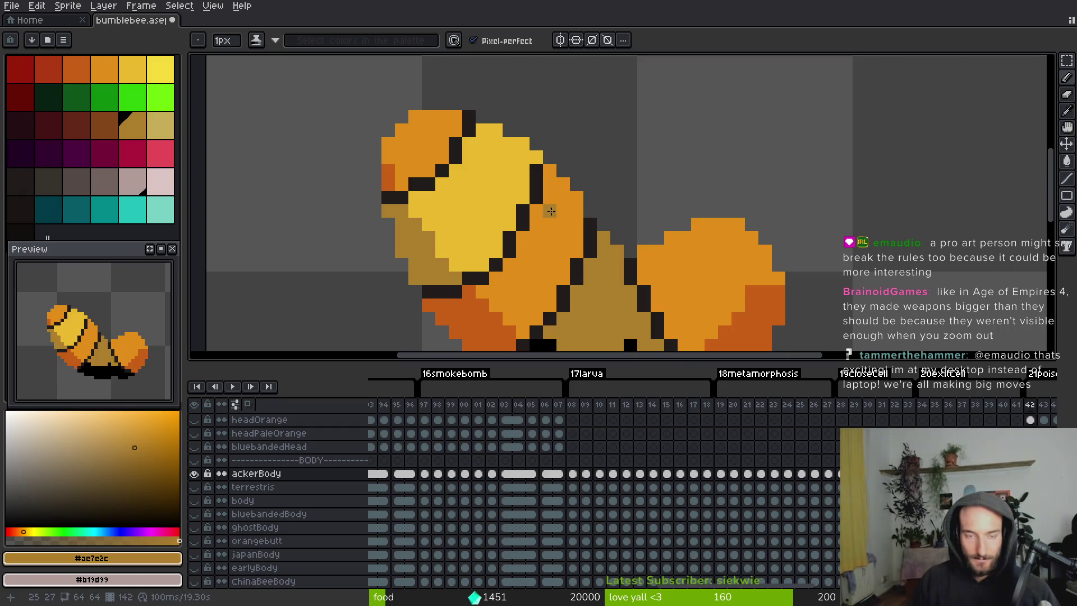
Draw a diagonal dark stripe across the yellow head, correcting its top pixel.
alt+click(532, 185)
click(512, 144)
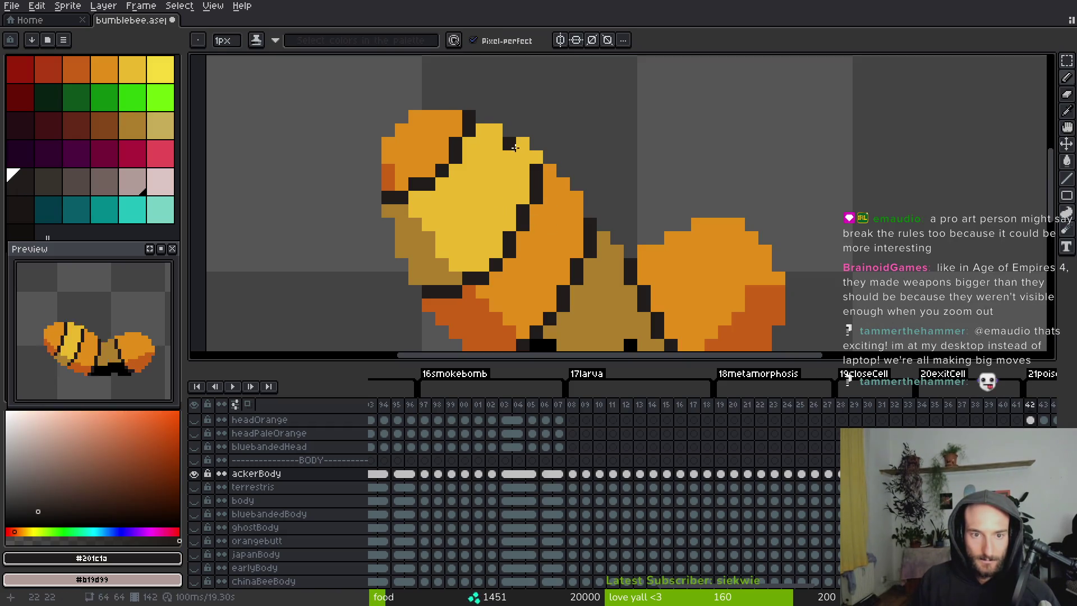
key(ctrl+z)
click(514, 152)
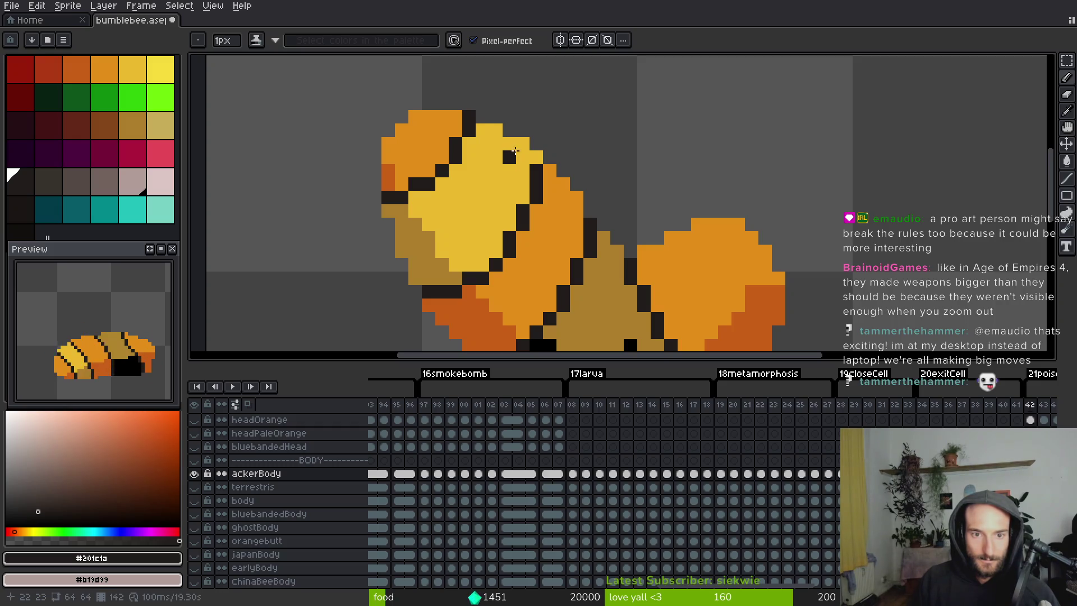
key(ctrl+z)
click(510, 157)
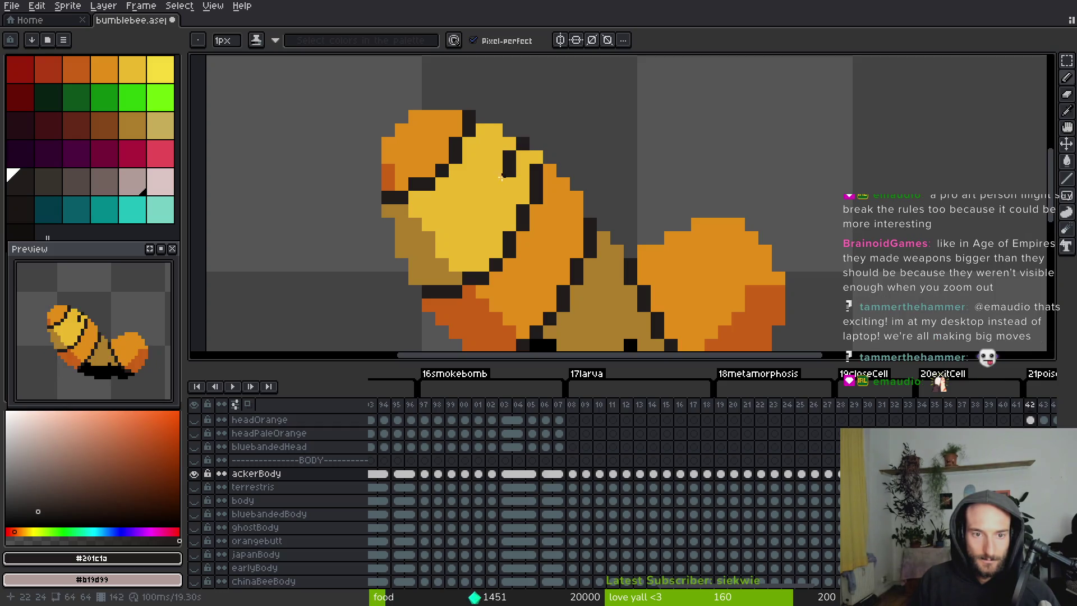
click(469, 217)
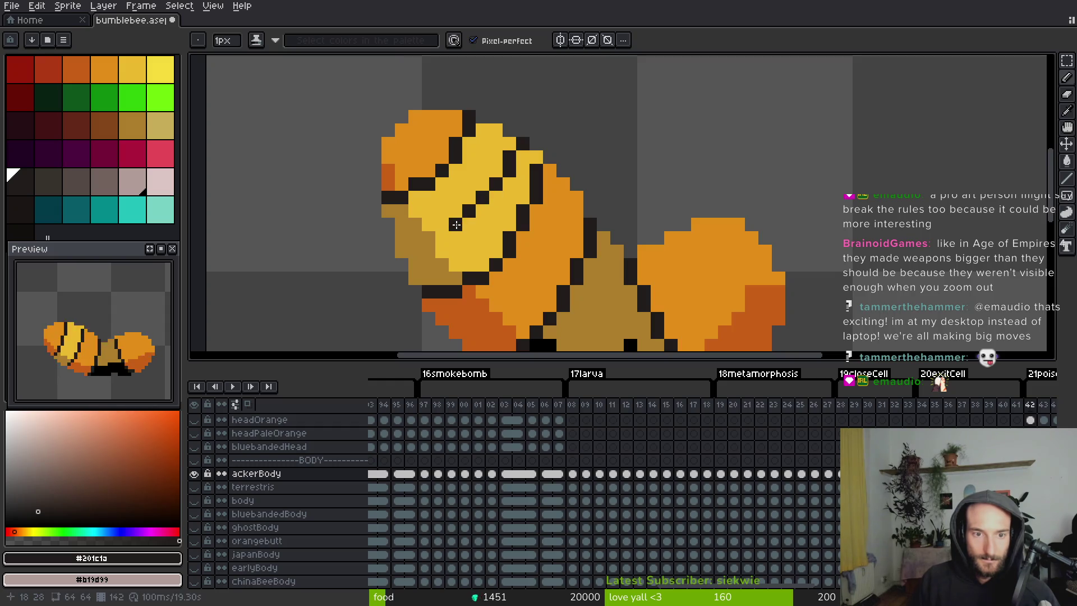
click(442, 225)
click(430, 240)
click(405, 241)
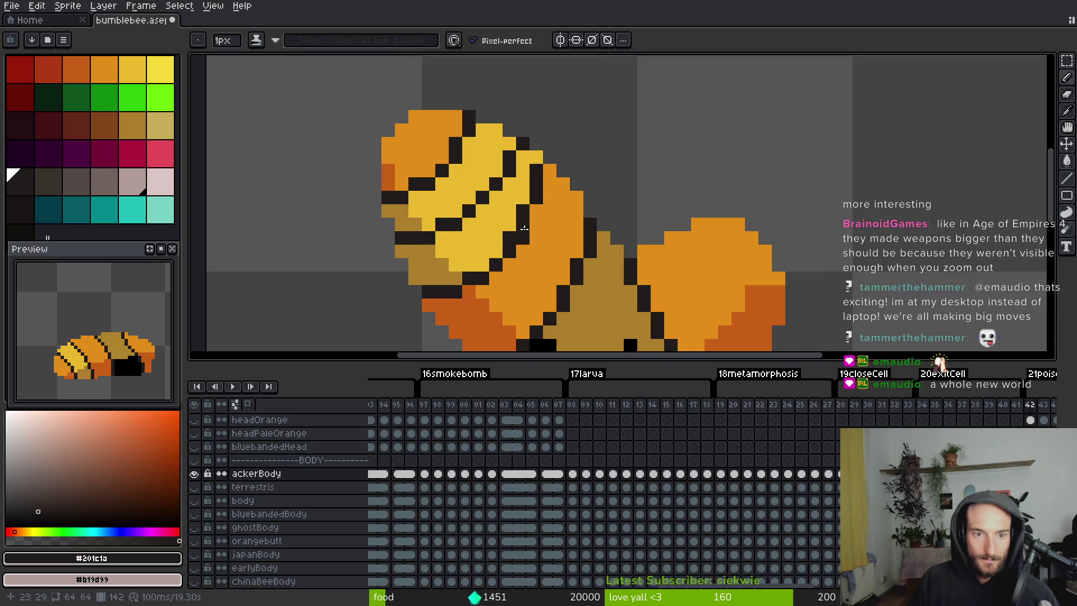
Touch up the head stripe, swapping stray dark and yellow pixels.
click(549, 170)
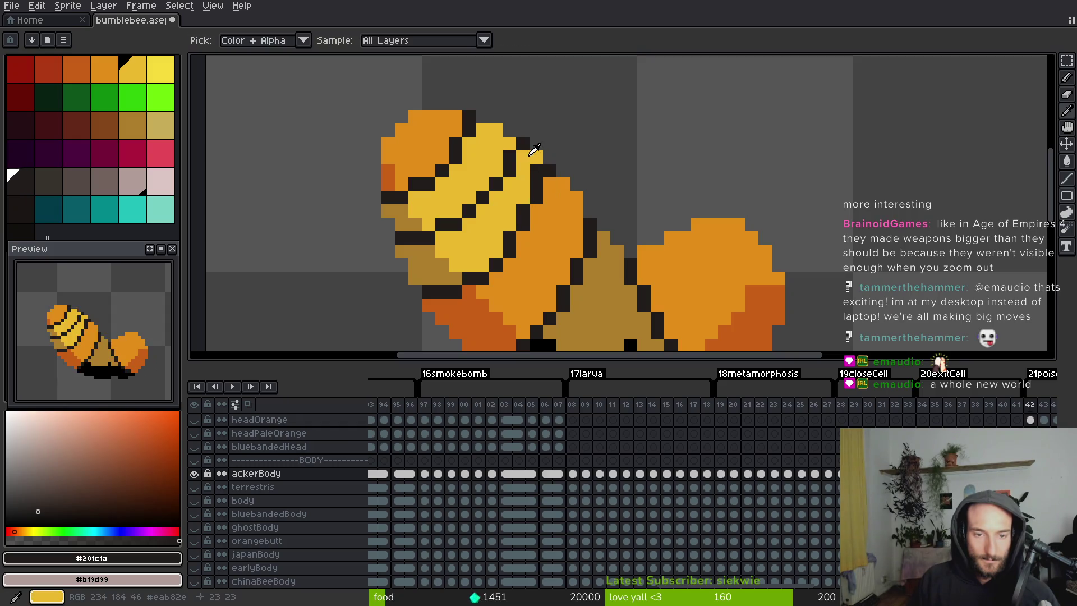
alt+click(545, 184)
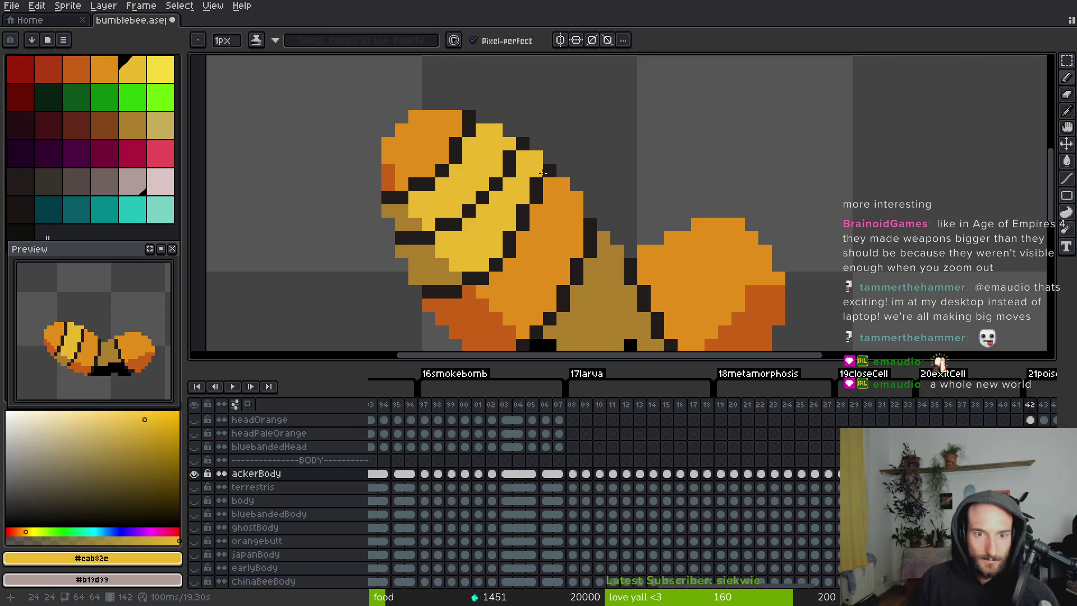
click(545, 172)
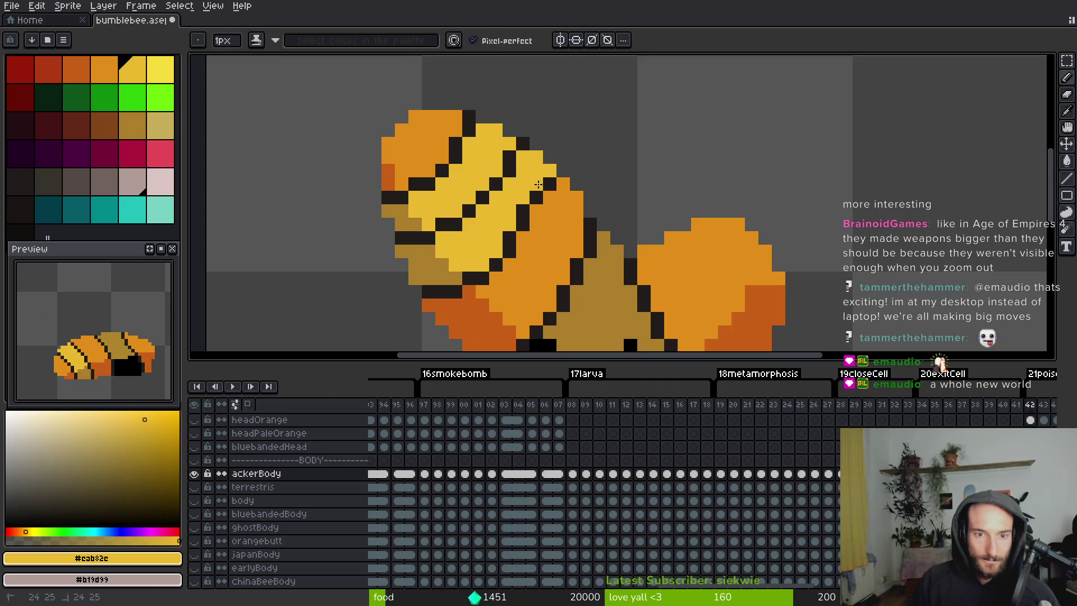
alt+click(547, 185)
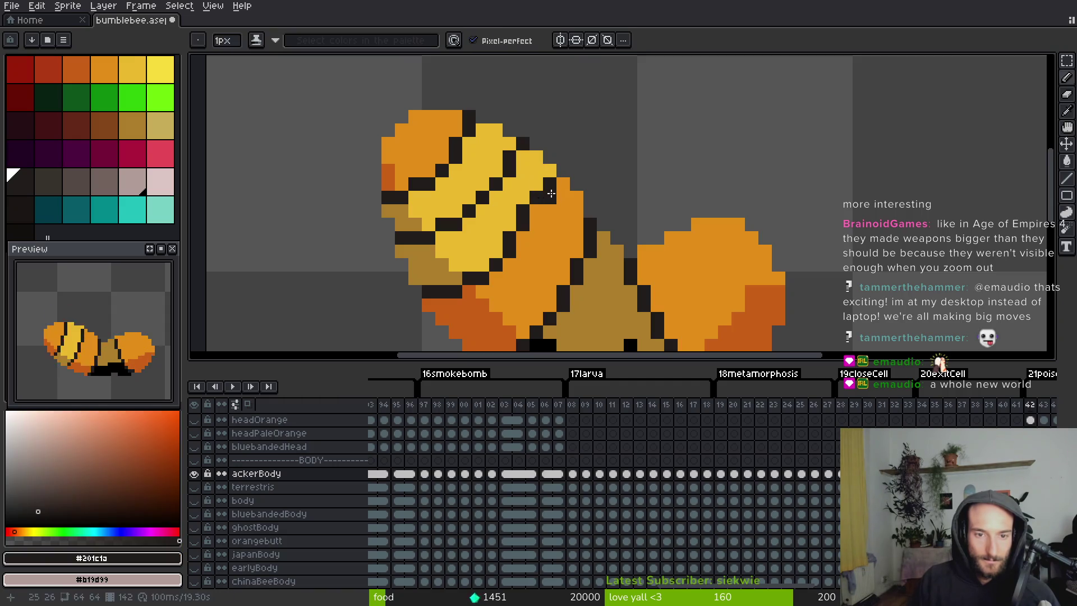
click(522, 238)
alt+click(510, 216)
click(519, 210)
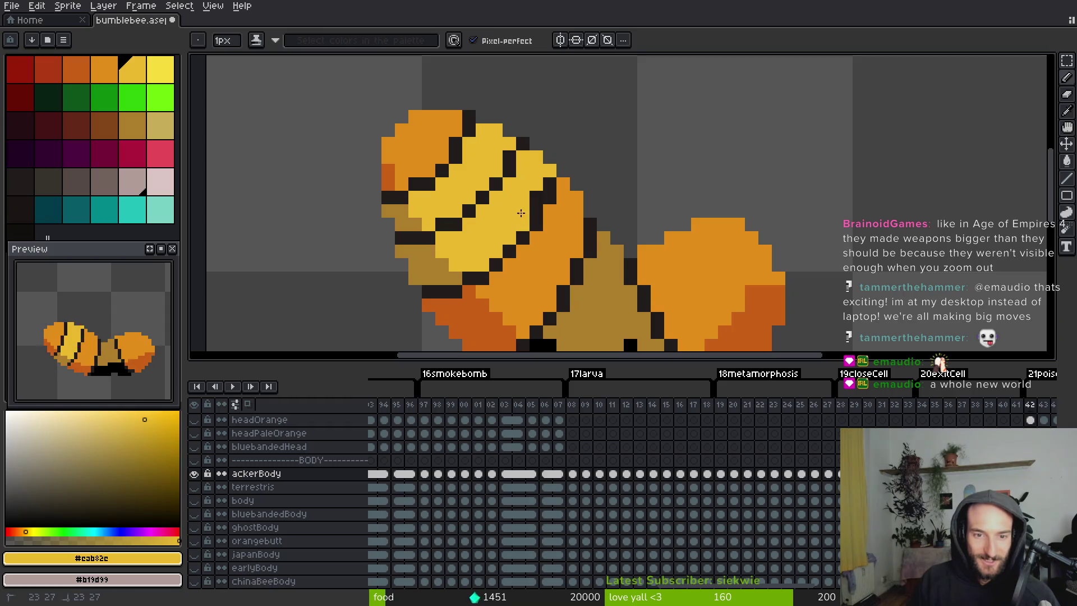
Compare the stripes with the neighbouring frame, undoing and redoing the latest strokes.
scroll(532, 193, down, 1)
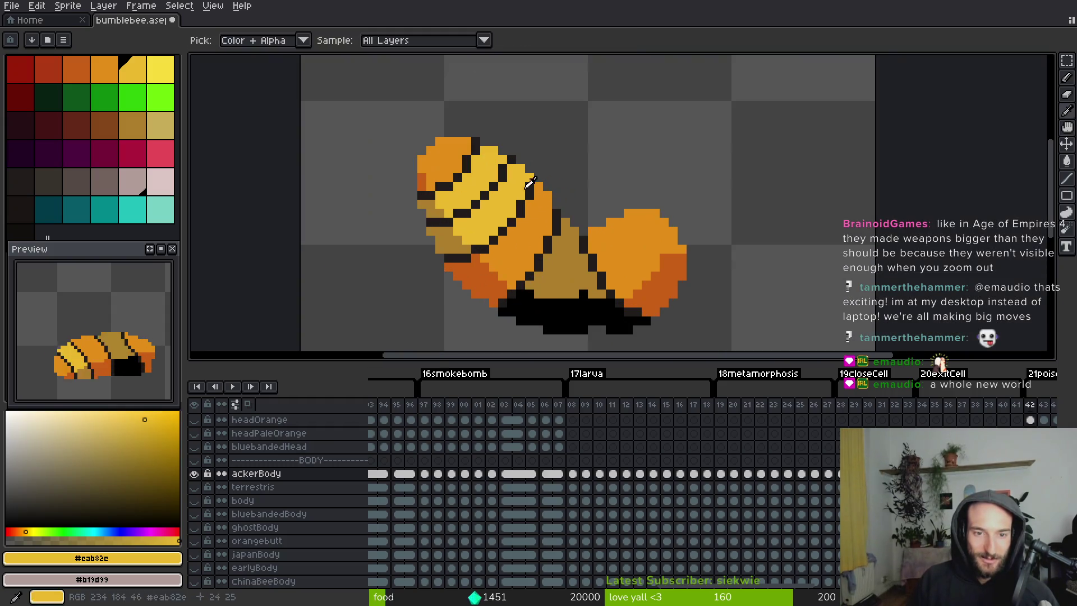
alt+click(501, 166)
alt+click(504, 158)
scroll(522, 224, down, 5)
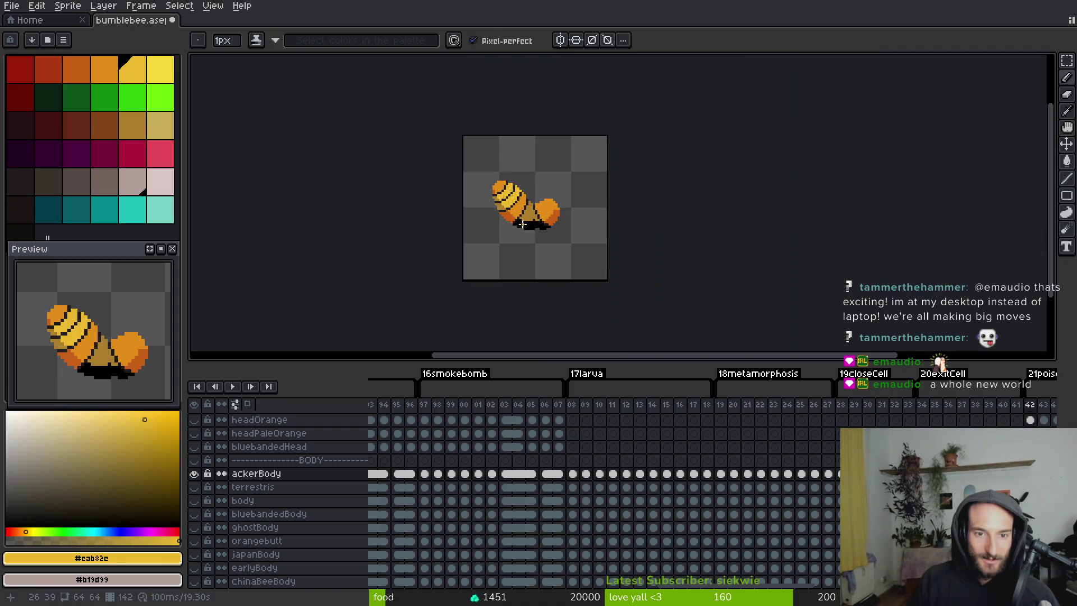
scroll(514, 229, up, 5)
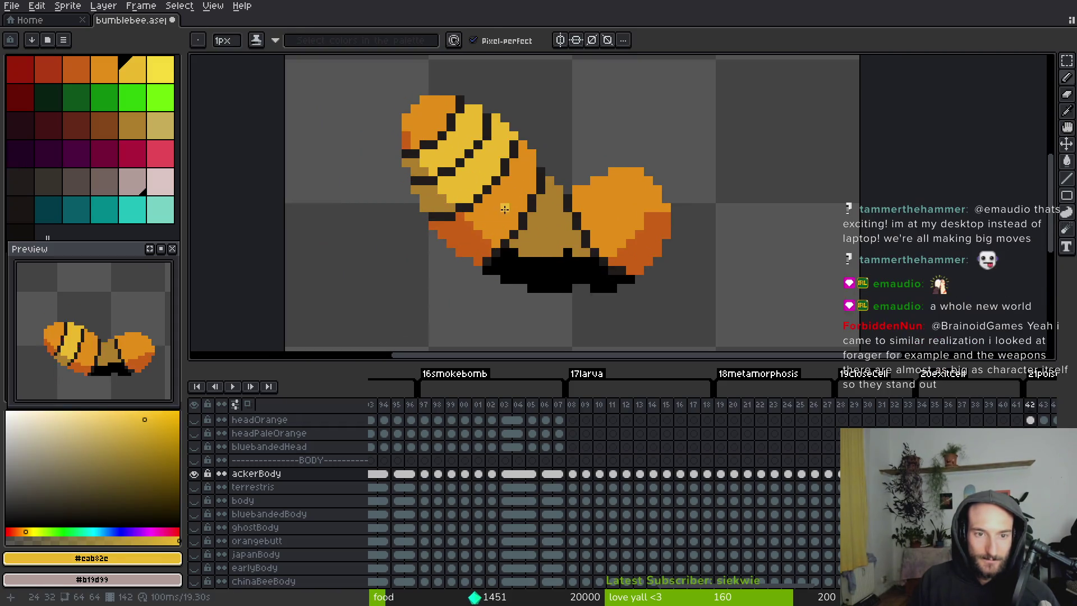
key(Left)
key(Right)
alt+click(513, 182)
key(Left)
key(Right)
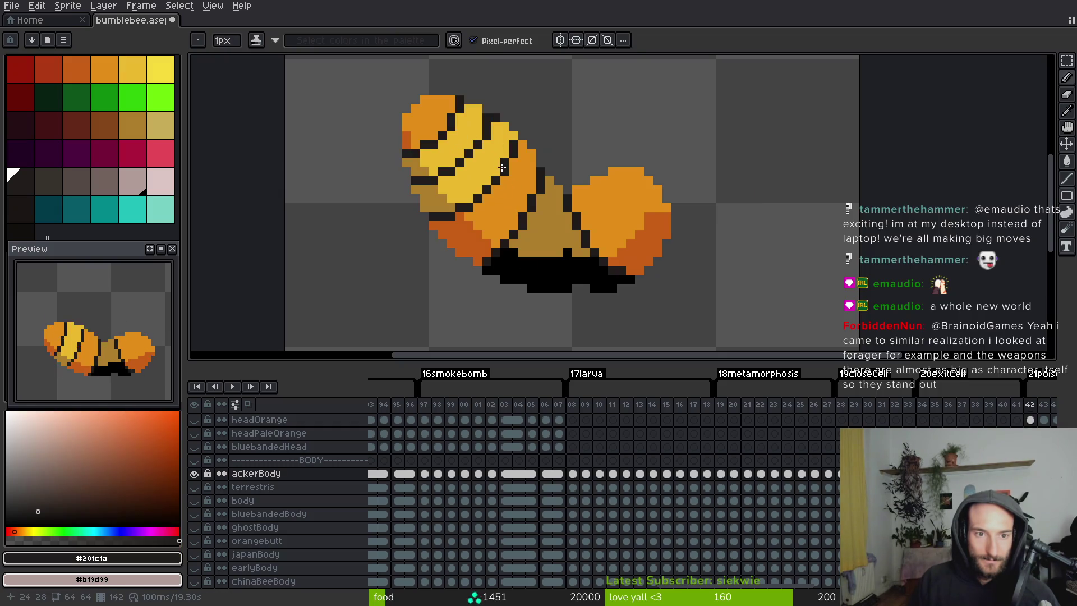
key(ctrl+z)
key(ctrl+z)
key(ctrl+z)
key(ctrl+z)
key(ctrl+z)
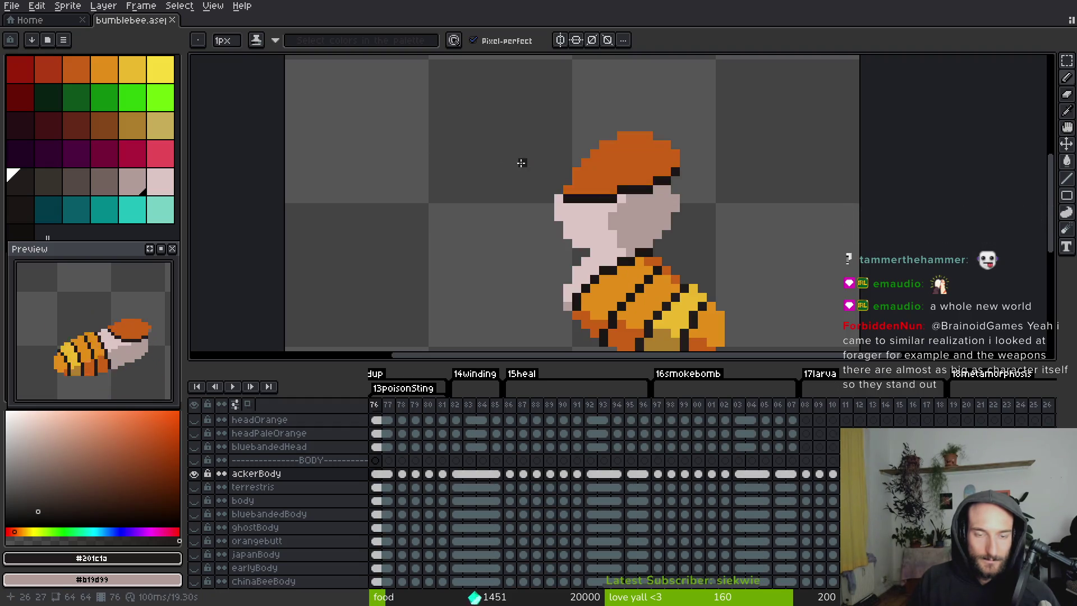
key(ctrl+y)
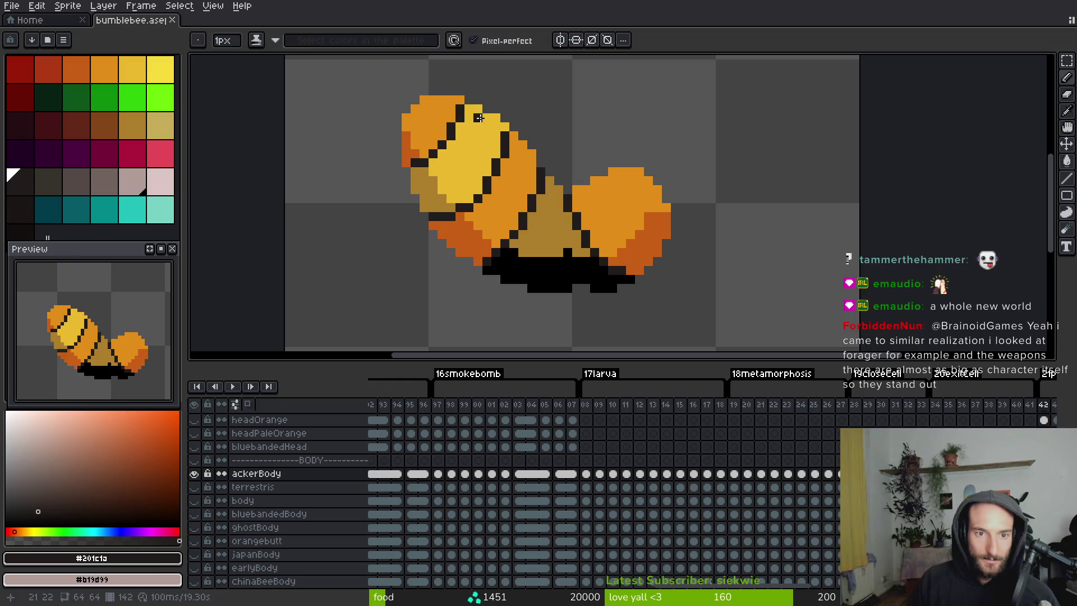
Draw a dark stripe down the head and recolour a column of dark pixels yellow.
scroll(487, 143, up, 2)
click(508, 135)
drag(510, 128, 508, 191)
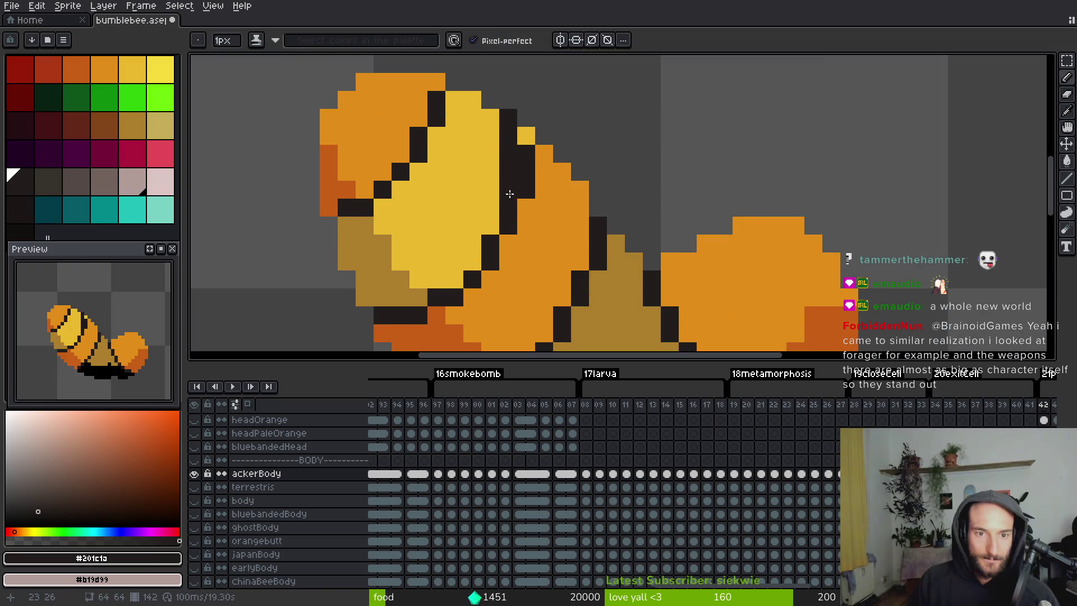
scroll(505, 120, down, 1)
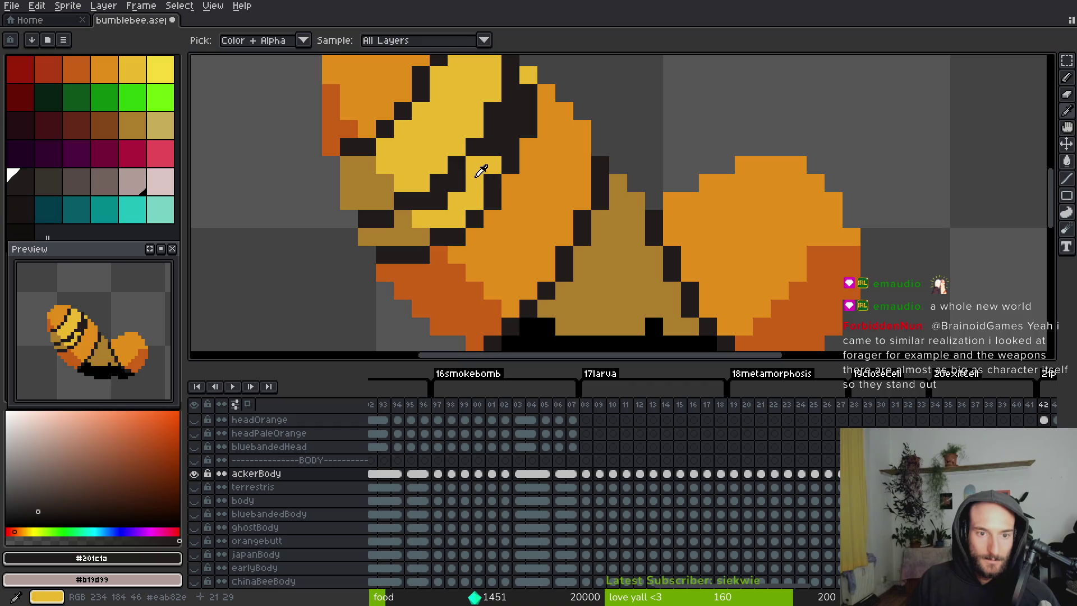
alt+click(481, 168)
click(437, 202)
drag(510, 109, 511, 135)
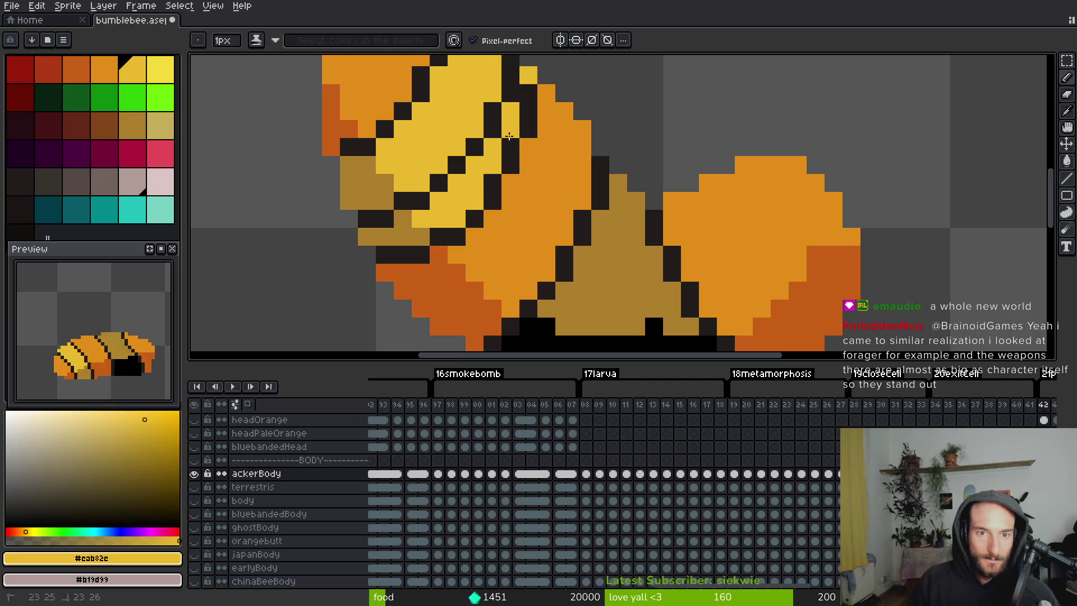
scroll(518, 131, up, 1)
scroll(522, 132, down, 1)
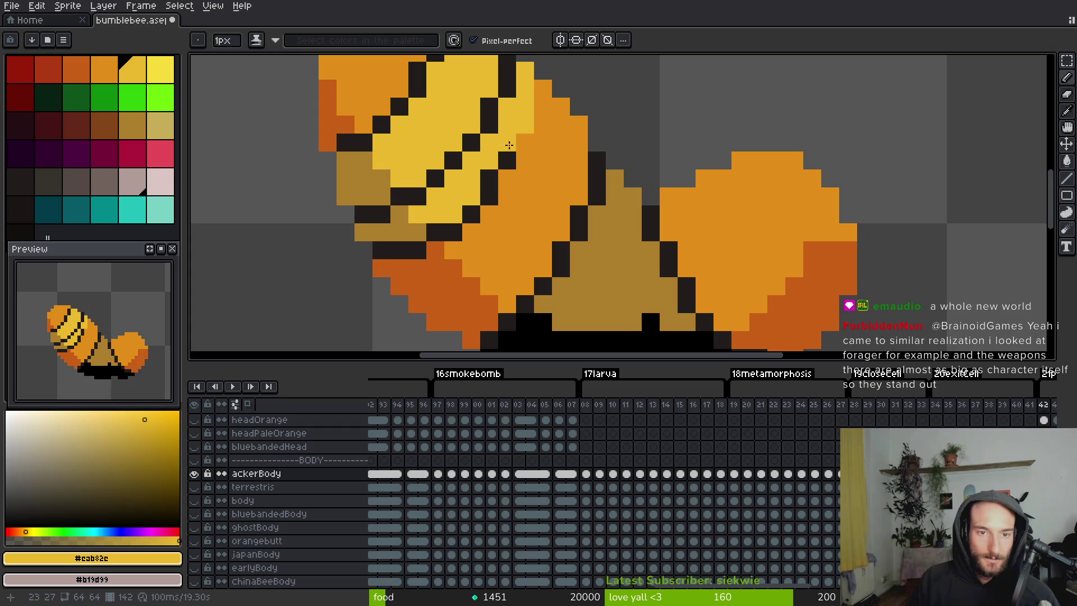
Repaint yellow edge pixels orange and draw a diagonal dark stripe down-left across the body.
alt+click(508, 147)
mouse_move(524, 68)
mouse_down()
mouse_move(489, 160)
mouse_move(437, 219)
mouse_move(507, 143)
mouse_move(548, 173)
mouse_move(536, 190)
mouse_up()
alt+click(596, 180)
click(568, 123)
click(548, 163)
alt+click(560, 173)
click(542, 171)
alt+click(541, 163)
click(523, 198)
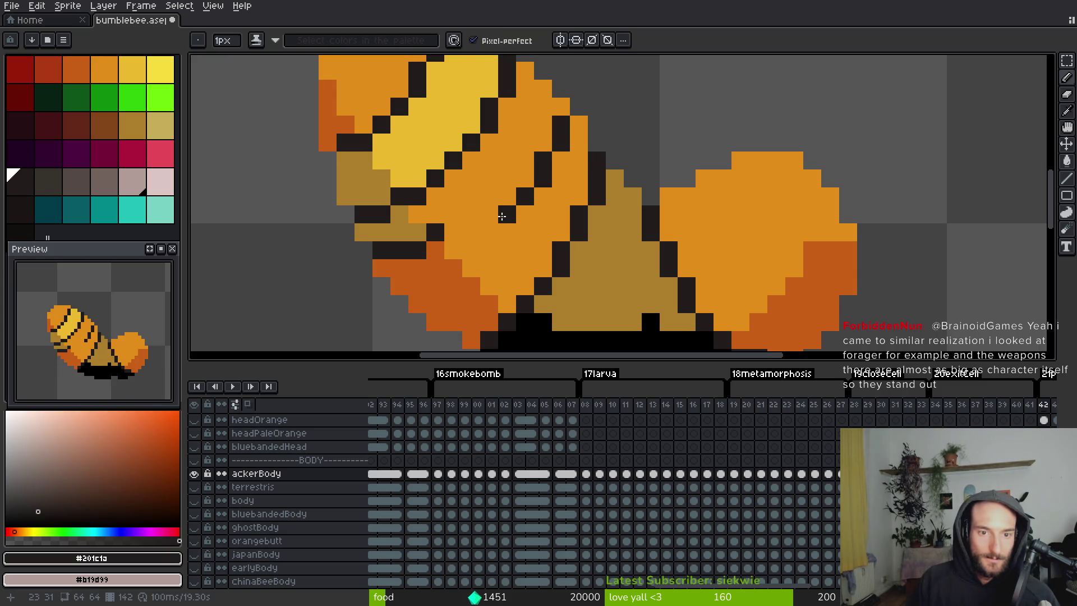
drag(476, 237, 414, 270)
Repaint a dark pixel reddish orange and bucket-fill the reddish belly patch tan.
alt+click(435, 250)
click(436, 233)
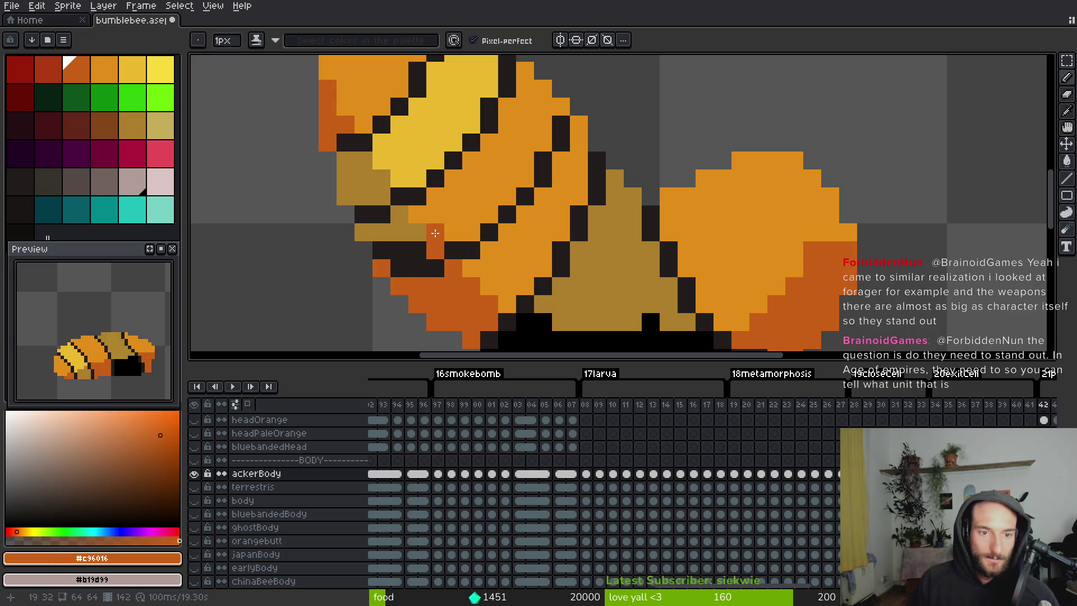
alt+click(387, 232)
key(g)
click(397, 247)
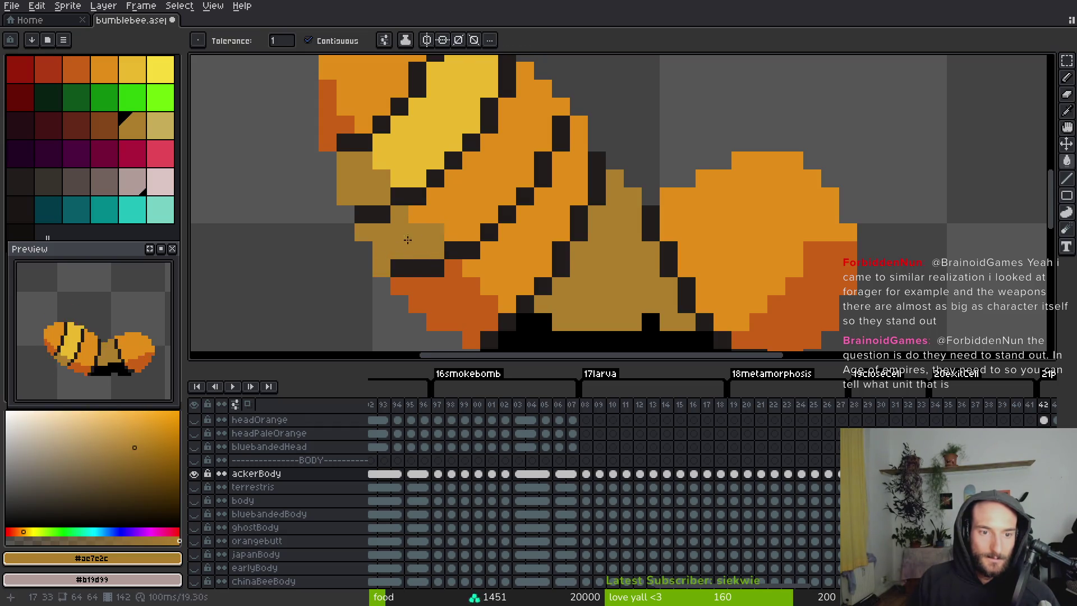
scroll(397, 247, down, 1)
scroll(554, 230, down, 2)
scroll(555, 230, up, 3)
scroll(536, 216, down, 3)
scroll(481, 180, up, 1)
scroll(629, 227, up, 1)
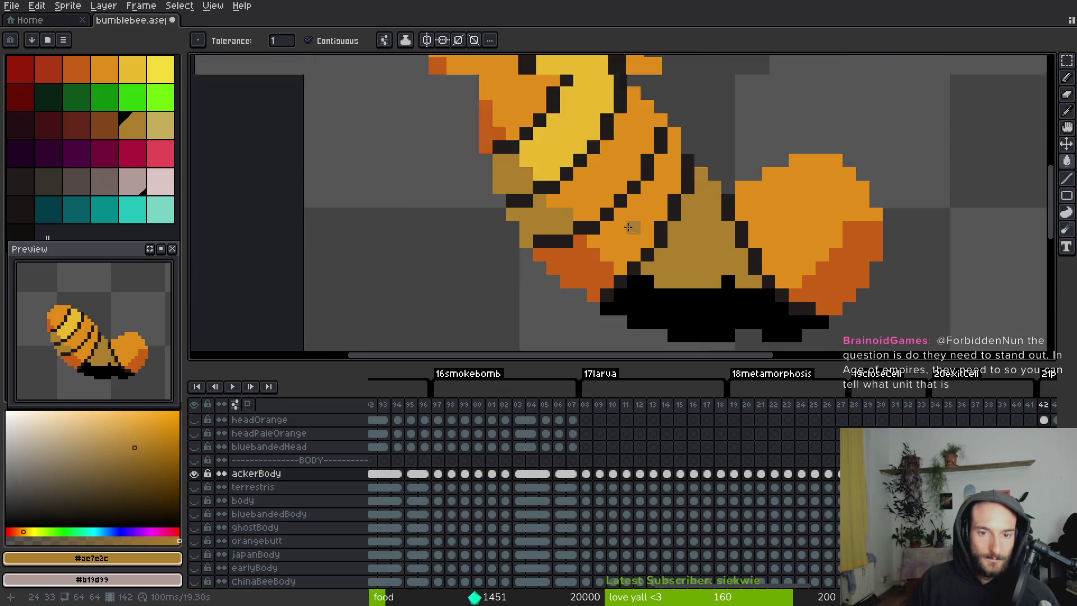
scroll(630, 227, up, 1)
Add dark pixels along the underside and touch up belly pixels tan.
alt+click(560, 224)
key(b)
click(559, 243)
drag(527, 263, 544, 260)
key(ctrl+z)
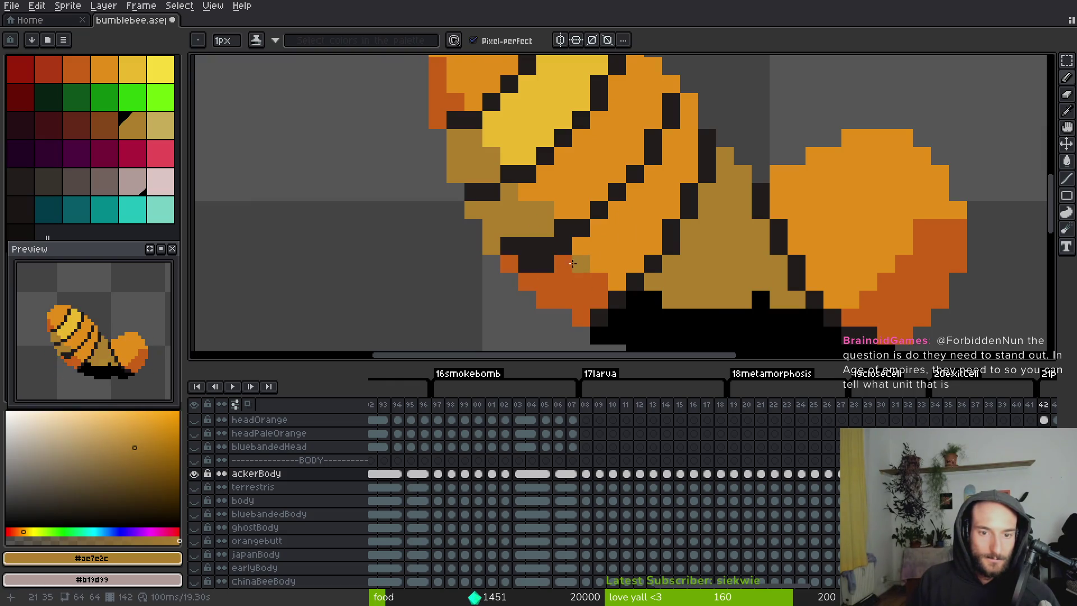
alt+click(524, 259)
click(509, 261)
alt+click(516, 242)
drag(516, 242, 559, 228)
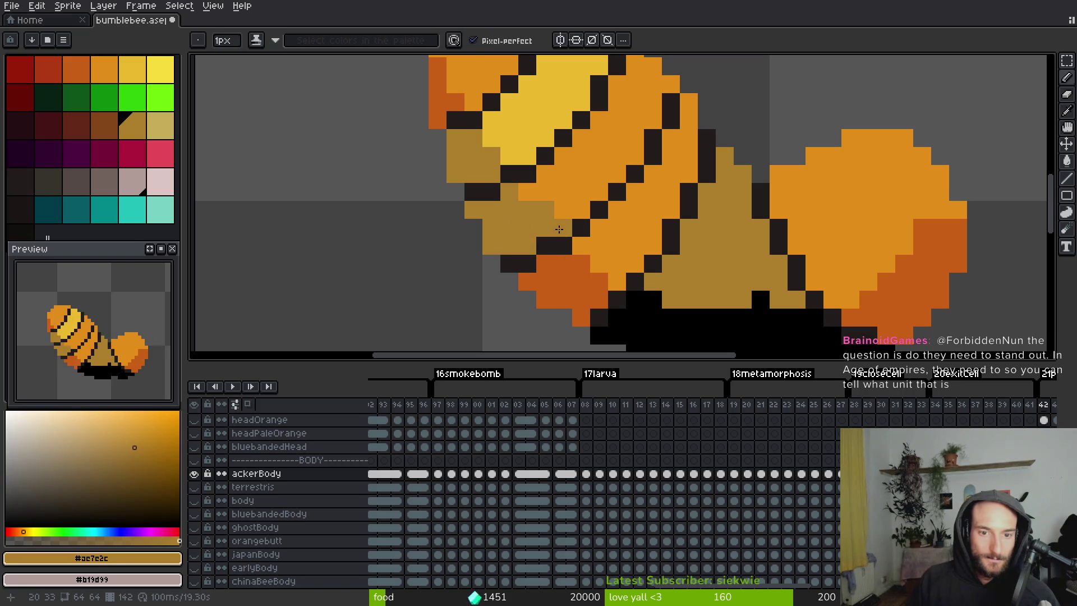
scroll(606, 234, down, 4)
scroll(573, 160, up, 4)
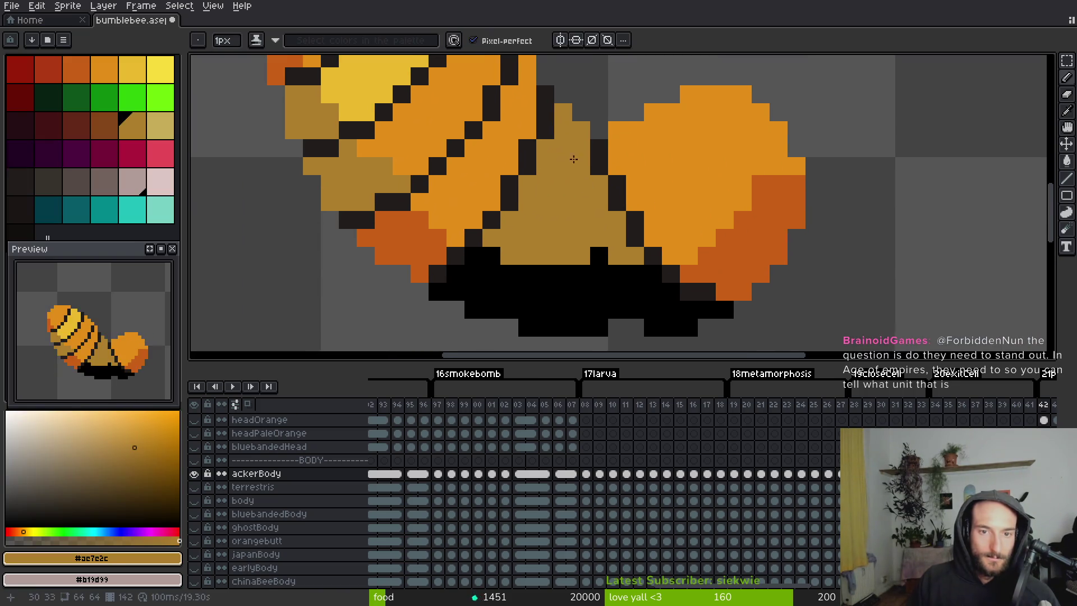
Sample the stripe and orange colours, pan across the body, and advance to frame 145.
alt+click(549, 113)
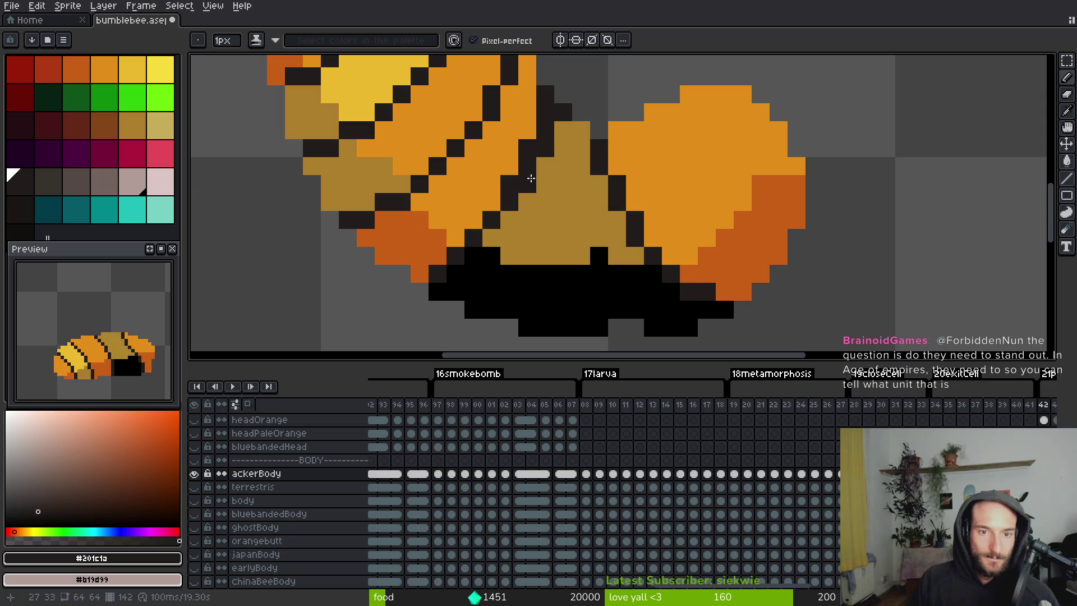
alt+click(501, 168)
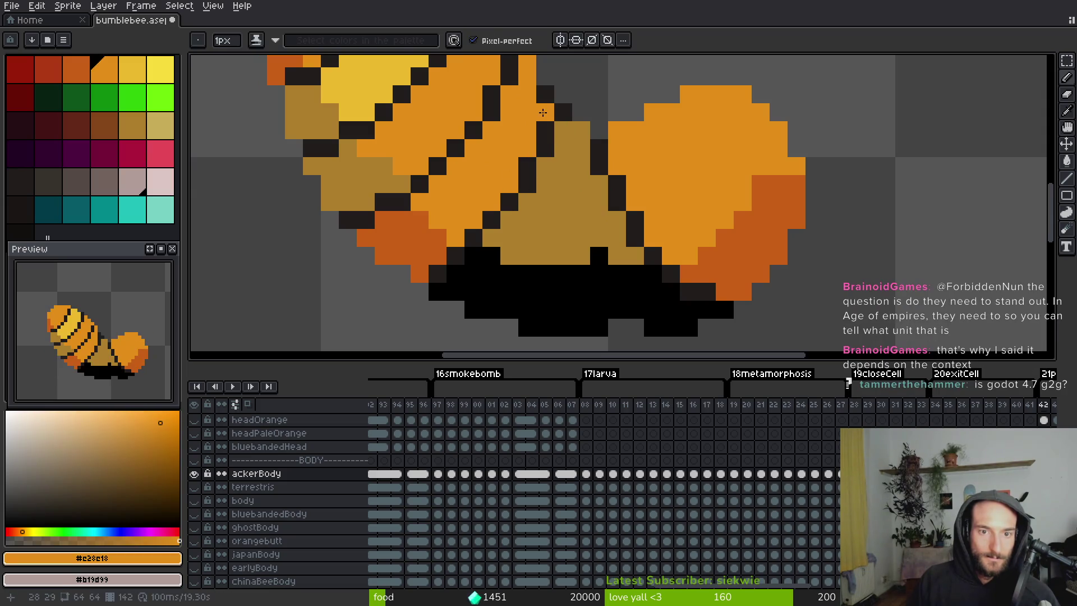
scroll(564, 157, down, 3)
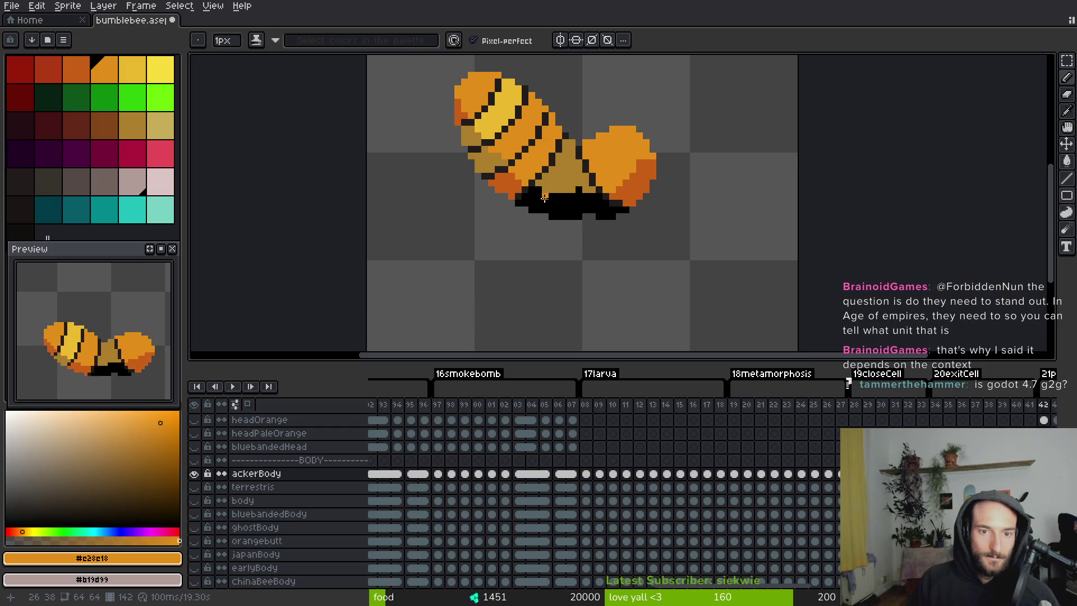
scroll(574, 176, up, 3)
scroll(558, 115, down, 4)
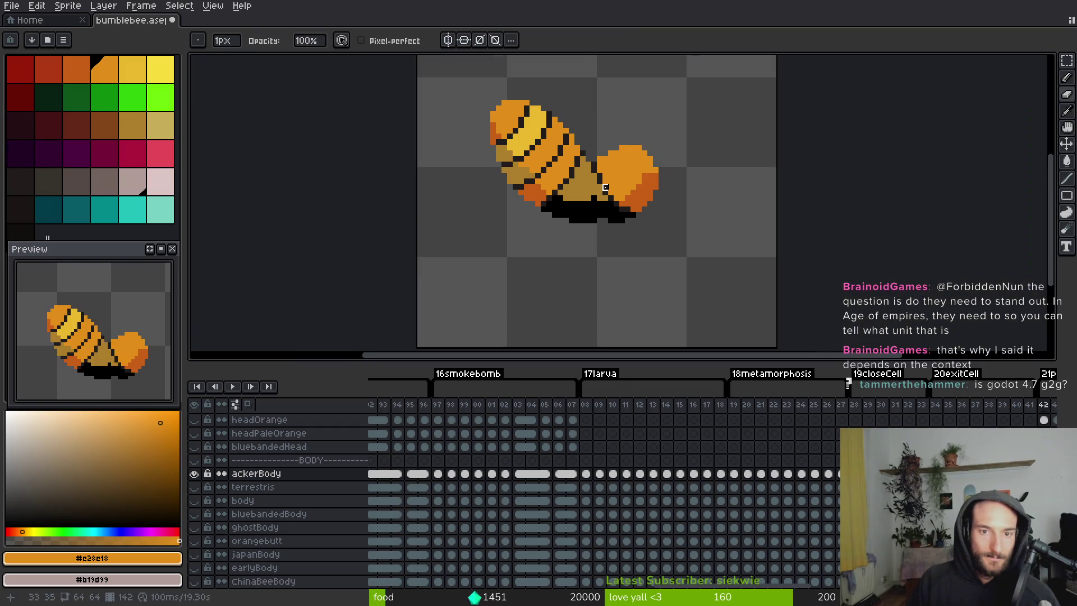
scroll(555, 180, up, 3)
drag(547, 164, 546, 199)
key(Right)
key(Right)
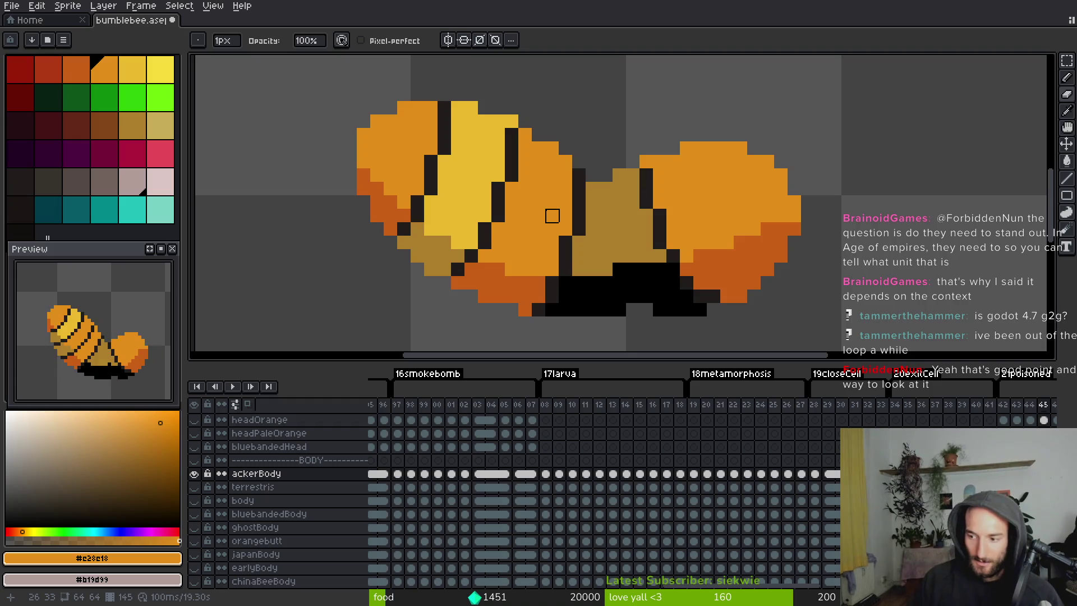
Return to the bee's frame and extend the black stripe downward across its body.
key(Left)
scroll(392, 189, left, 2)
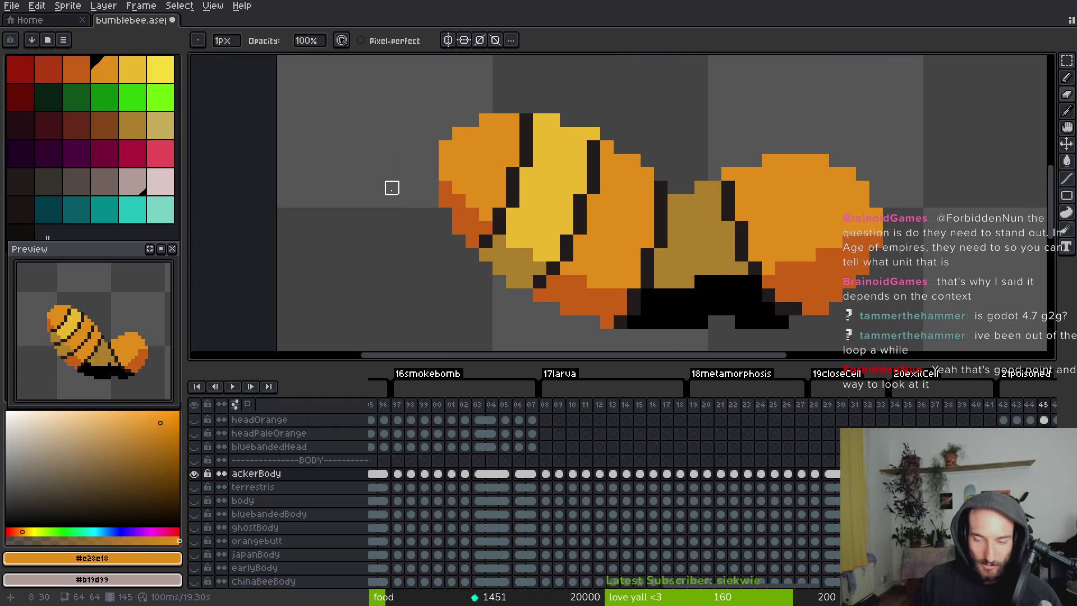
key(Right)
alt+click(509, 119)
drag(512, 137, 486, 233)
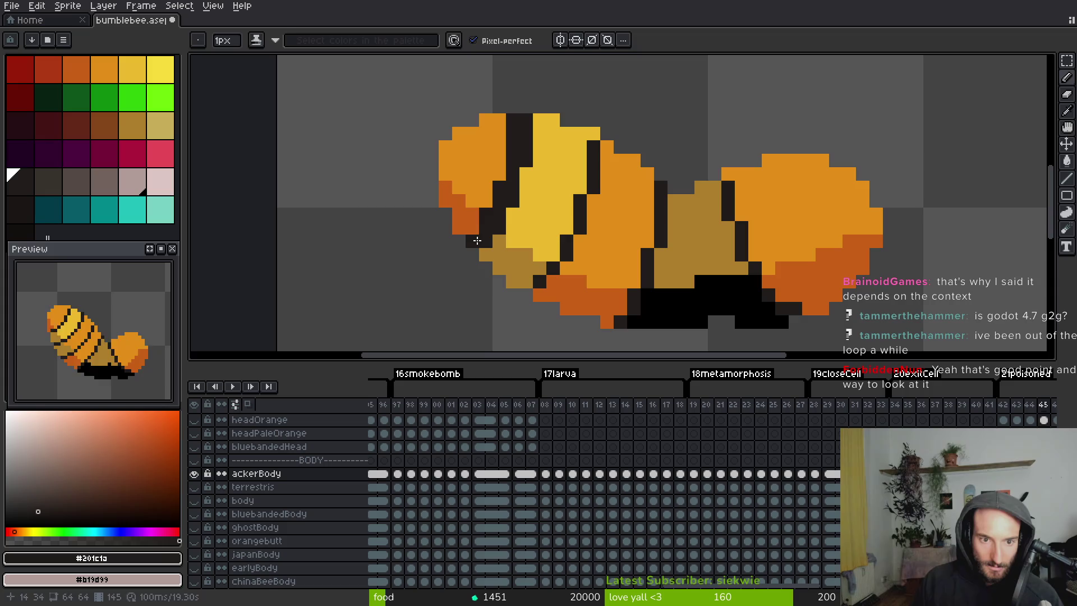
Paint over the dark stripe in yellow to form the yellow band.
alt+click(496, 227)
alt+click(522, 216)
drag(498, 215, 530, 126)
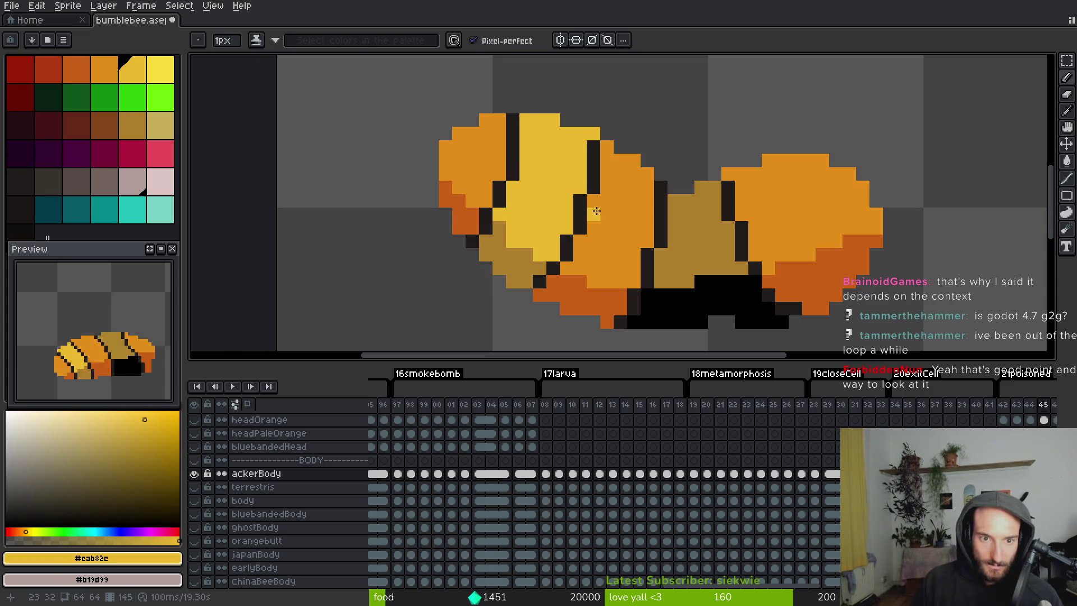
alt+click(474, 223)
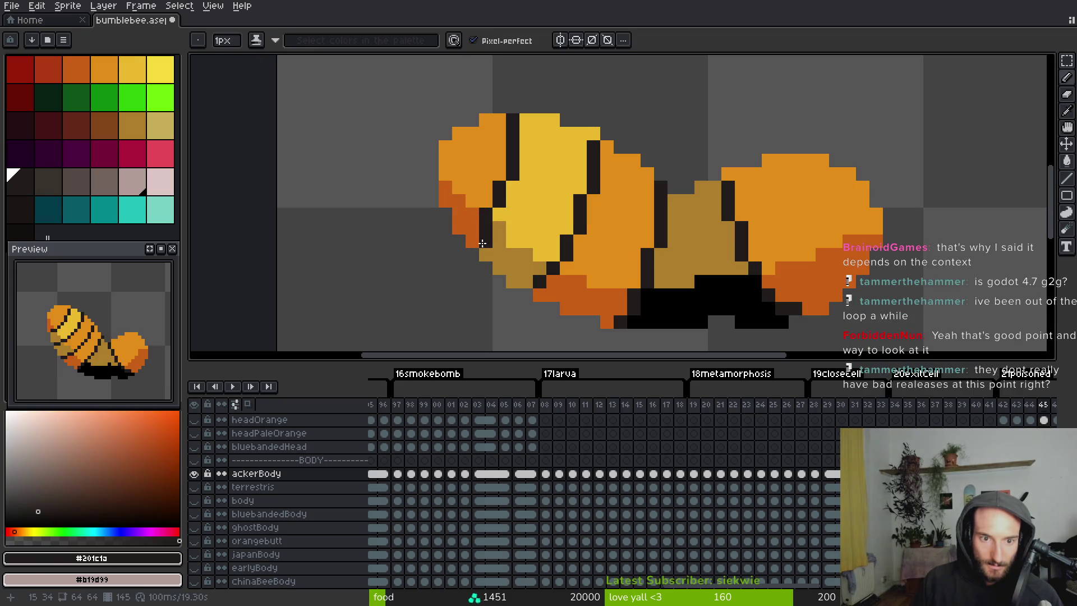
alt+click(499, 216)
scroll(542, 241, down, 3)
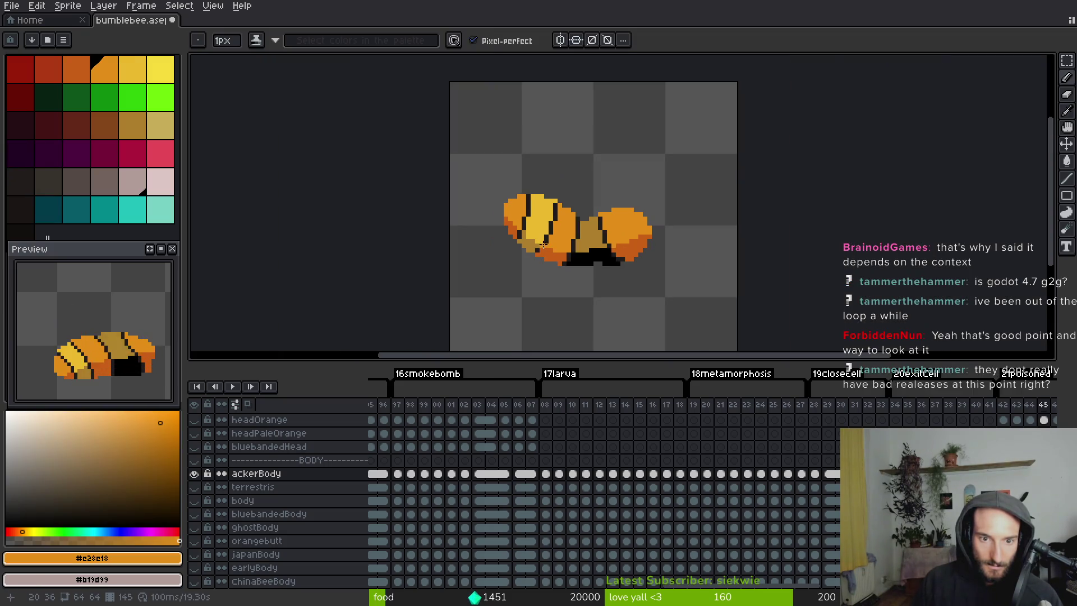
scroll(543, 245, up, 3)
Draw a dark diagonal stripe down the body and fill in its stray pixels.
alt+click(578, 179)
mouse_move(548, 130)
mouse_down()
mouse_move(552, 162)
mouse_move(507, 271)
mouse_up()
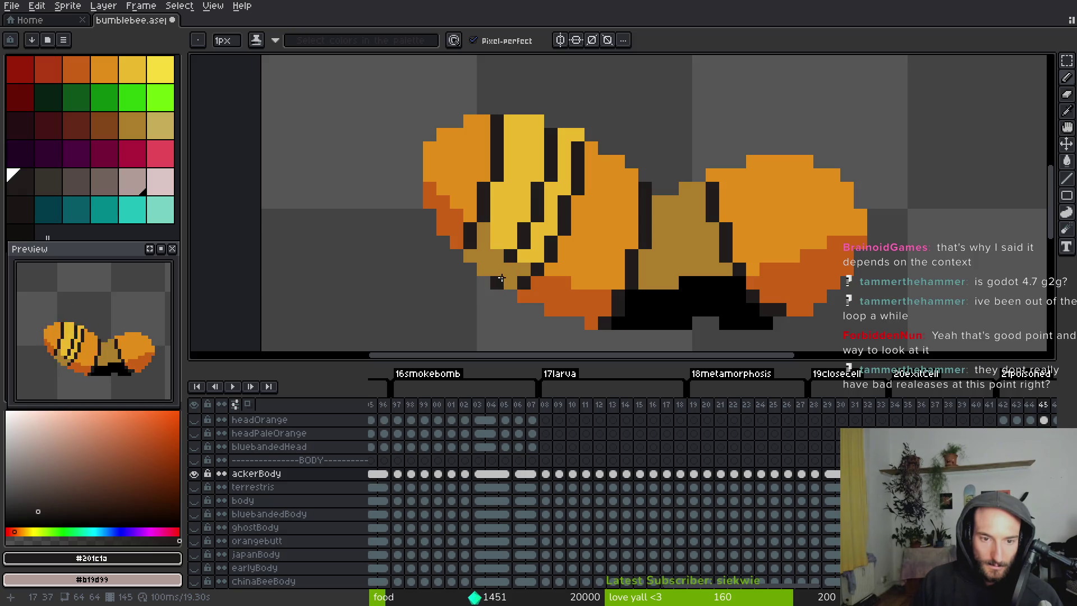
click(582, 244)
drag(581, 244, 523, 226)
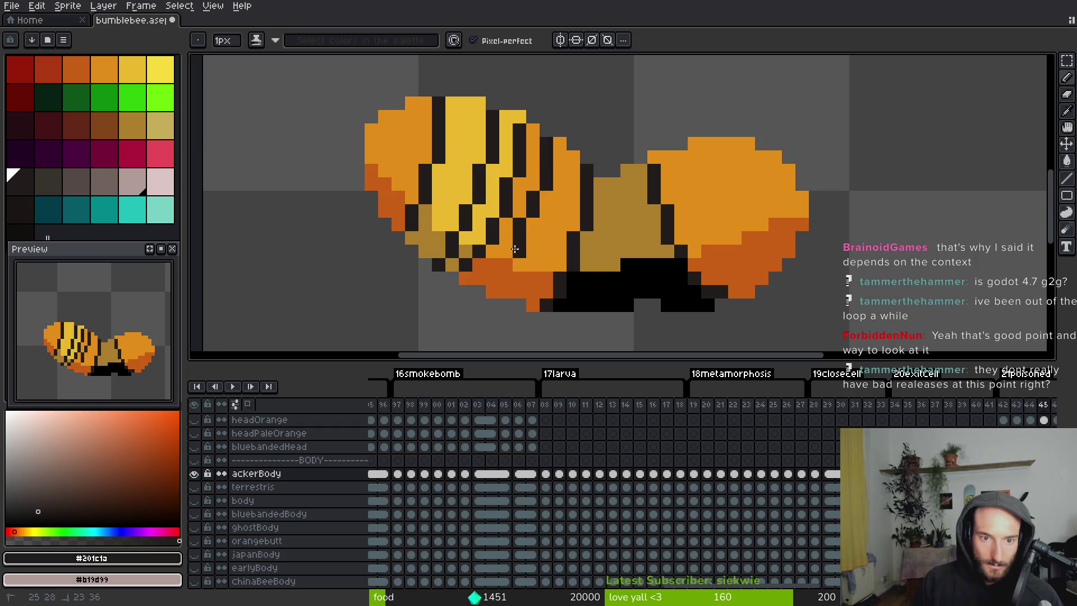
drag(515, 249, 507, 256)
click(493, 278)
alt+click(540, 246)
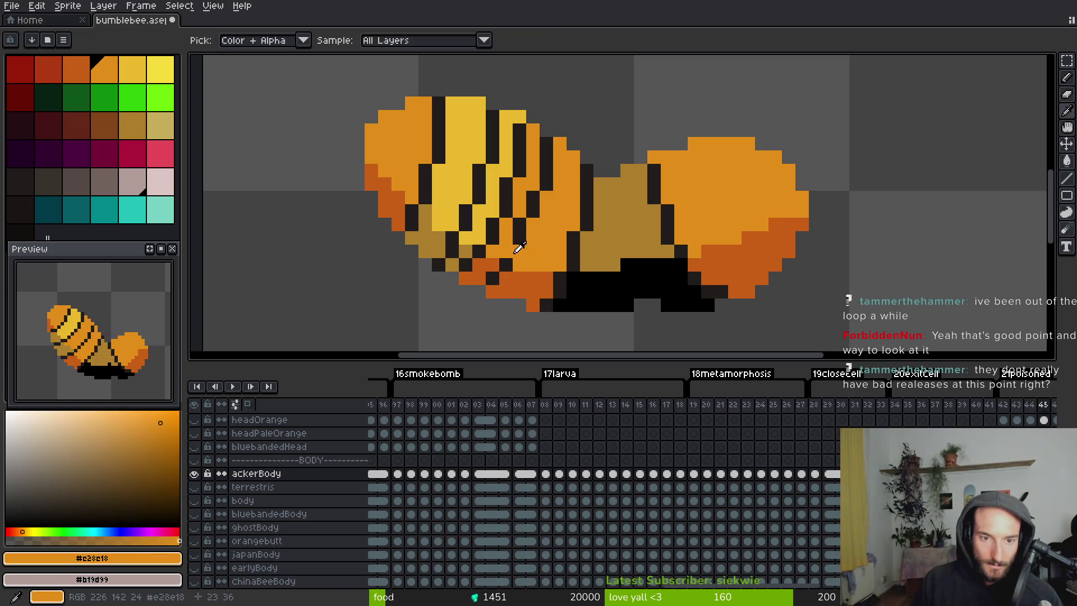
alt+click(513, 254)
mouse_move(532, 238)
mouse_down()
mouse_move(532, 224)
mouse_move(496, 212)
mouse_move(516, 175)
mouse_move(520, 130)
mouse_up()
key(alt)
alt+click(520, 197)
key(alt)
Paint-bucket the leftover yellow areas with orange.
key(g)
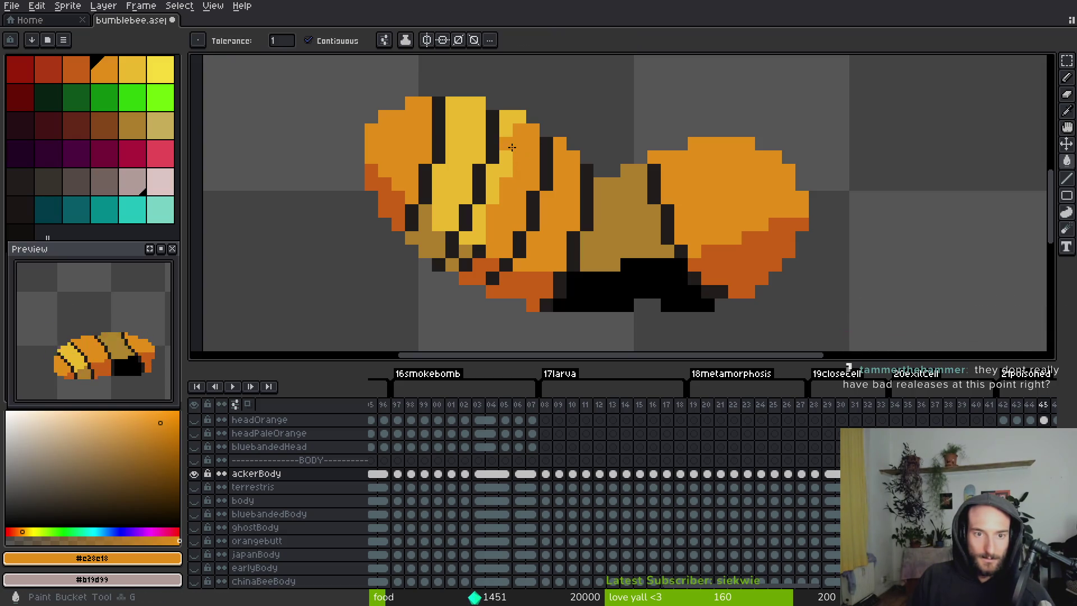
click(502, 168)
click(475, 237)
scroll(475, 237, down, 2)
scroll(475, 237, up, 3)
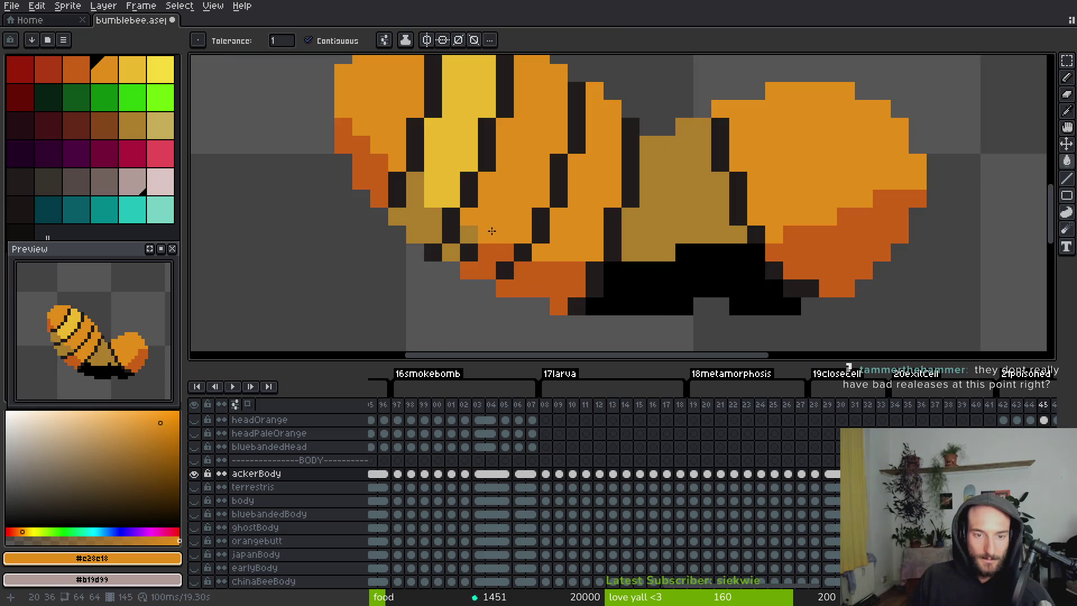
Flood-fill four body patches with the dark orange shade.
alt+click(486, 253)
click(470, 252)
click(468, 235)
click(451, 252)
click(522, 254)
scroll(547, 277, down, 3)
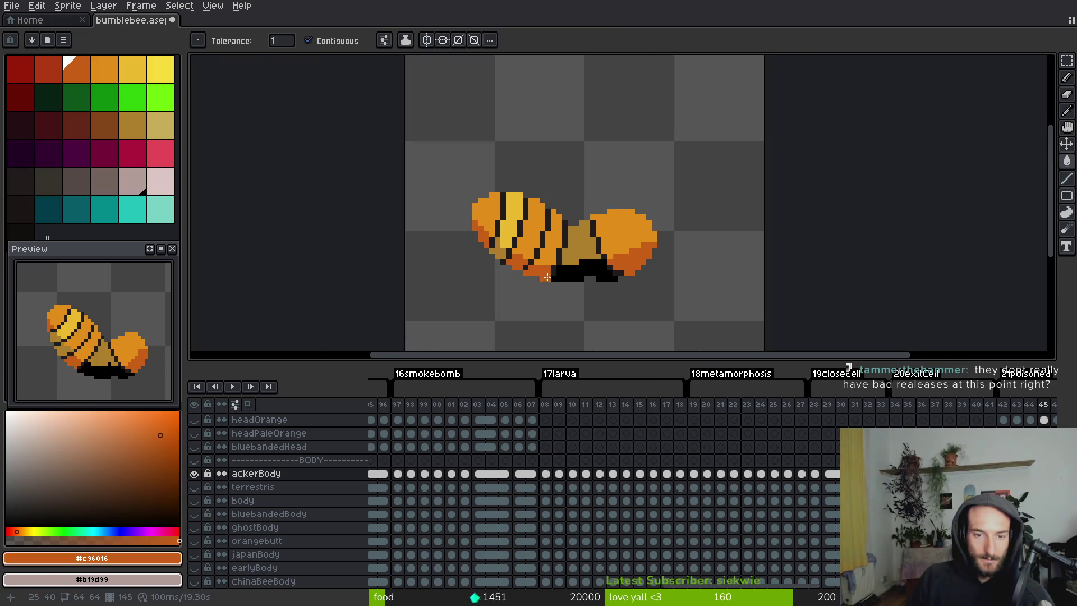
scroll(582, 256, up, 2)
scroll(513, 253, down, 1)
Touch up stripe and belly-edge pixels in dark, black and tan.
alt+click(507, 252)
click(517, 253)
key(b)
click(467, 279)
alt+click(500, 255)
click(492, 252)
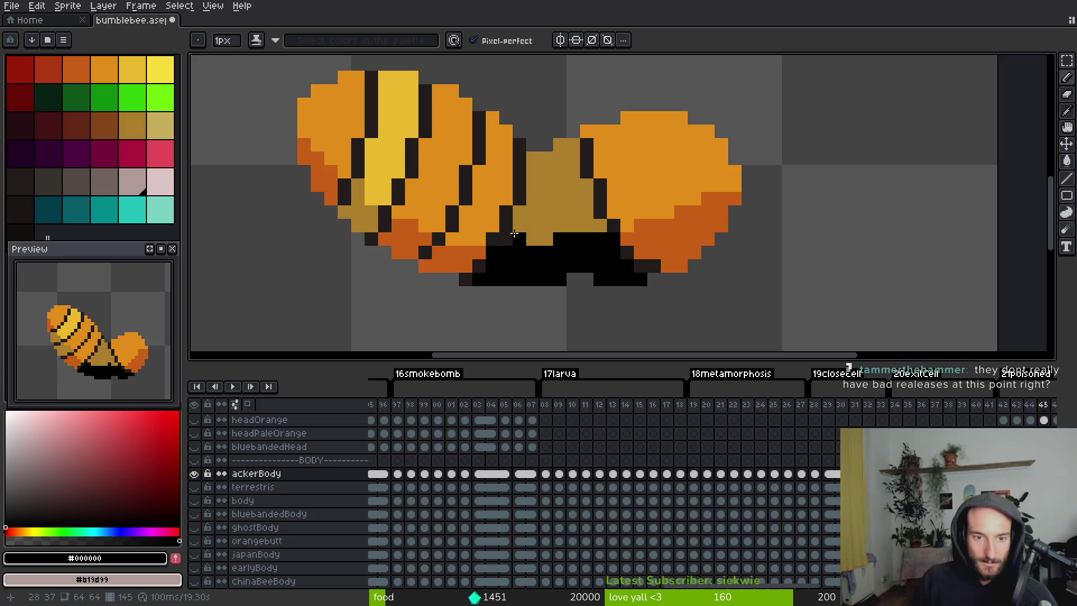
alt+click(519, 232)
click(506, 239)
Undo a stray tan pixel below the belly and save the sprite.
scroll(535, 219, down, 5)
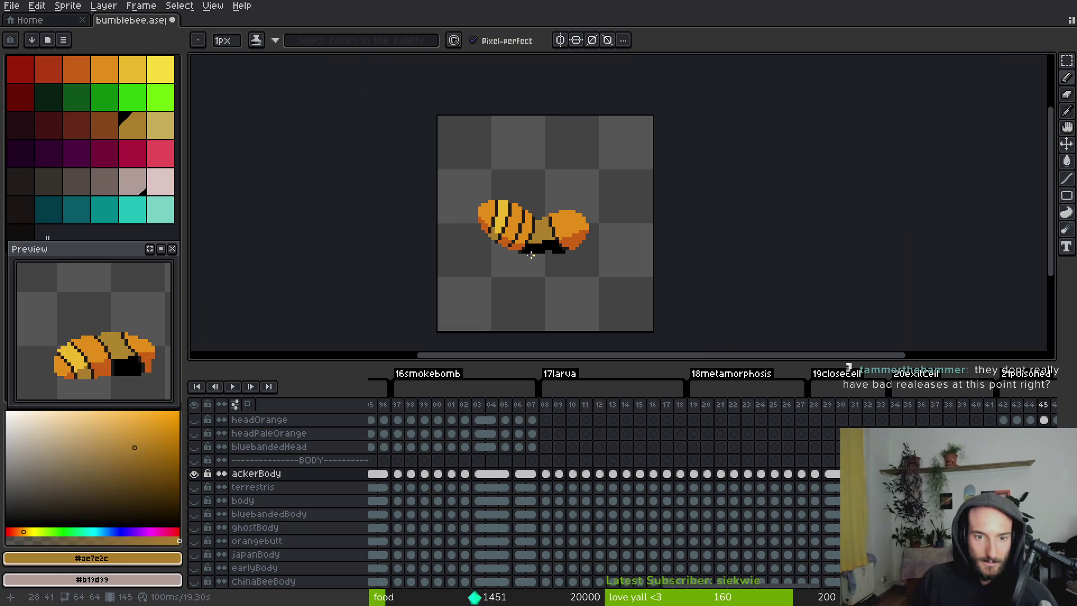
scroll(561, 252, up, 8)
click(575, 266)
key(ctrl+z)
key(ctrl+s)
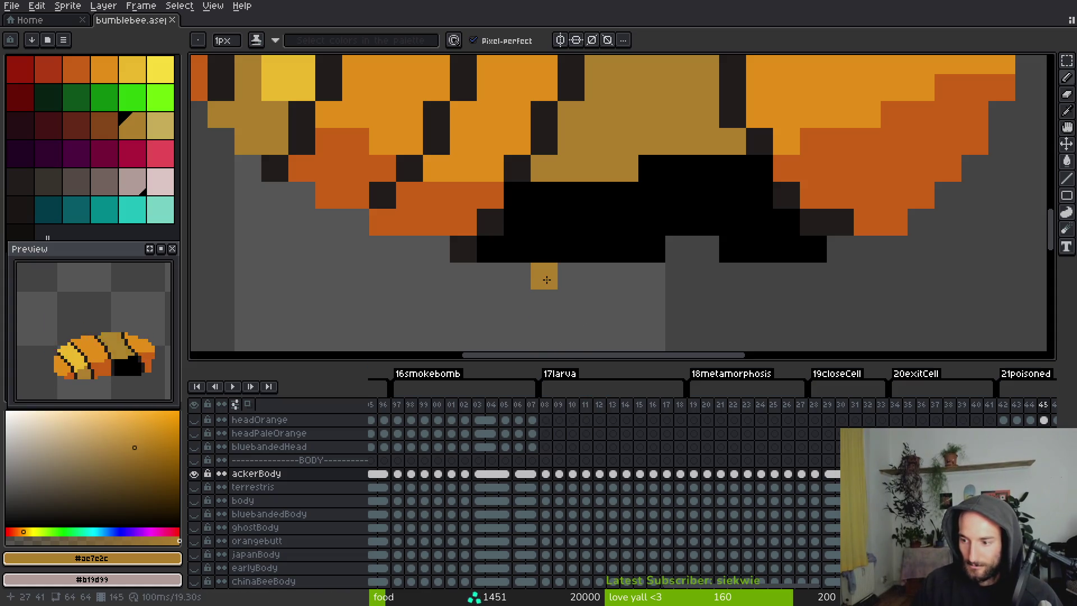
Paint a dark orange diagonal over the dark pixels on the underside.
scroll(563, 247, down, 1)
scroll(563, 247, up, 1)
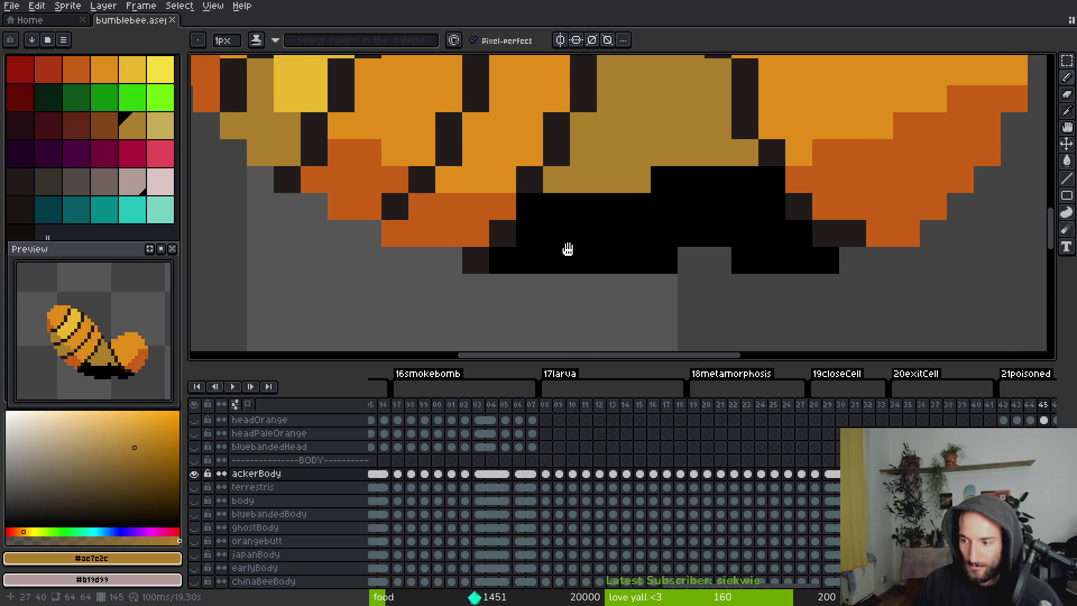
click(568, 249)
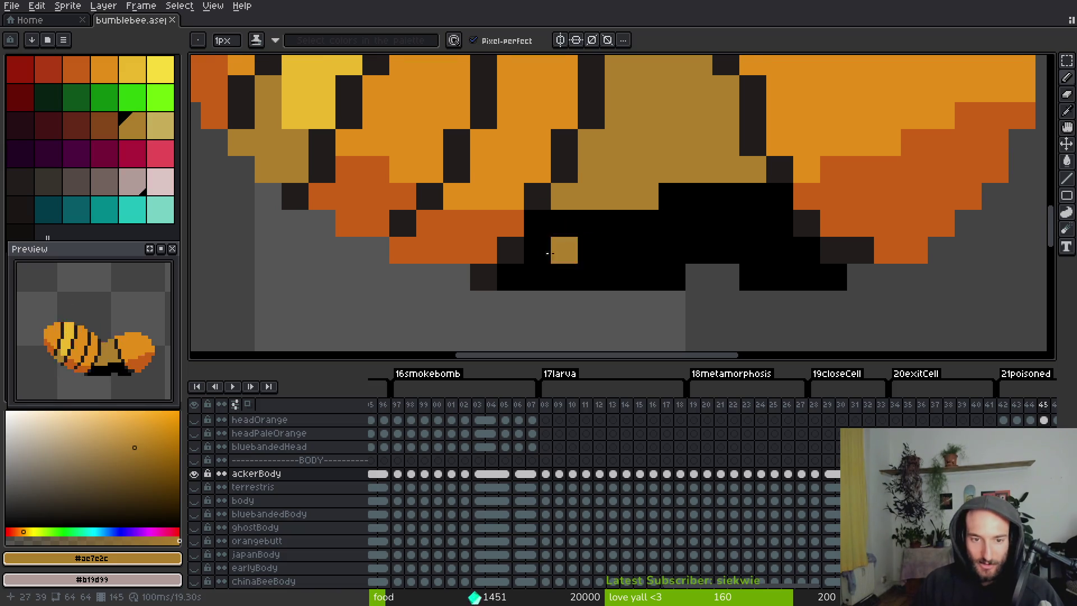
alt+click(512, 248)
scroll(577, 249, down, 4)
scroll(576, 249, up, 1)
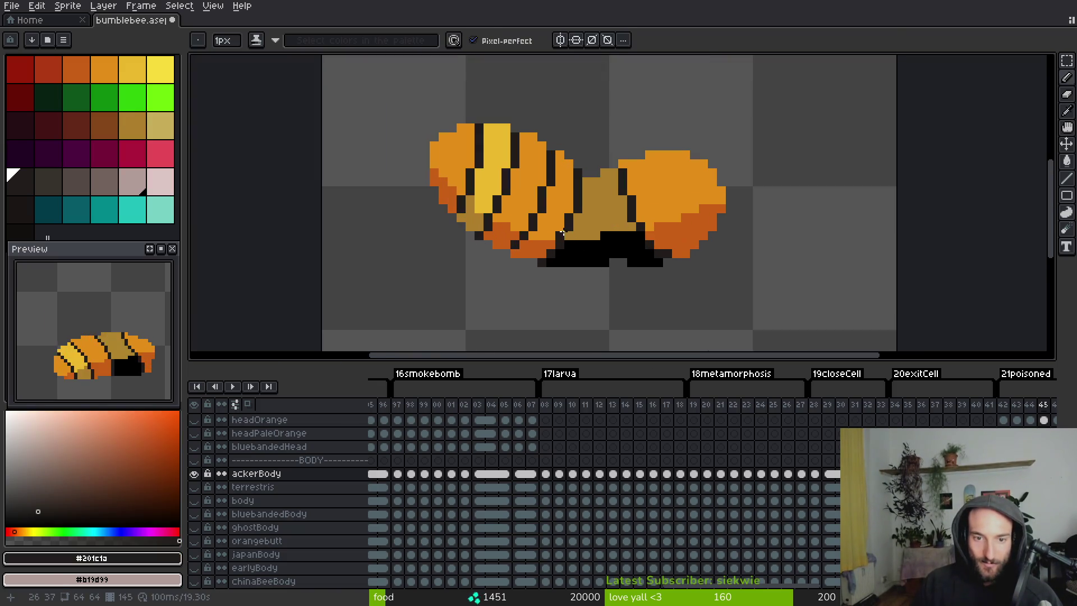
alt+click(568, 222)
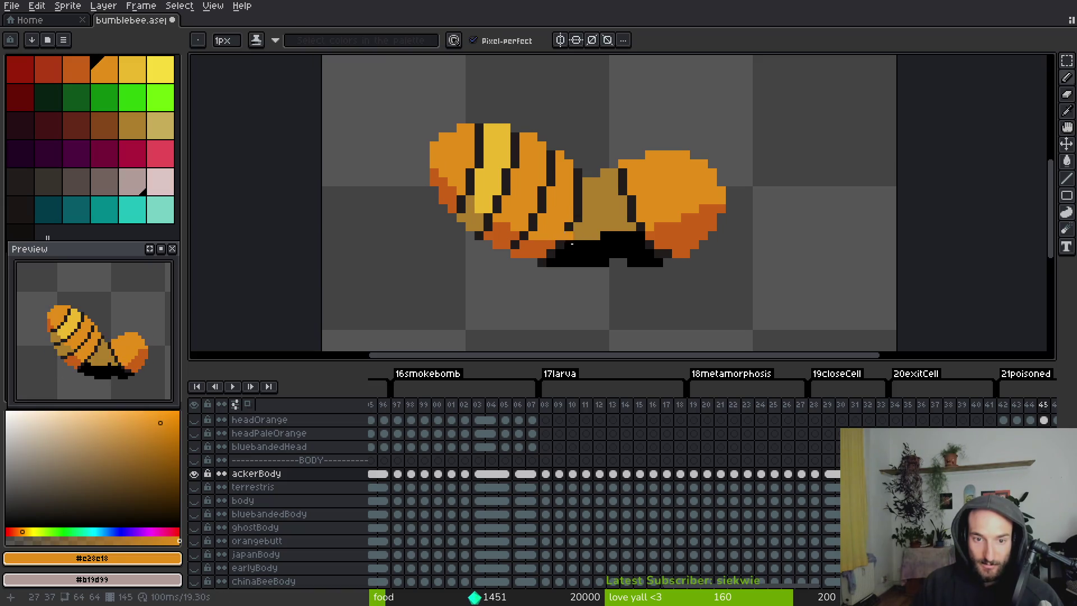
scroll(587, 254, up, 3)
alt+click(497, 257)
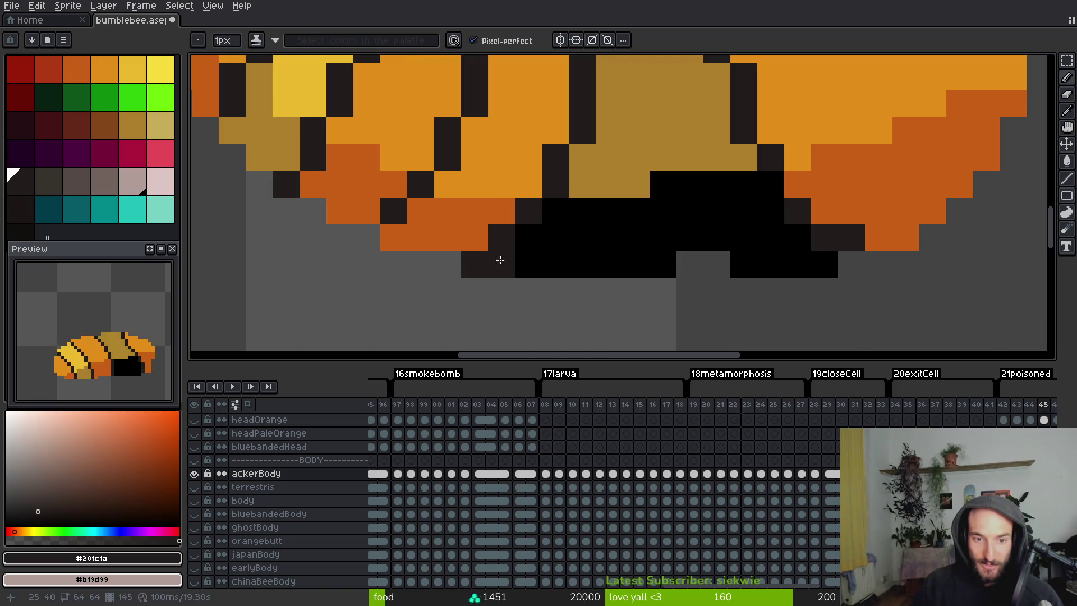
alt+click(507, 219)
drag(483, 253, 520, 212)
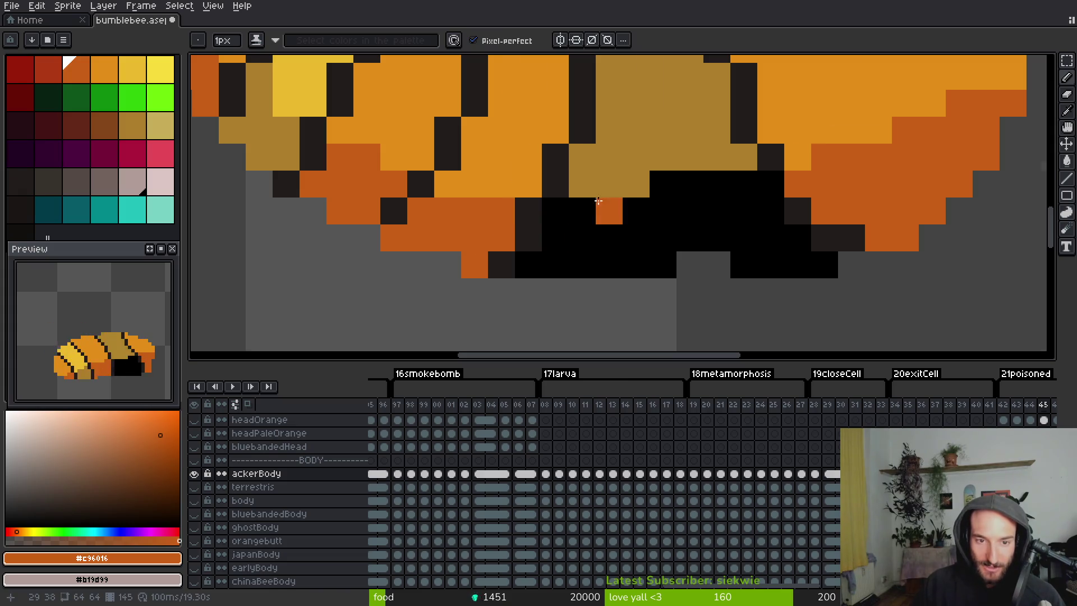
scroll(572, 224, down, 2)
Tidy the lower belly outline with dark and pure black pixels.
alt+click(570, 207)
mouse_move(562, 219)
mouse_down()
mouse_move(549, 242)
mouse_move(585, 242)
mouse_up()
alt+click(587, 234)
click(562, 232)
click(577, 220)
Repaint two belly pixels in the tan body colour.
scroll(585, 242, up, 3)
alt+click(608, 176)
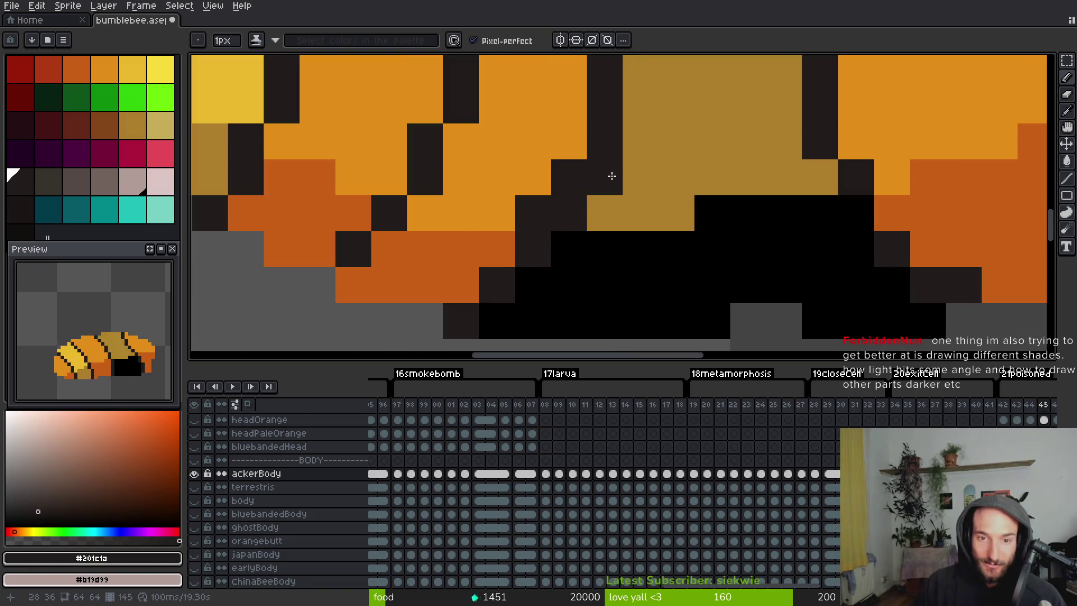
click(569, 213)
scroll(567, 219, down, 2)
click(614, 261)
scroll(608, 266, up, 2)
scroll(608, 267, down, 3)
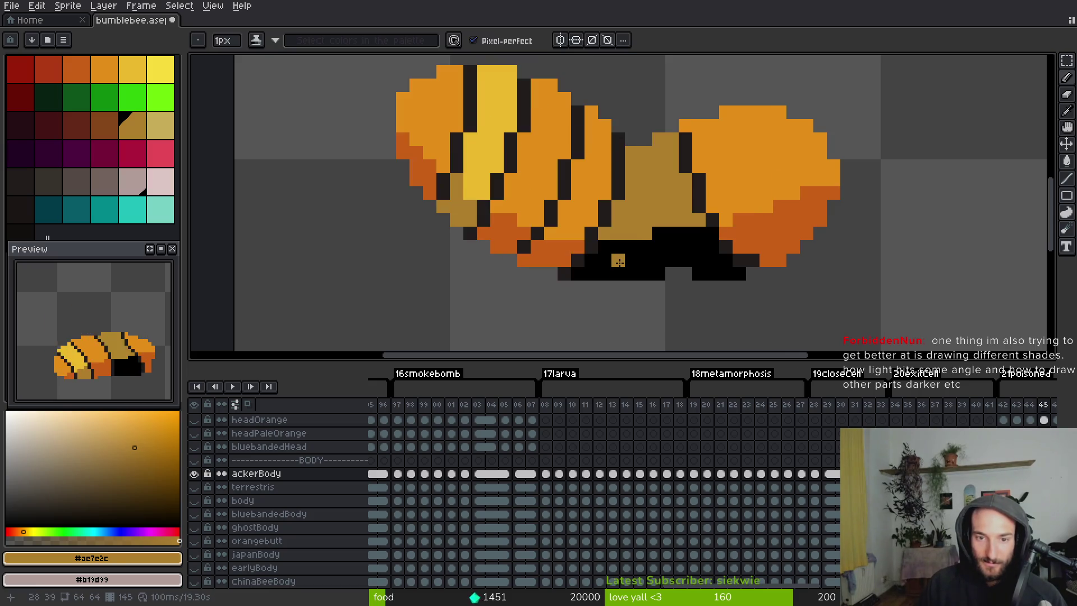
scroll(647, 263, down, 3)
scroll(611, 264, up, 5)
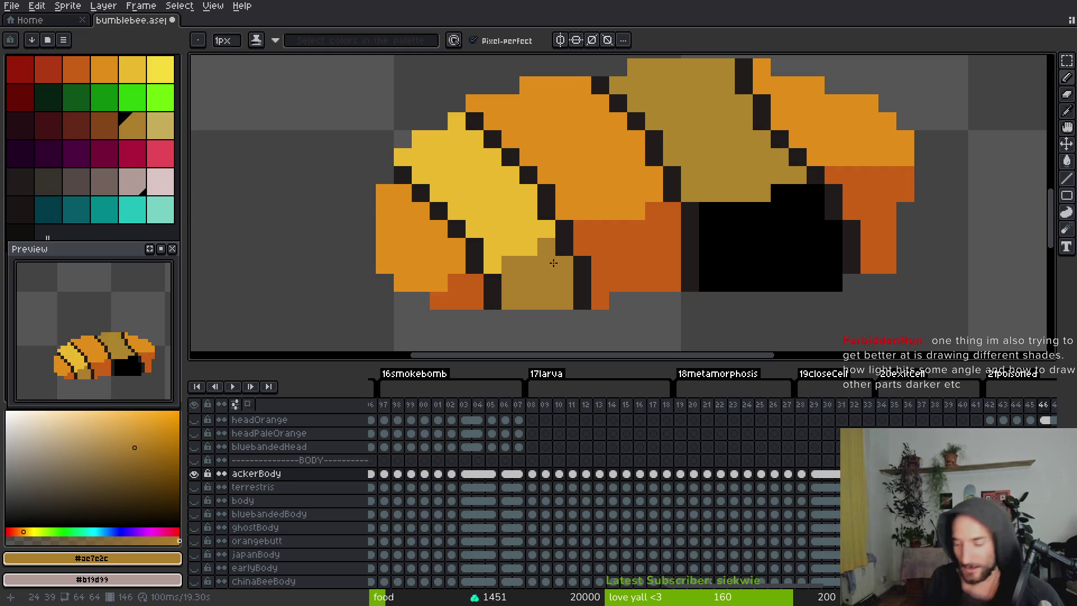
Pencil a dark diagonal line across the yellow band, splitting it into two bands.
scroll(512, 226, down, 5)
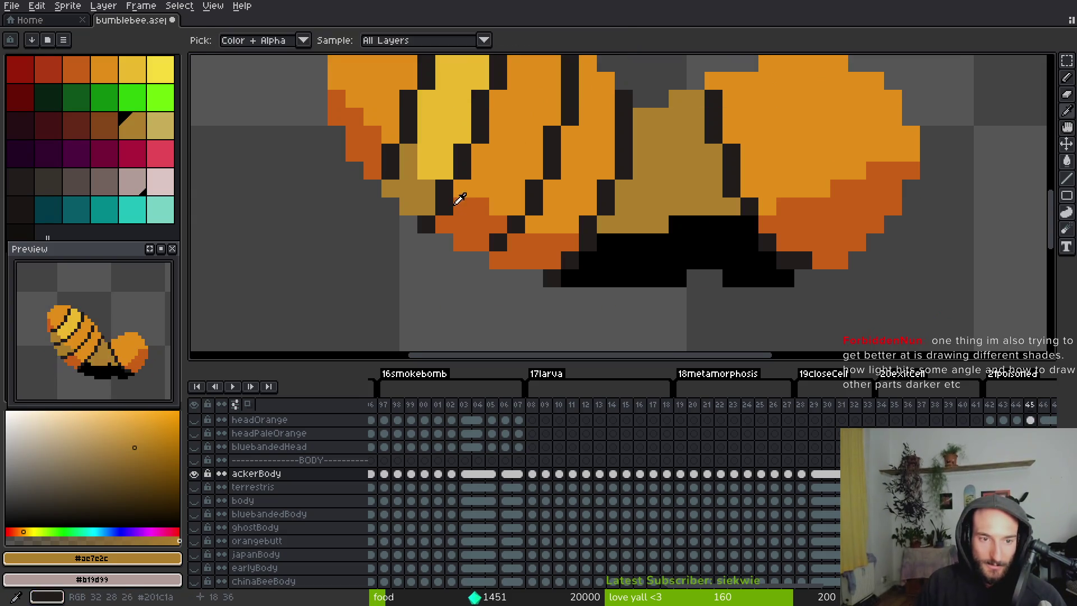
scroll(529, 257, up, 4)
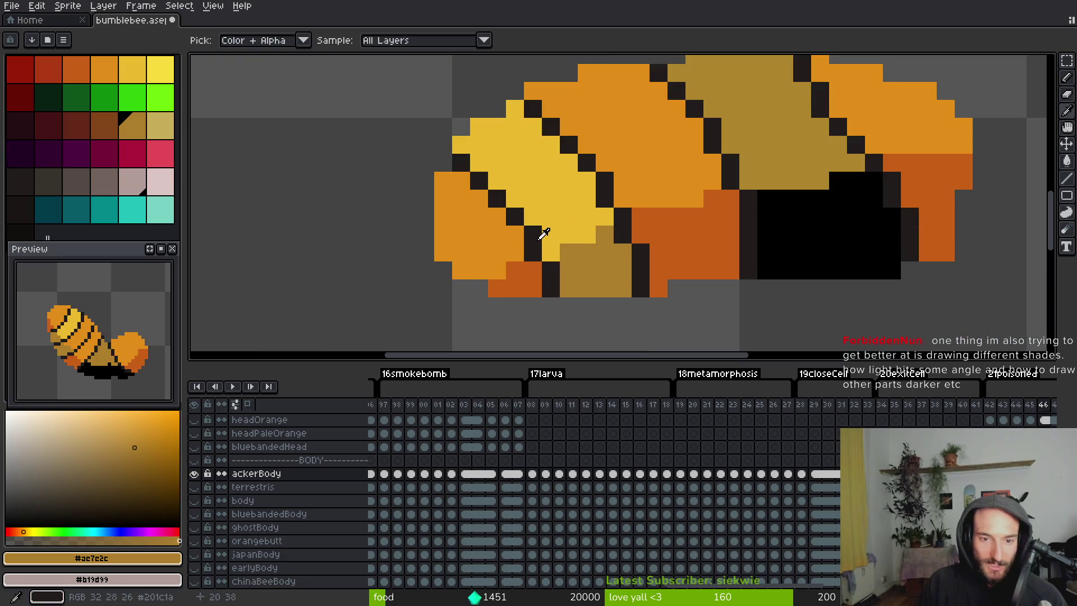
alt+click(566, 196)
click(539, 144)
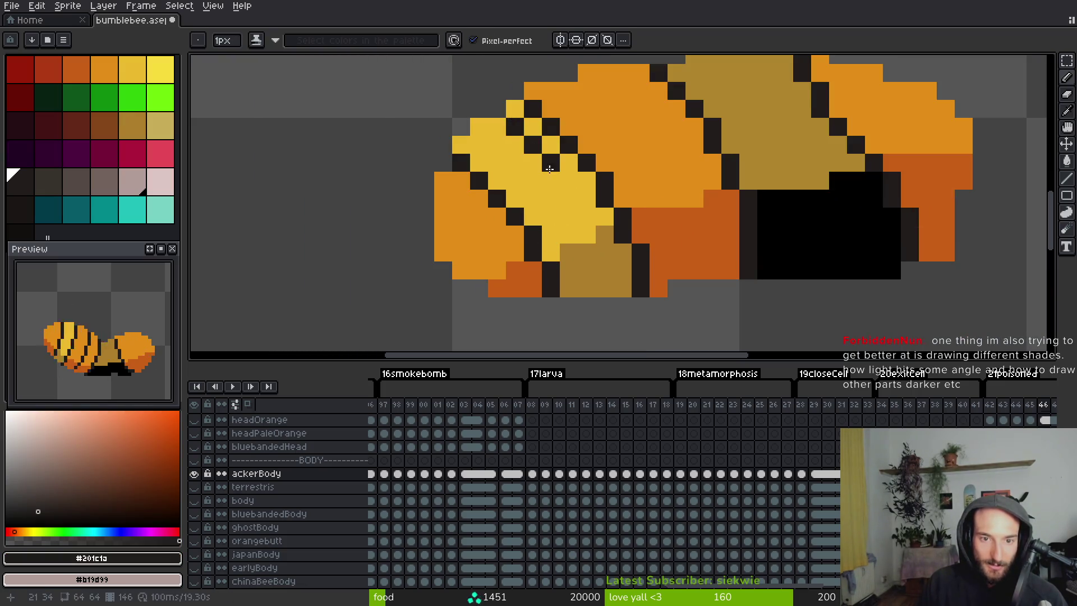
click(549, 168)
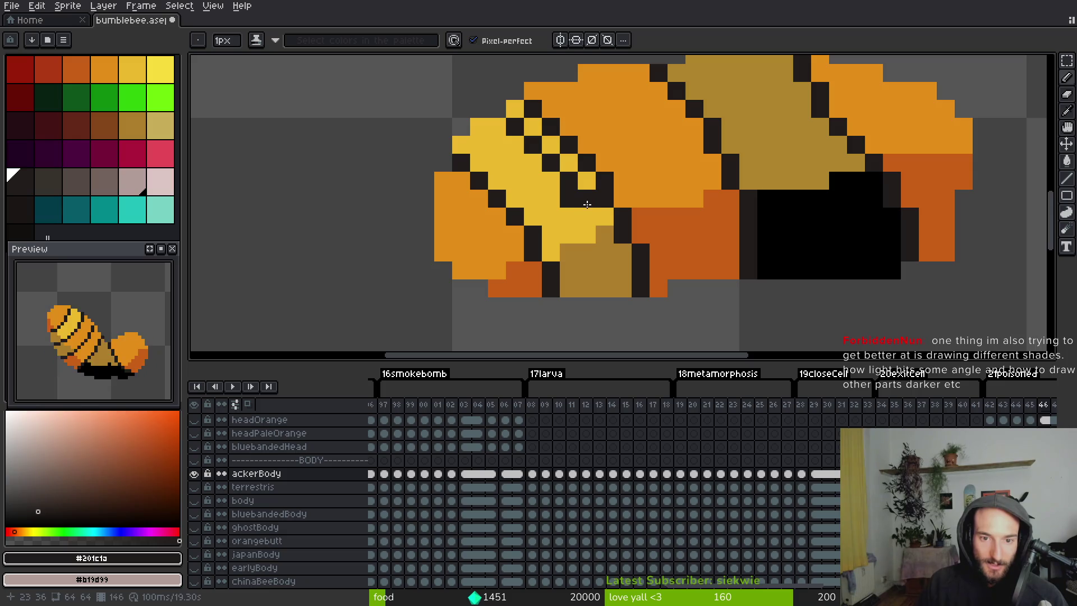
click(591, 231)
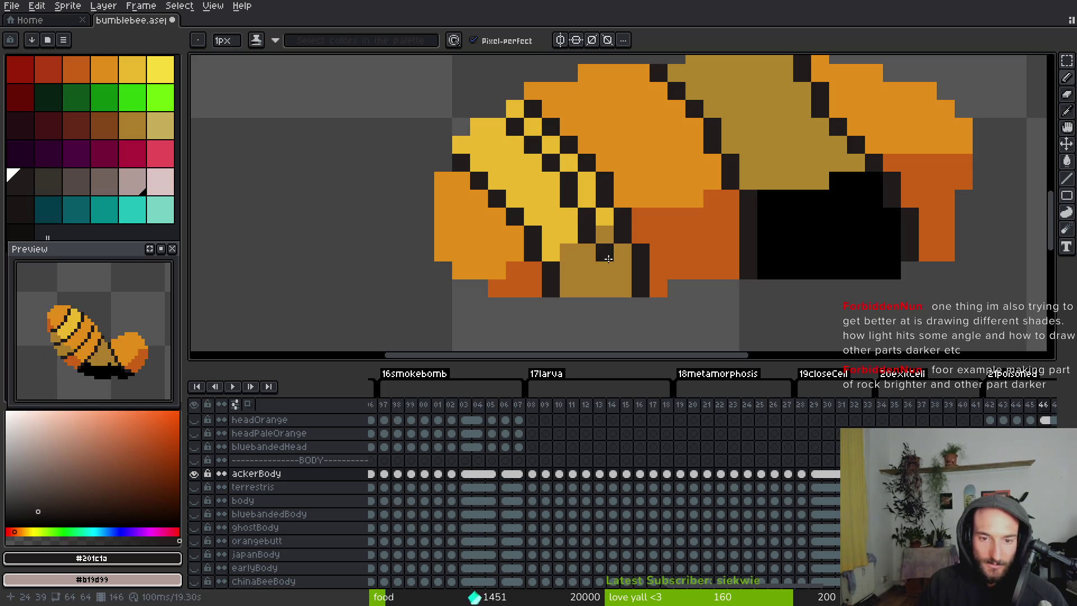